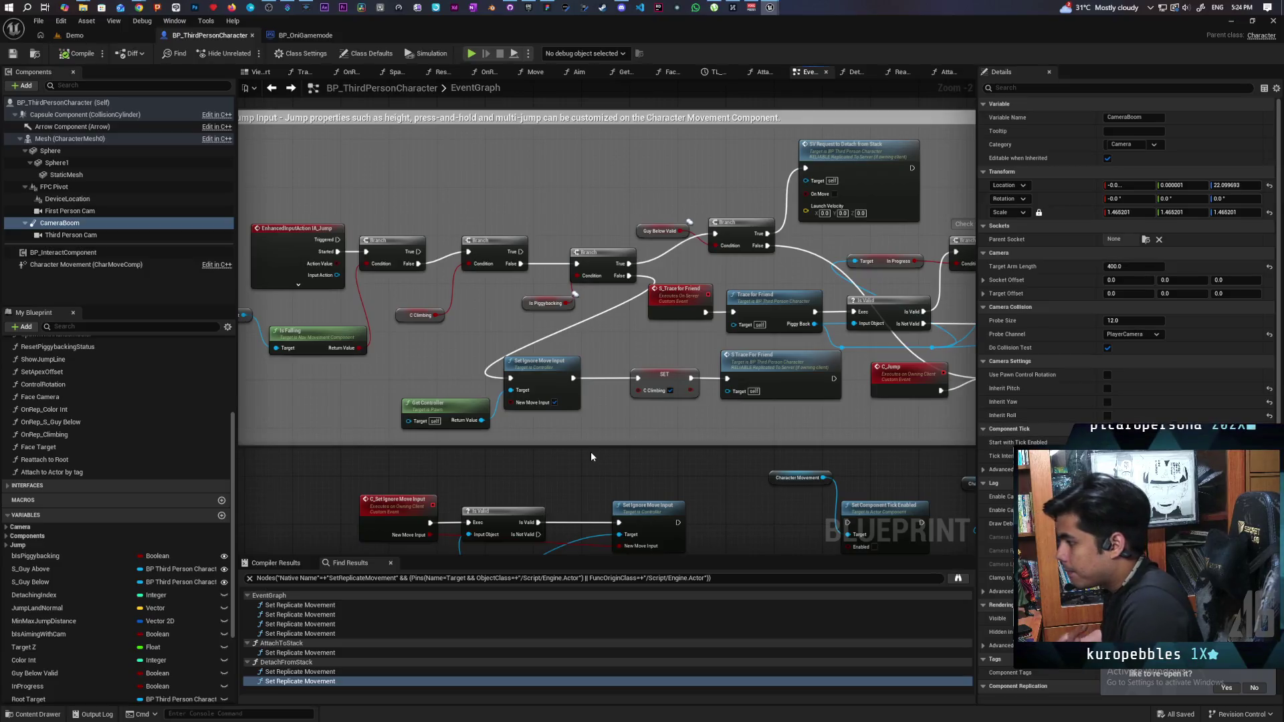
- Open the Reattach to Root function graph from the MC_Reattach to Root event
scroll(591, 452, "down", 5)
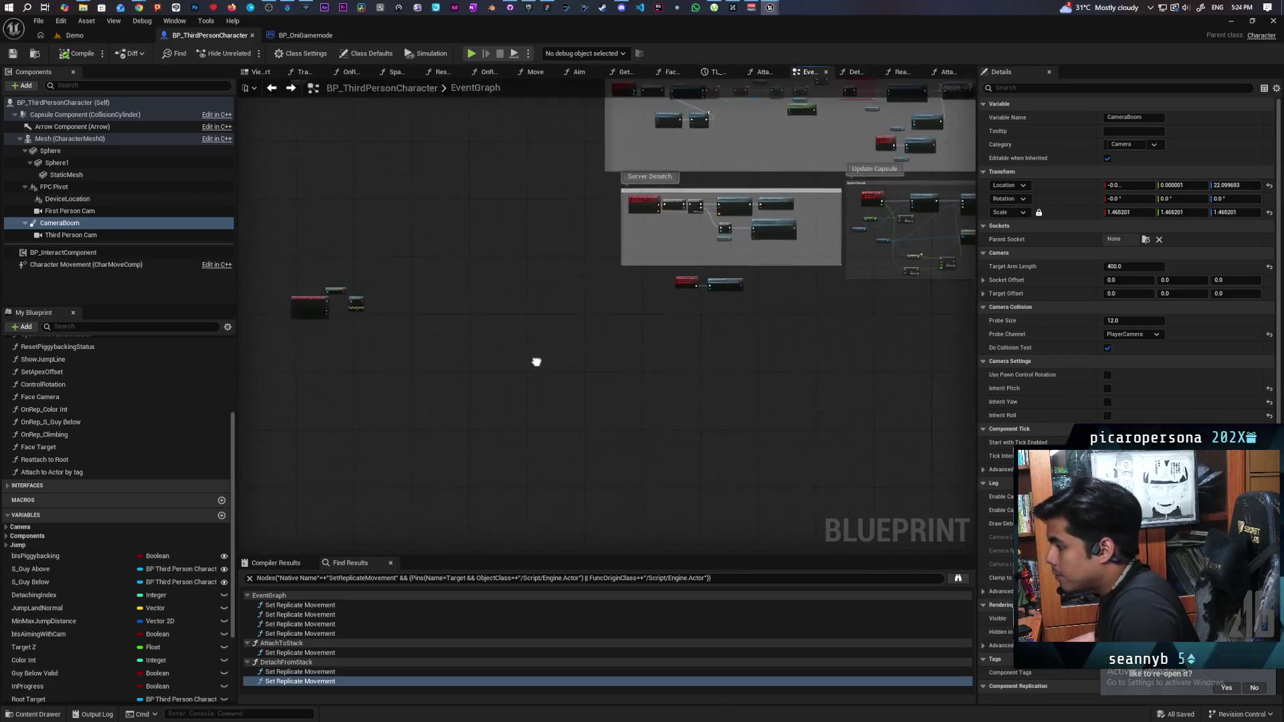
scroll(529, 386, "up", 5)
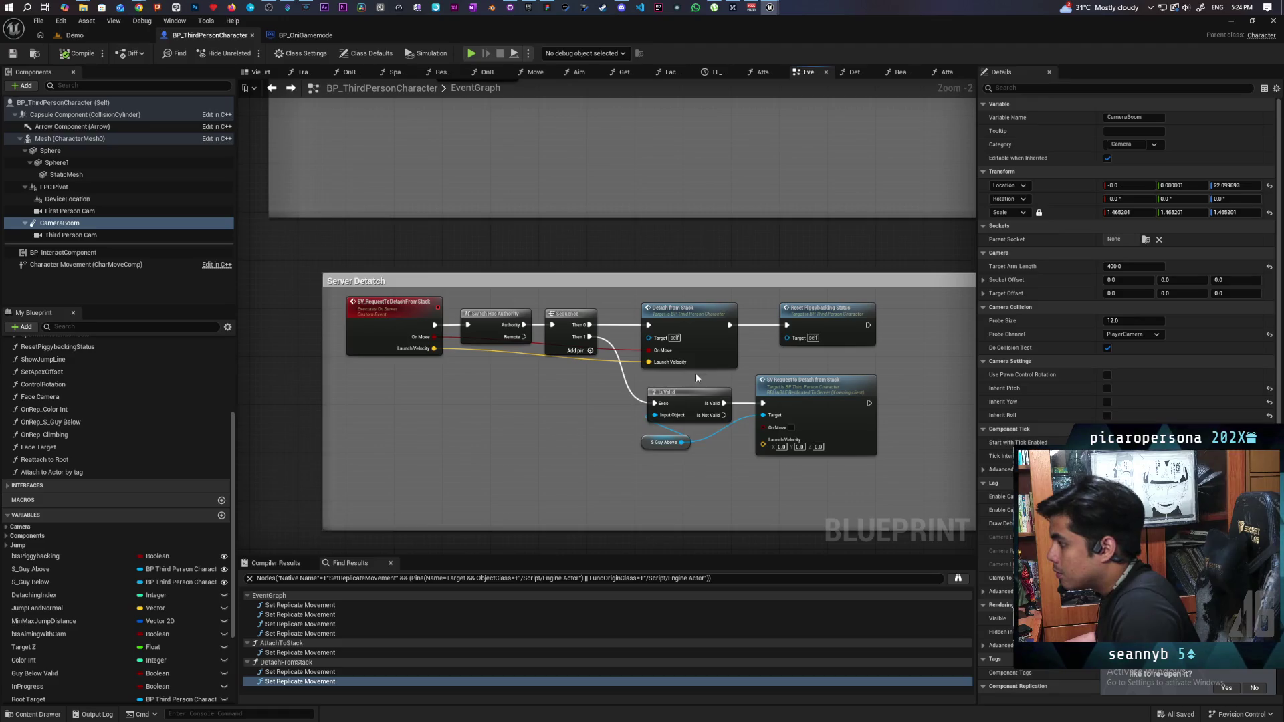
left_click_drag(701, 326, 684, 266)
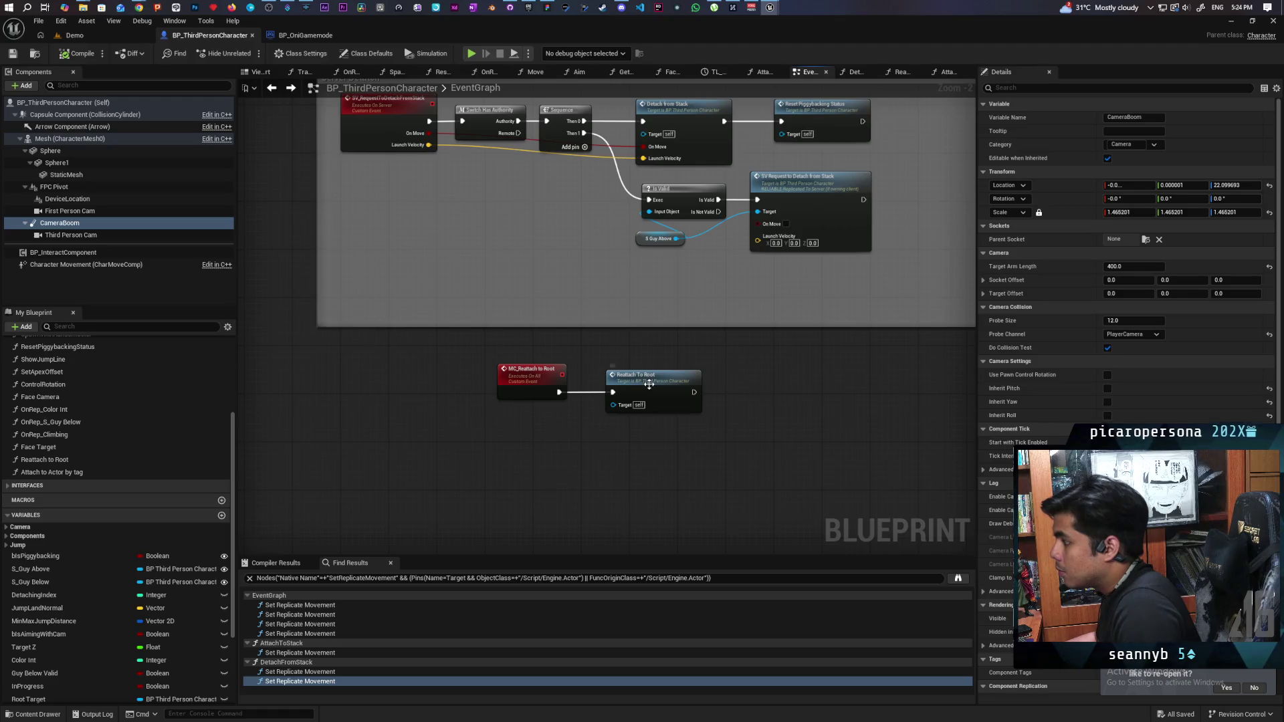
left_click(649, 385)
double_click(648, 387)
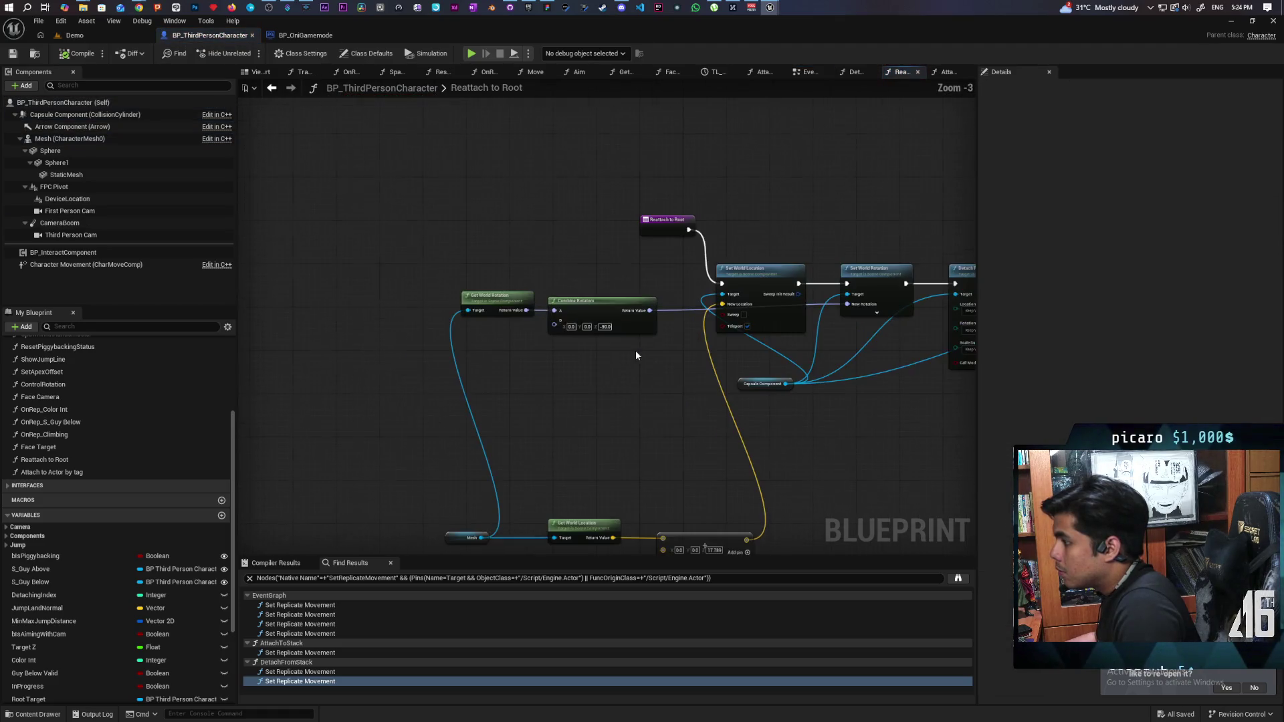
scroll(636, 356, "up", 2)
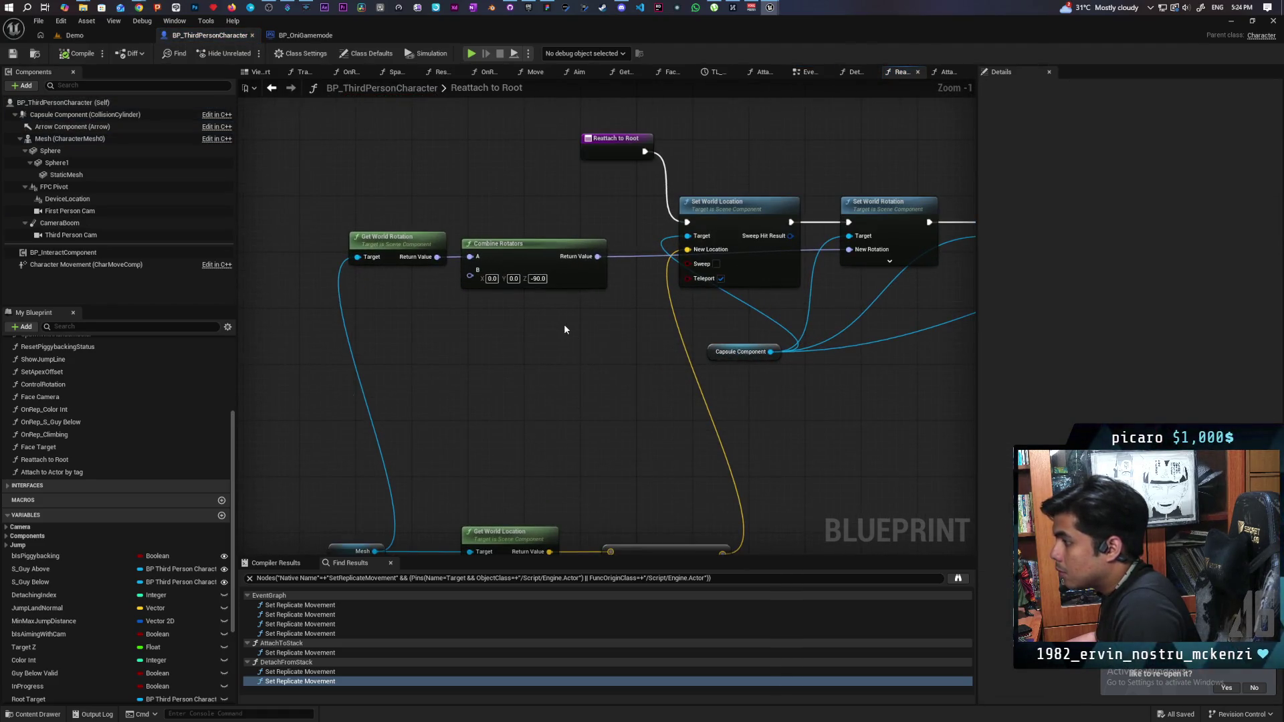
scroll(565, 324, "down", 1)
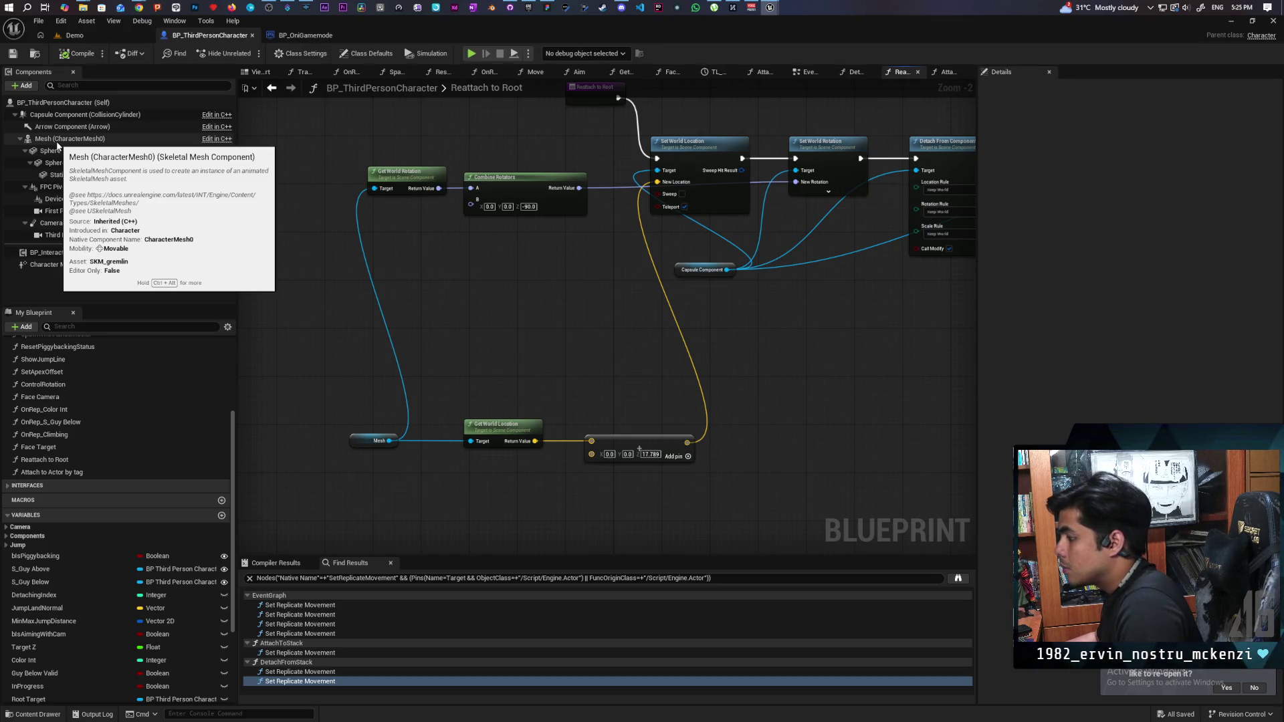
- Change the Set Relative Location New Location Z from 17.789 to -19.0 and save the blueprint
left_click(57, 141)
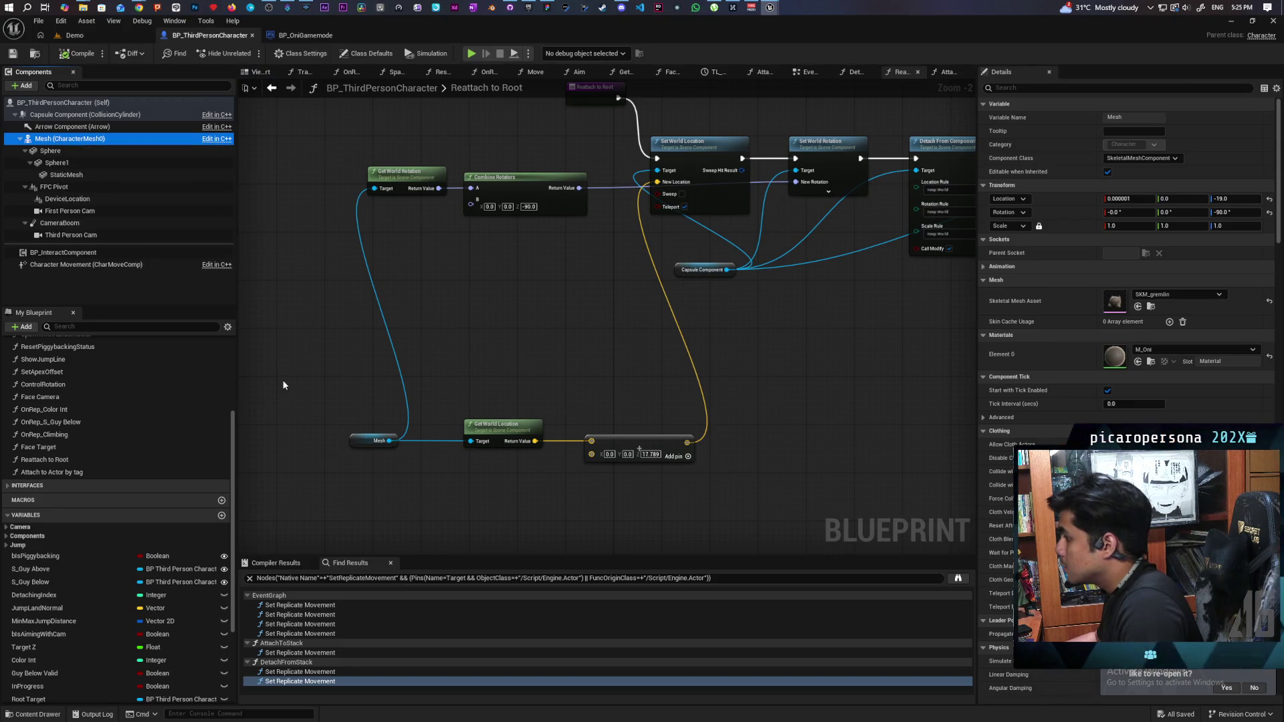
left_click(649, 454)
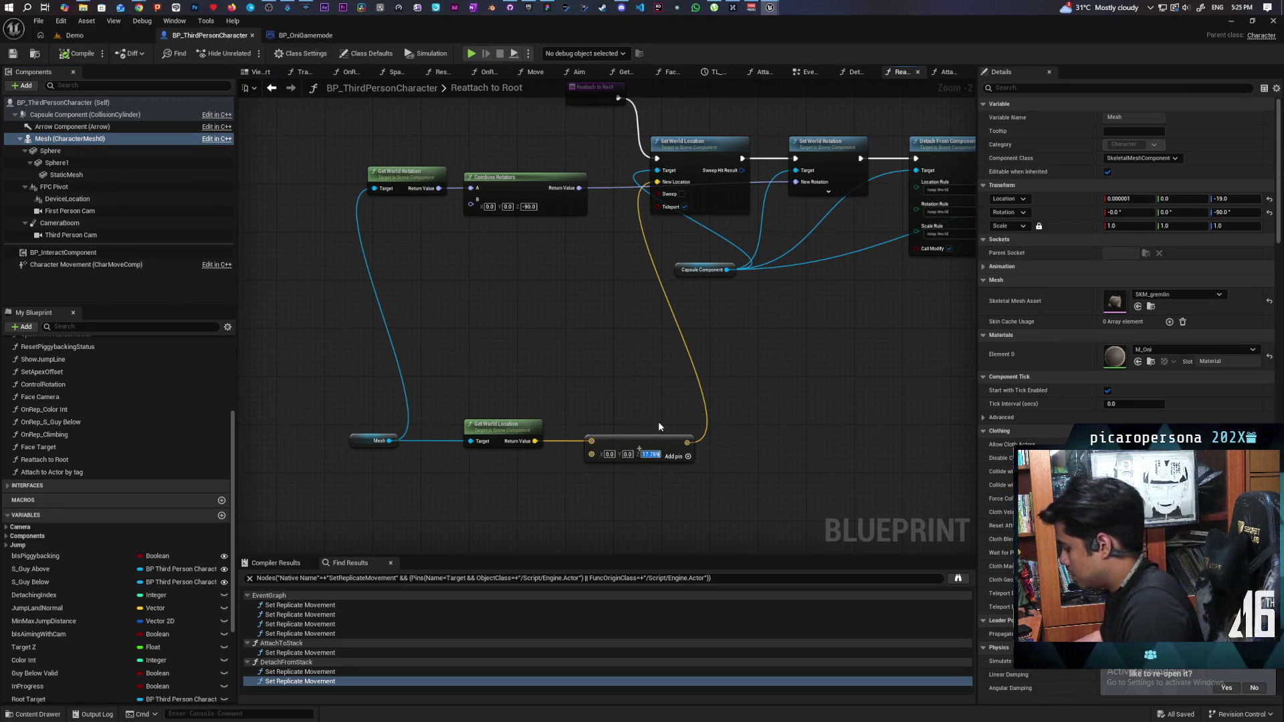
type("19")
mouse_move(734, 402)
left_mouse_down()
mouse_move(418, 493)
mouse_move(410, 453)
mouse_move(669, 434)
left_mouse_up()
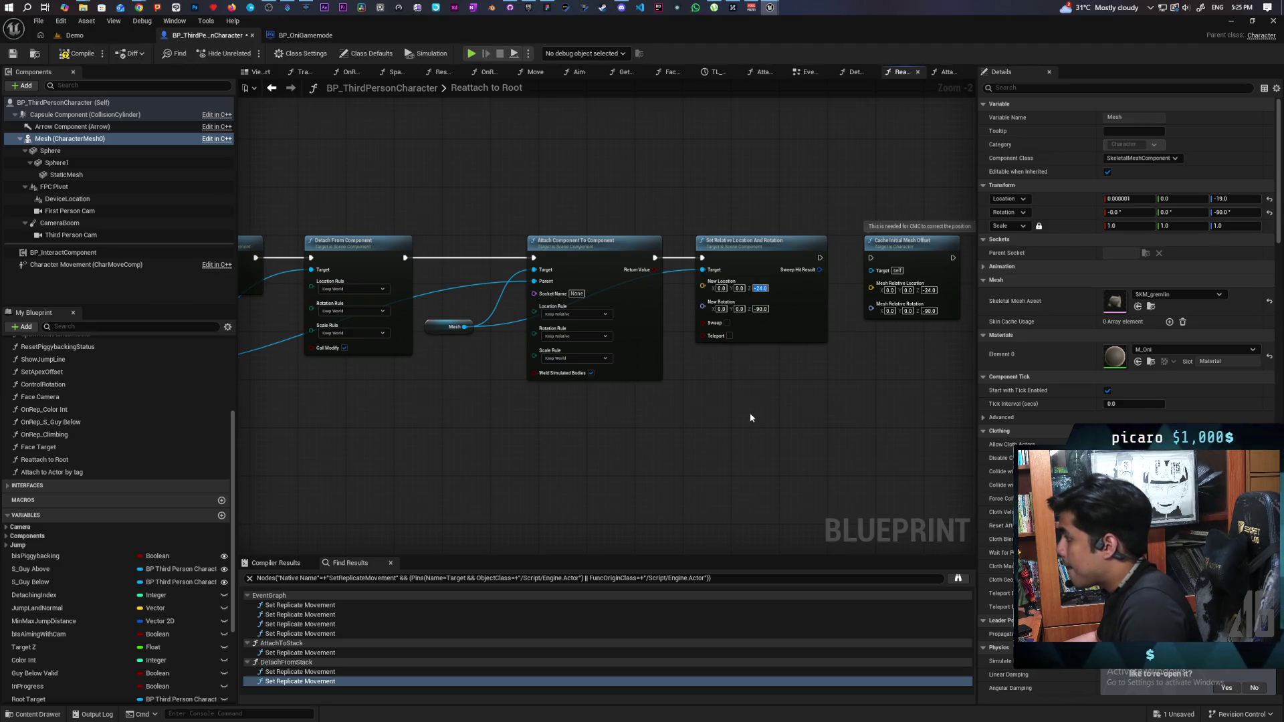
type("-19")
key("Return")
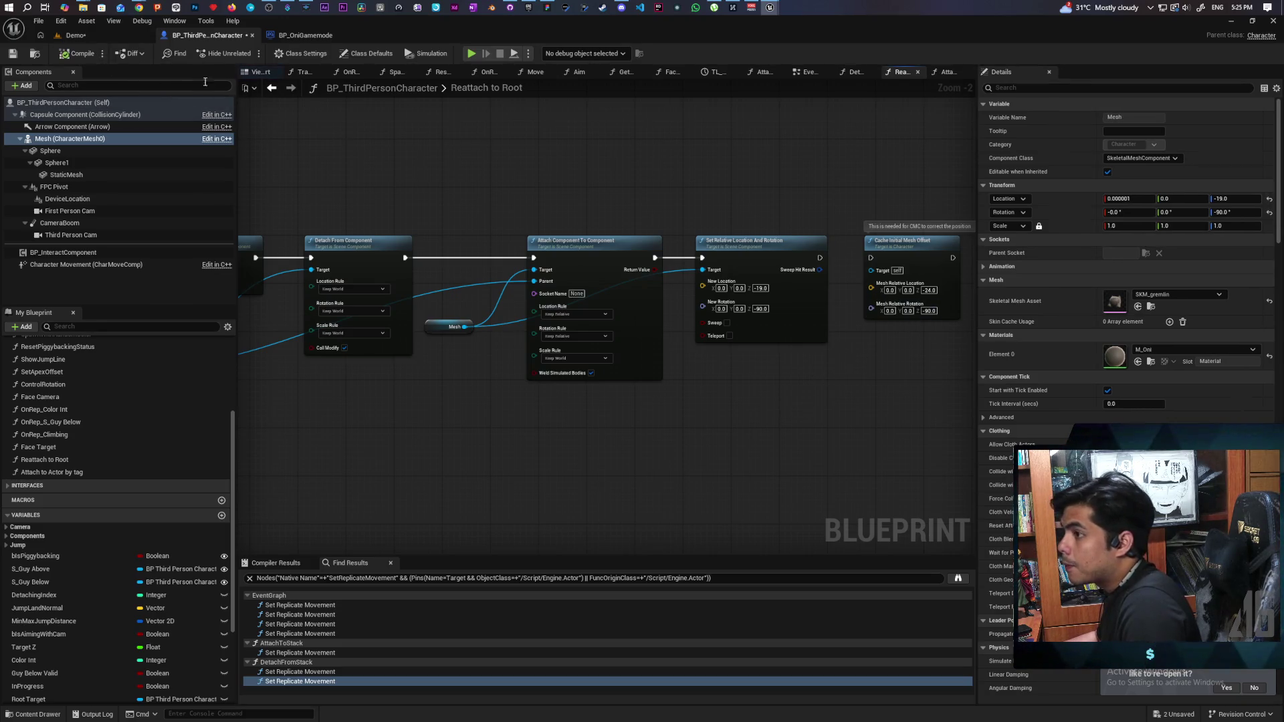
key("ctrl+shift+s")
left_click(101, 37)
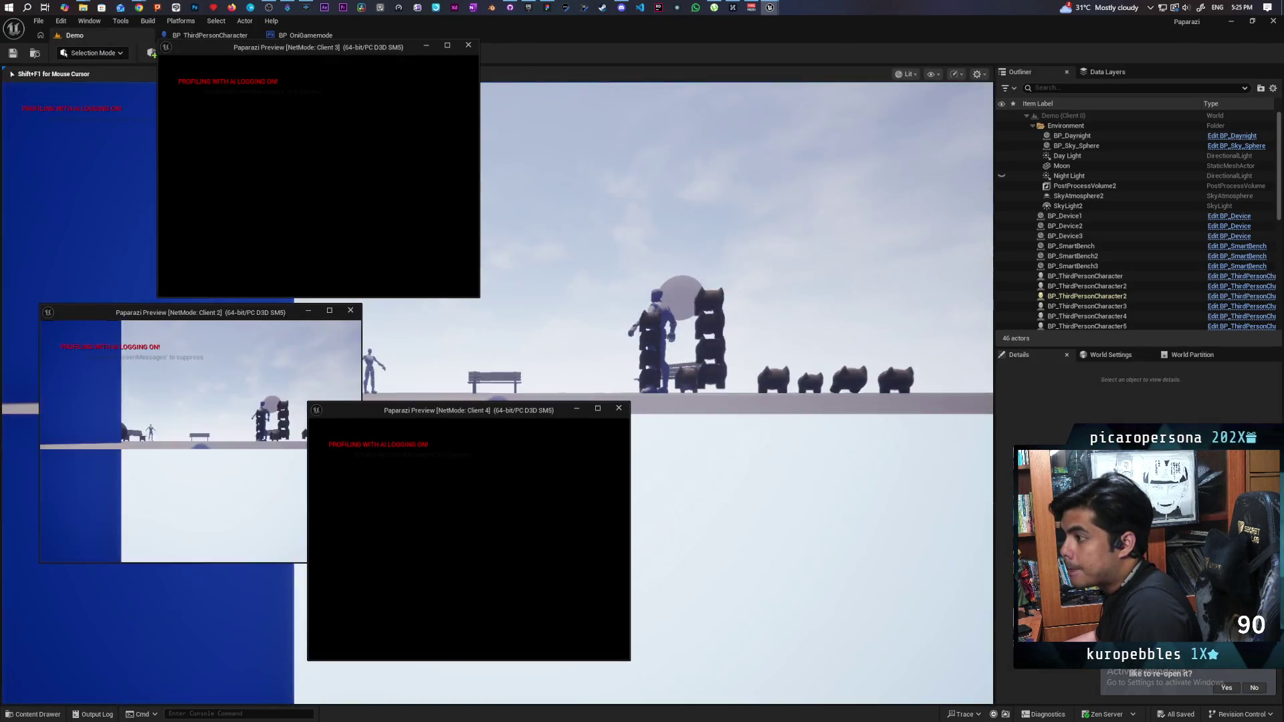
- In Client 4, jump the green gremlin onto the blue gremlin's head and back off
key("alt+Tab")
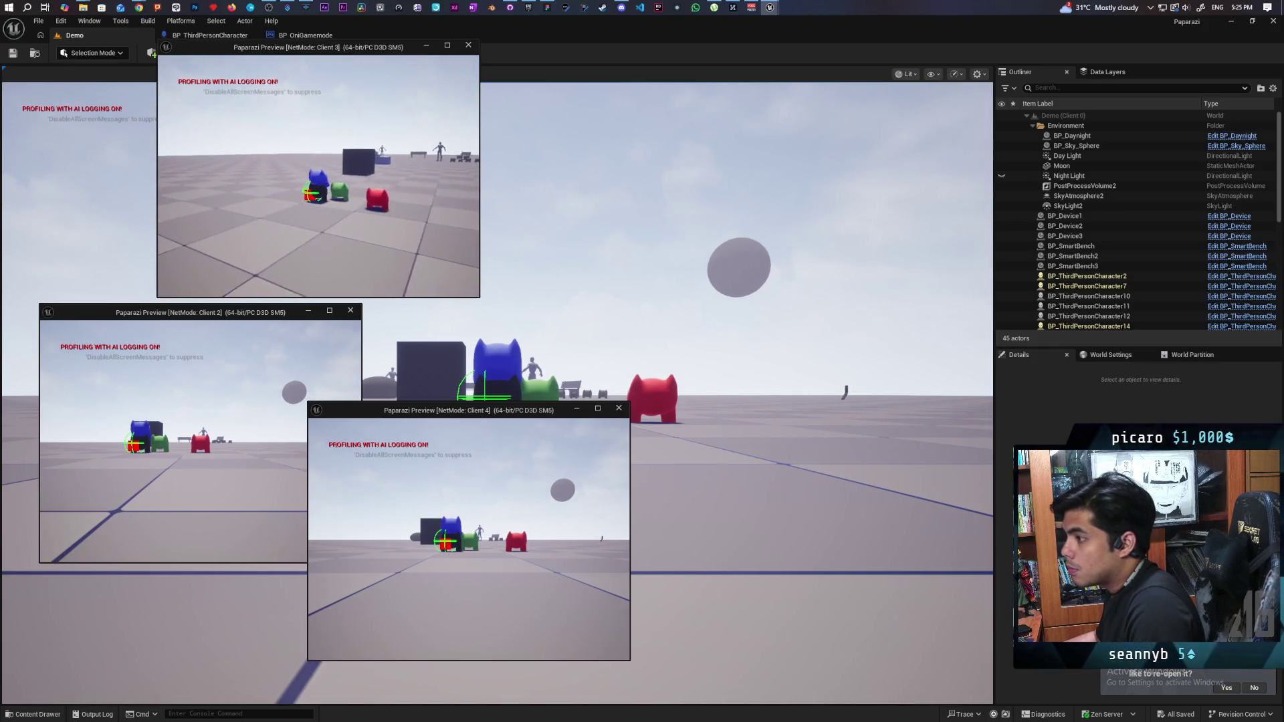
left_click(470, 408)
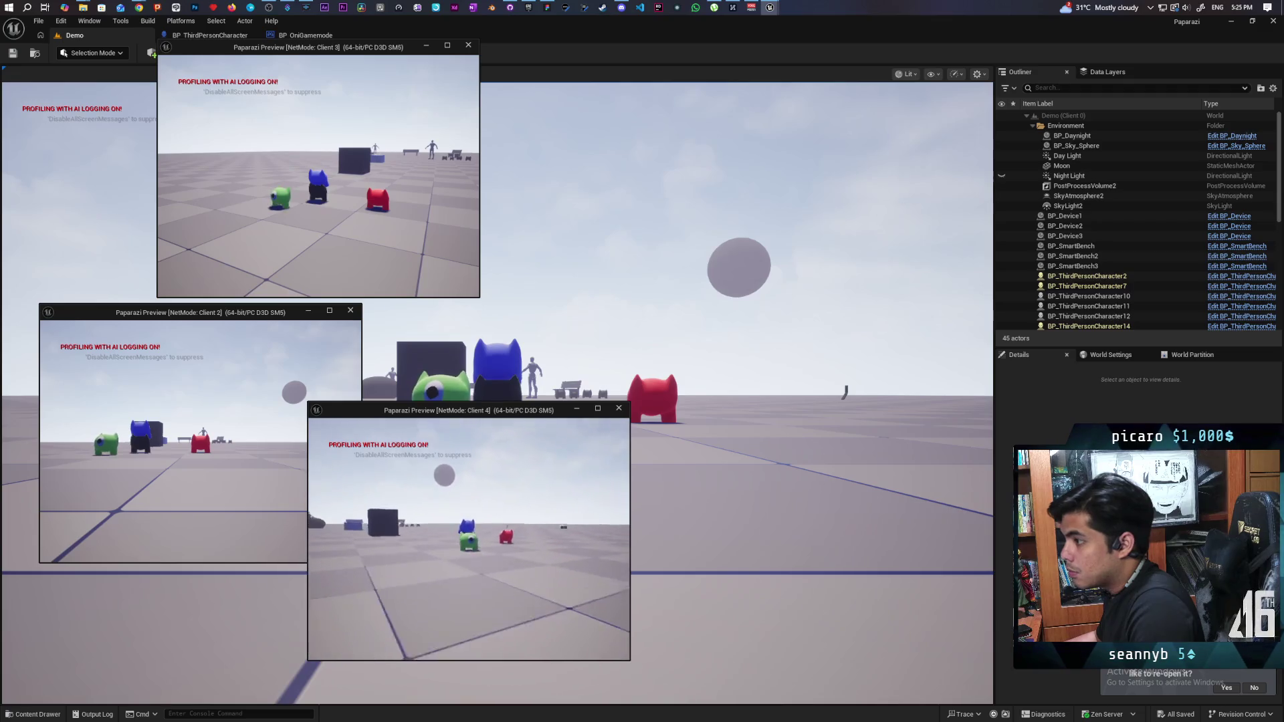
key("w")
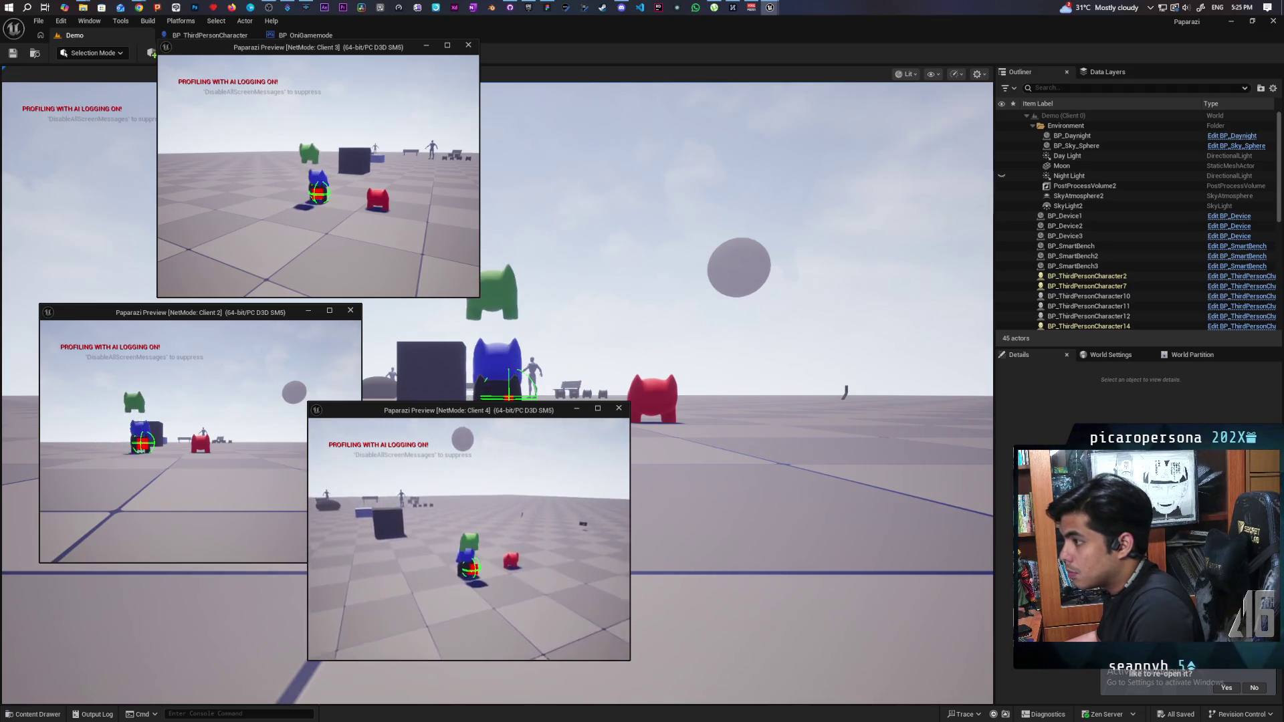
key("e")
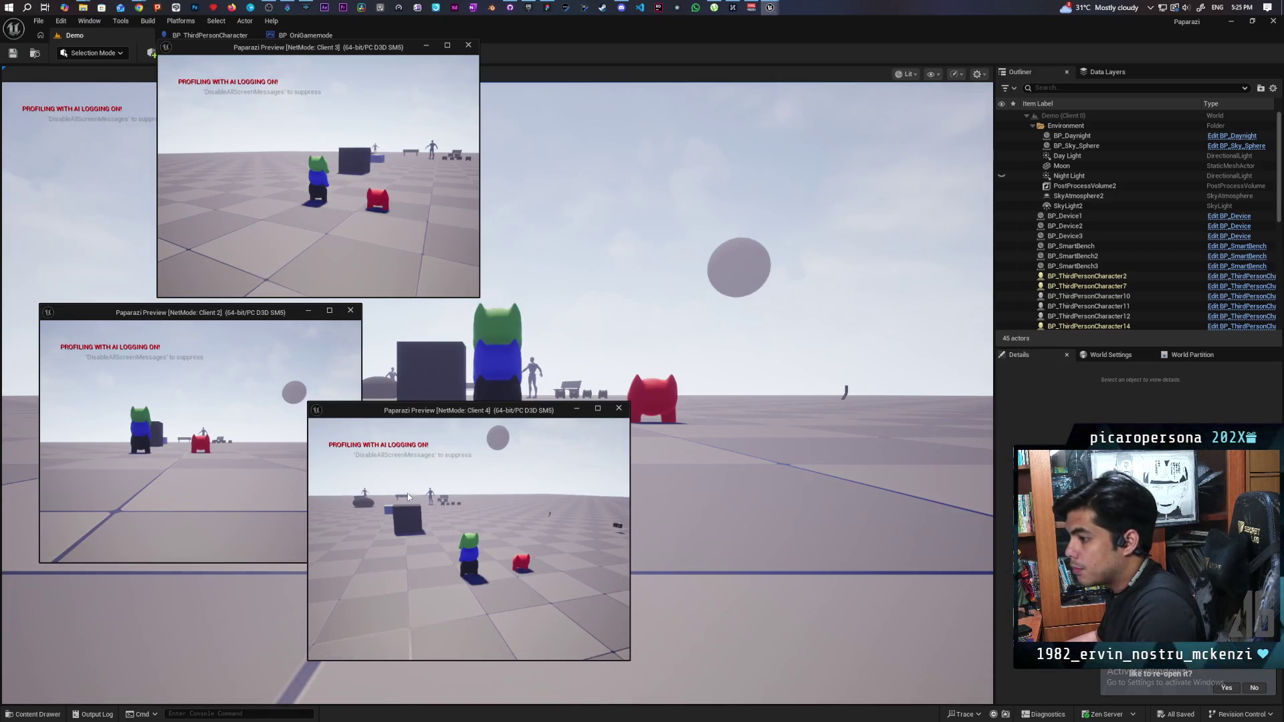
key("e")
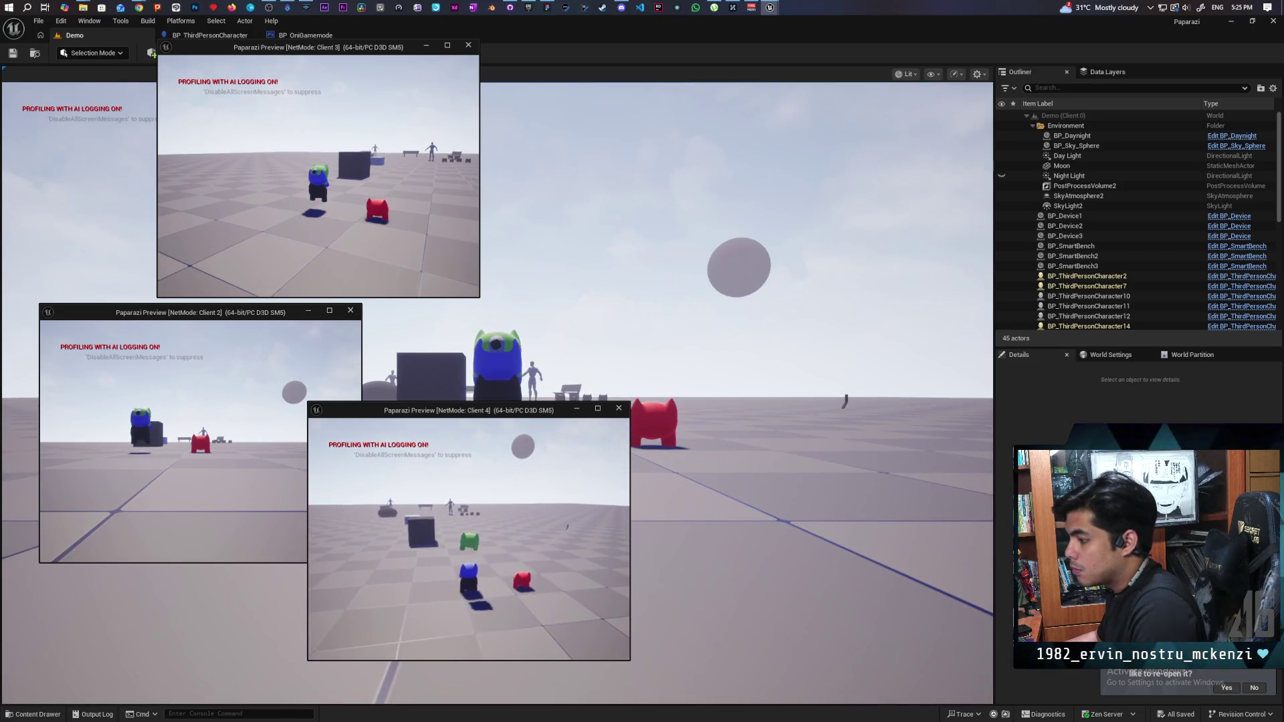
key("w")
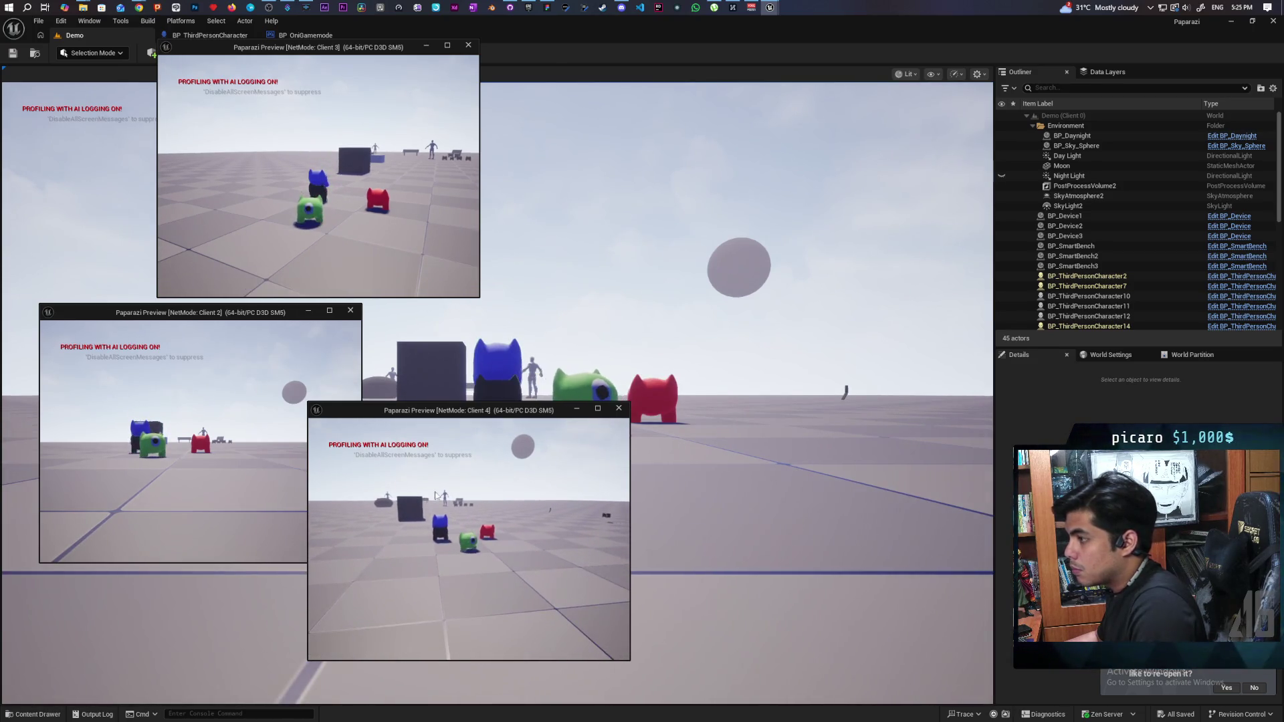
- Jump the blue gremlin onto the black one and step it back down
key("w")
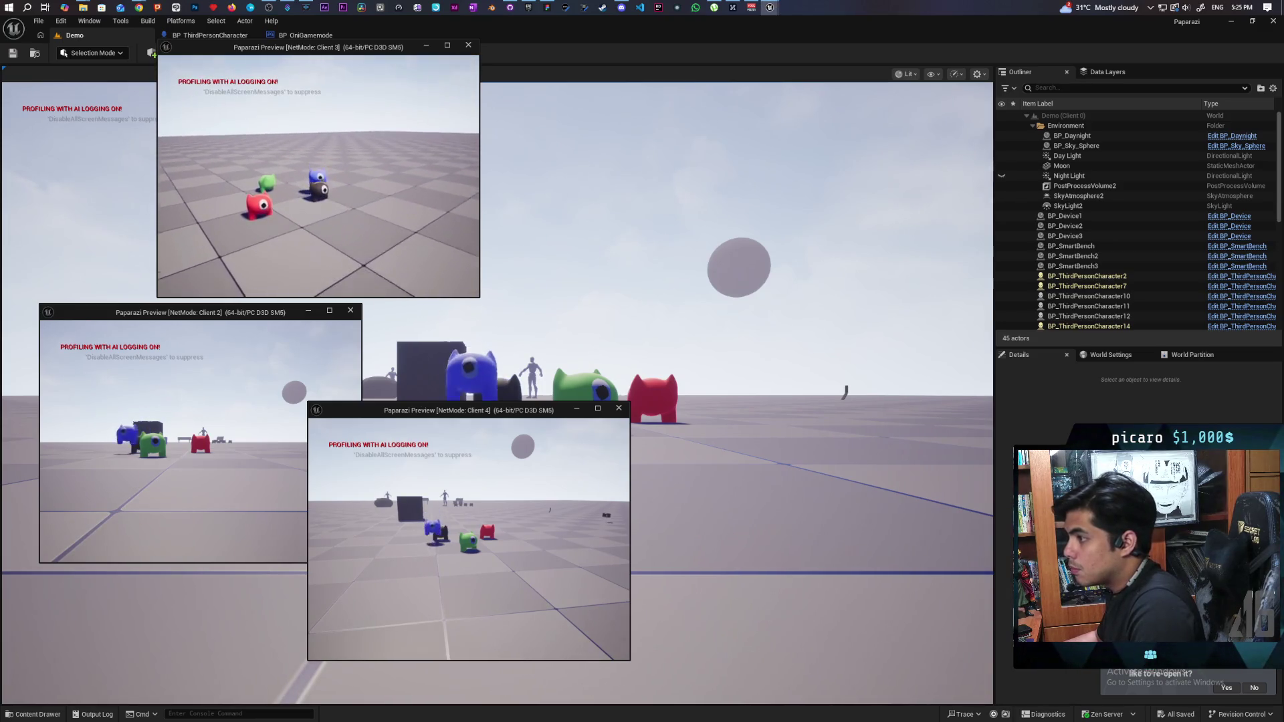
key("w")
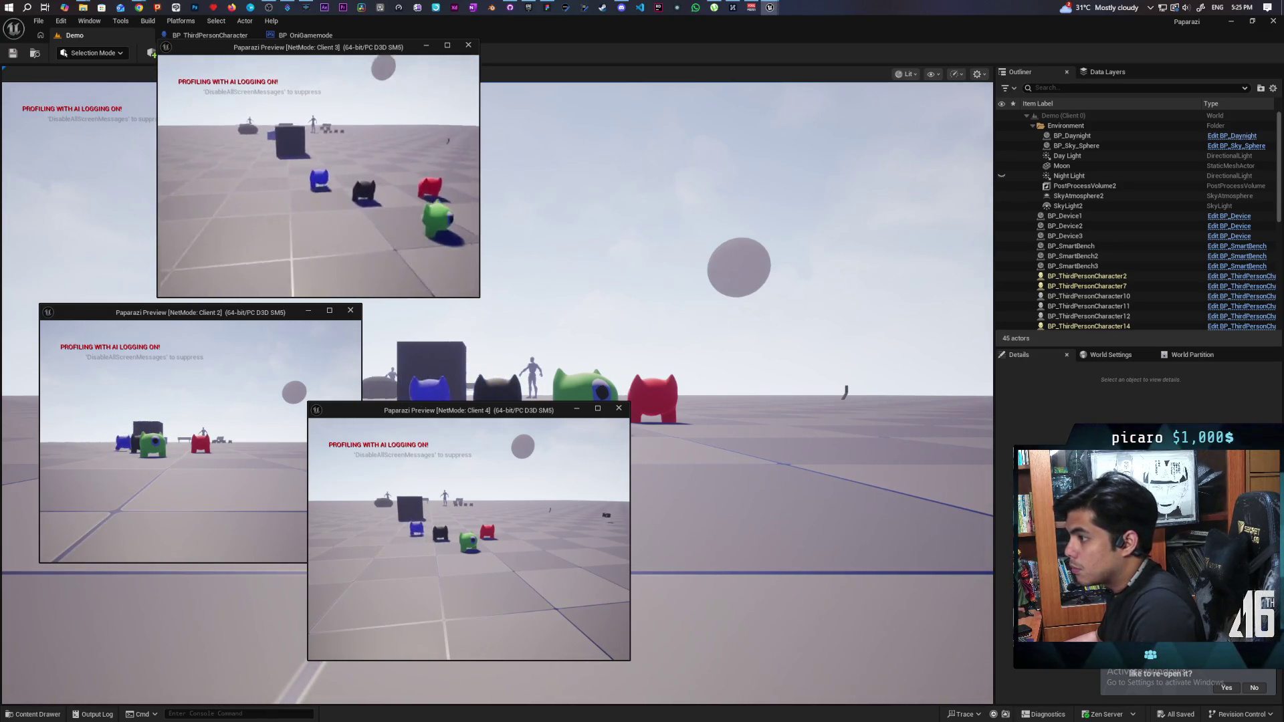
key("w")
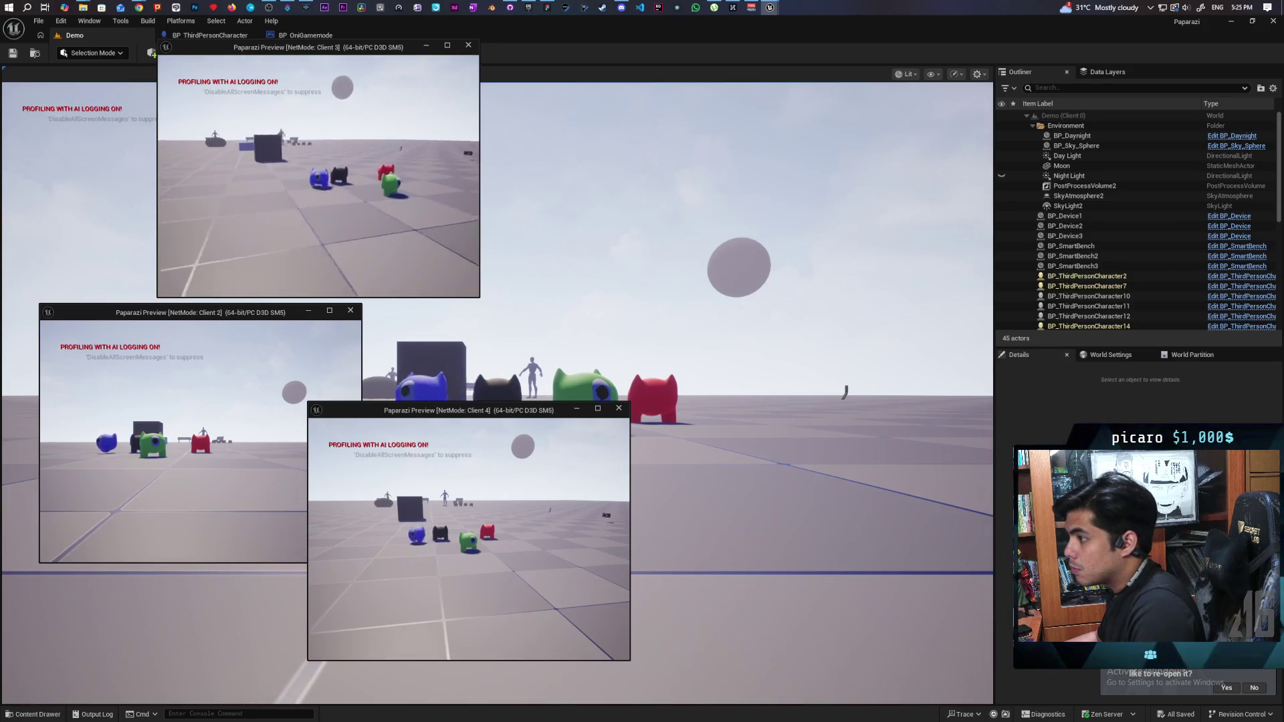
key("w")
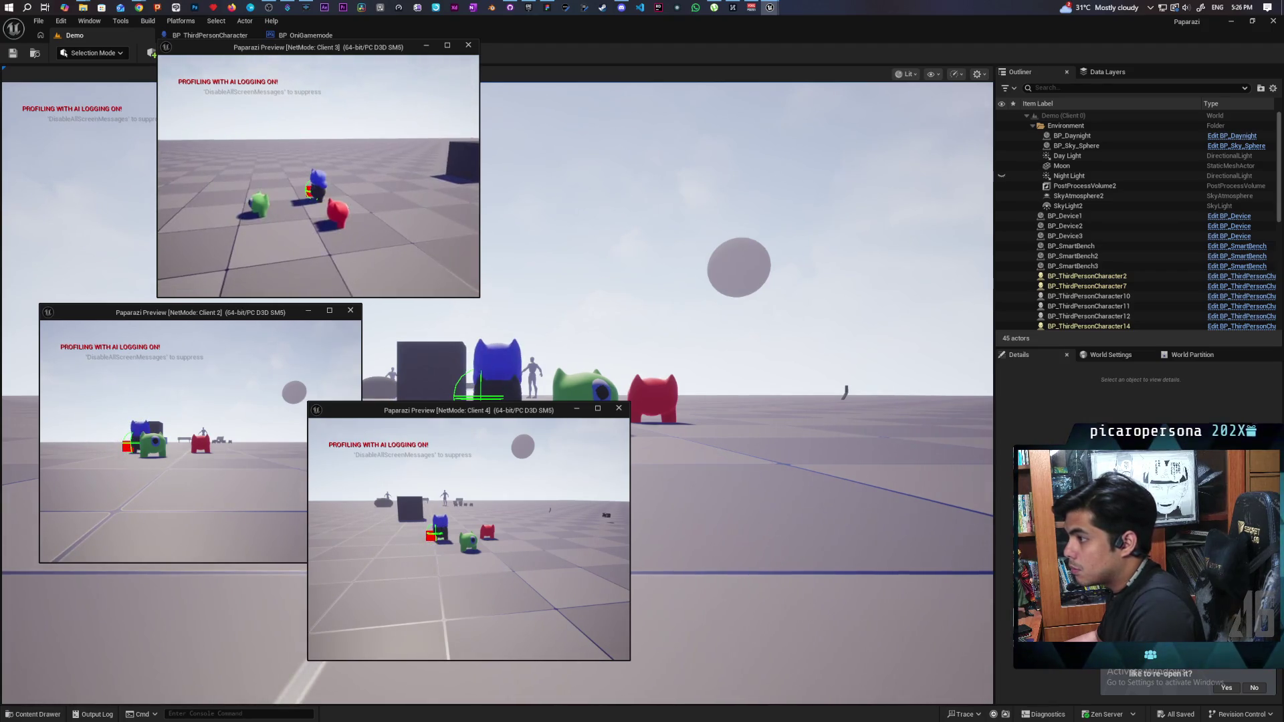
key("s")
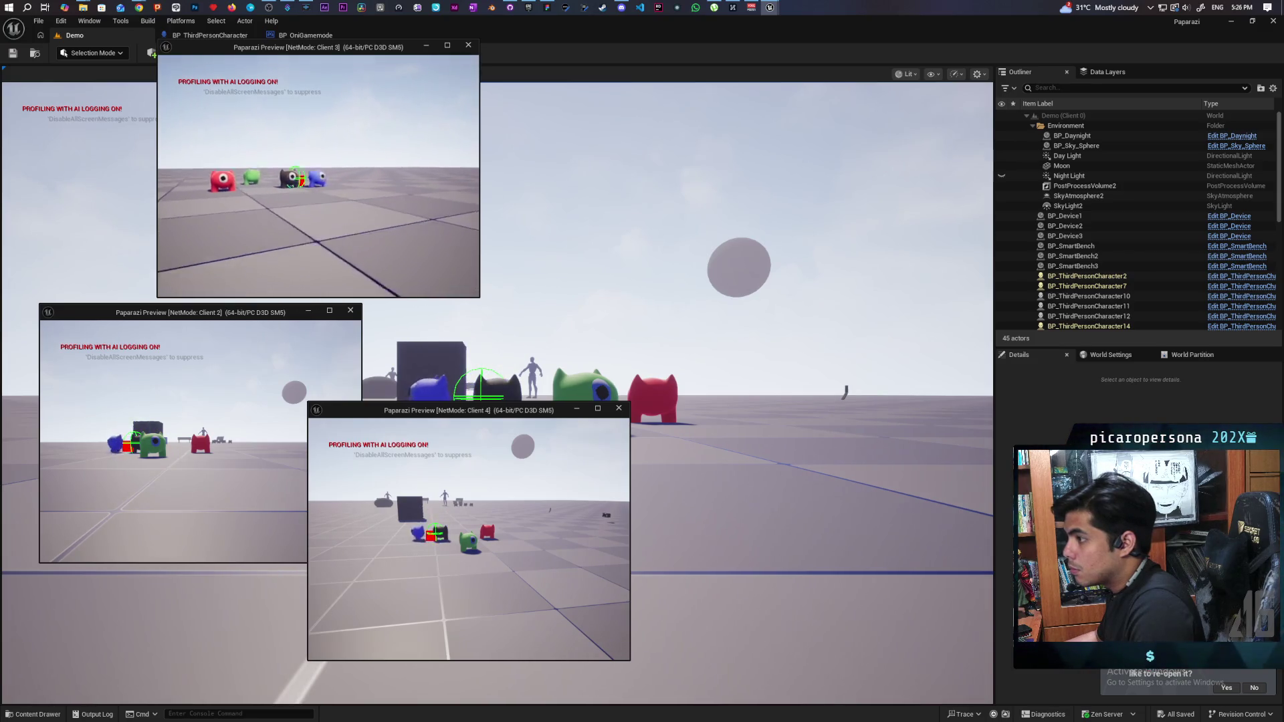
key("w")
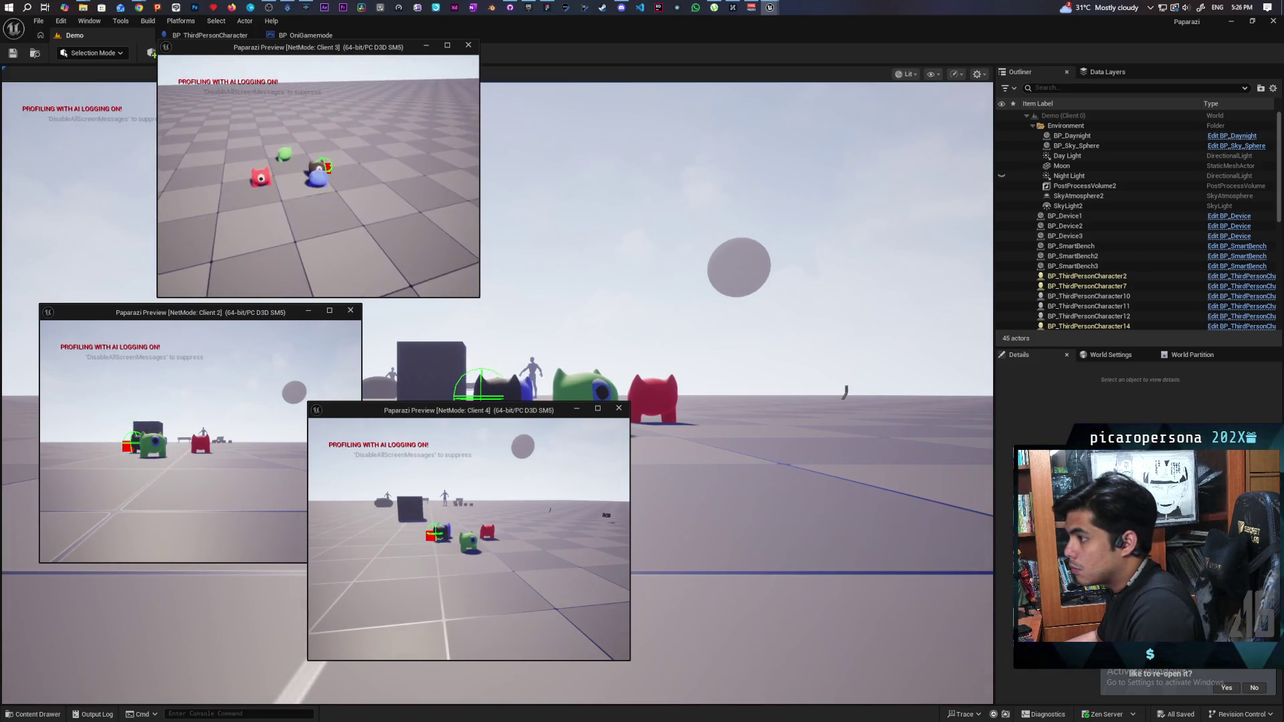
left_click(649, 278)
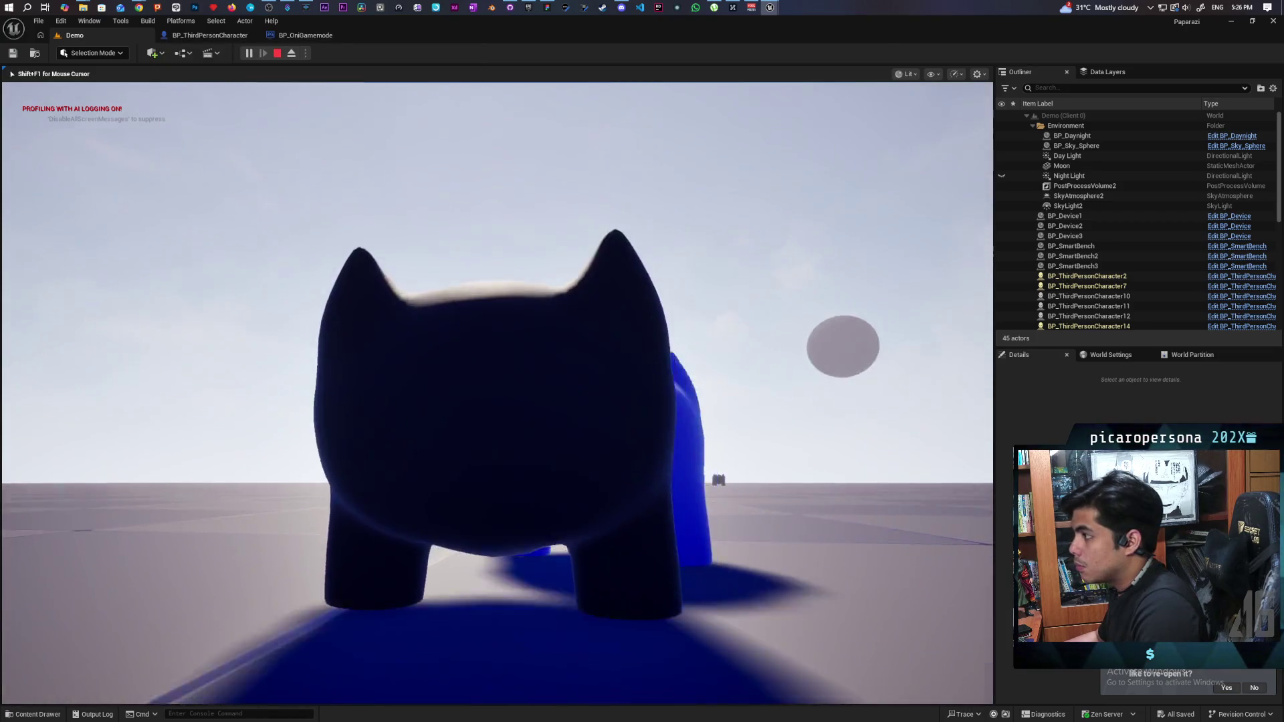
key("w")
key("alt+Tab")
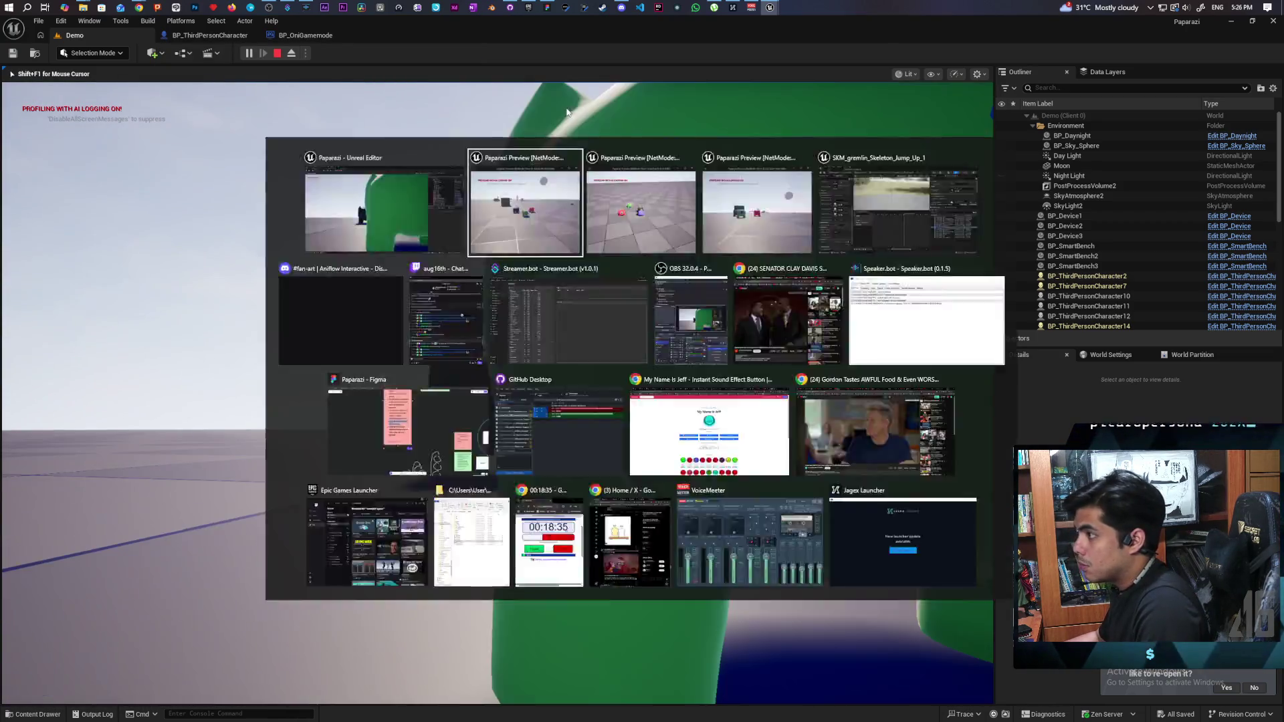
- Free the mouse with Shift+F1 and press Escape to stop Play In Editor
mouse_move(524, 34)
left_mouse_down()
mouse_move(834, 133)
mouse_move(926, 98)
mouse_move(899, 97)
left_mouse_up()
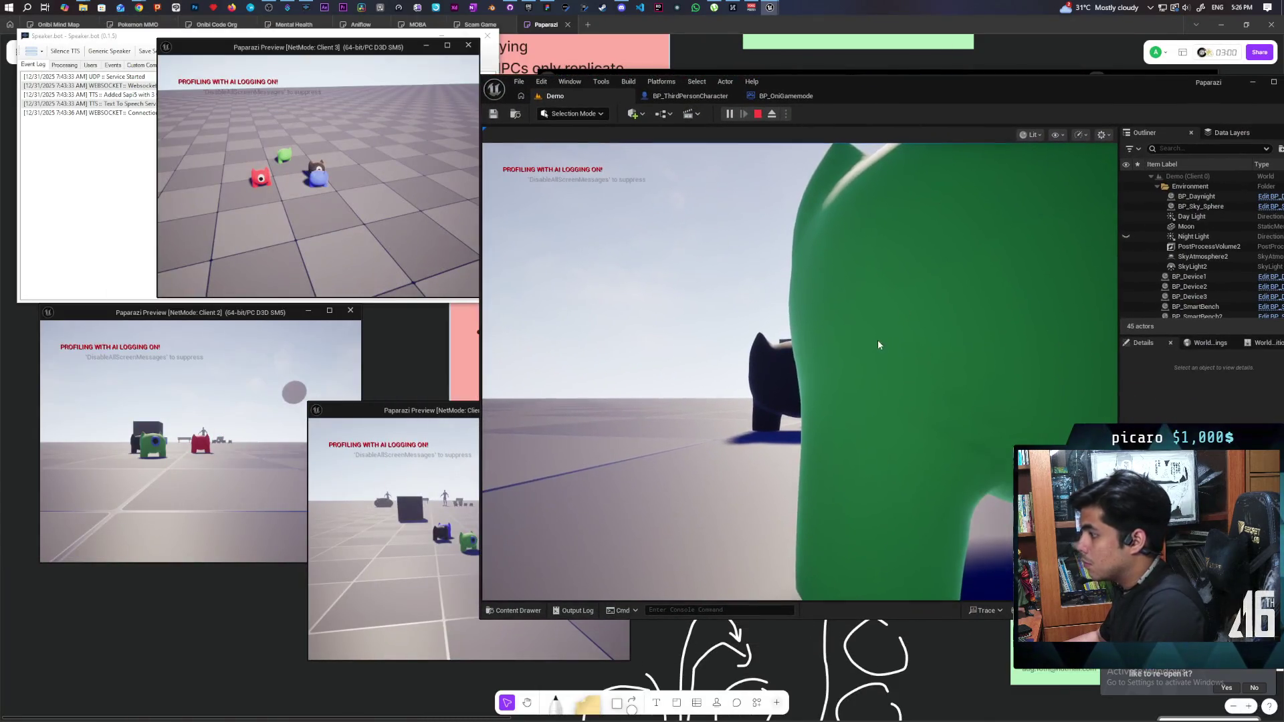
left_click(878, 340)
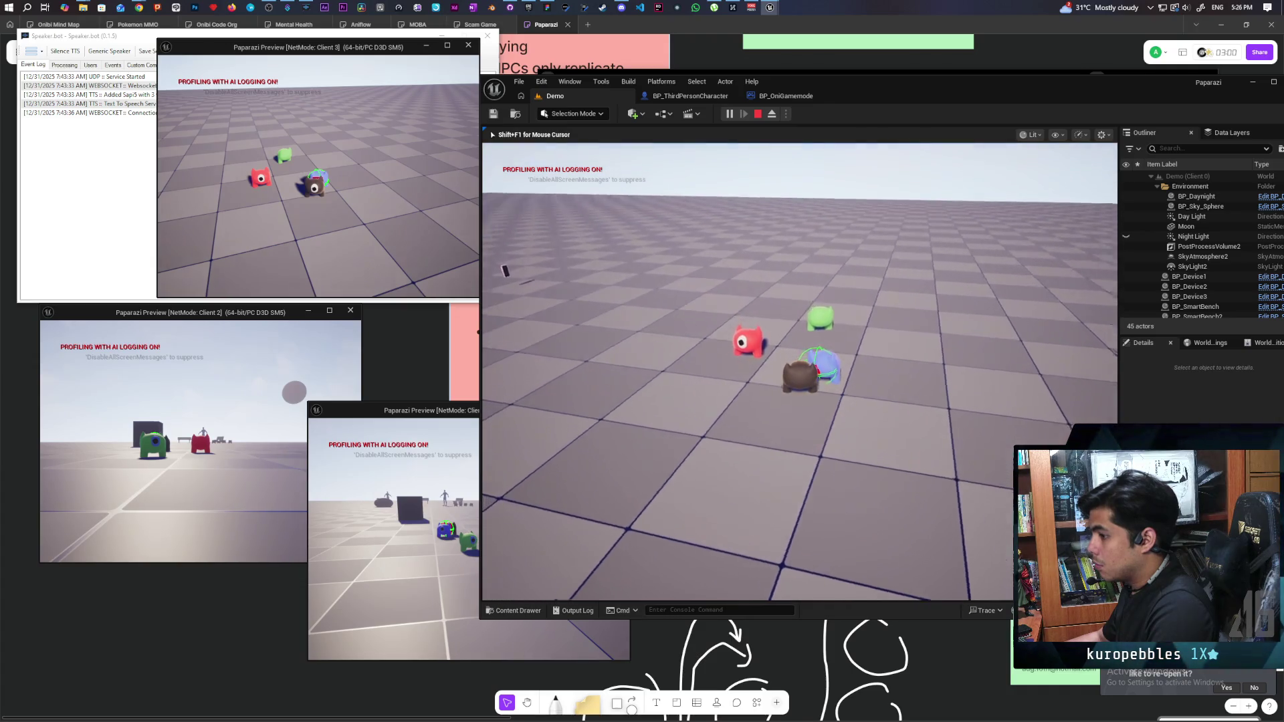
key("shift+F1")
left_click(626, 496)
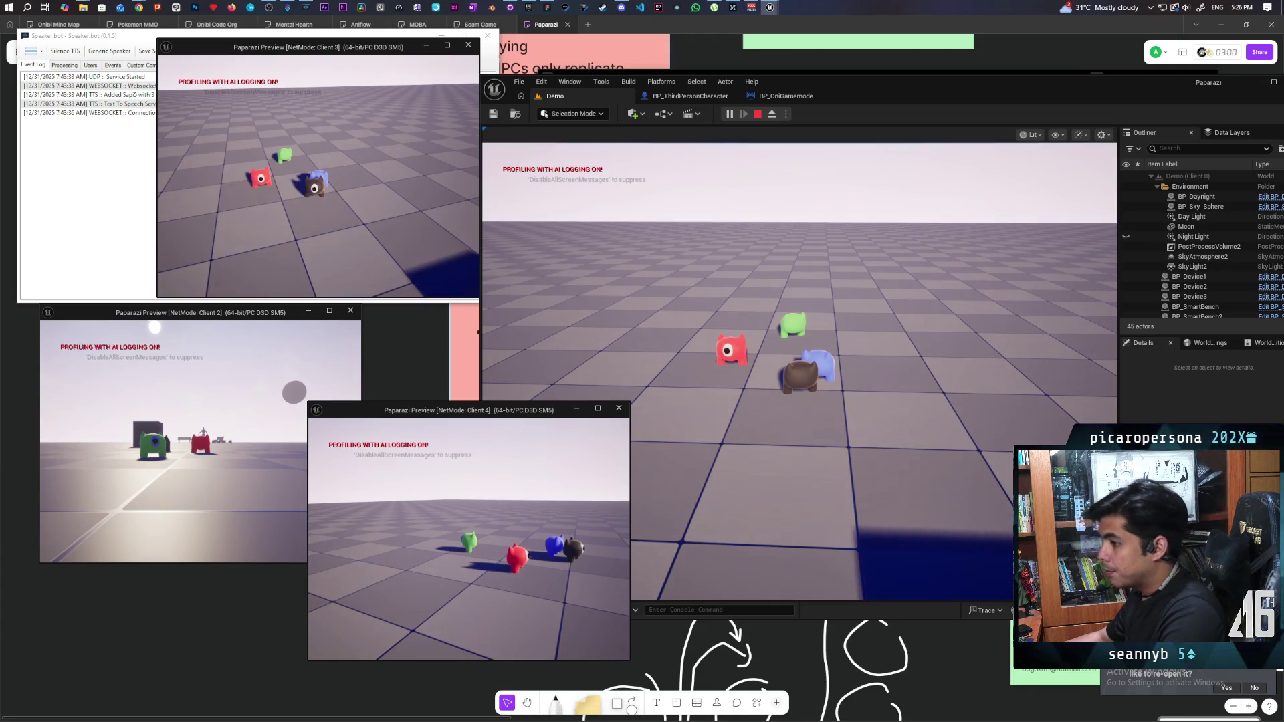
key("Escape")
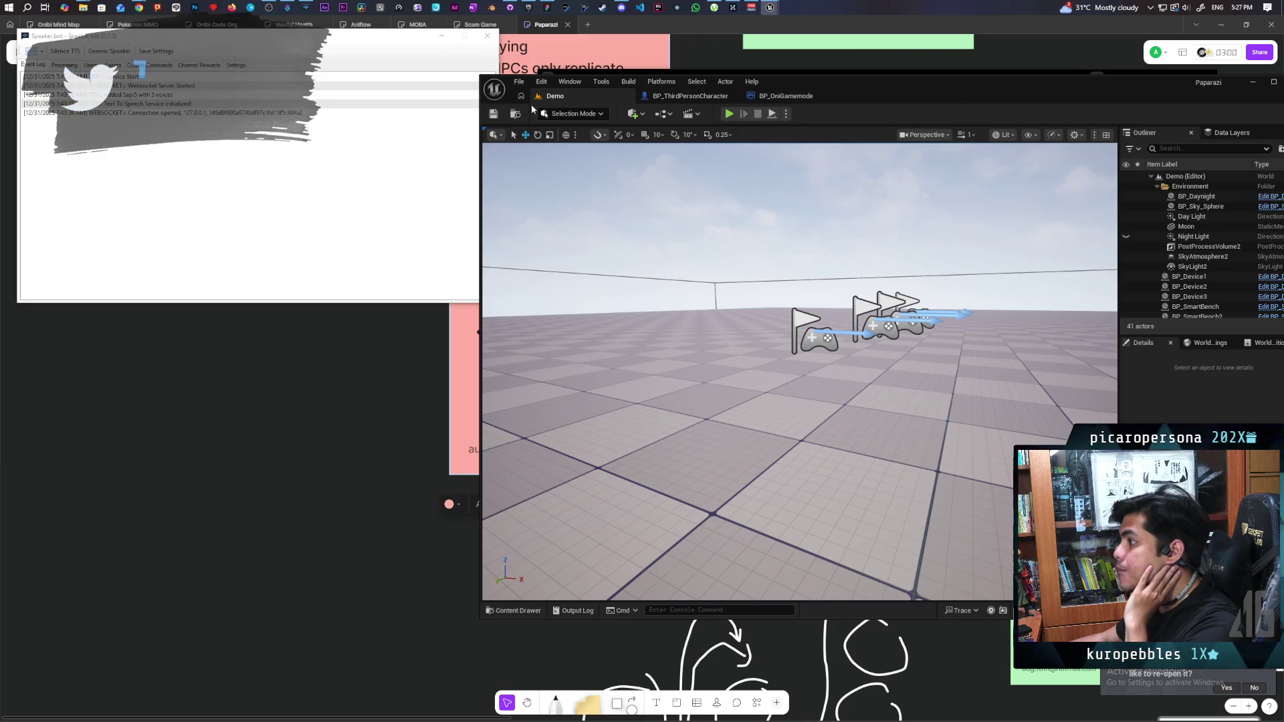
- Load the Animation map from the Content Drawer's Maps folder
key("ctrl+space")
left_click(731, 481)
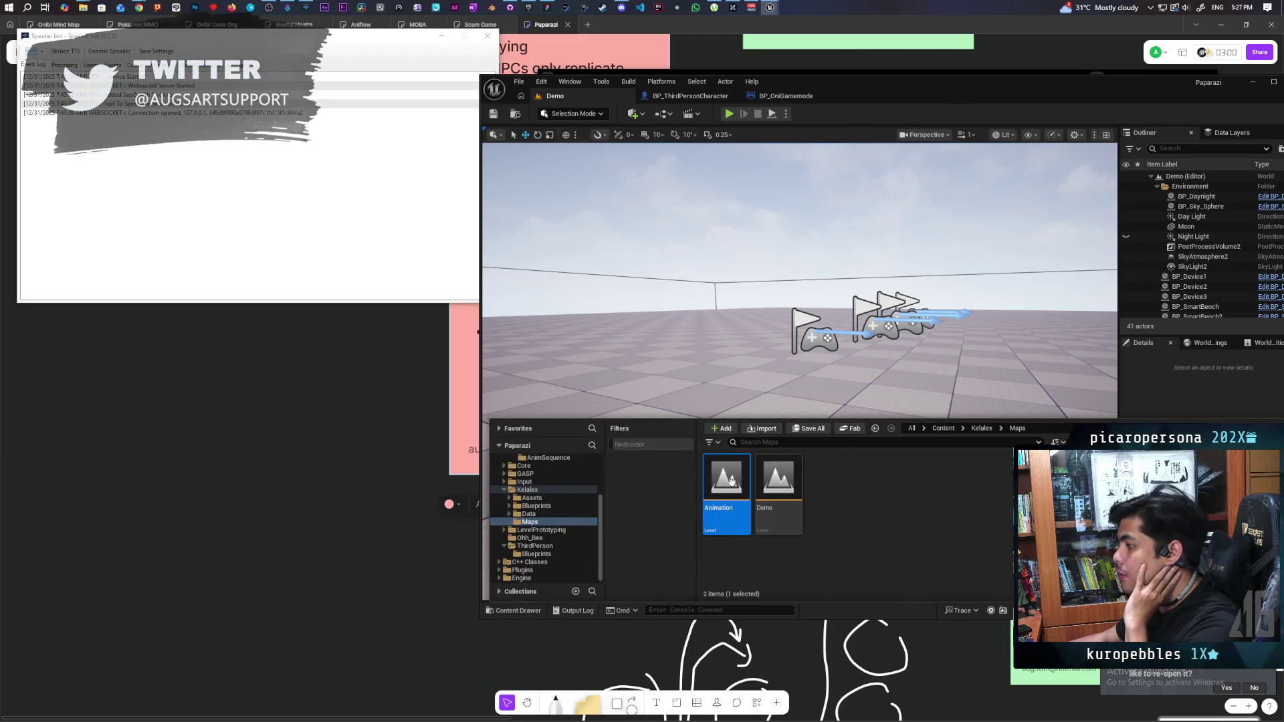
double_click(732, 480)
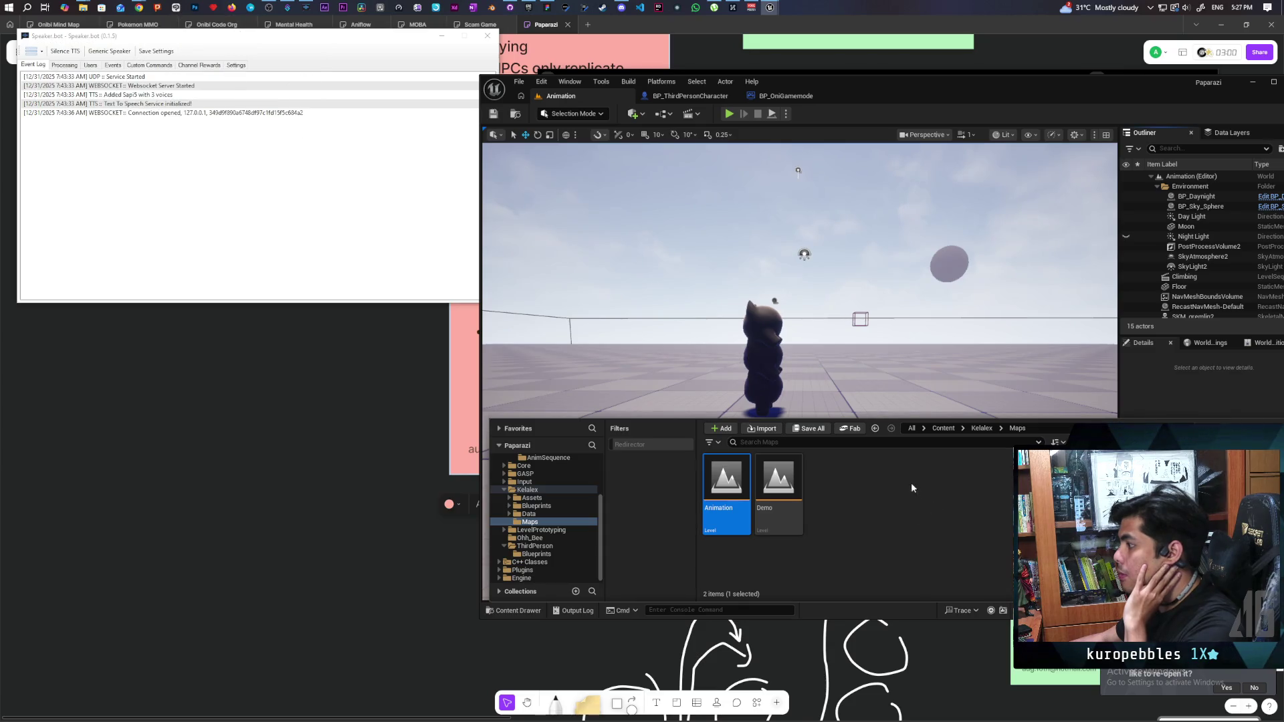
- Open LS_Jump_Up_1 from Characters > Oni > AnimSequence and preview its jump pose
left_click(943, 428)
double_click(779, 478)
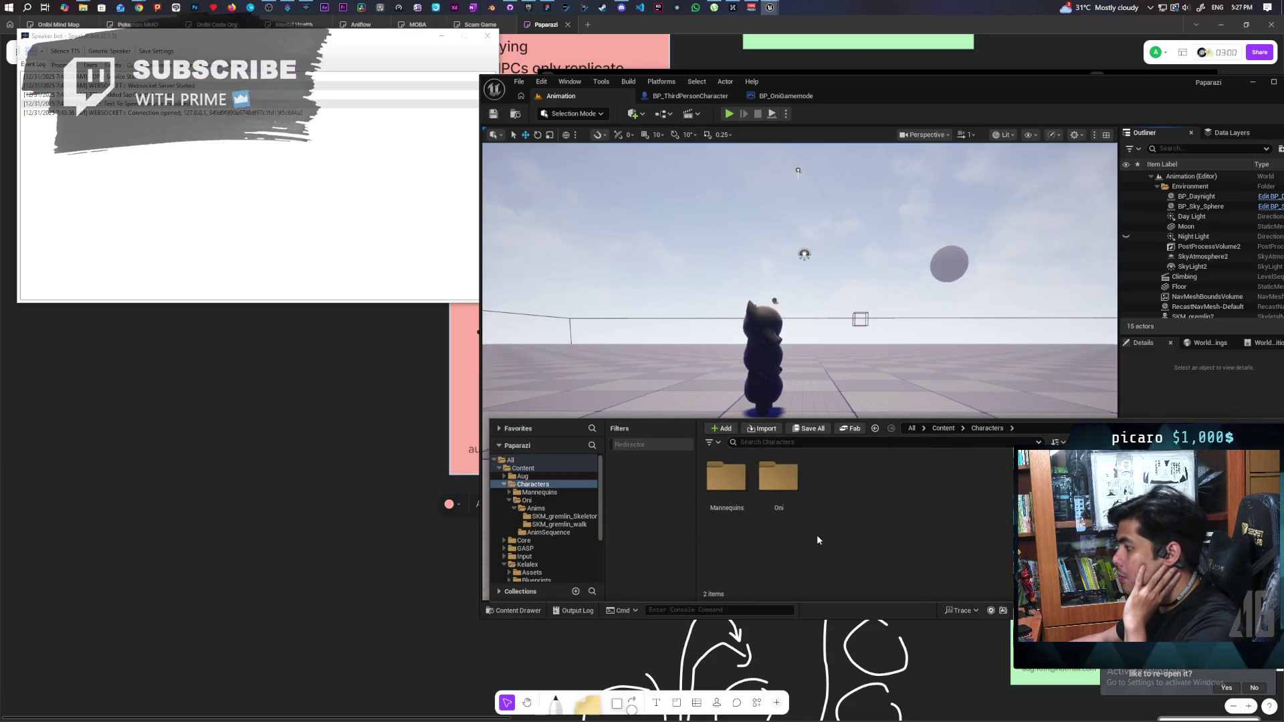
double_click(778, 482)
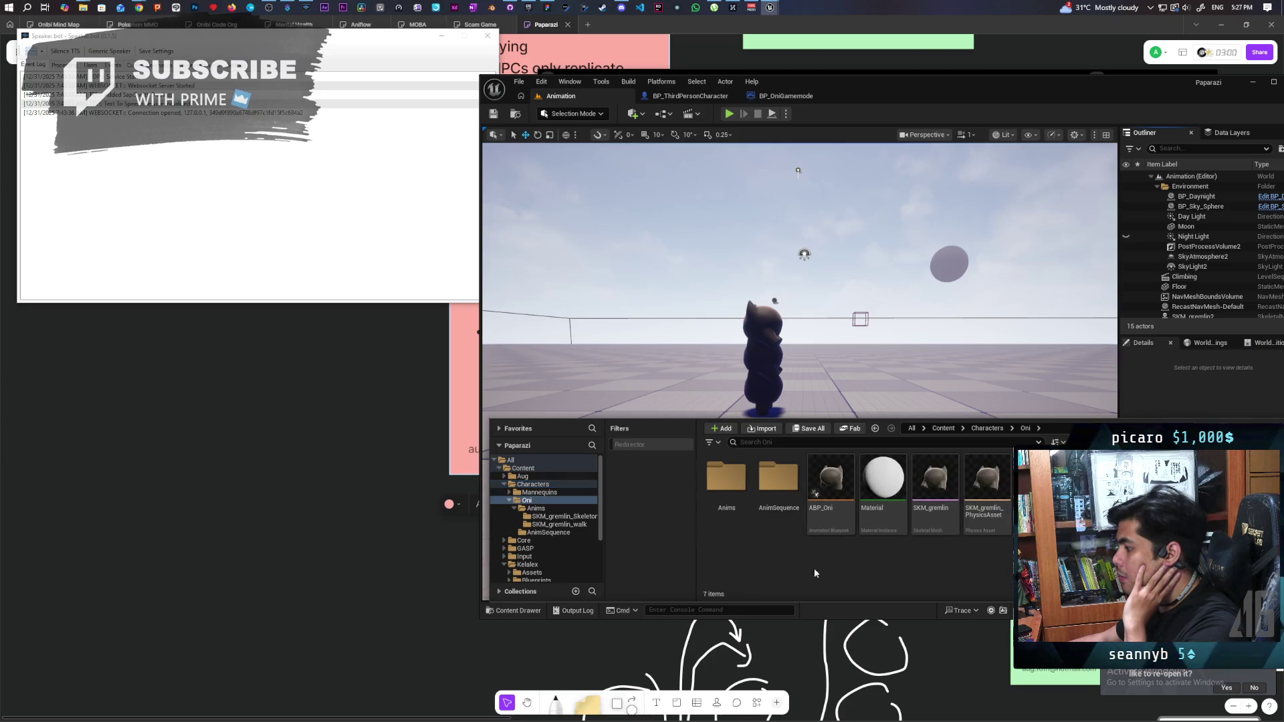
double_click(778, 479)
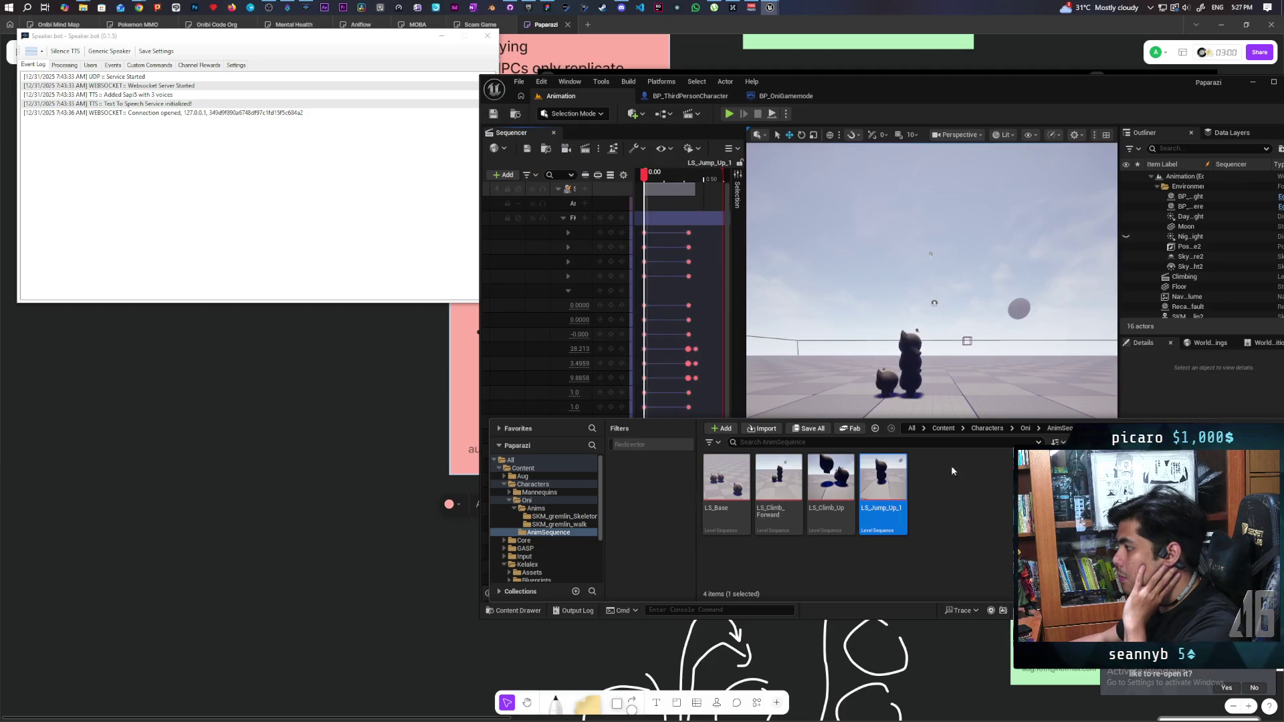
mouse_move(644, 175)
left_mouse_down()
mouse_move(702, 195)
mouse_move(643, 200)
left_mouse_up()
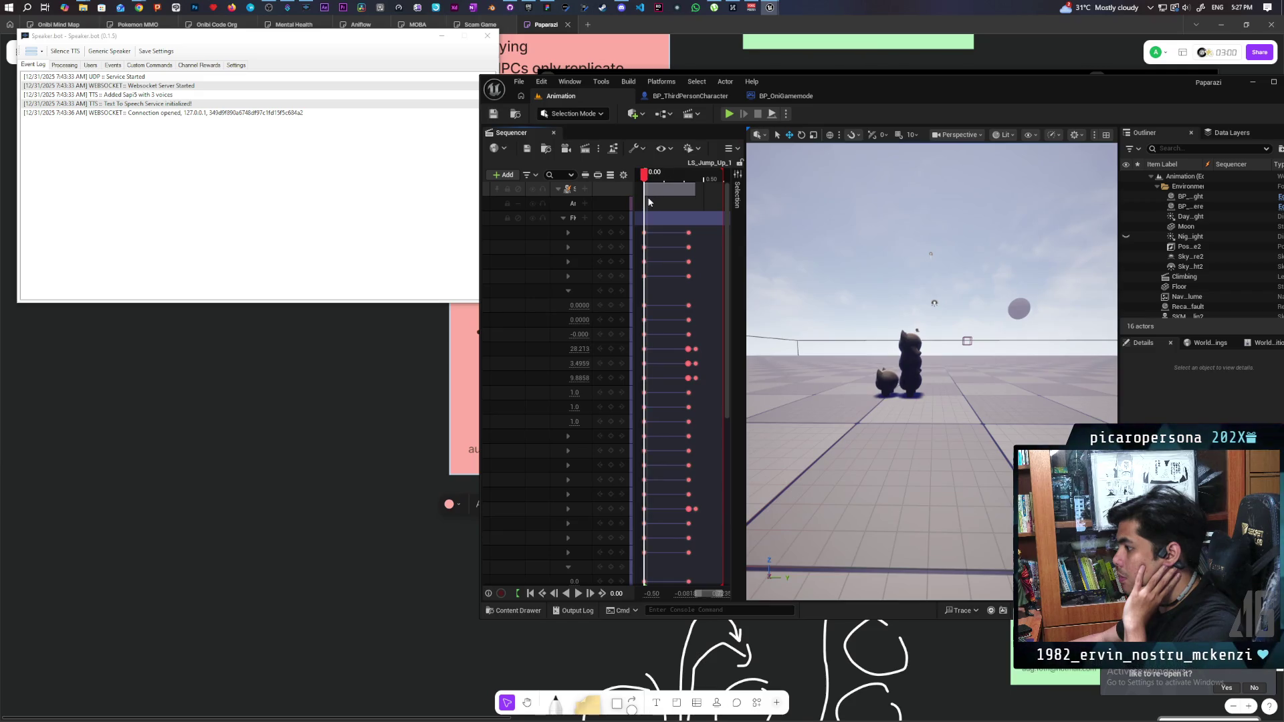
scroll(545, 454, "down", 5)
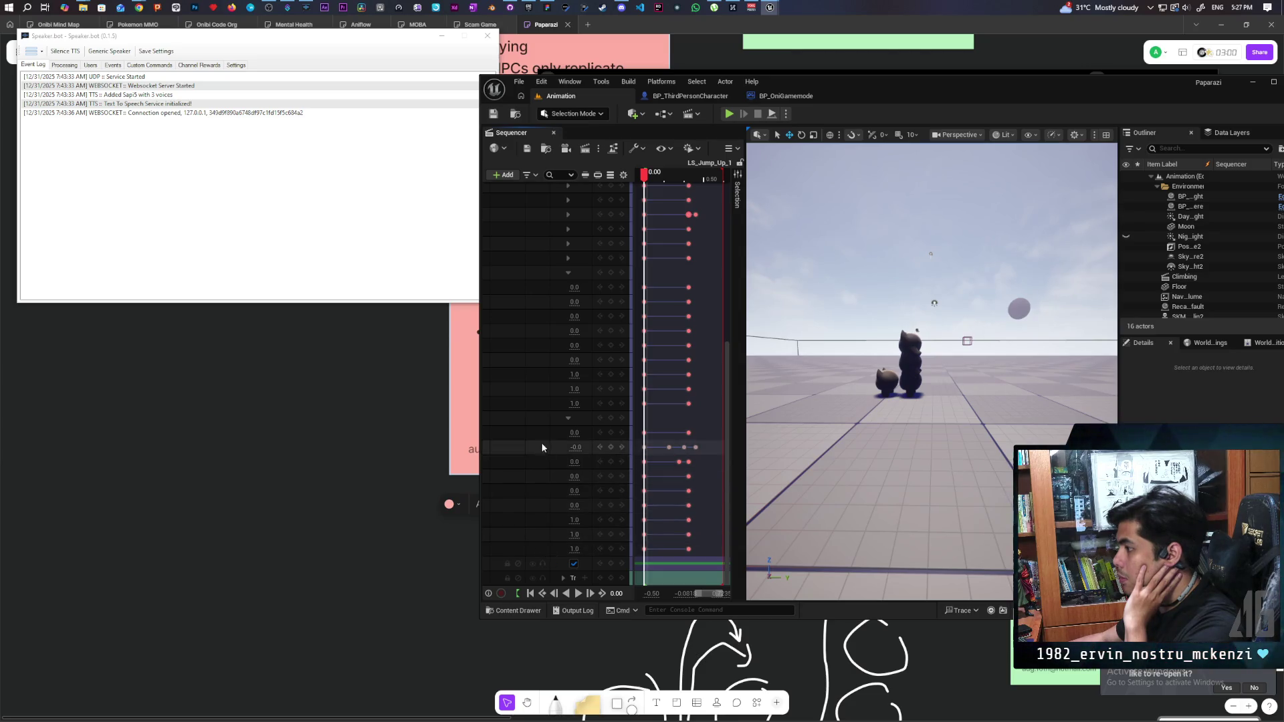
scroll(539, 441, "up", 2)
scroll(539, 439, "up", 5)
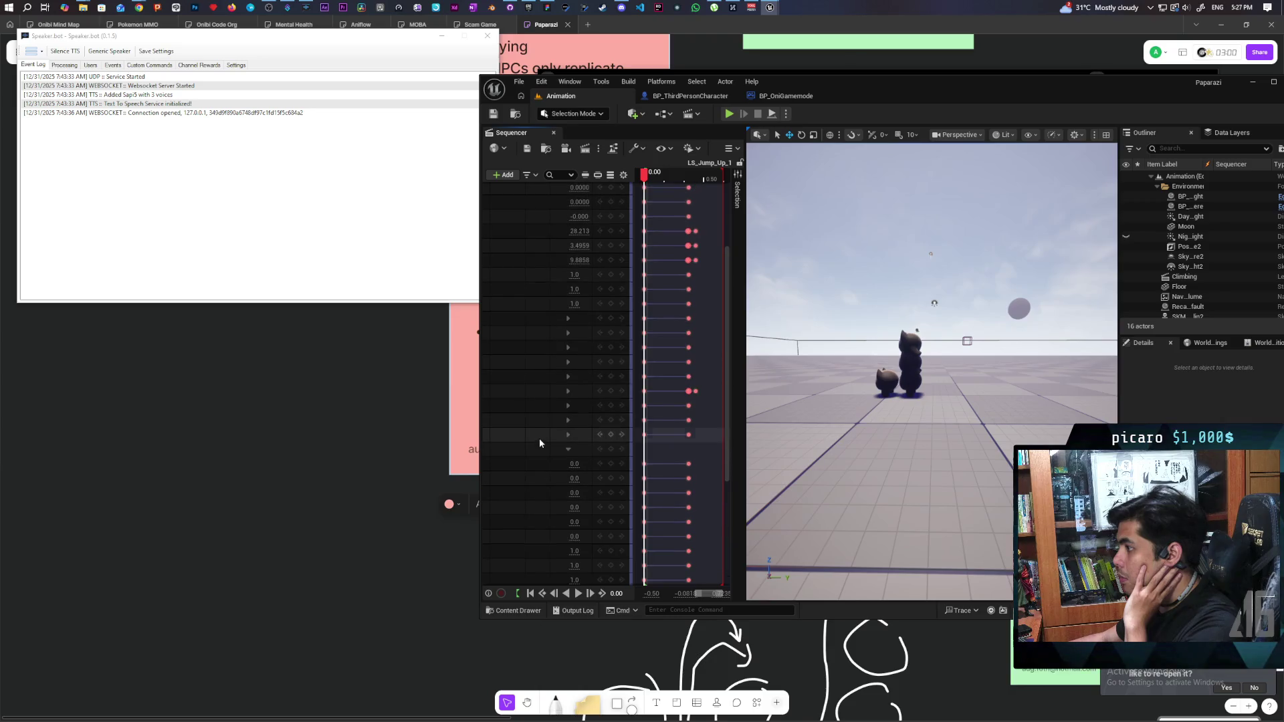
scroll(539, 438, "up", 2)
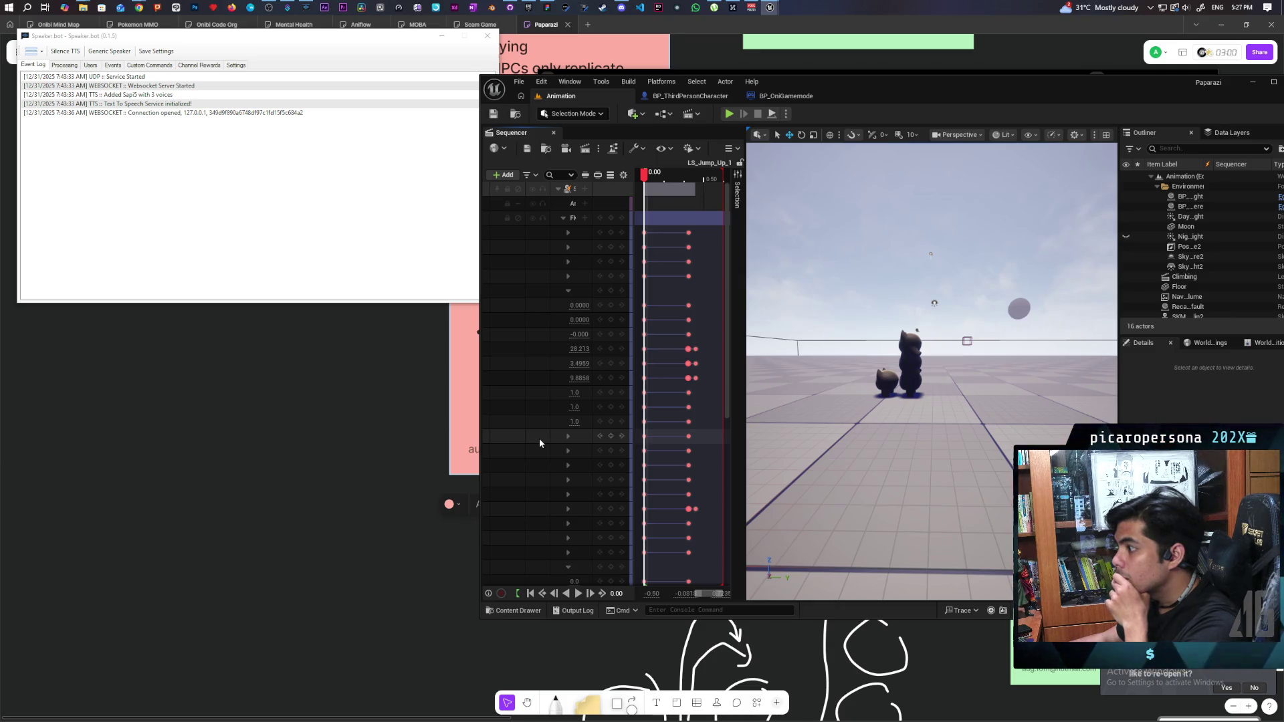
double_click(887, 92)
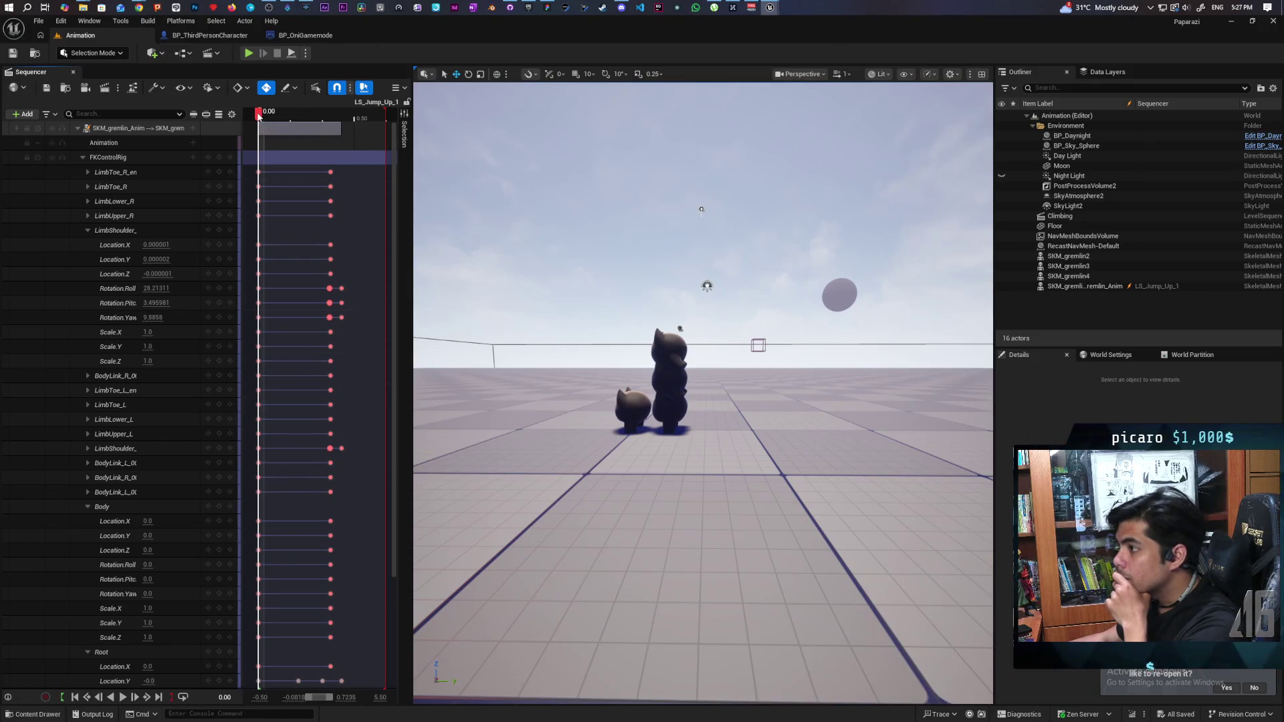
- Hide SKM_gremlin3 and SKM_gremlin4 while scrubbing the jump up to 0.30
left_click(277, 124)
mouse_move(276, 124)
left_mouse_down()
mouse_move(324, 139)
mouse_move(266, 157)
left_mouse_up()
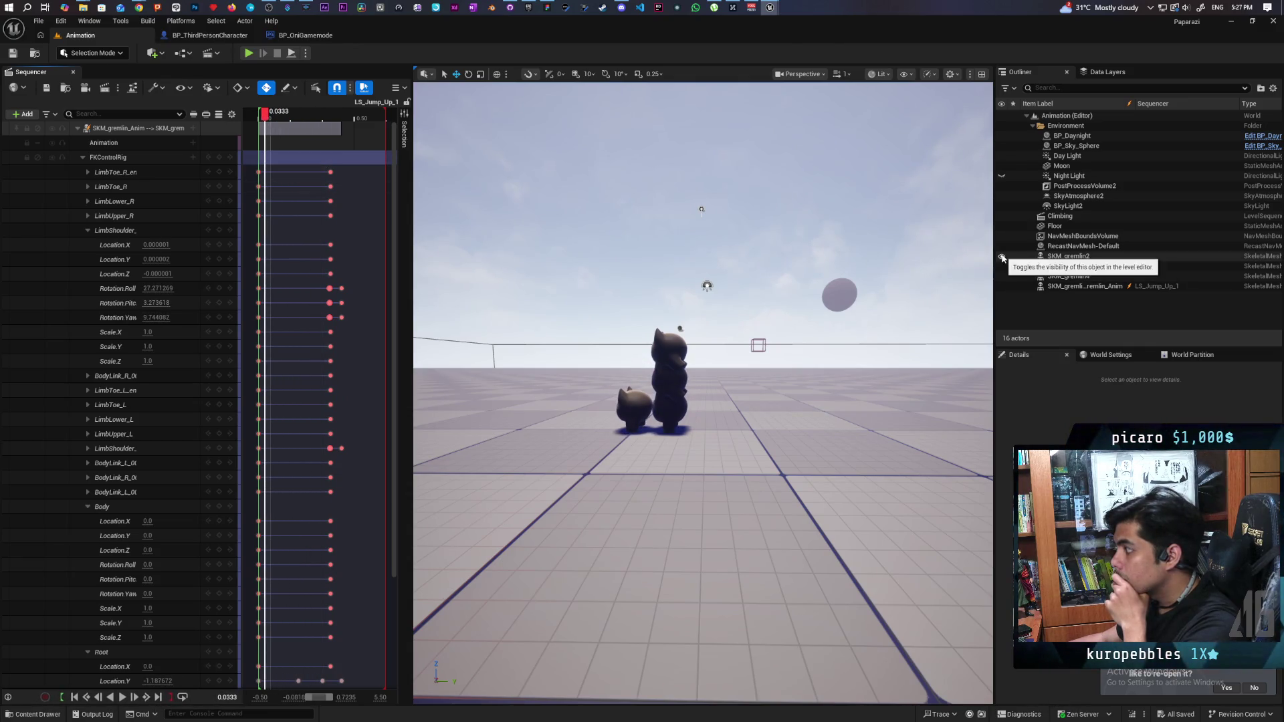
left_click(1005, 276)
left_click(1002, 267)
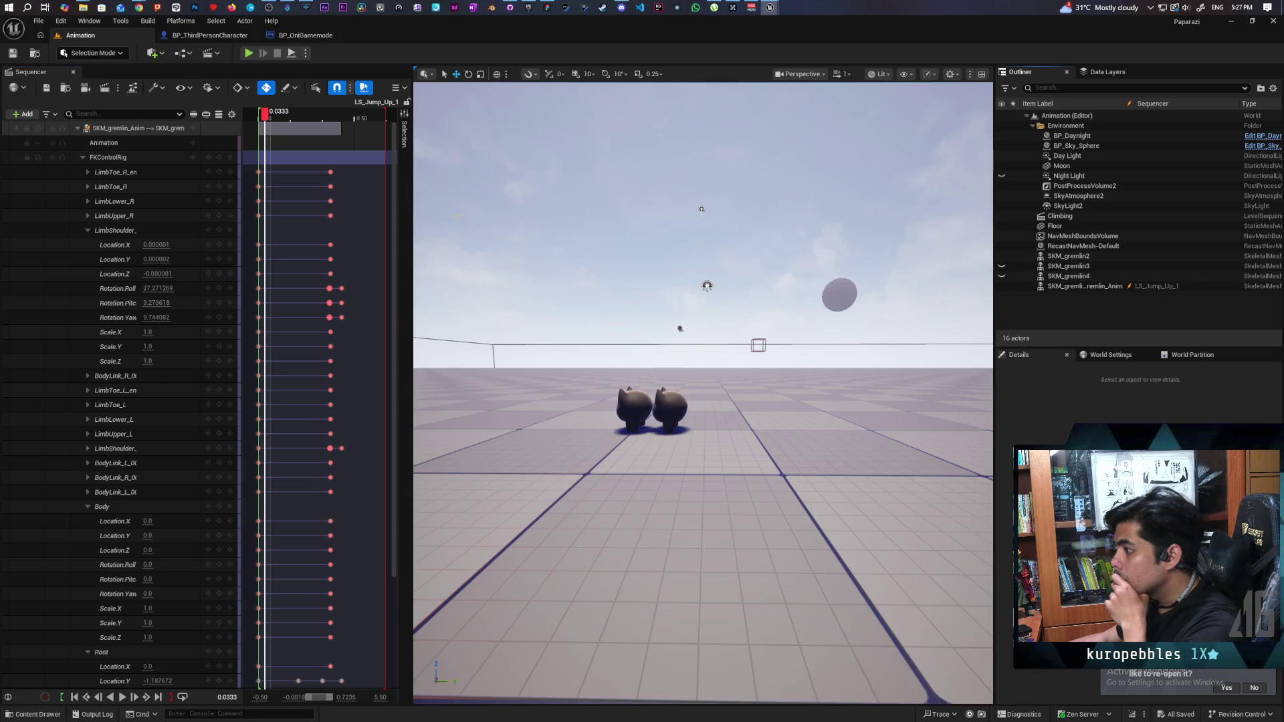
mouse_move(271, 143)
left_mouse_down()
mouse_move(344, 147)
mouse_move(287, 157)
mouse_move(378, 183)
mouse_move(261, 198)
mouse_move(301, 205)
left_mouse_up()
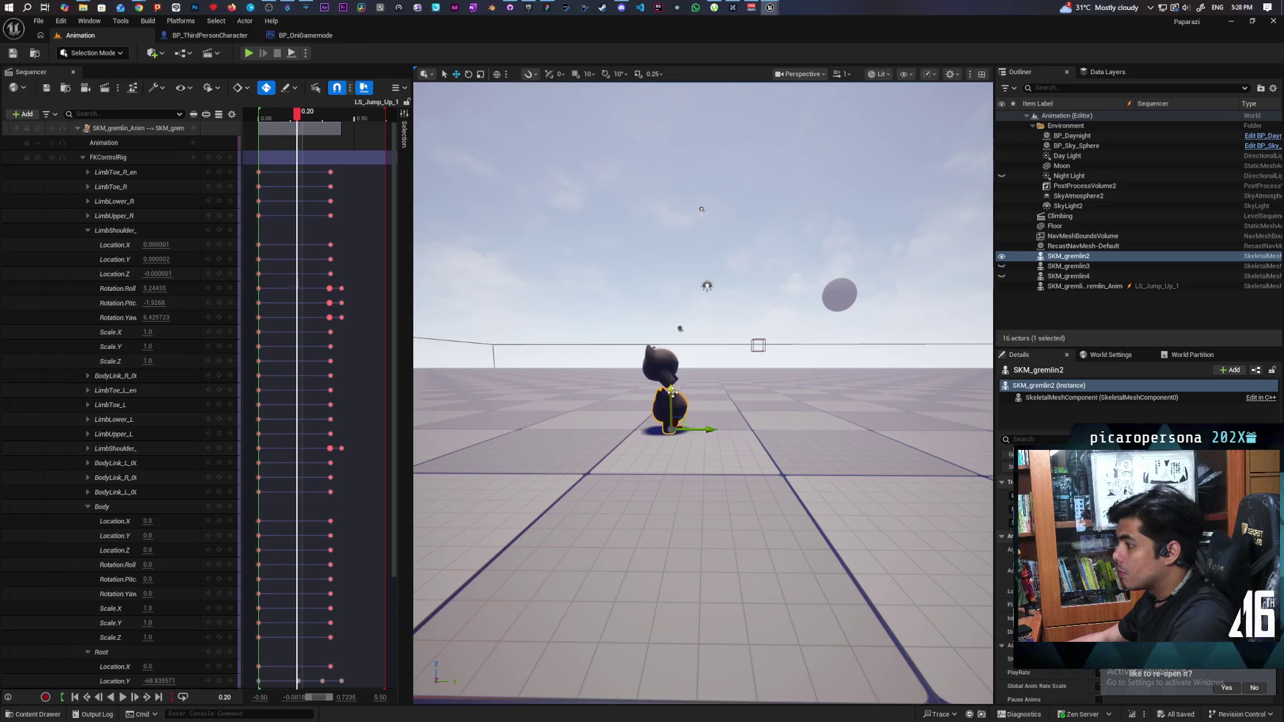
- Duplicate the gremlin as SKM_gremlin5 and raise it above the original
key("ctrl+d")
left_click_drag(672, 391, 680, 348)
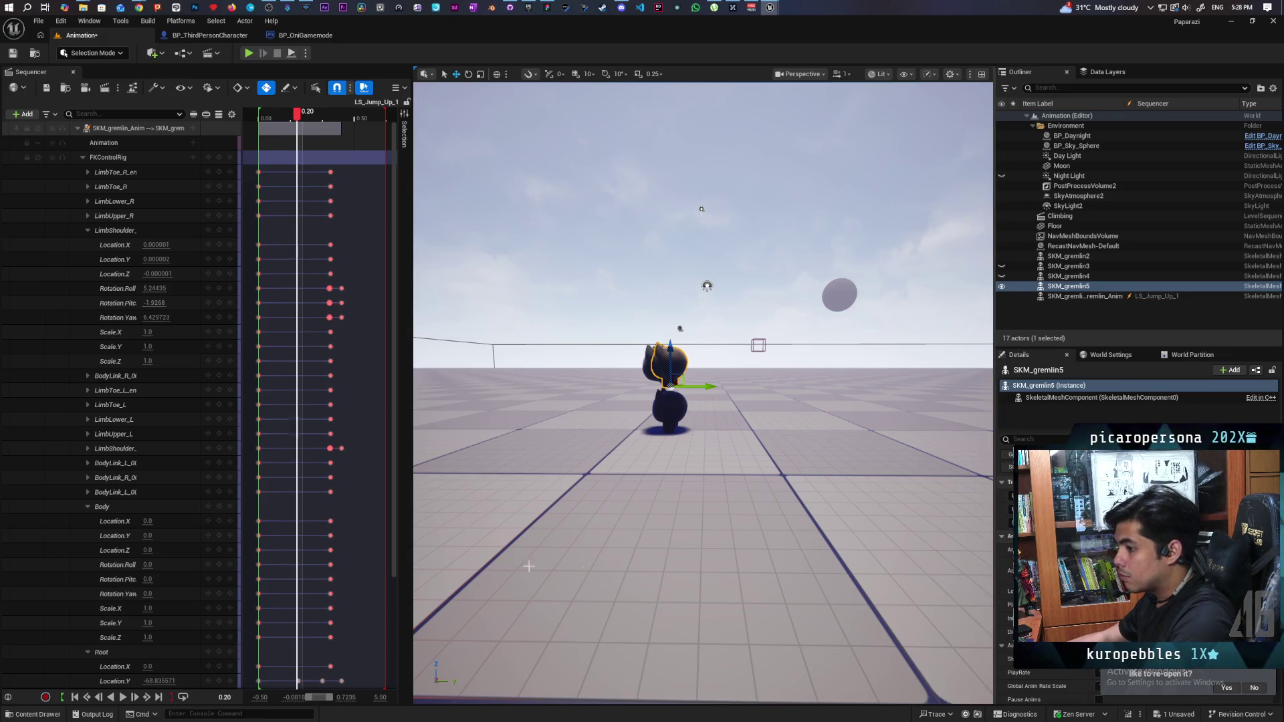
scroll(198, 602, "down", 2)
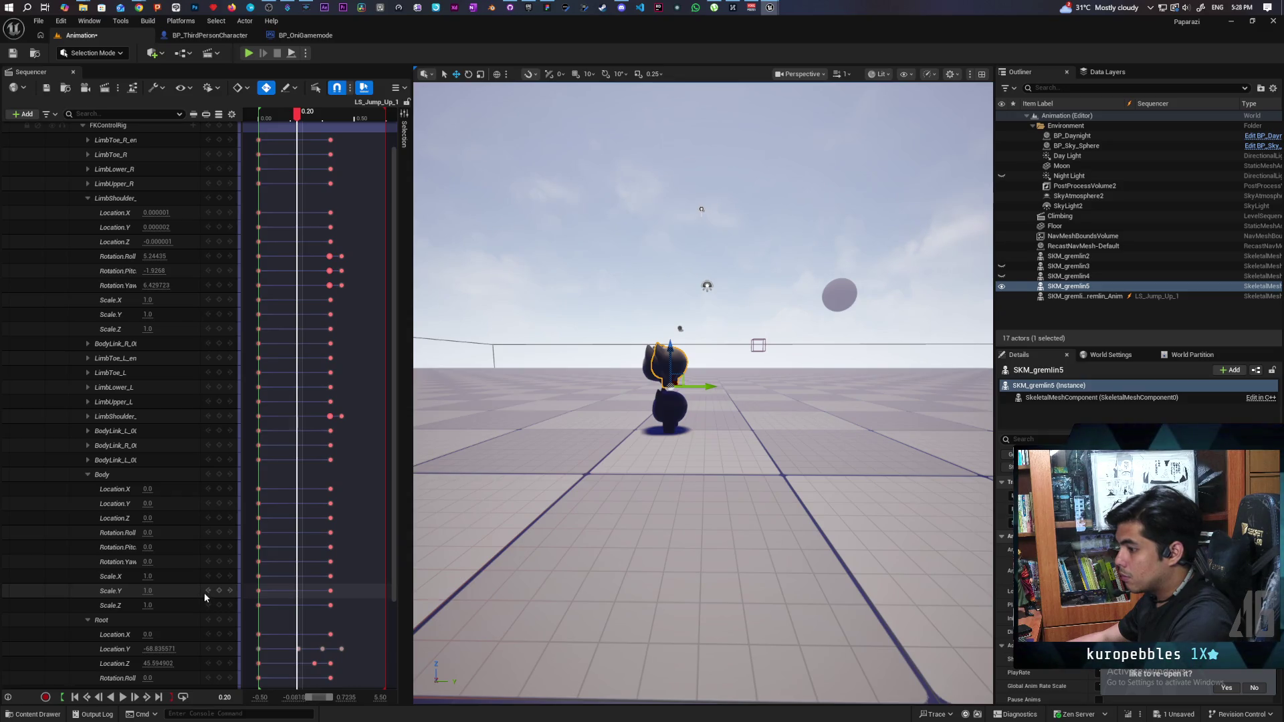
- Set the Root Location.Y key at 0.2083 to -69.0
left_click(299, 649)
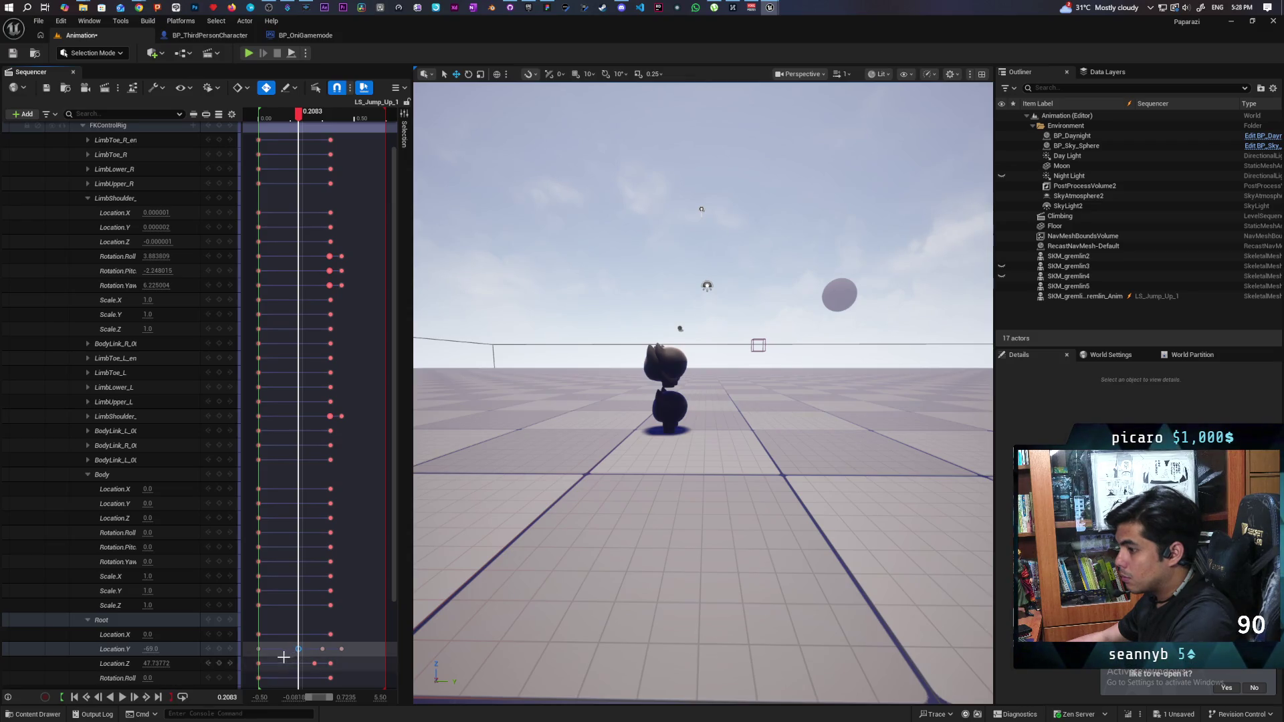
mouse_move(153, 648)
left_mouse_down()
mouse_move(121, 649)
mouse_move(196, 649)
left_mouse_up()
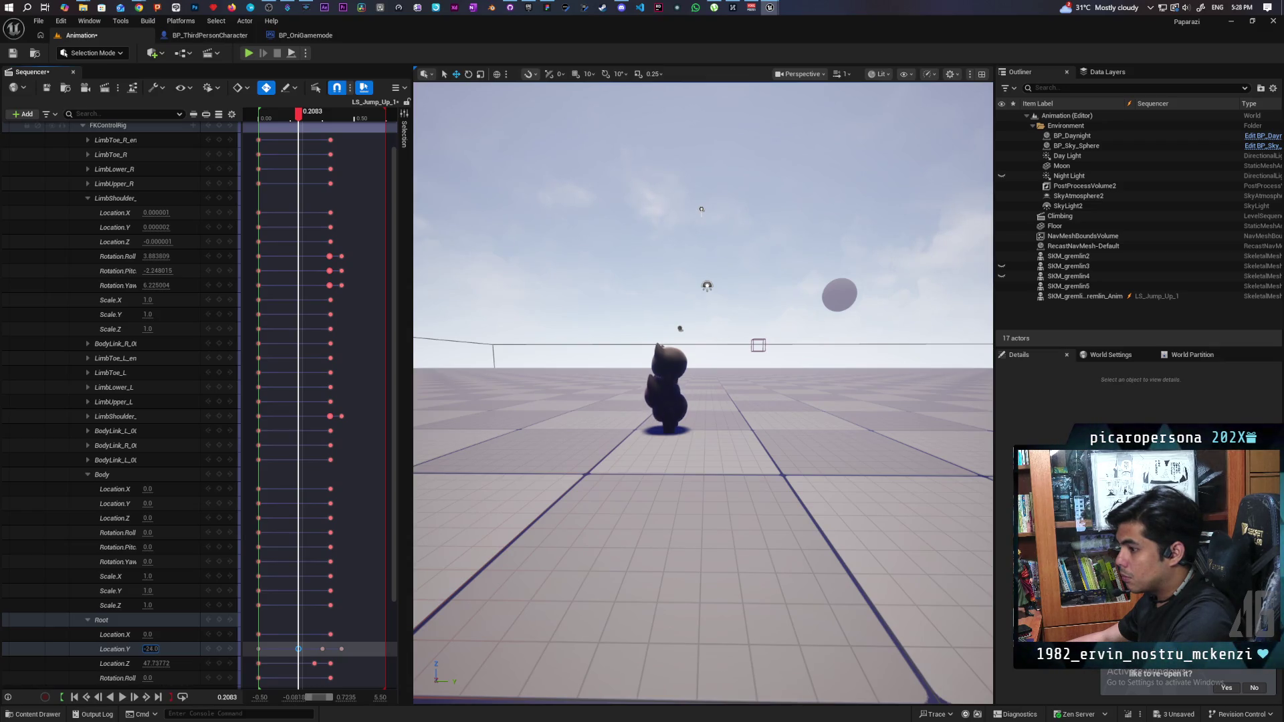
mouse_move(150, 649)
left_mouse_down()
mouse_move(138, 649)
mouse_move(150, 649)
left_mouse_up()
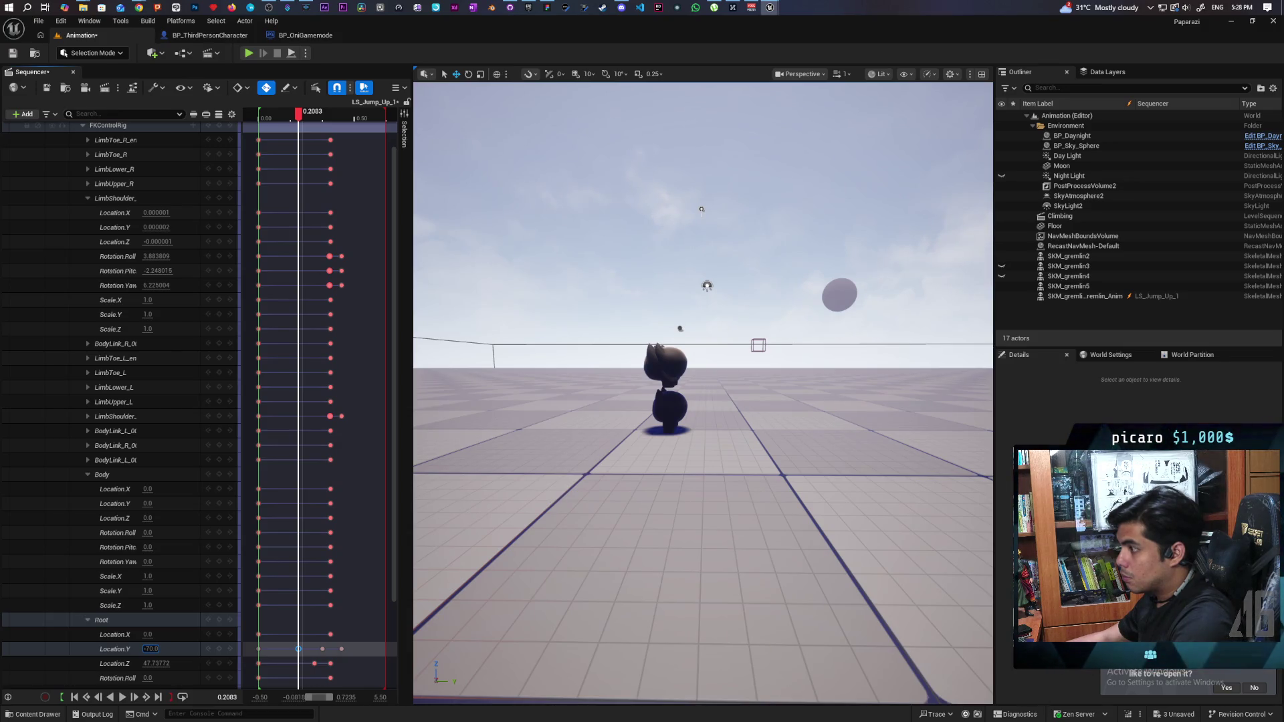
left_click_drag(151, 649, 151, 649)
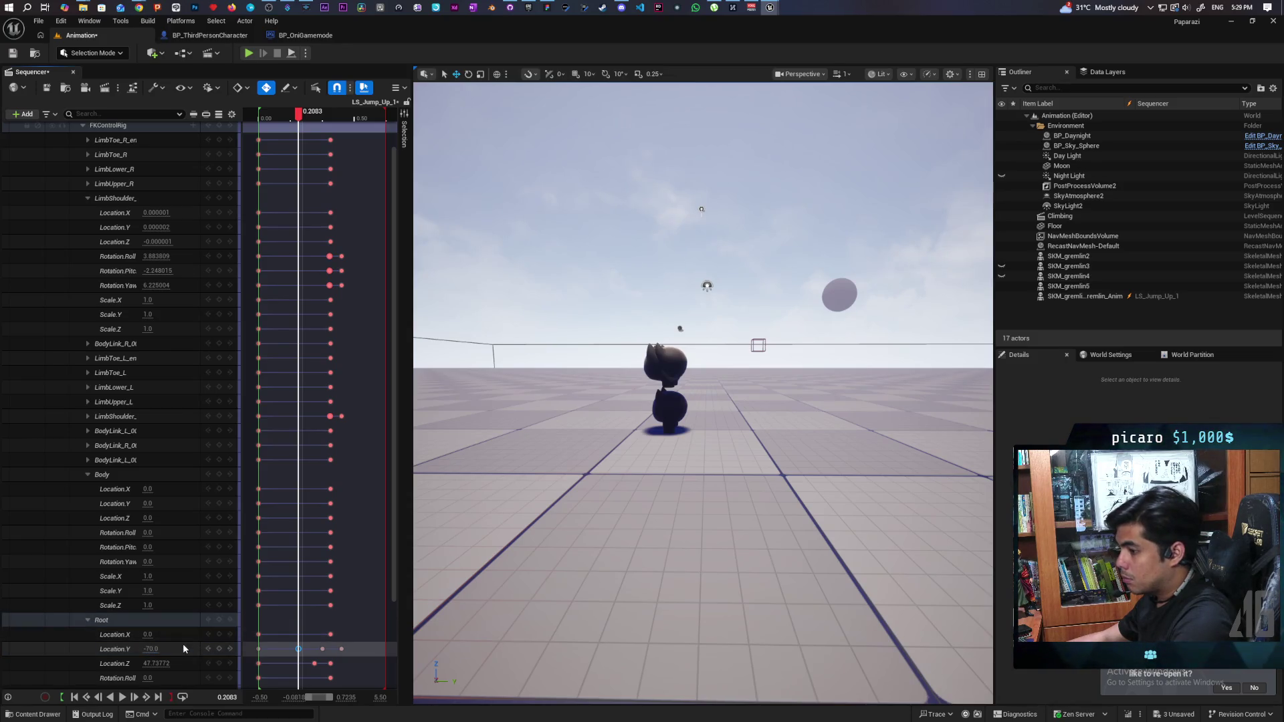
key("ctrl+z")
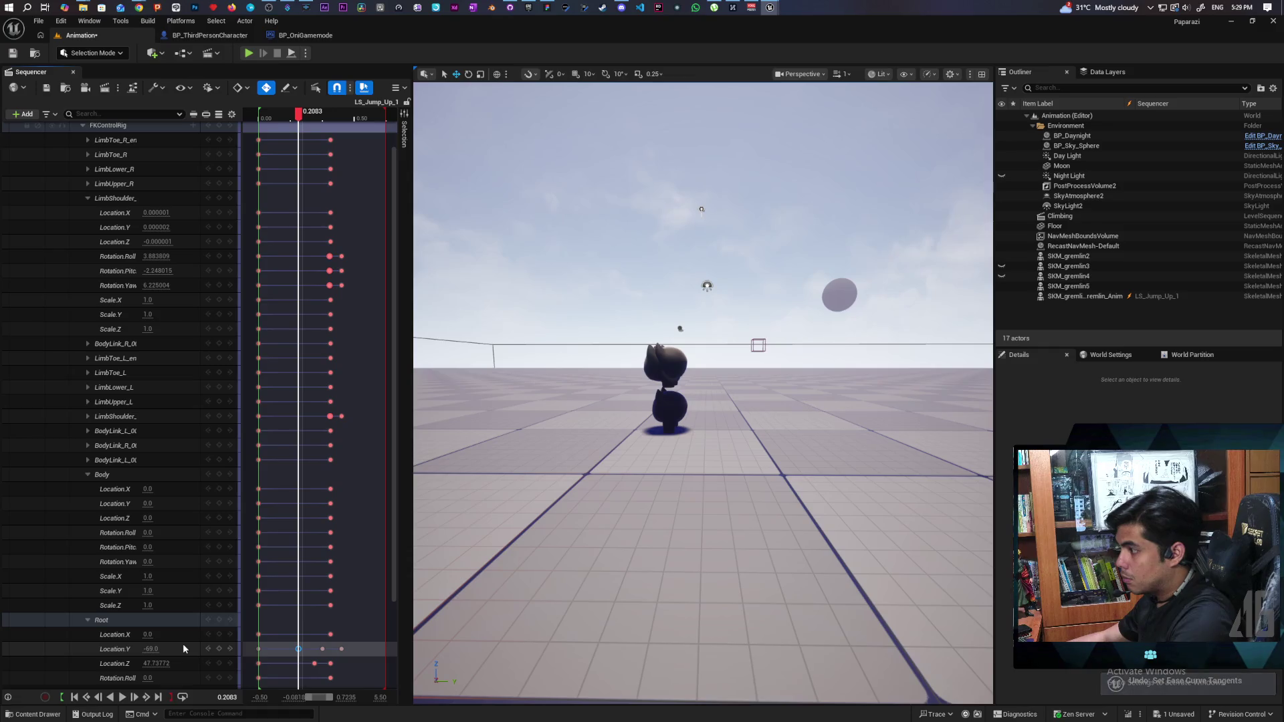
- Reselect the Root Location.Y track and jumping gremlin, then show the Oni Anims folder
left_click(183, 643)
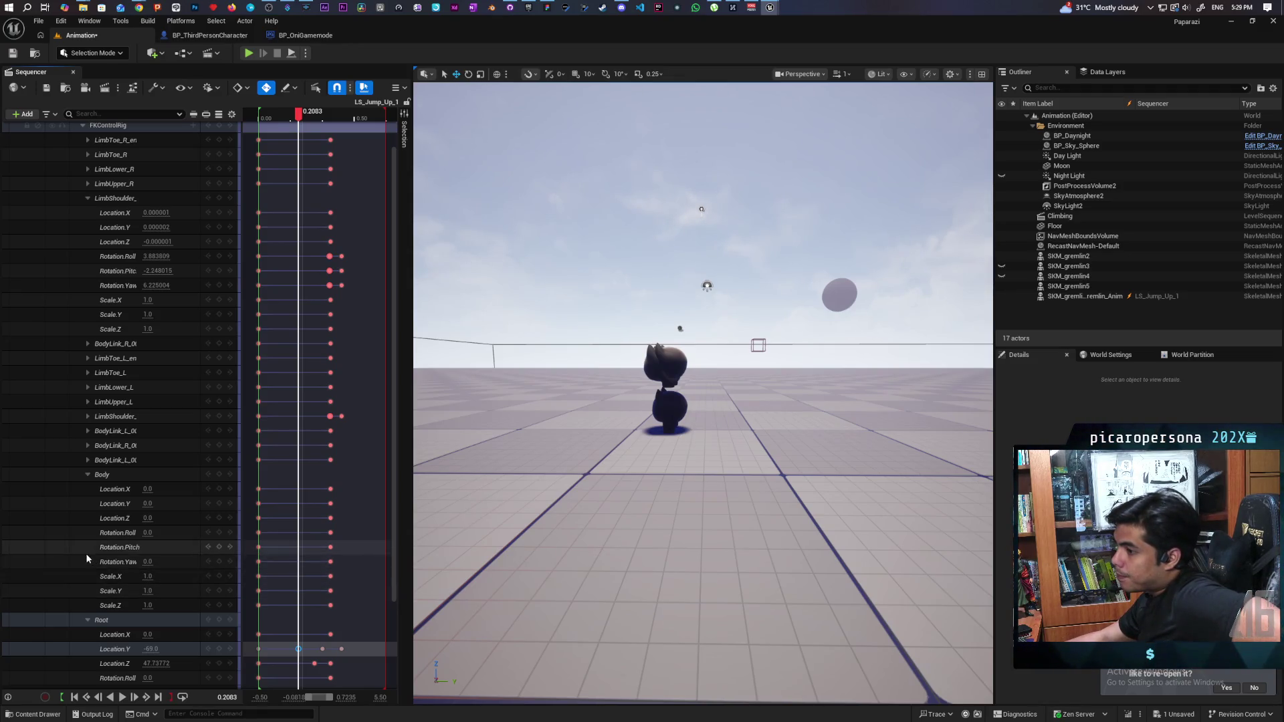
scroll(84, 553, "down", 5)
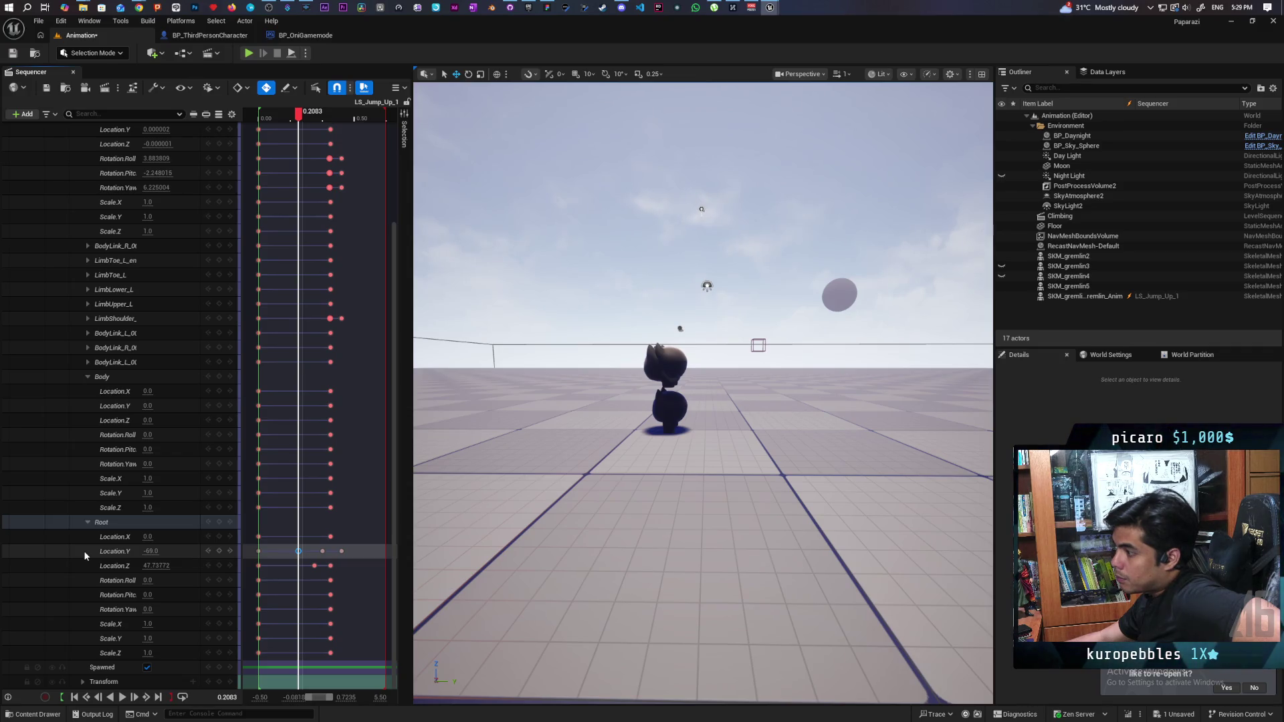
left_click(83, 551)
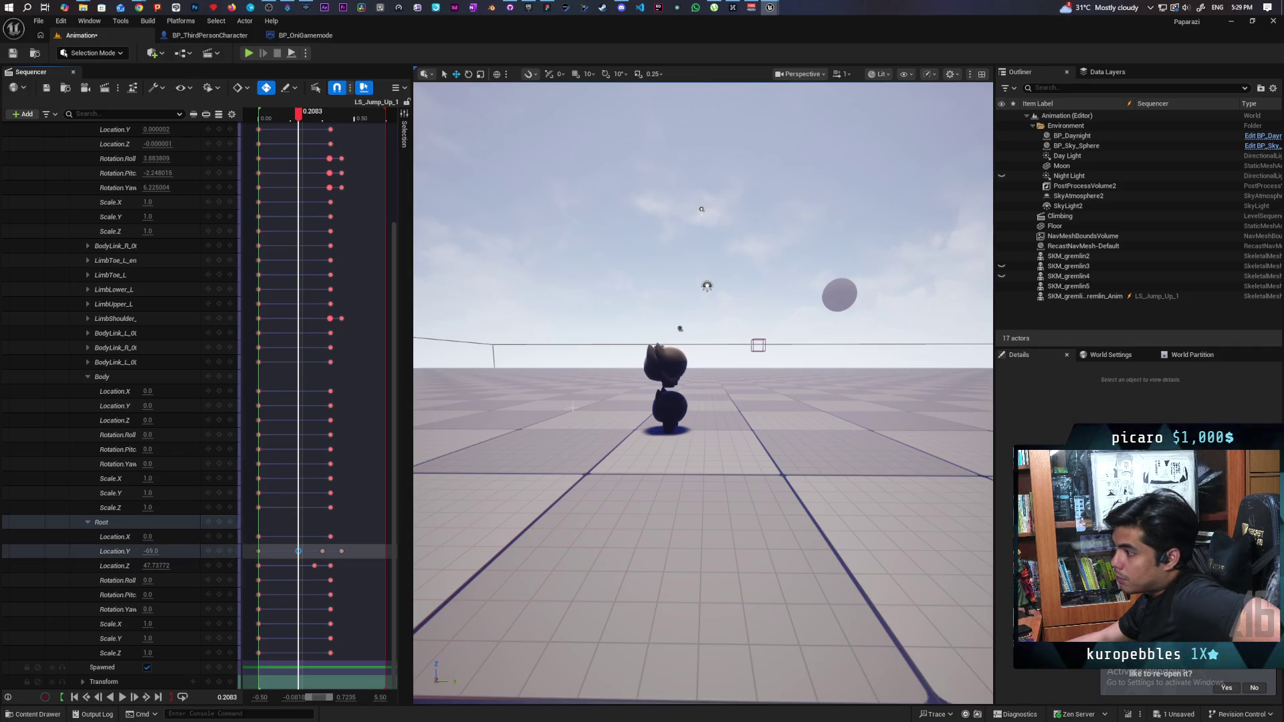
left_click(669, 412)
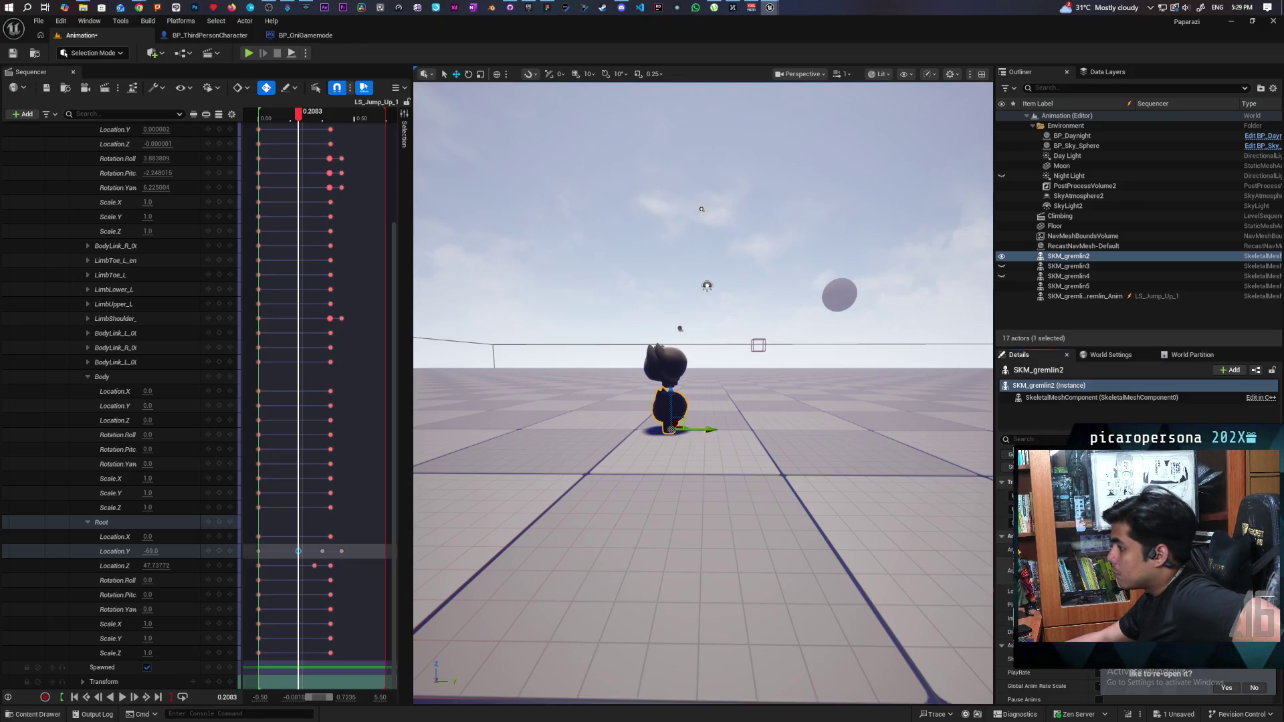
key("ctrl+space")
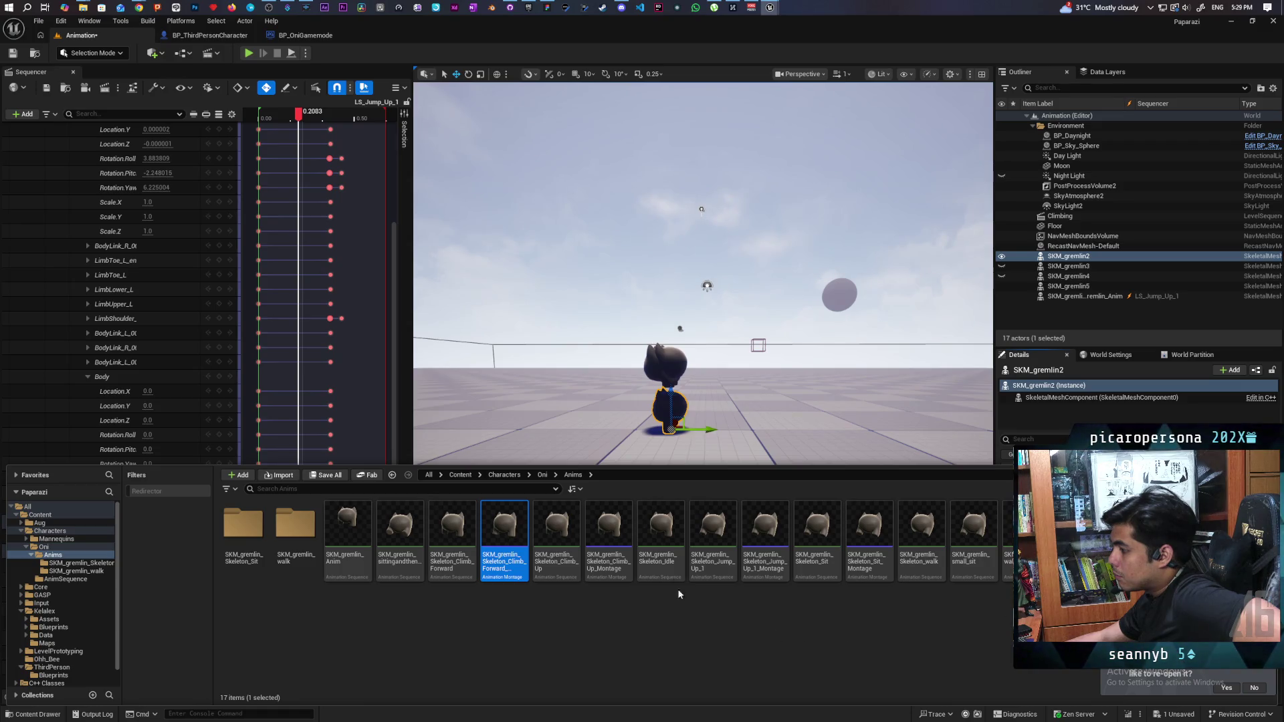
- Close the Content Drawer, delete SKM_gremlin5, and reselect SKM_gremlin2
key("ctrl+space")
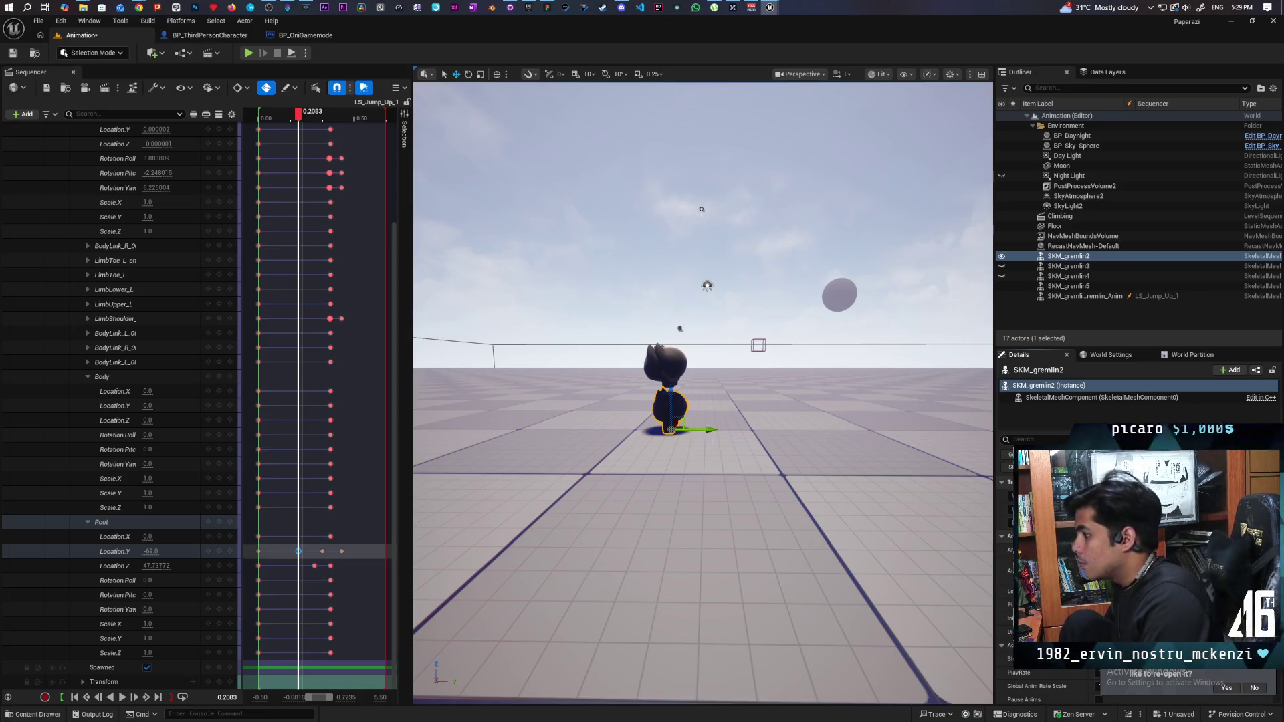
left_click(666, 365)
key("Delete")
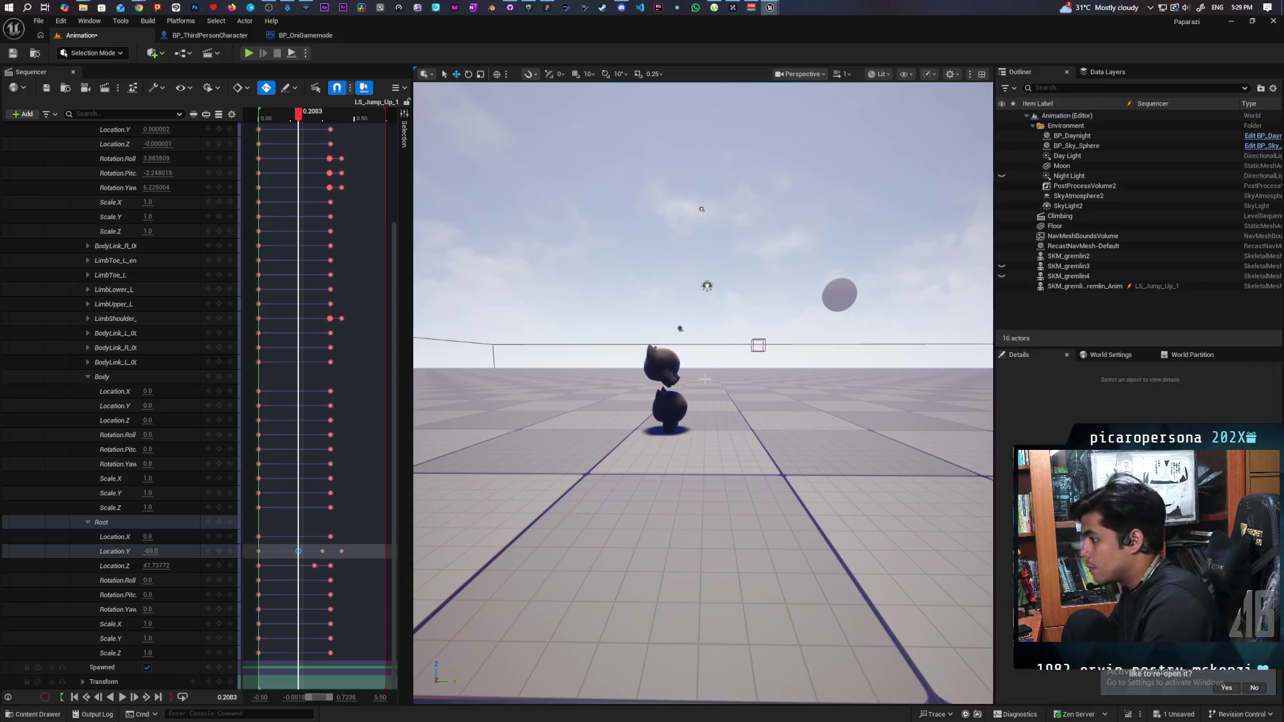
mouse_move(737, 418)
left_mouse_down()
mouse_move(738, 374)
mouse_move(695, 375)
mouse_move(736, 375)
mouse_move(735, 301)
mouse_move(735, 435)
mouse_move(736, 335)
mouse_move(736, 415)
mouse_move(736, 361)
mouse_move(736, 401)
mouse_move(709, 402)
mouse_move(722, 415)
mouse_move(695, 401)
mouse_move(709, 394)
mouse_move(709, 428)
mouse_move(709, 381)
mouse_move(716, 414)
mouse_move(729, 388)
left_mouse_up()
left_click(661, 441)
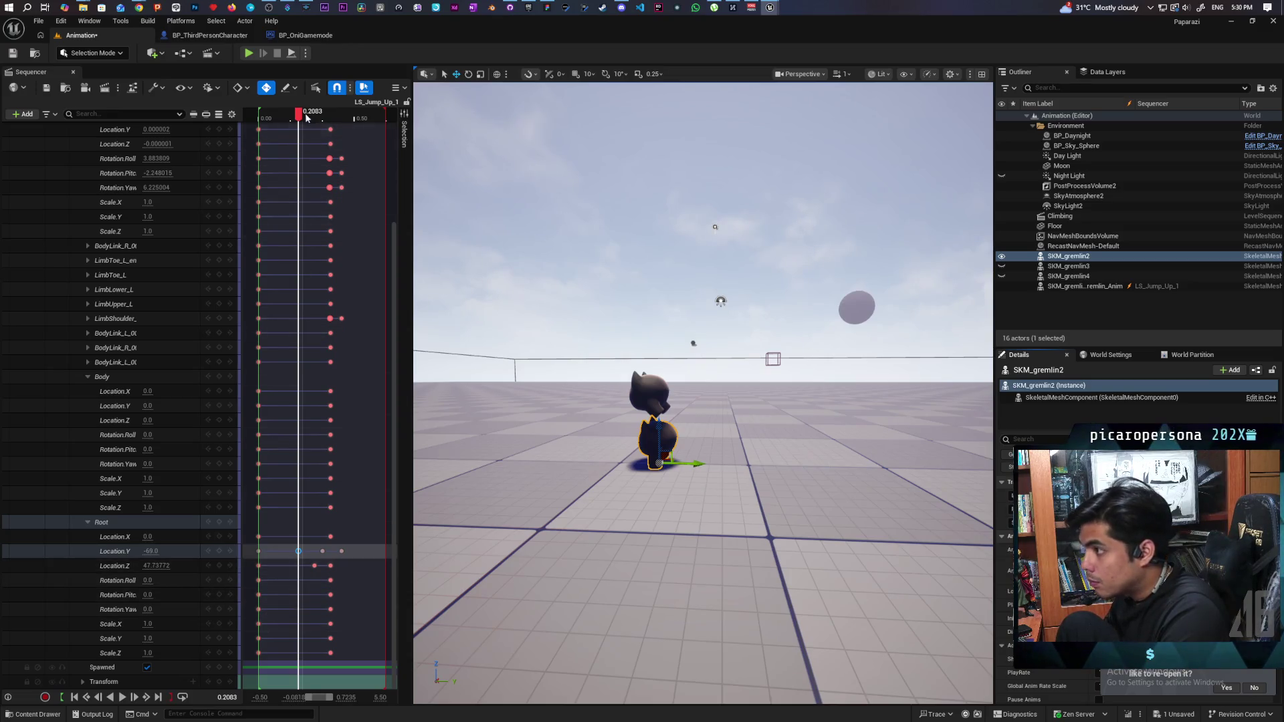
- Set Root Location.Z at 0.2917 to 31.0, then check the poses at 0.375 and 0.00
left_click_drag(301, 114, 331, 136)
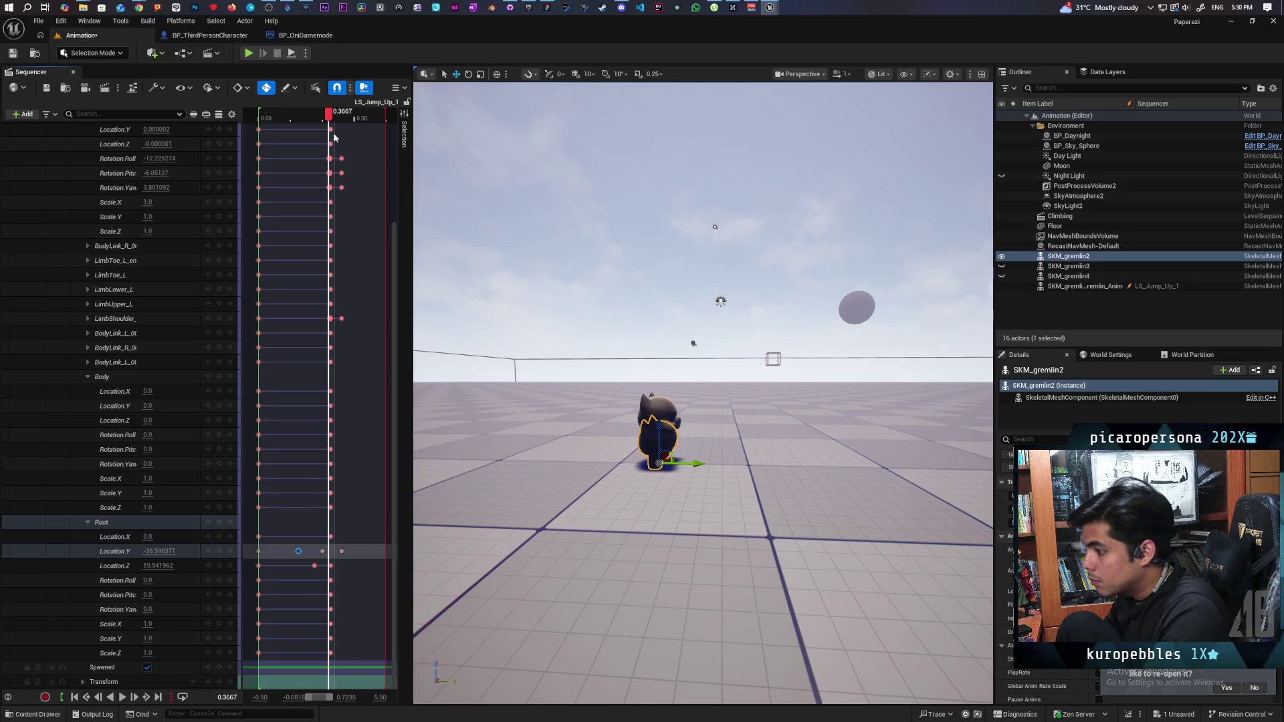
left_click(315, 568)
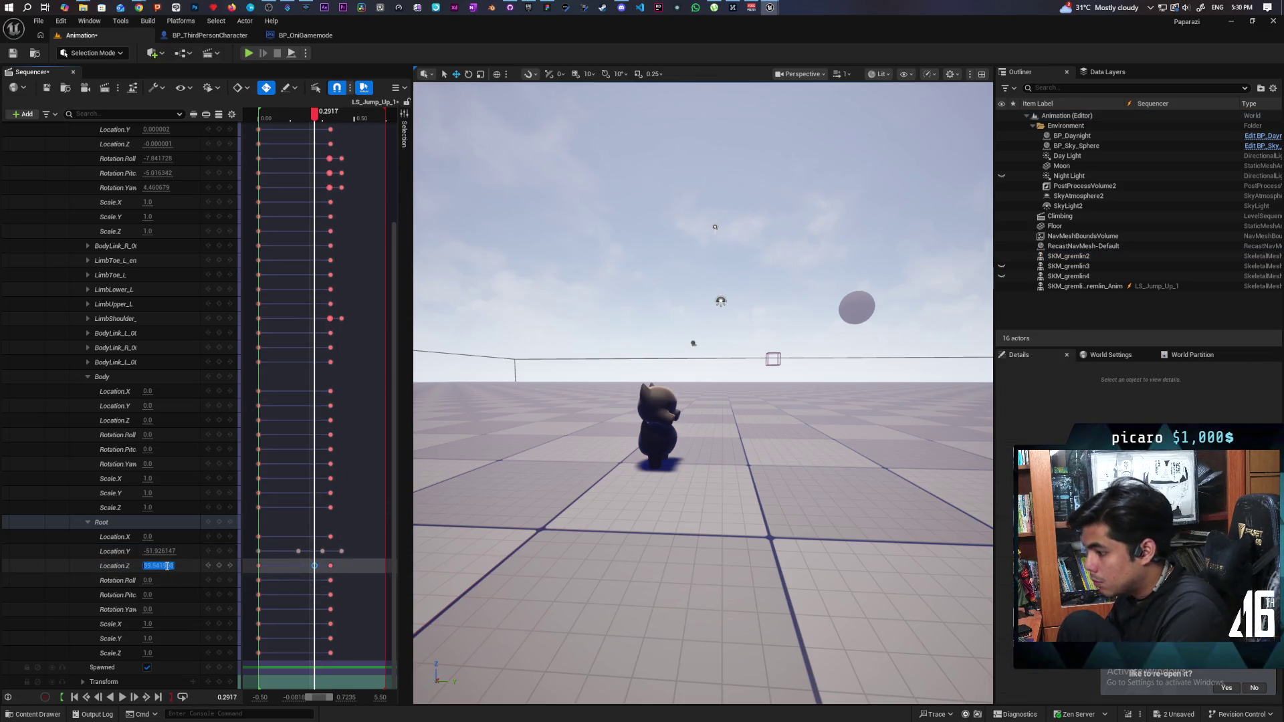
key("Return")
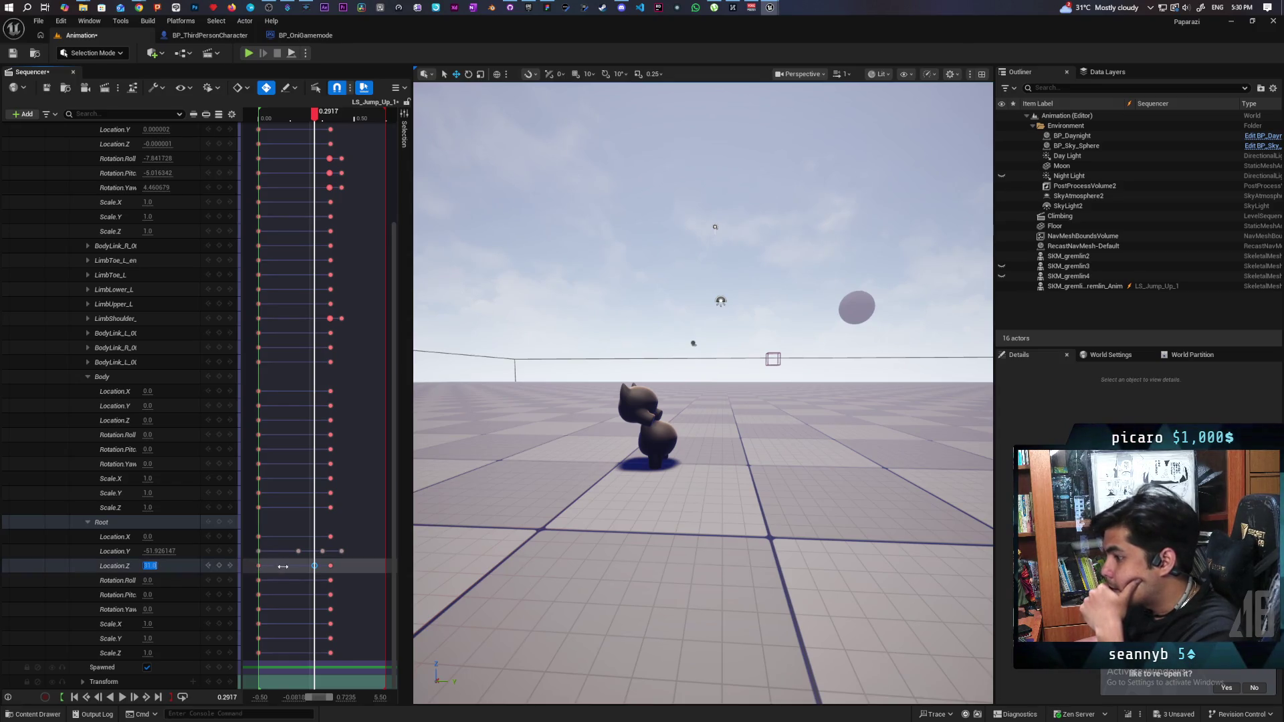
left_click(330, 566)
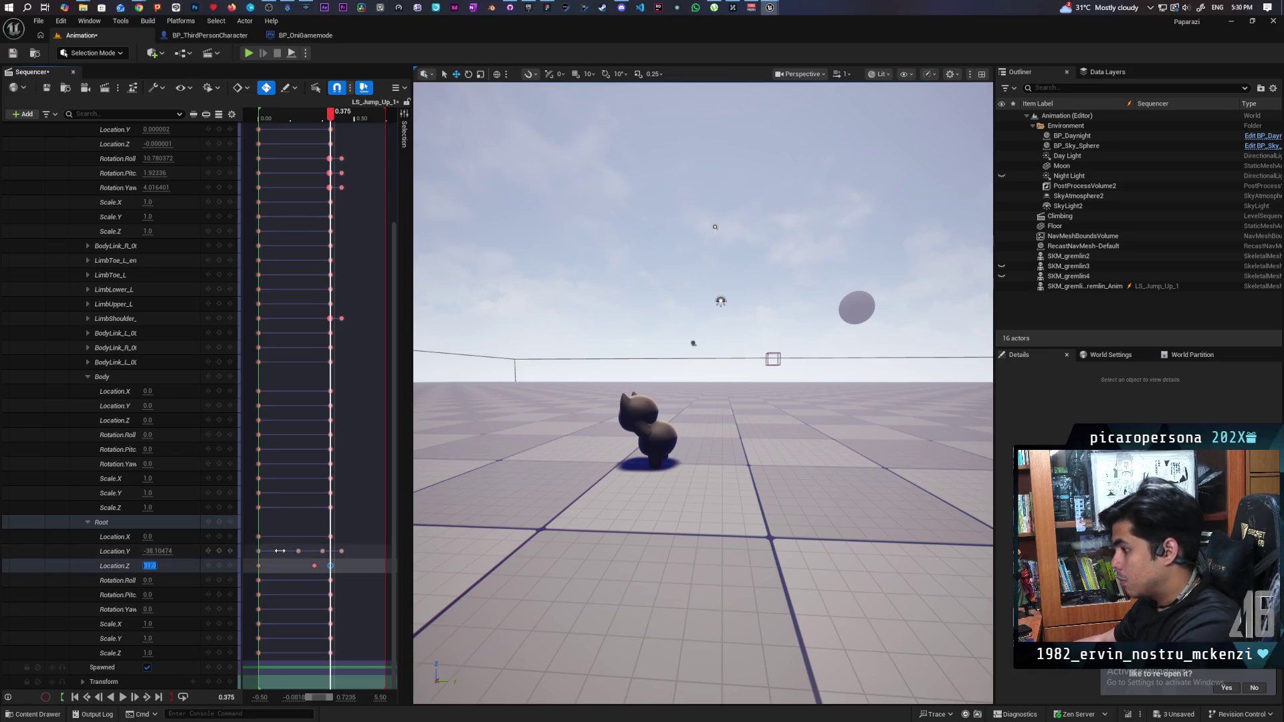
left_click(313, 566)
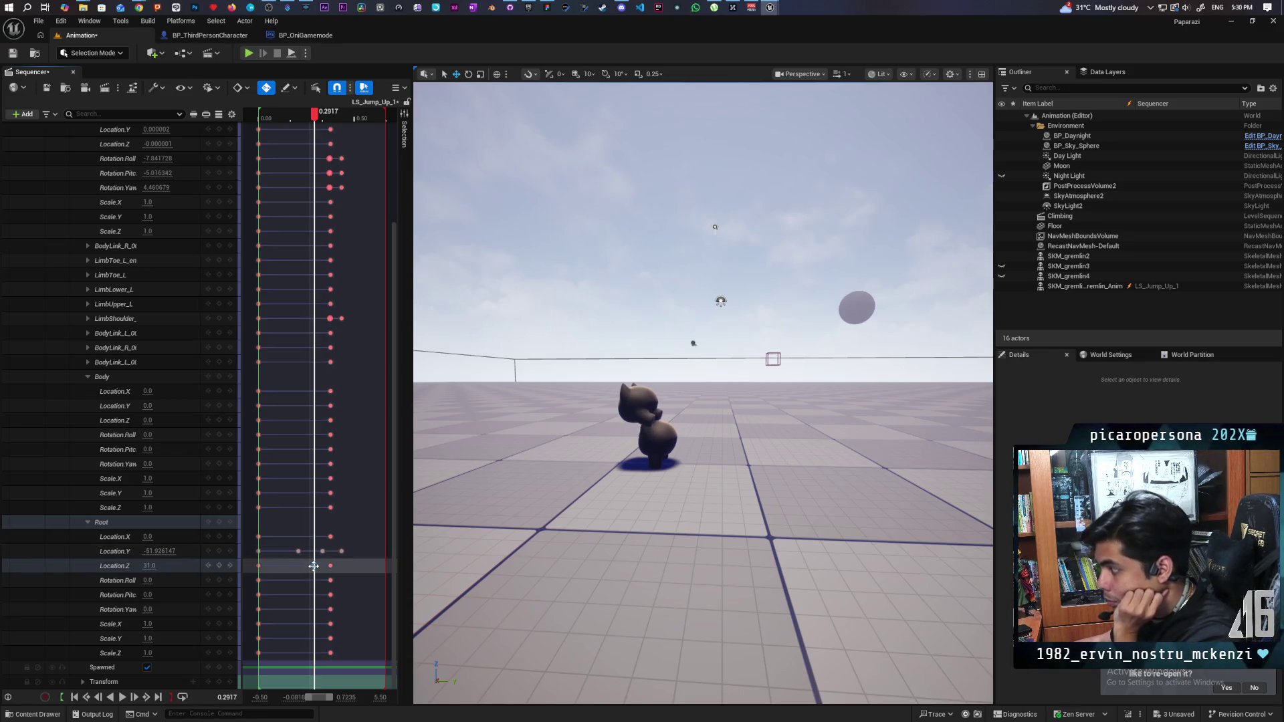
left_click(259, 566)
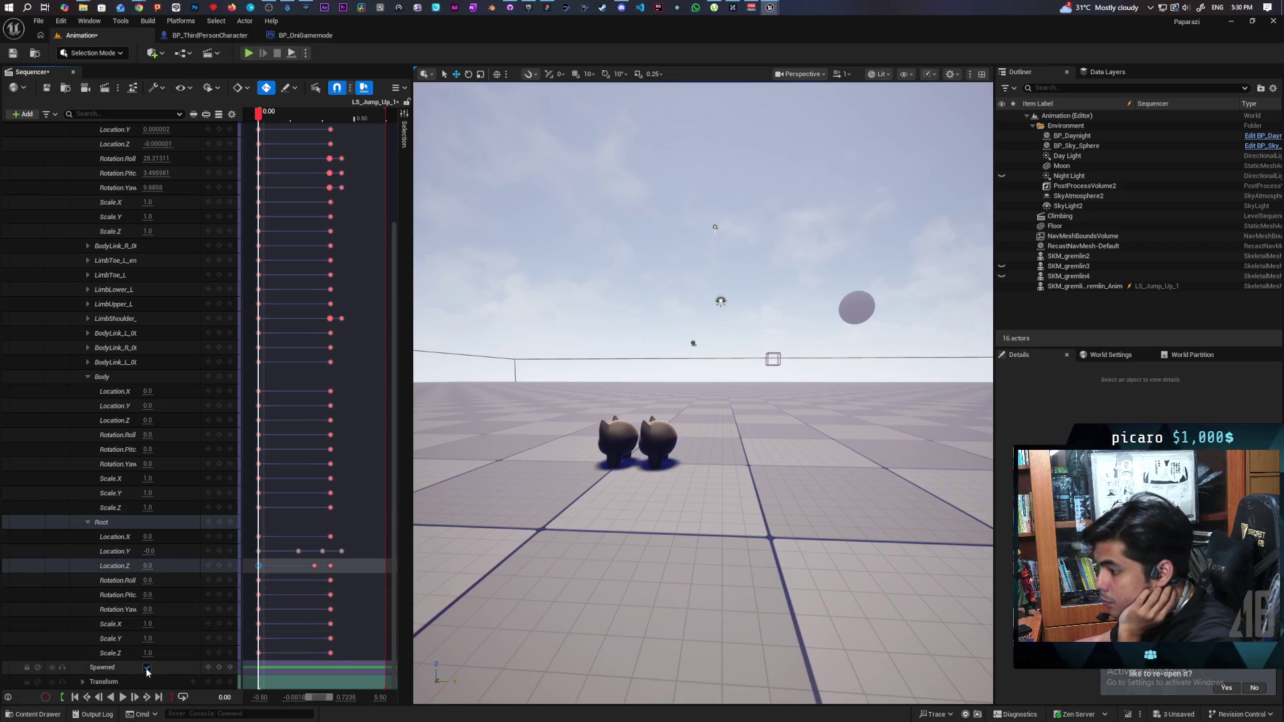
- Toggle the second gremlin's Spawned checkbox repeatedly to compare poses
left_click(147, 670)
left_click(147, 669)
left_click(147, 670)
left_click(147, 670)
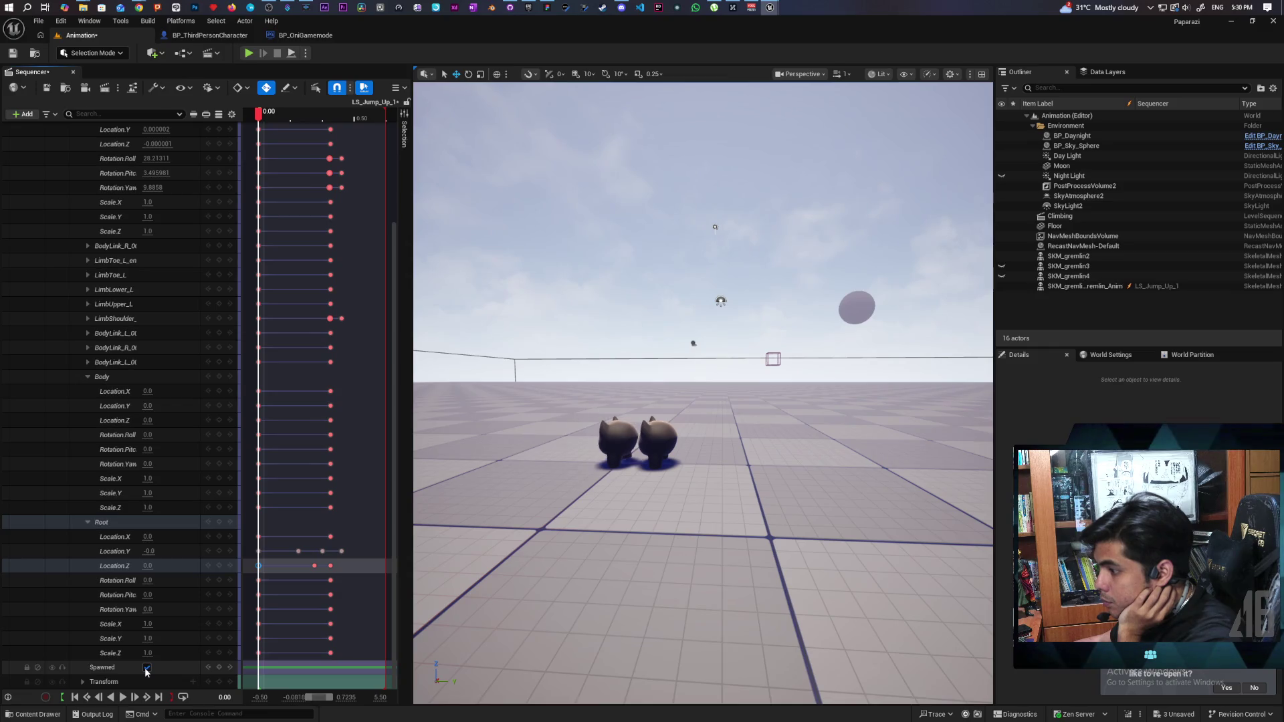
left_click(147, 669)
left_click(146, 669)
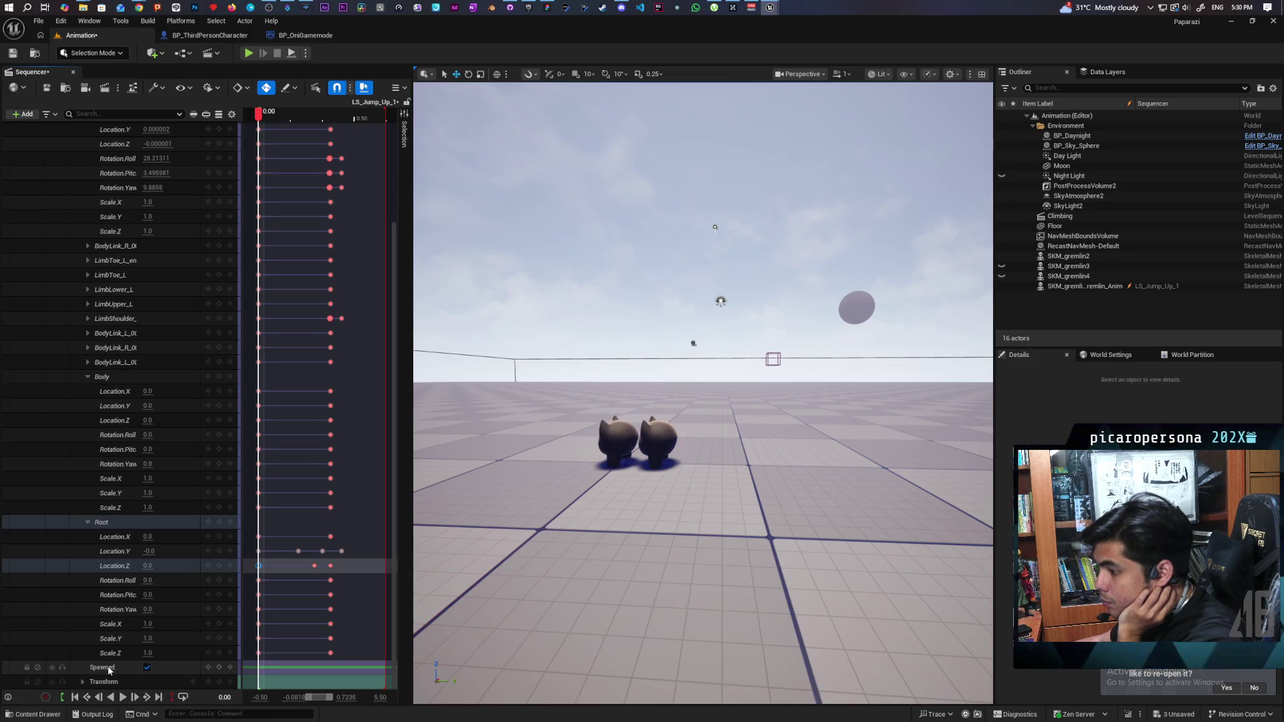
scroll(385, 234, "up", 5)
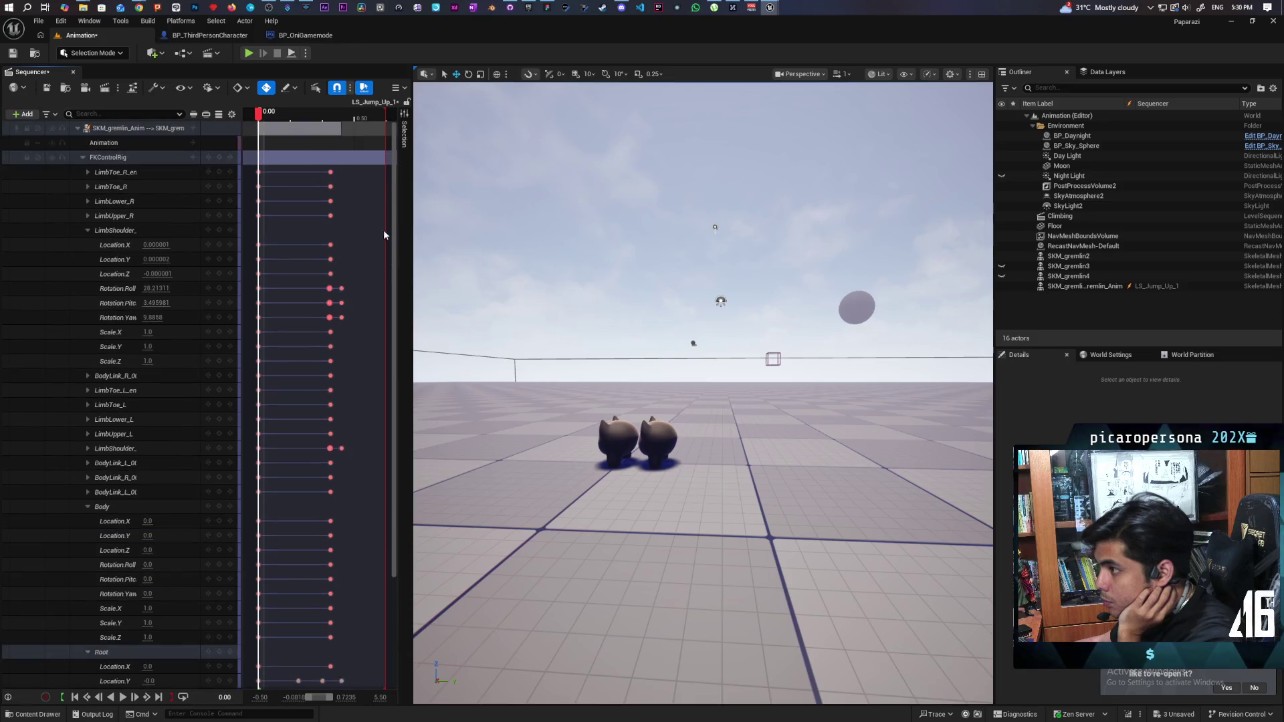
scroll(391, 335, "down", 4)
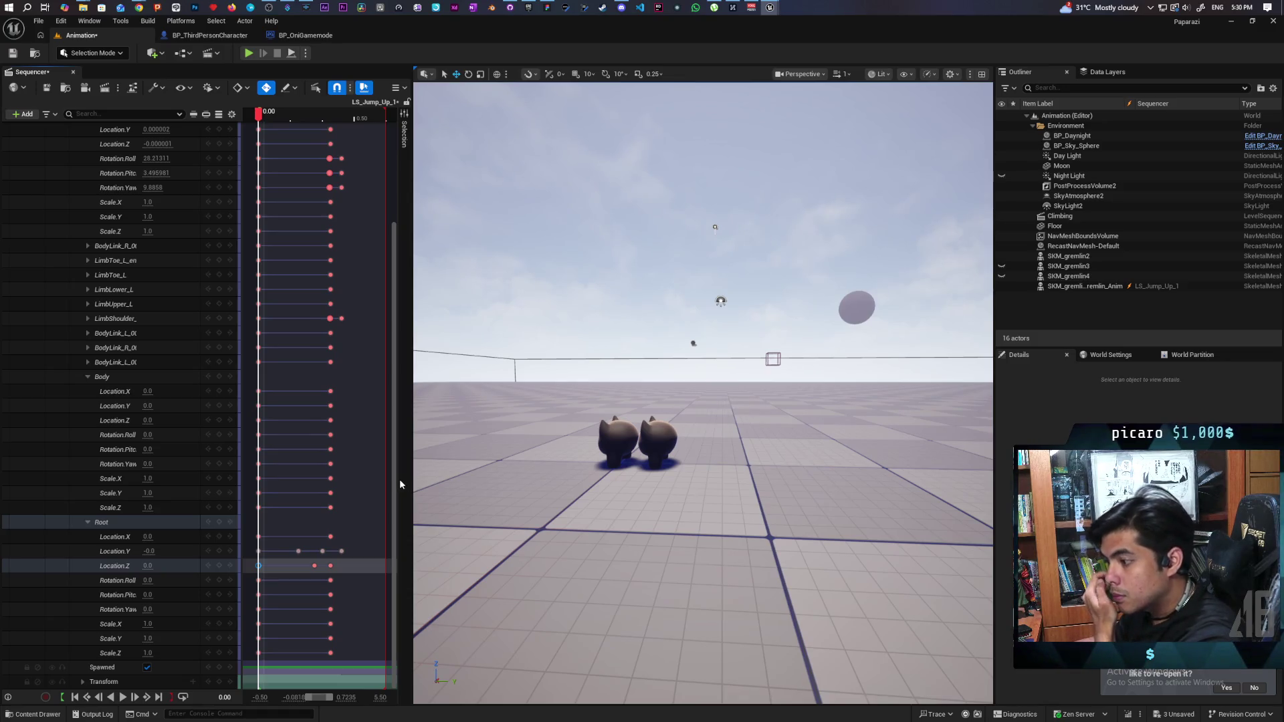
- Expand and collapse the Transform scale and rotation channels, then close LS_Jump_Up_1
left_click(82, 682)
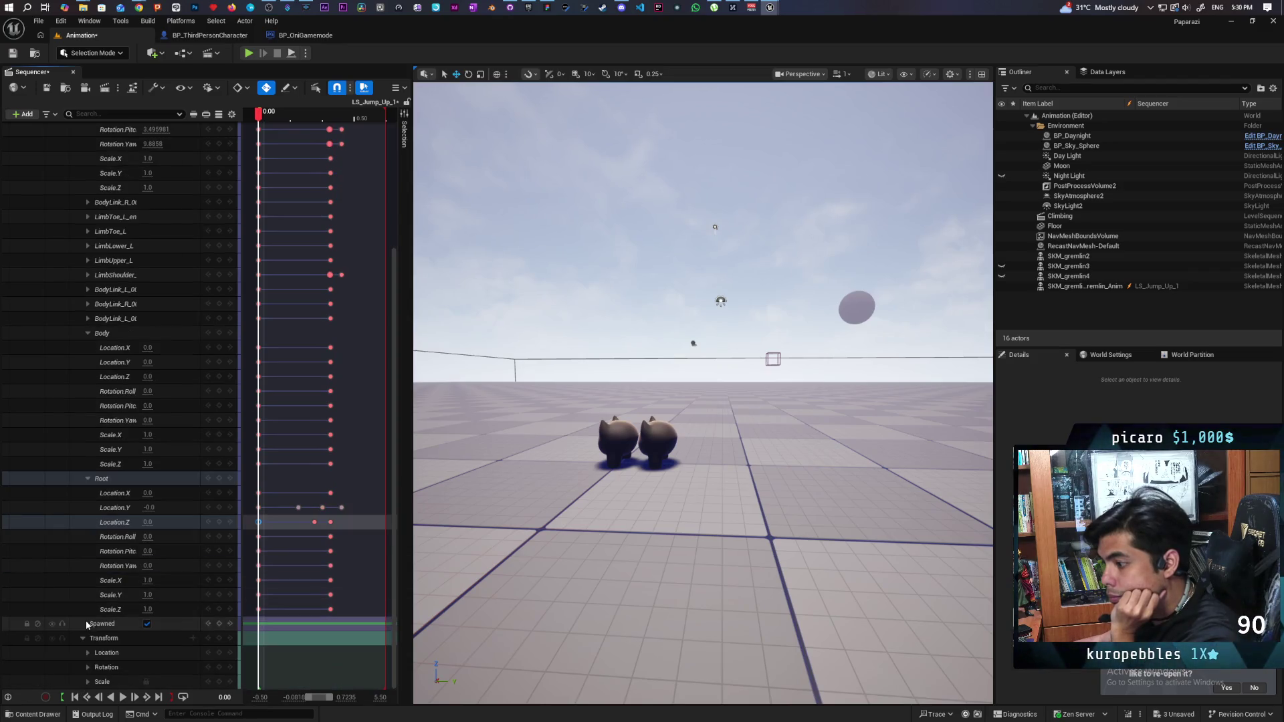
left_click(85, 681)
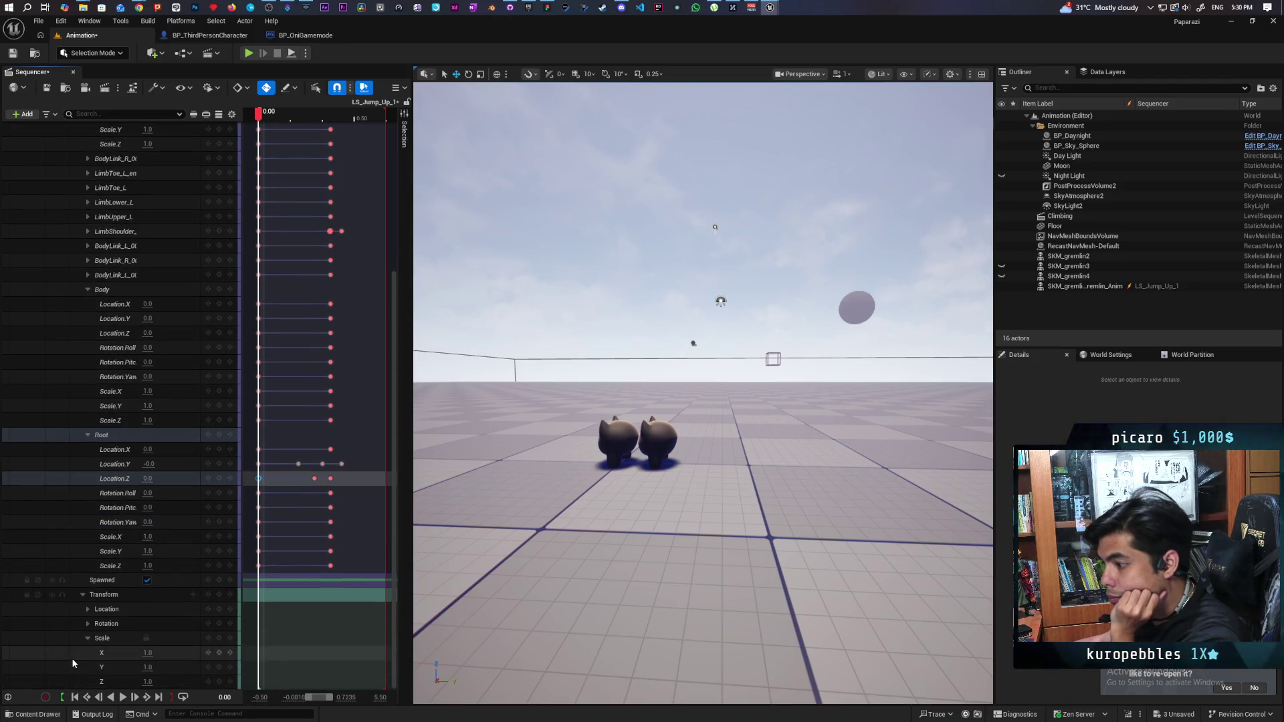
left_click(88, 624)
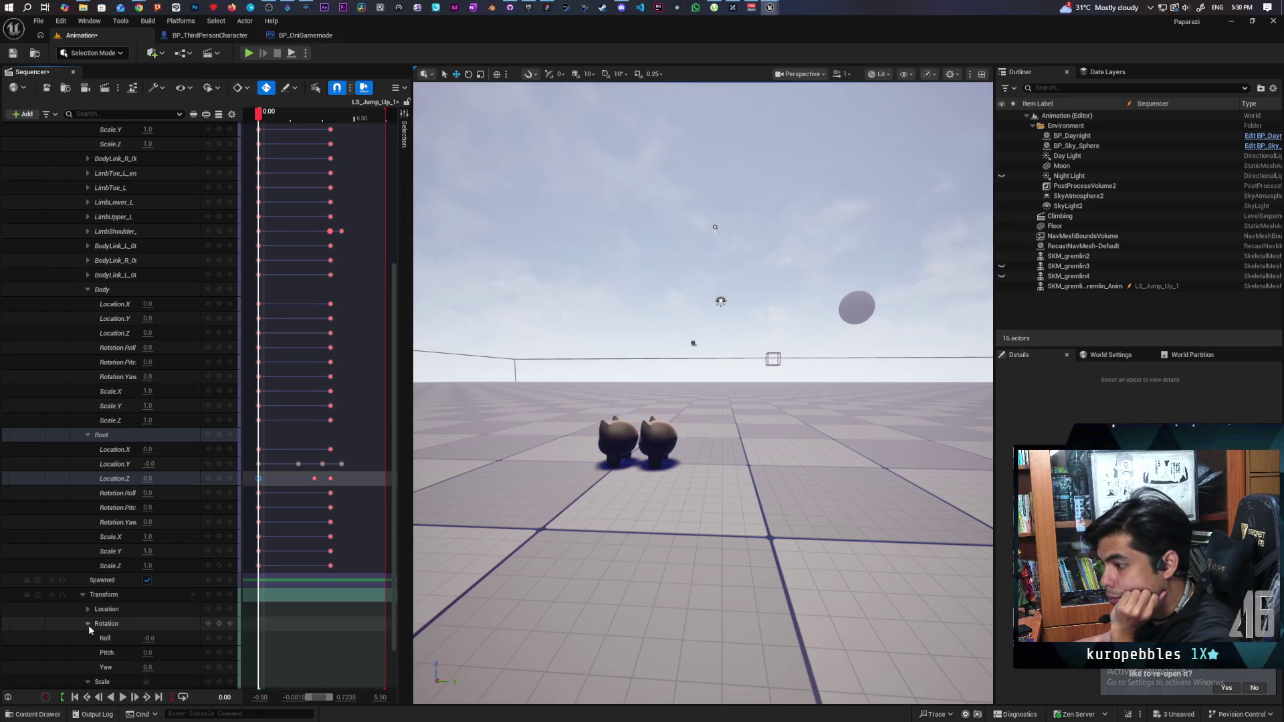
left_click(88, 625)
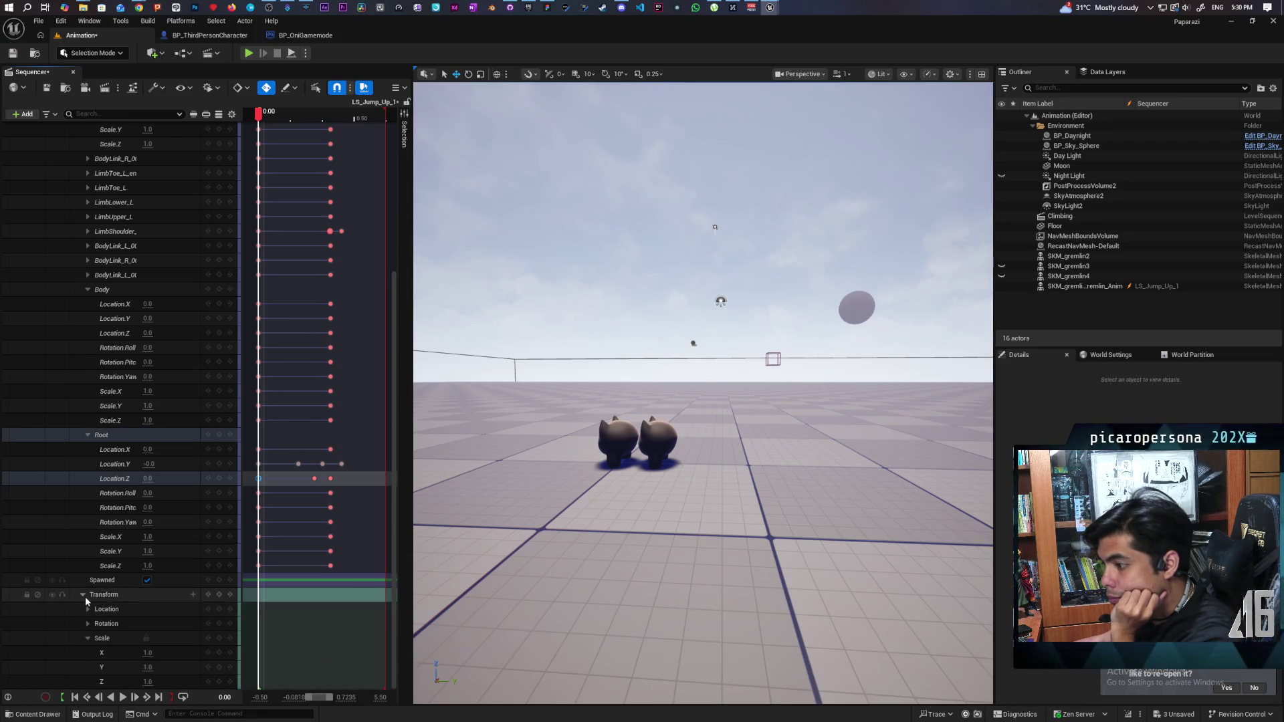
left_click(86, 597)
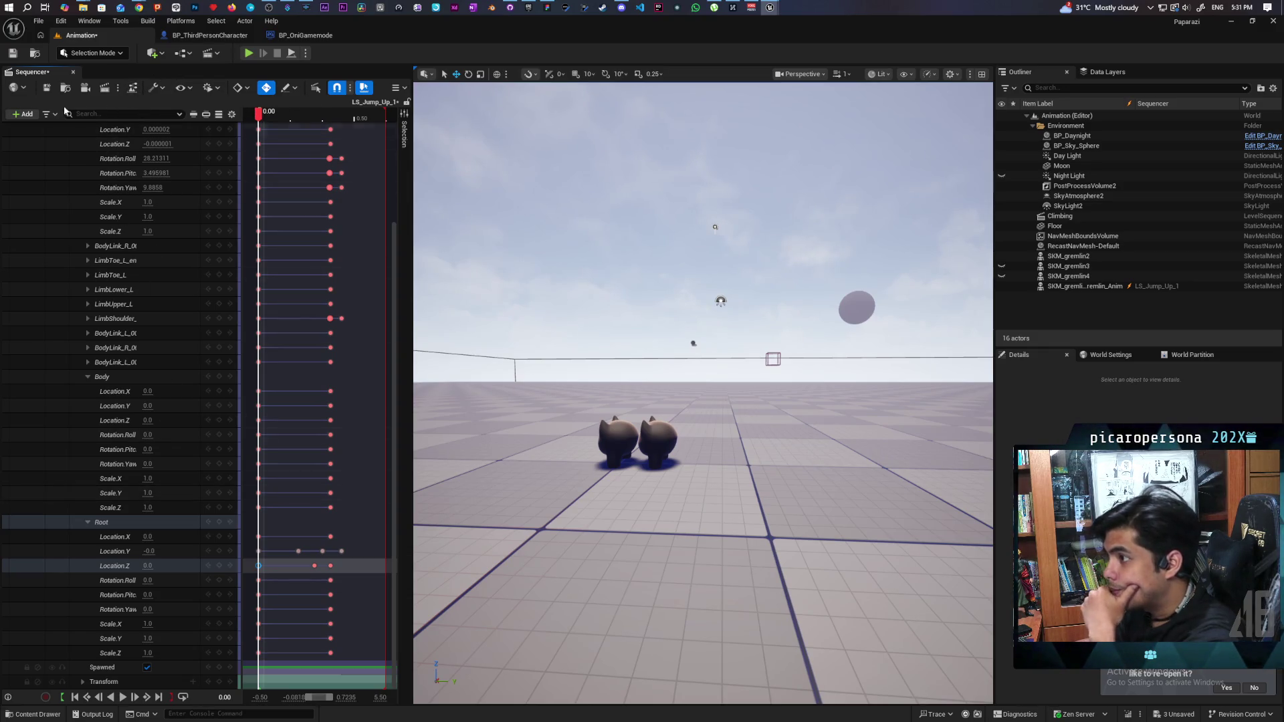
left_click(73, 72)
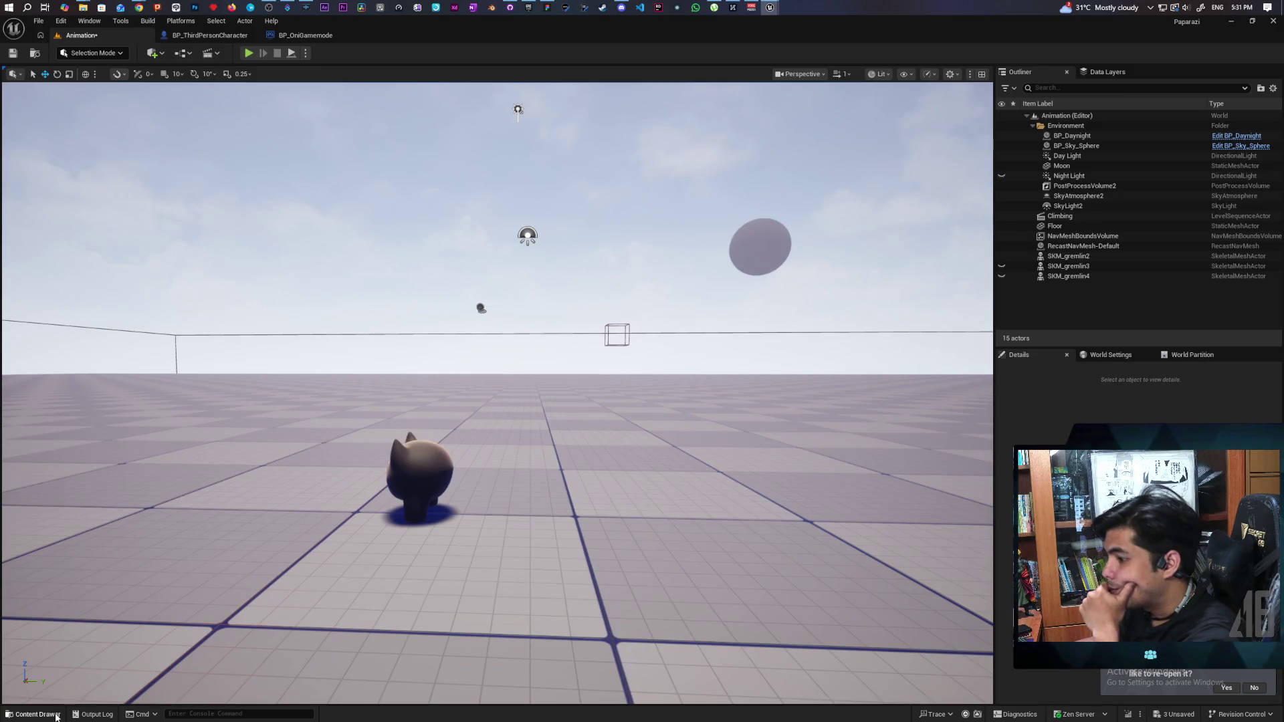
- Open SKM_gremlin_Skeleton_Jump_Up_1 from the Anims folder in the animation editor
left_click(35, 715)
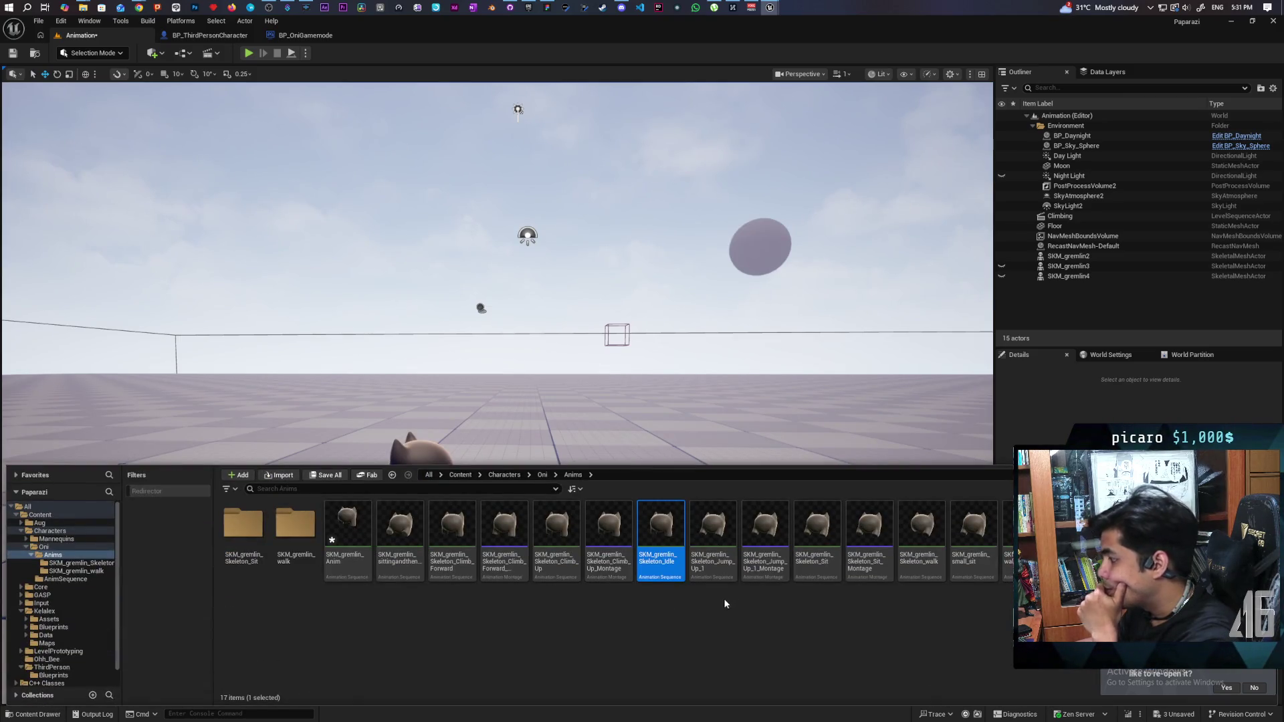
left_click(715, 566)
right_click(716, 567)
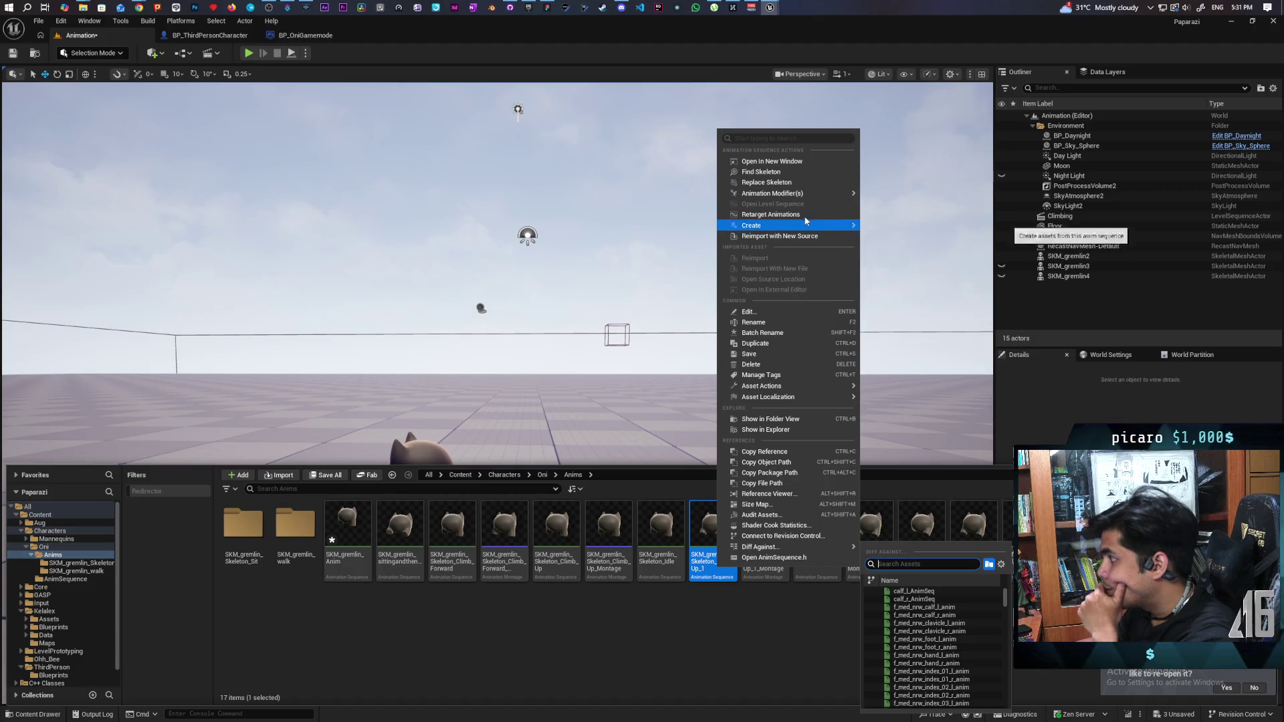
mouse_move(805, 232)
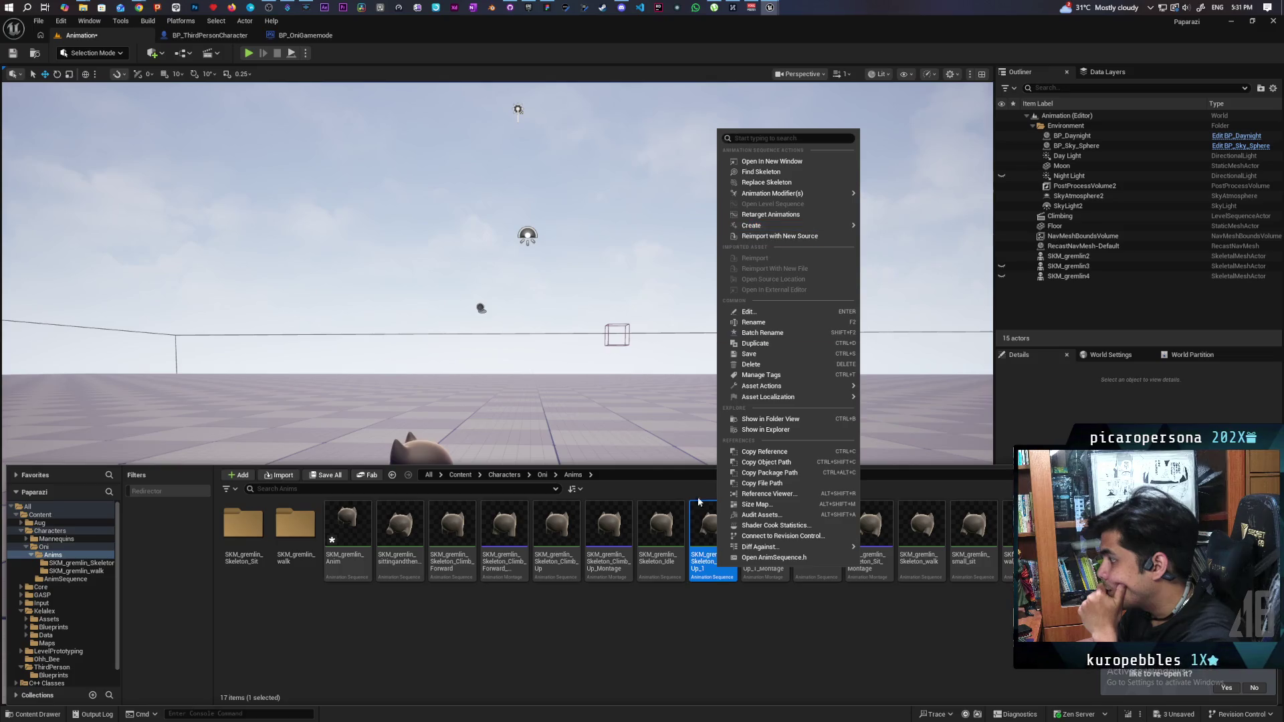
left_click(706, 519)
double_click(706, 519)
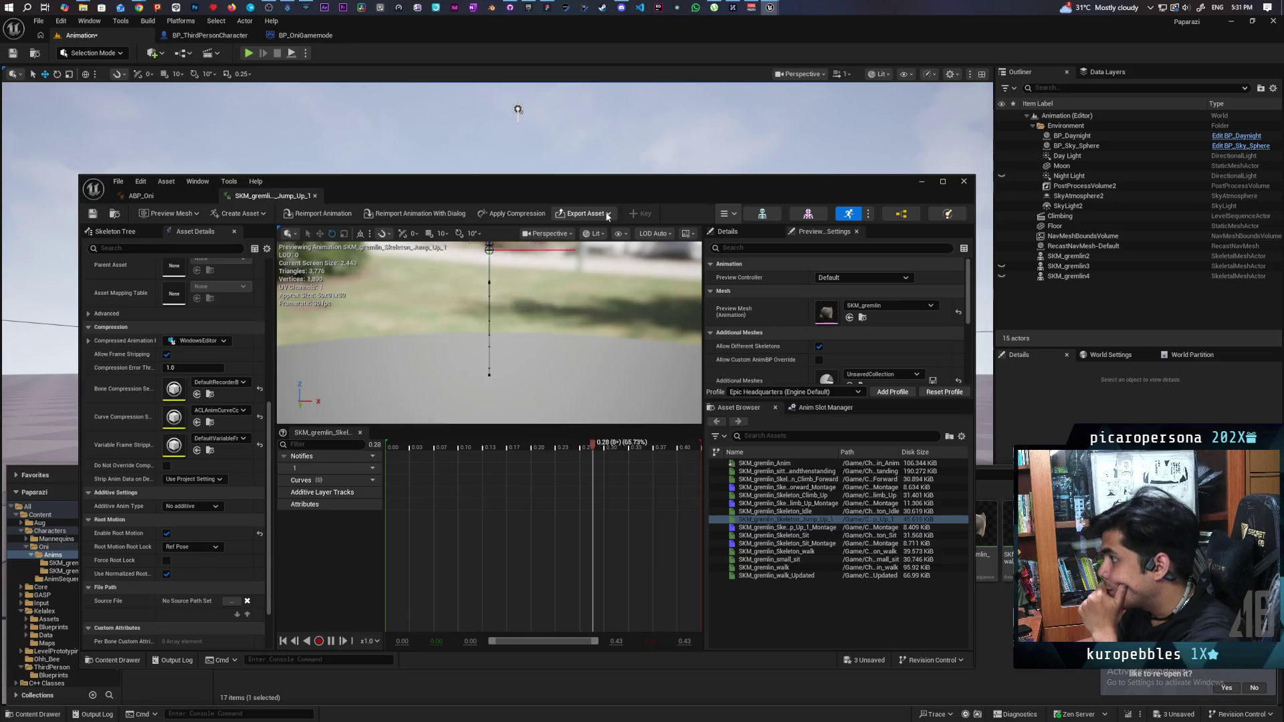
- Bake SKM_gremlin_Skeleton_Jump_Up_1 with Edit with FK Control Rig, then close the animation editor
left_click(724, 214)
mouse_move(773, 252)
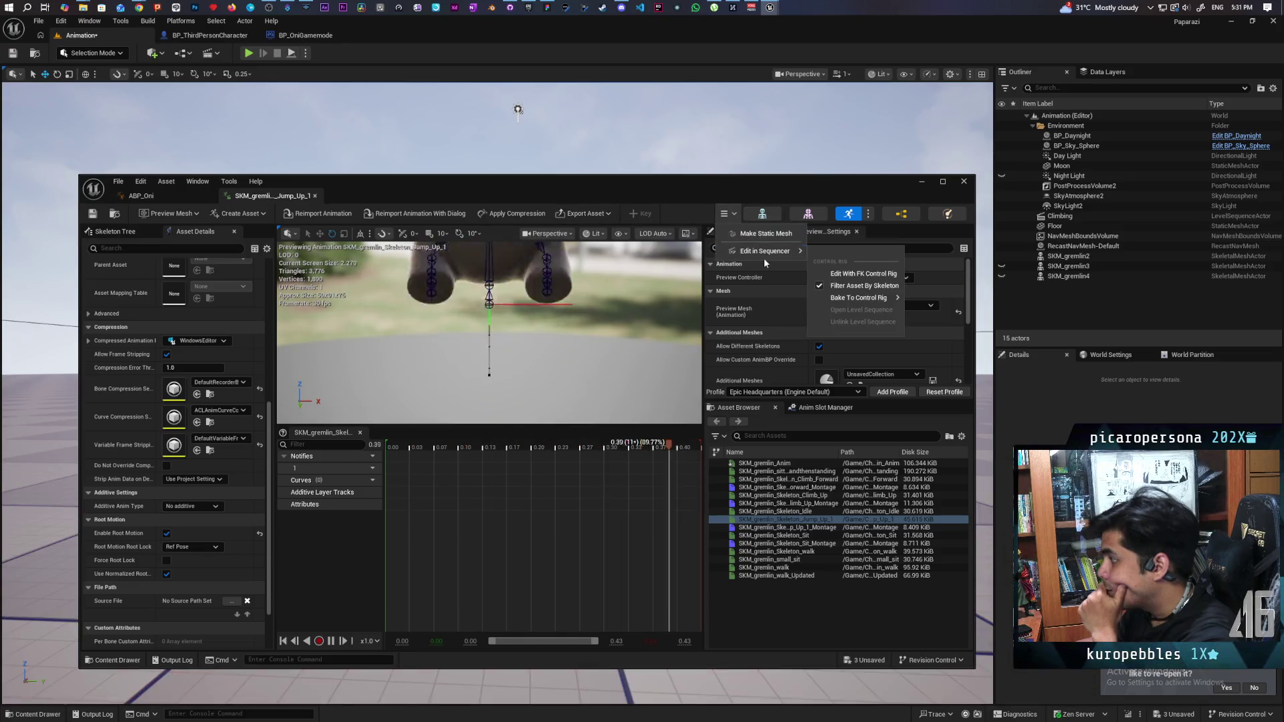
left_click(848, 273)
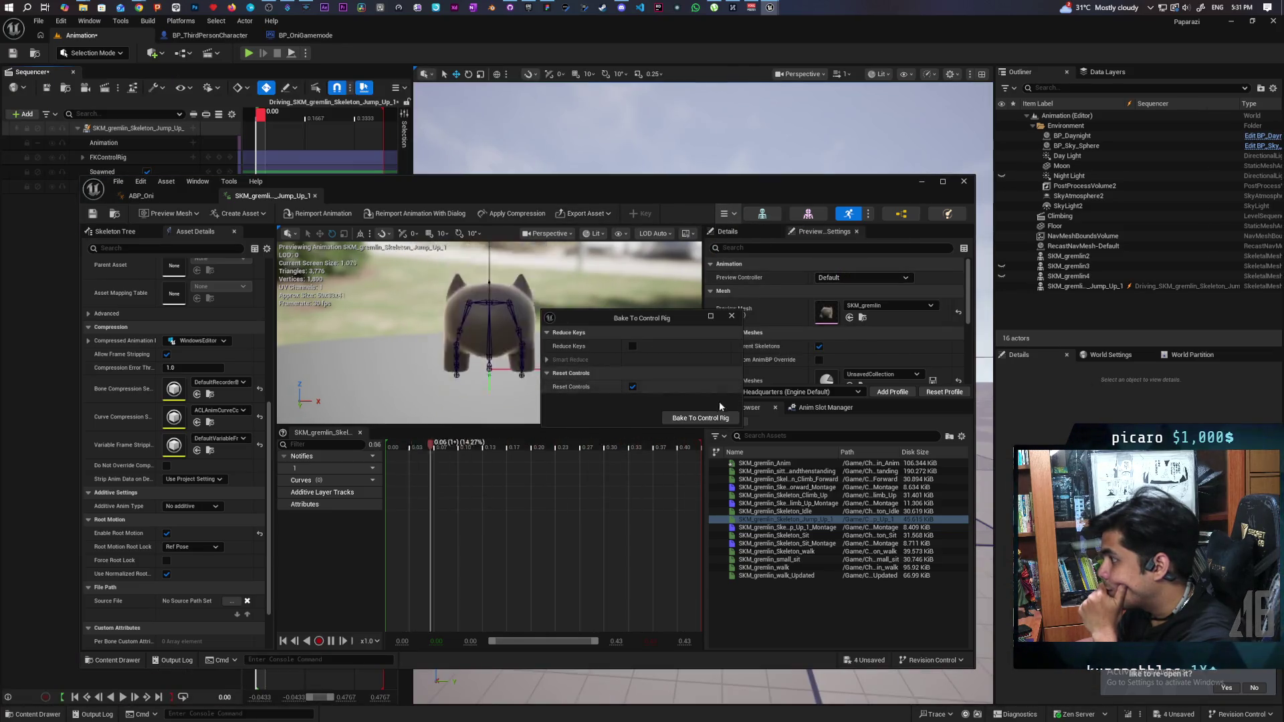
left_click(700, 418)
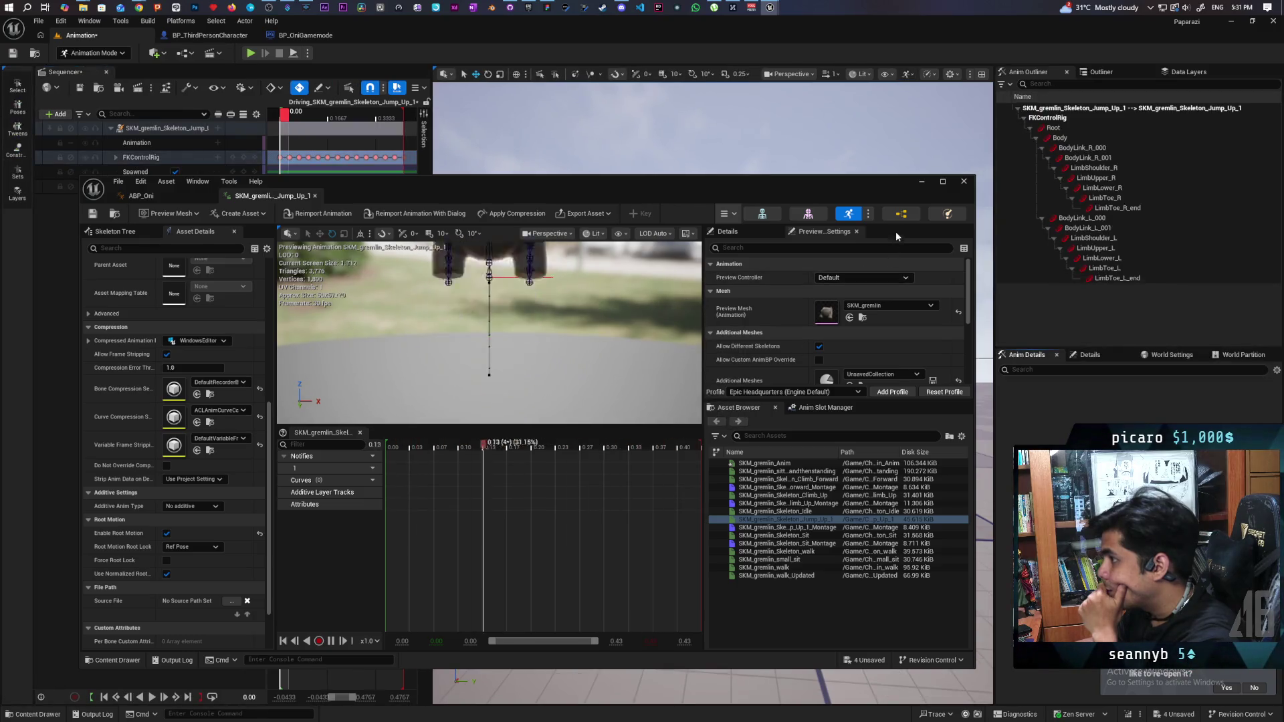
left_click(963, 181)
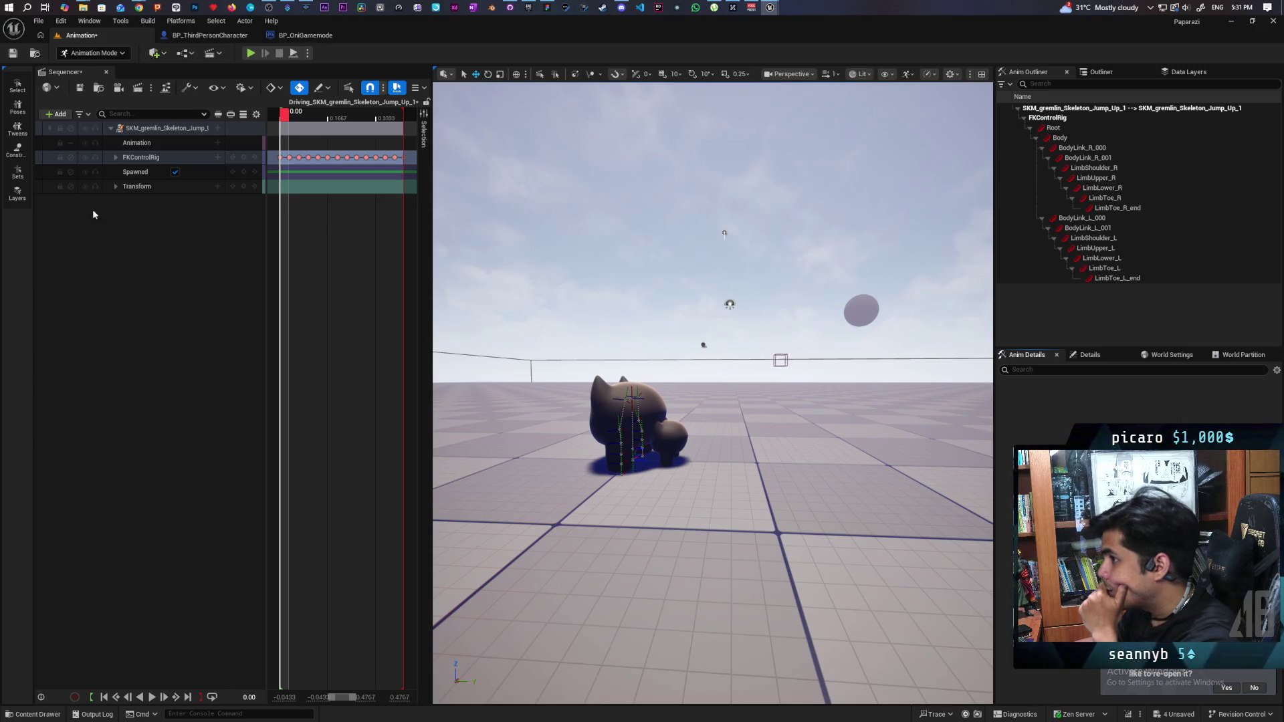
- Inspect the gremlin actor's Transform channels: Location 0.0, Rotation and Scale 1.0
left_click(116, 187)
left_click(121, 230)
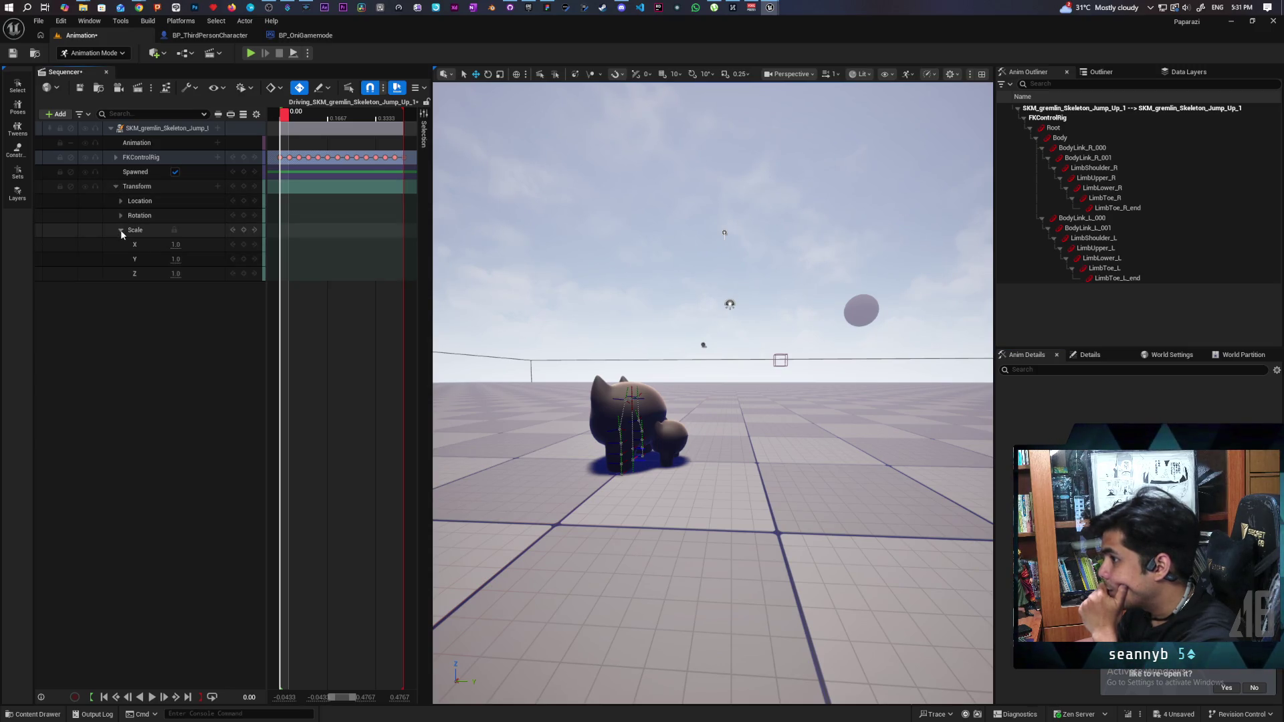
left_click(120, 216)
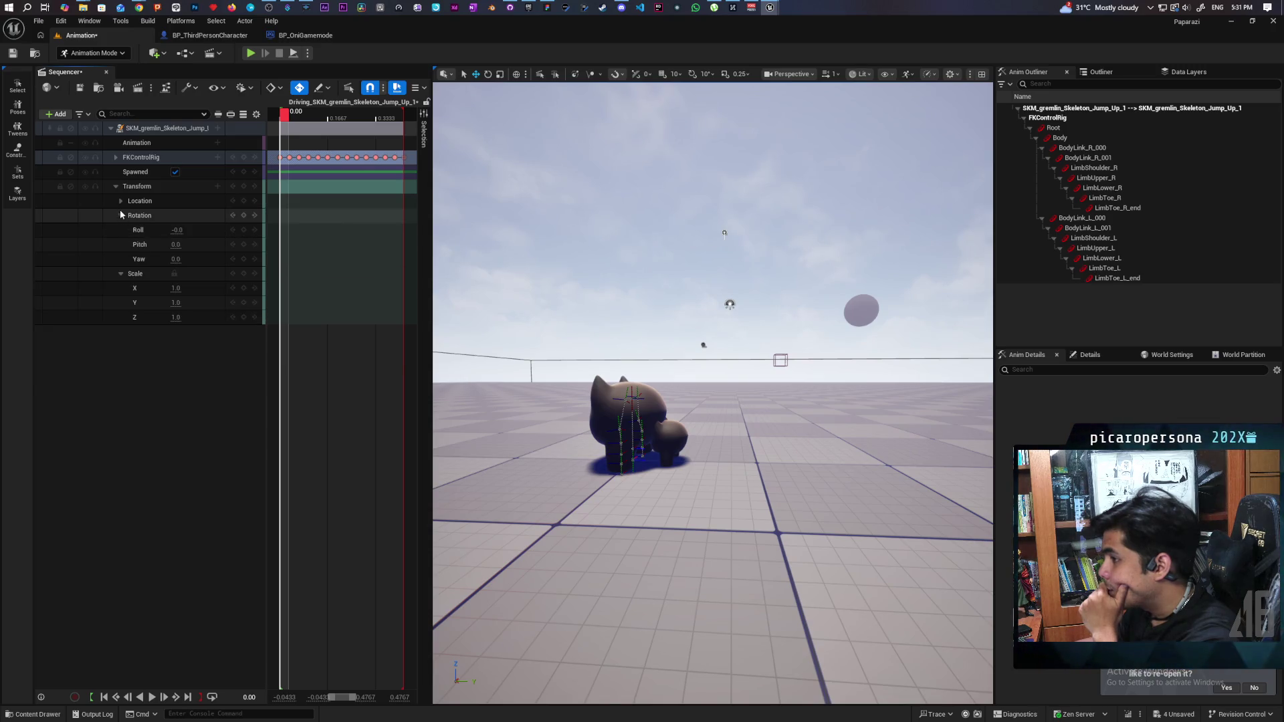
left_click(119, 202)
left_click(116, 187)
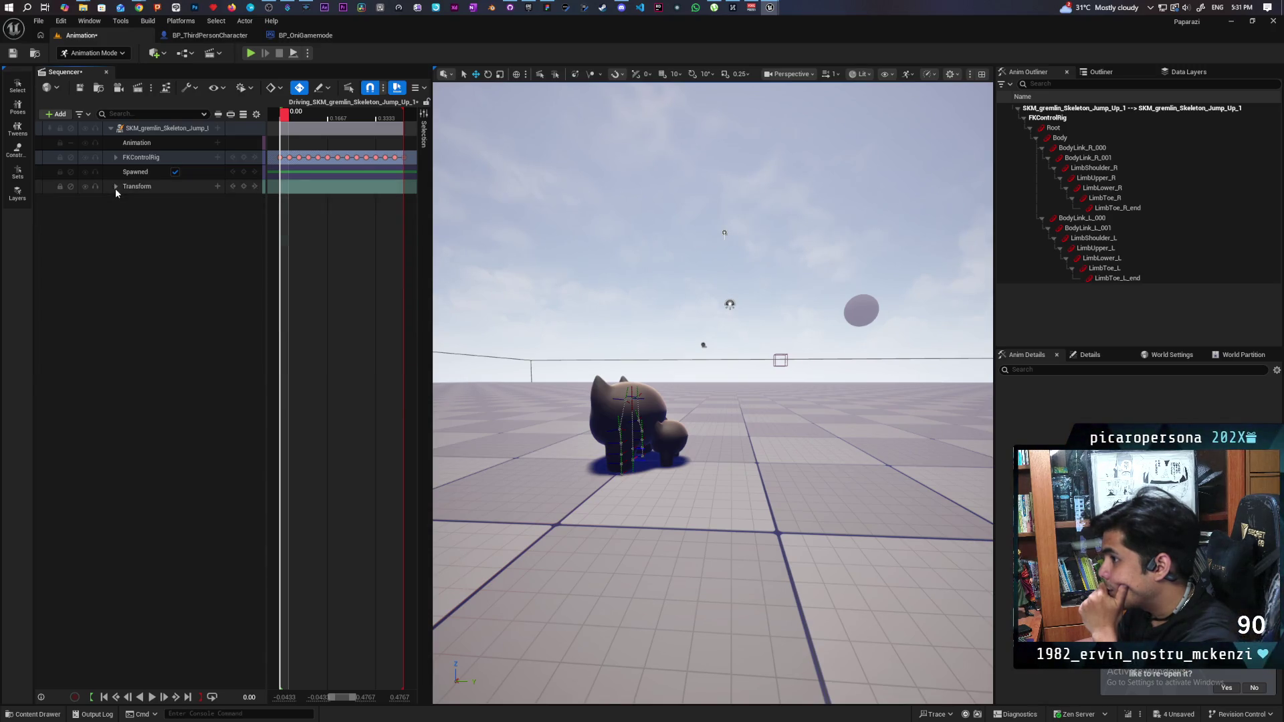
left_click(115, 188)
- List FKControlRig's bone tracks, collapse Transform, and expand the Root control's channels
left_click(115, 158)
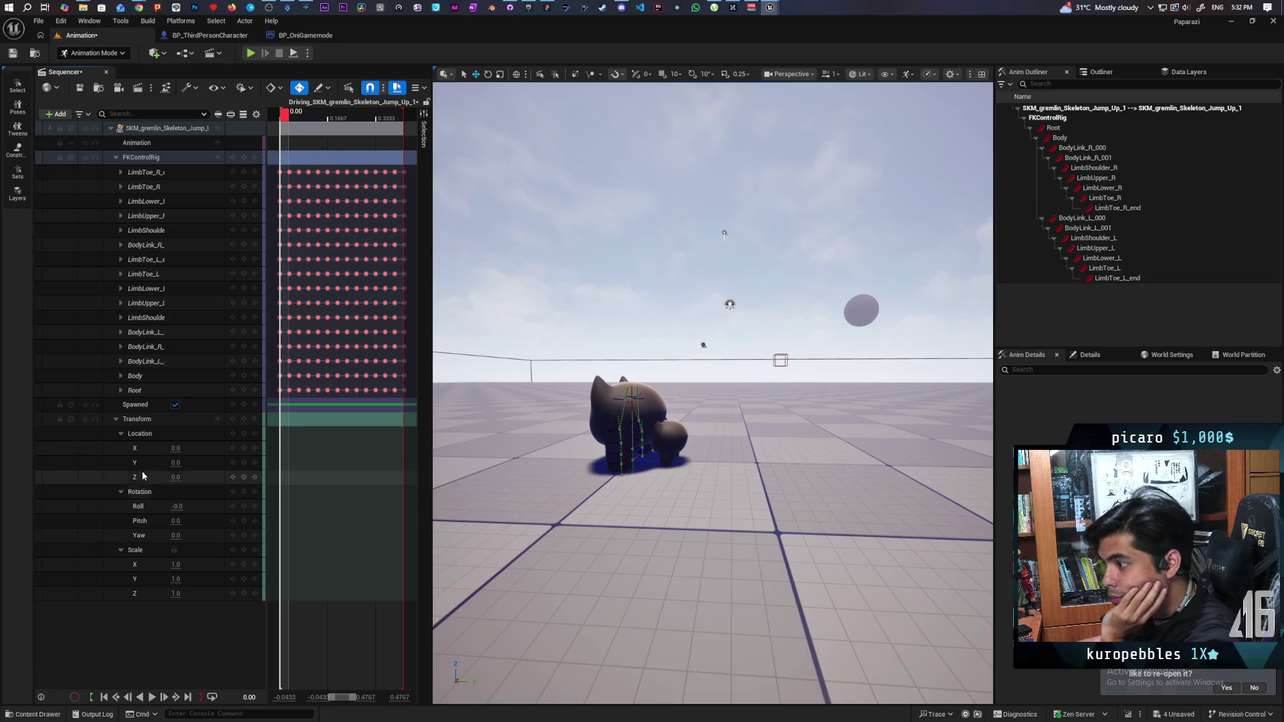
left_click(118, 419)
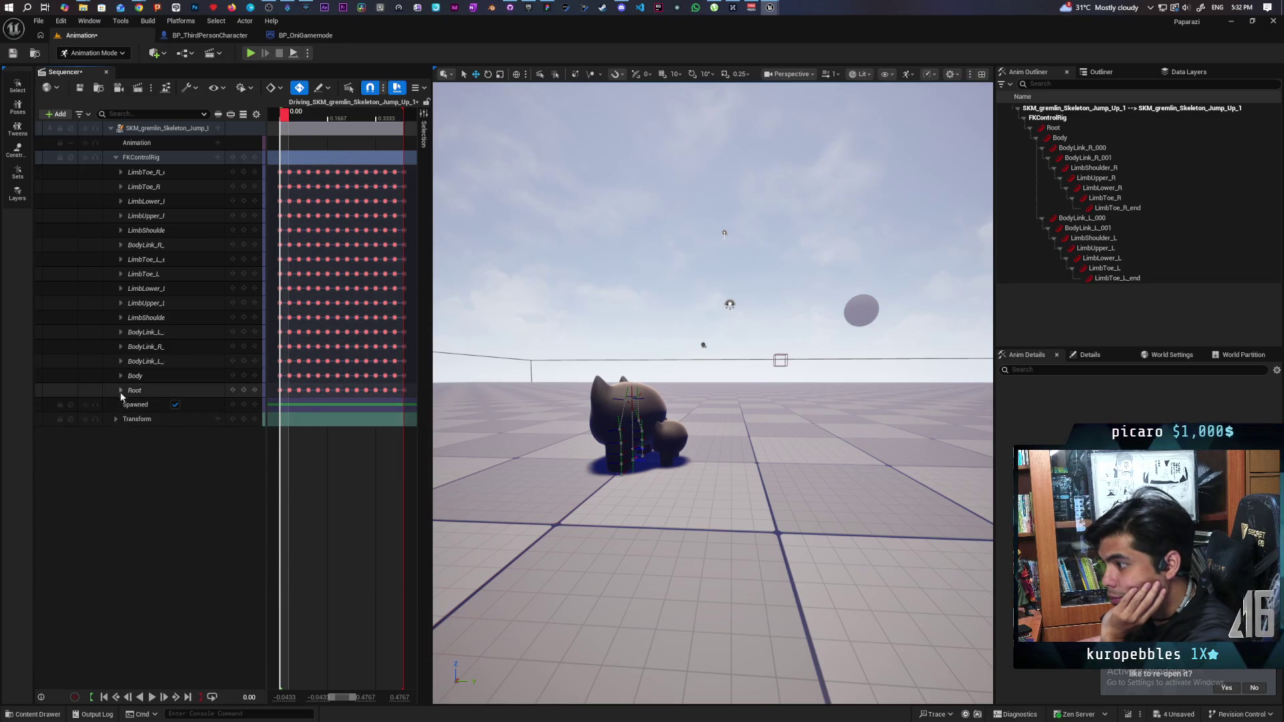
left_click(121, 390)
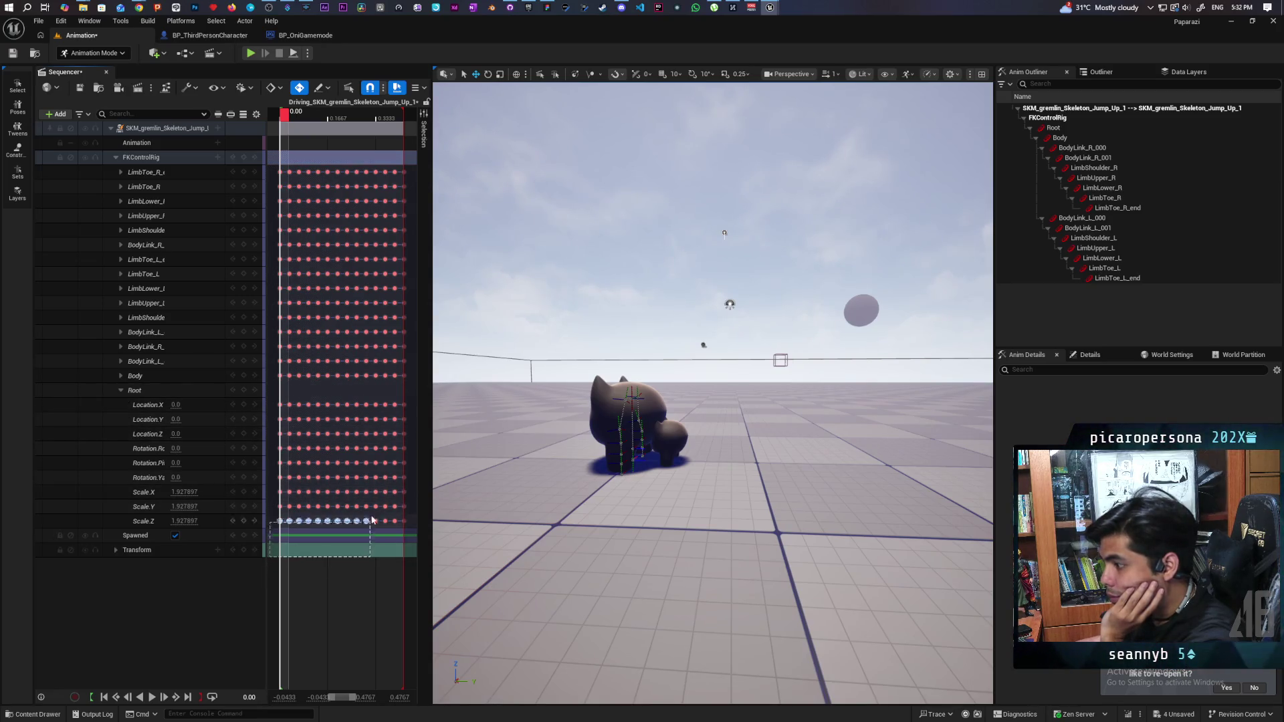
- Delete the Root scale keys, set Root Scale X, Y and Z to 1, and scrub to verify
mouse_move(372, 522)
left_mouse_down()
mouse_move(403, 507)
mouse_move(407, 489)
left_mouse_up()
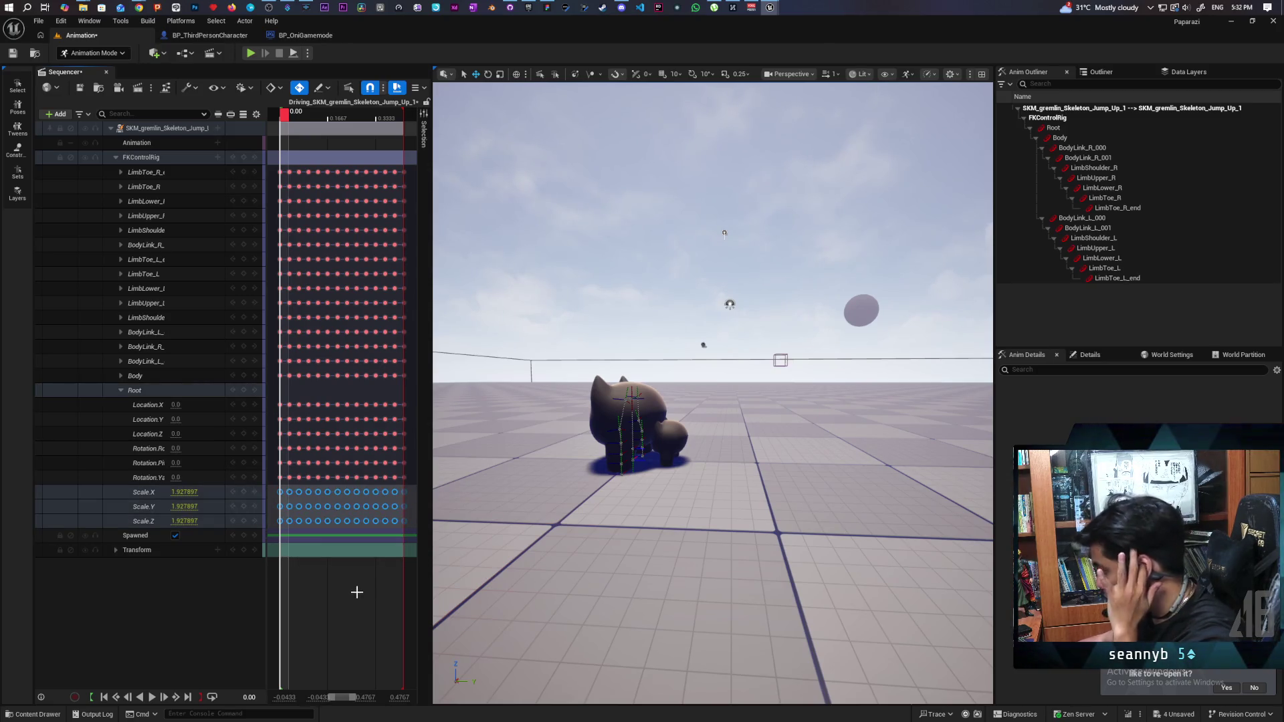
key("Delete")
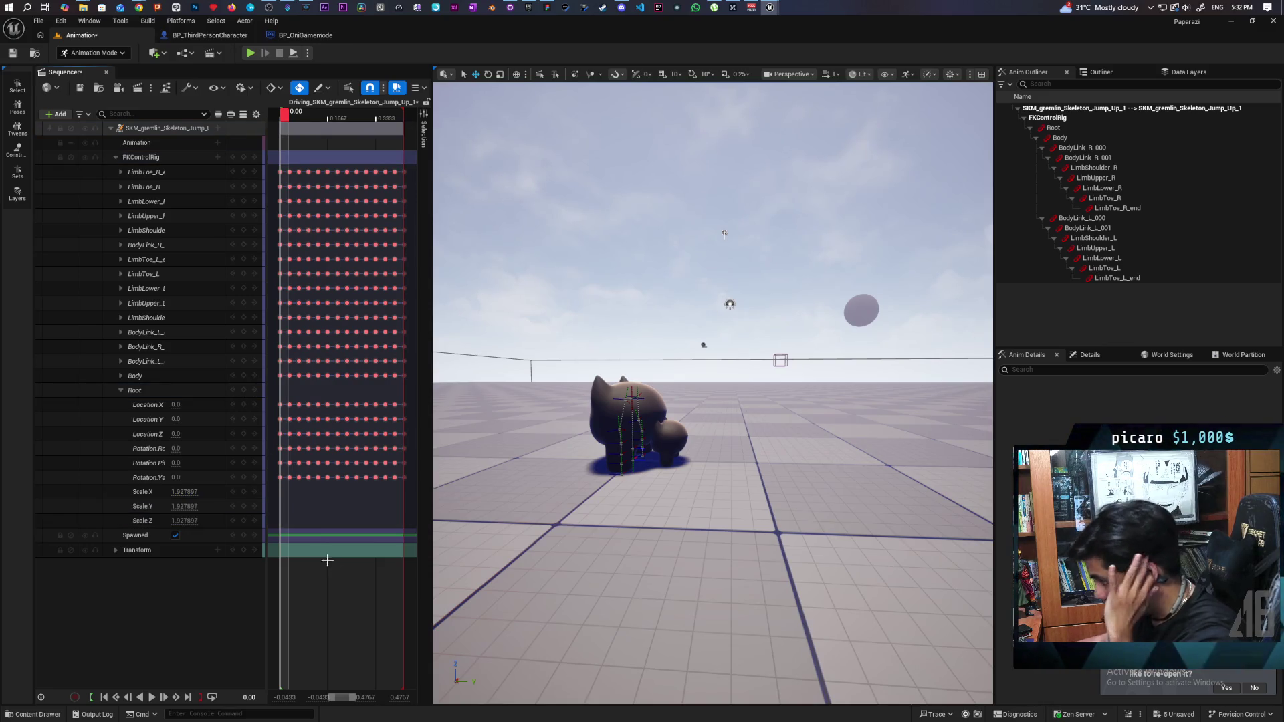
left_click(184, 492)
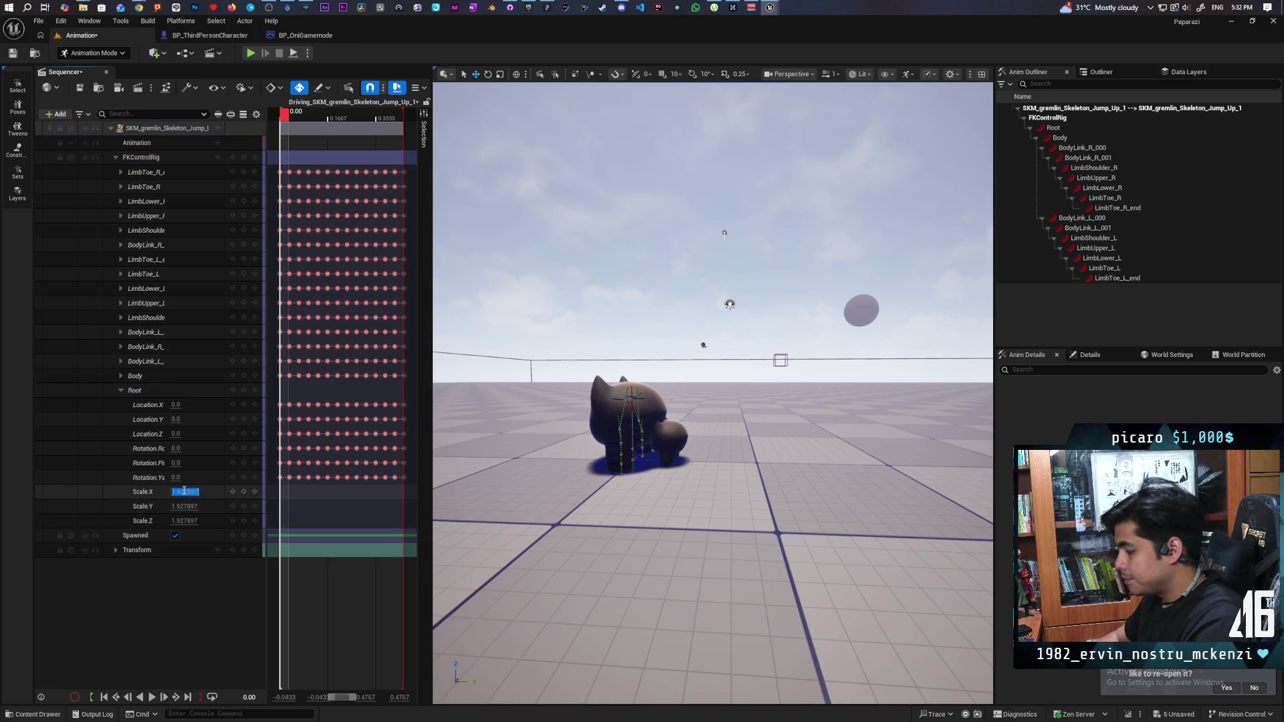
type("1")
left_click(185, 507)
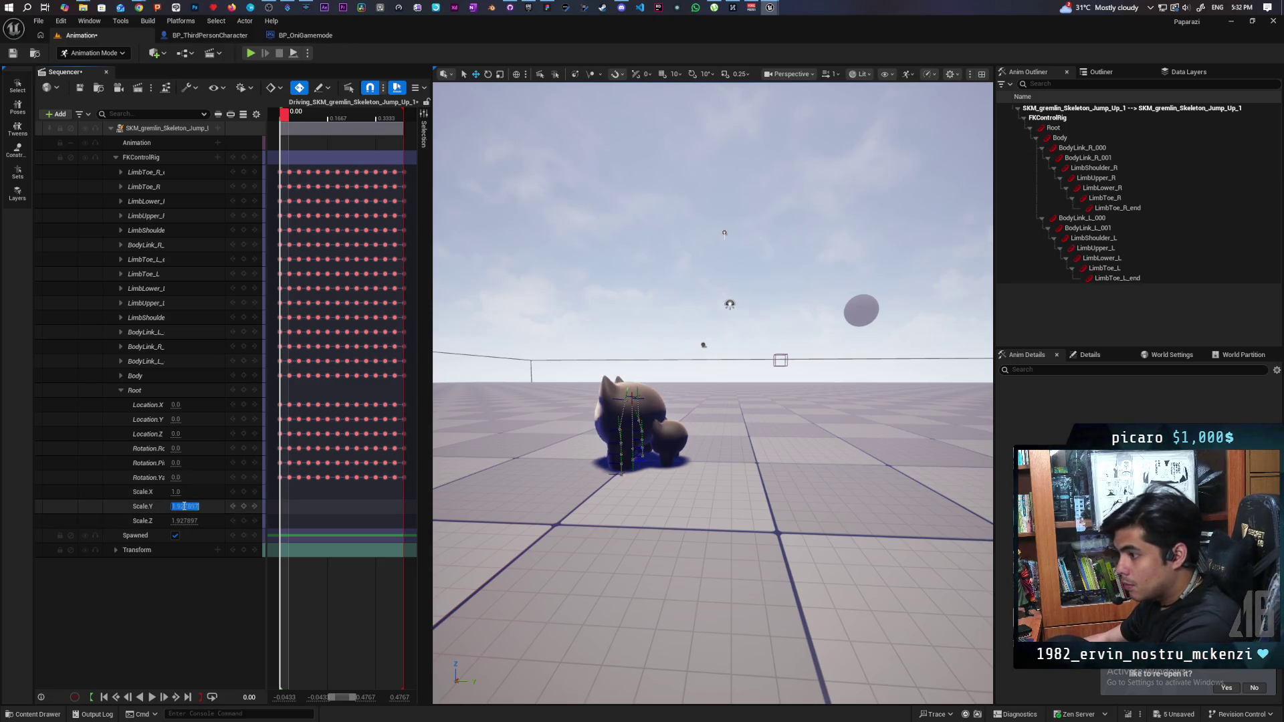
type("1")
left_click(185, 521)
type("1")
key("Return")
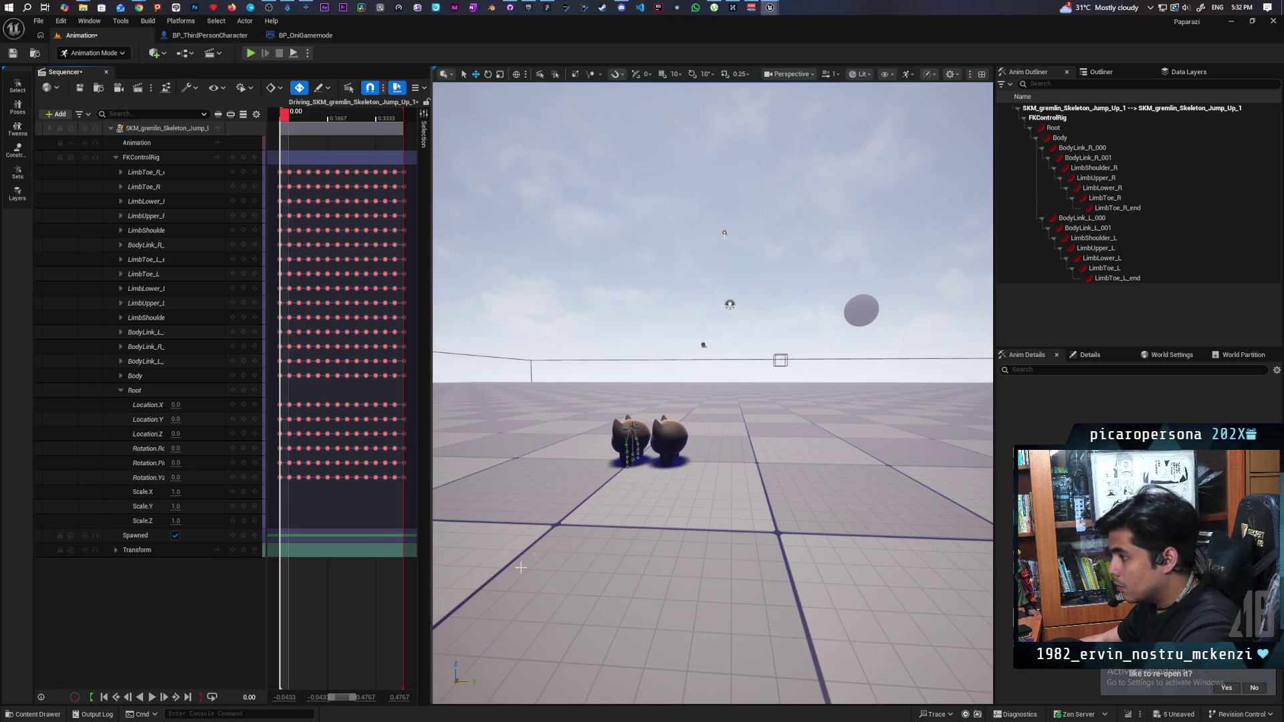
mouse_move(289, 123)
left_mouse_down()
mouse_move(392, 167)
mouse_move(287, 168)
left_mouse_up()
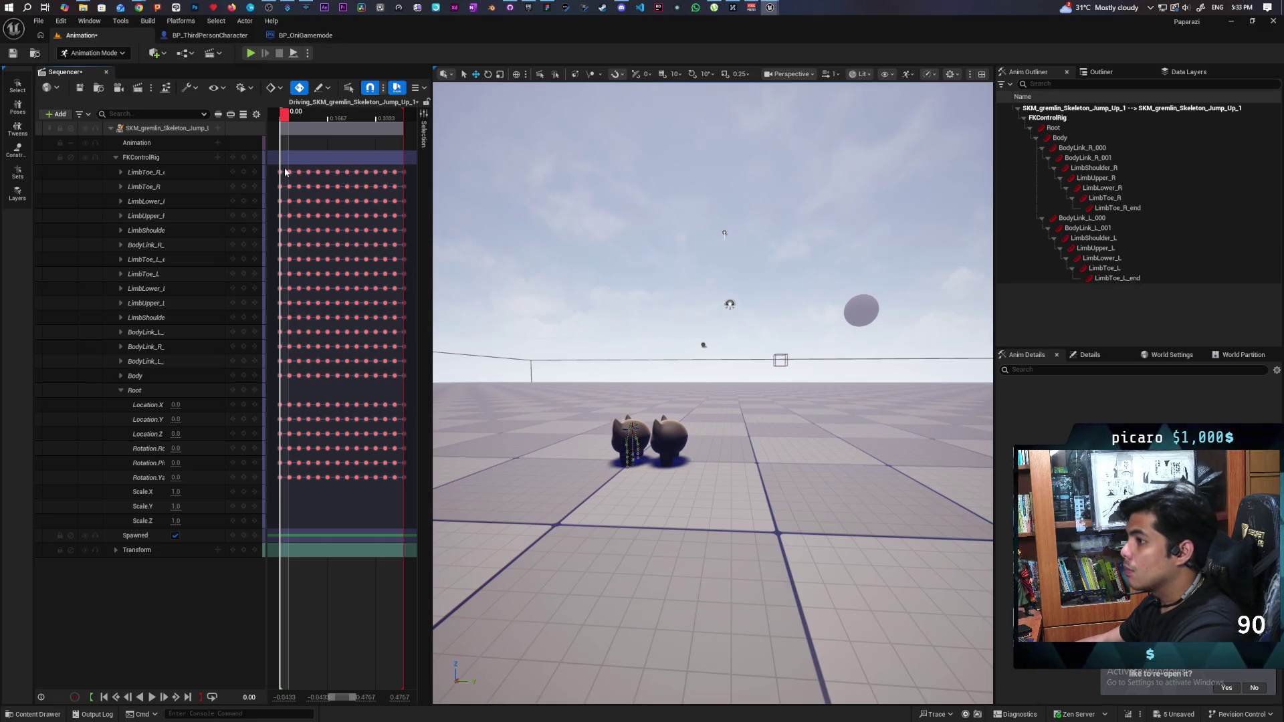
left_click_drag(285, 169, 282, 170)
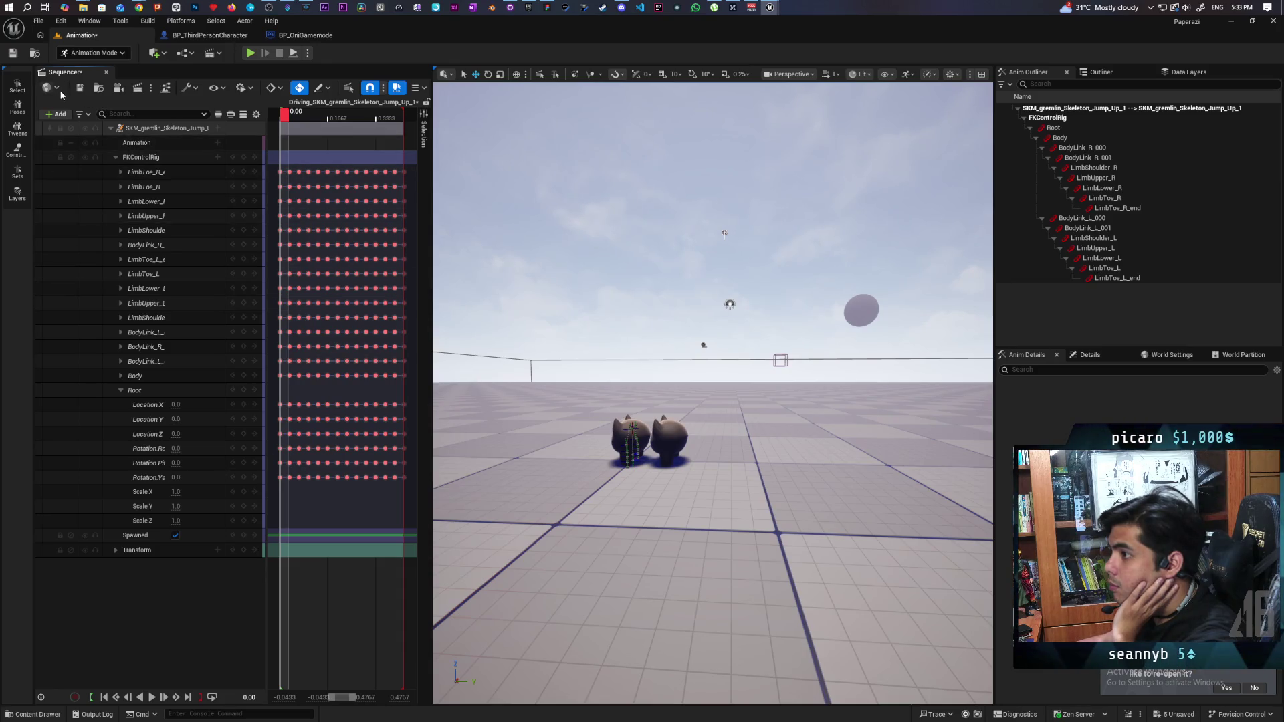
left_click(35, 714)
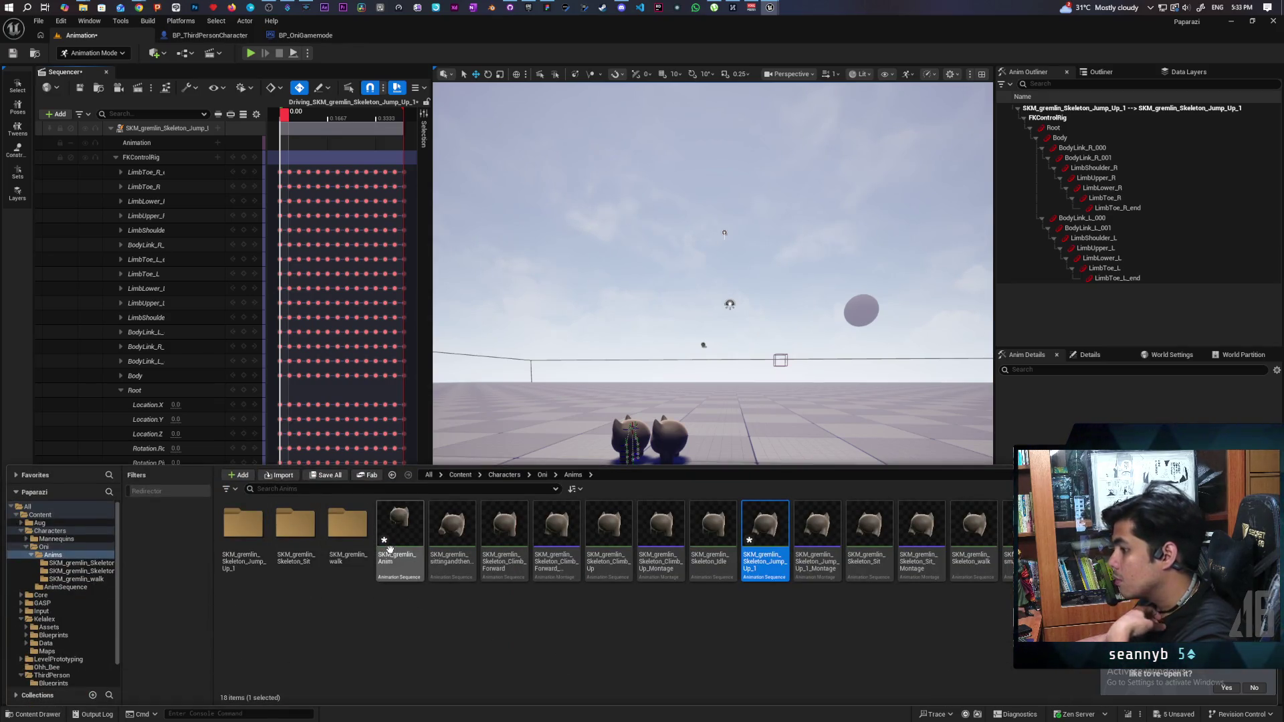
left_click(542, 474)
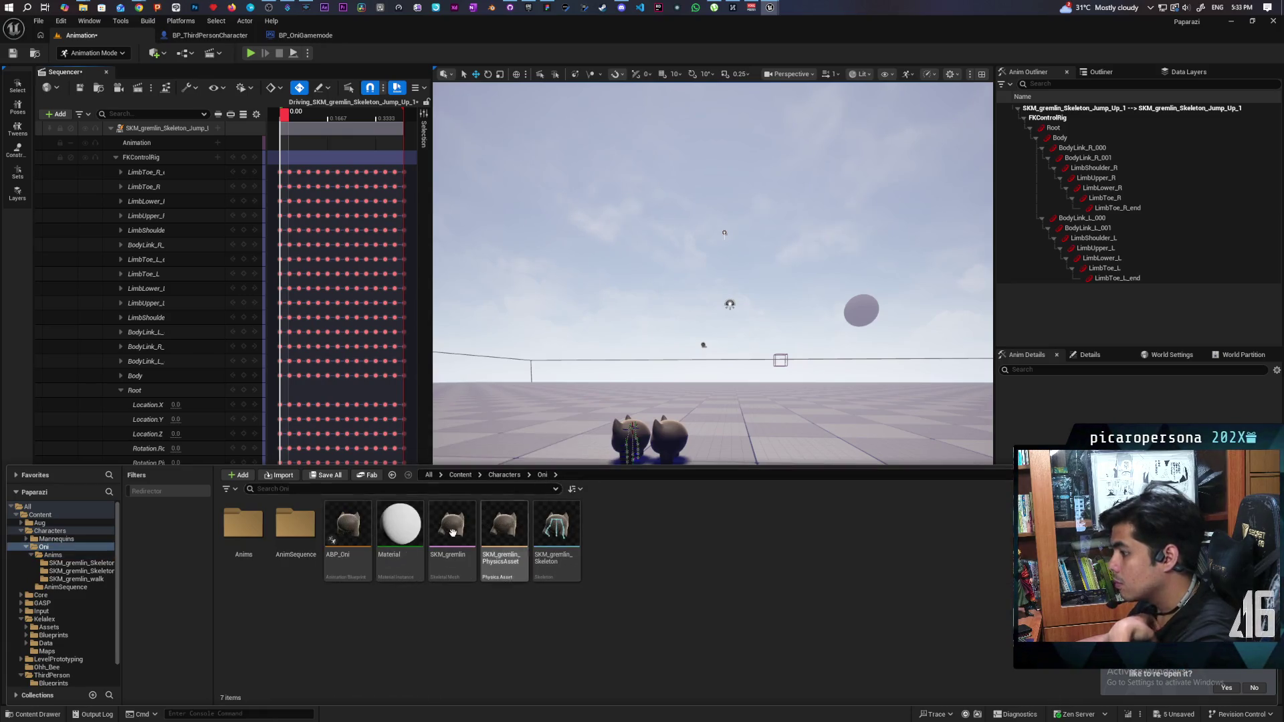
double_click(318, 541)
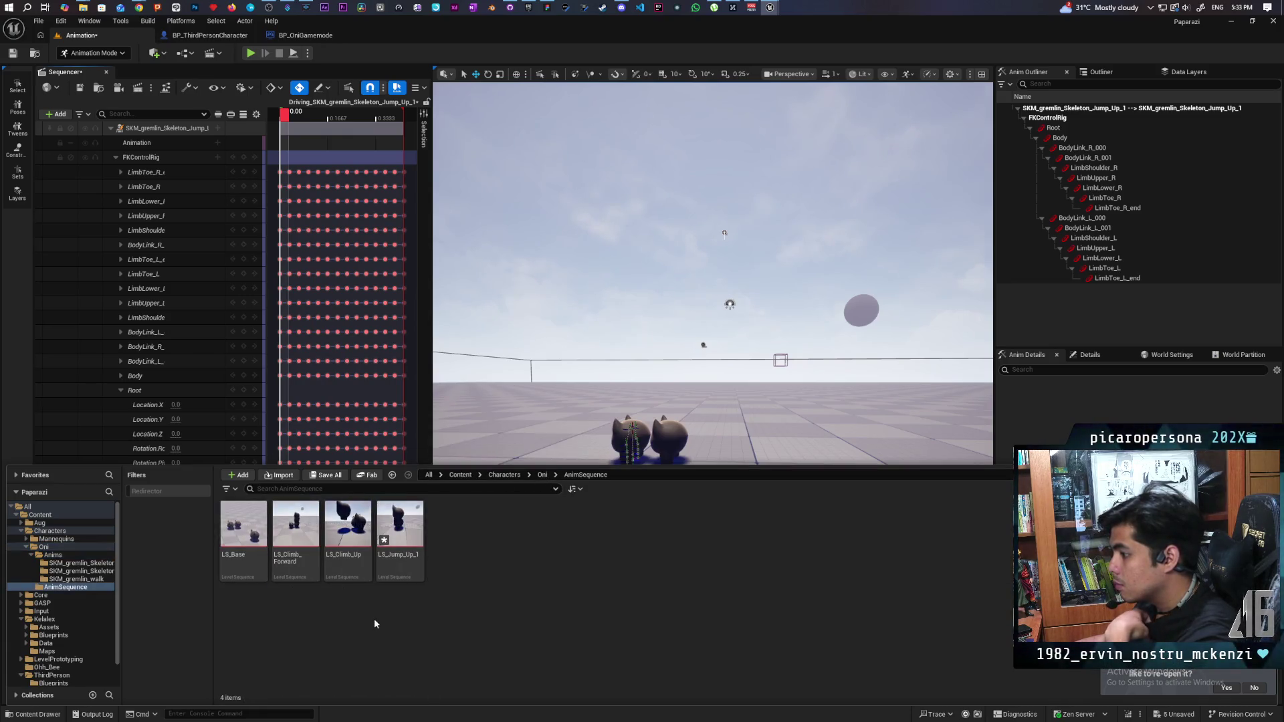
left_click(402, 538)
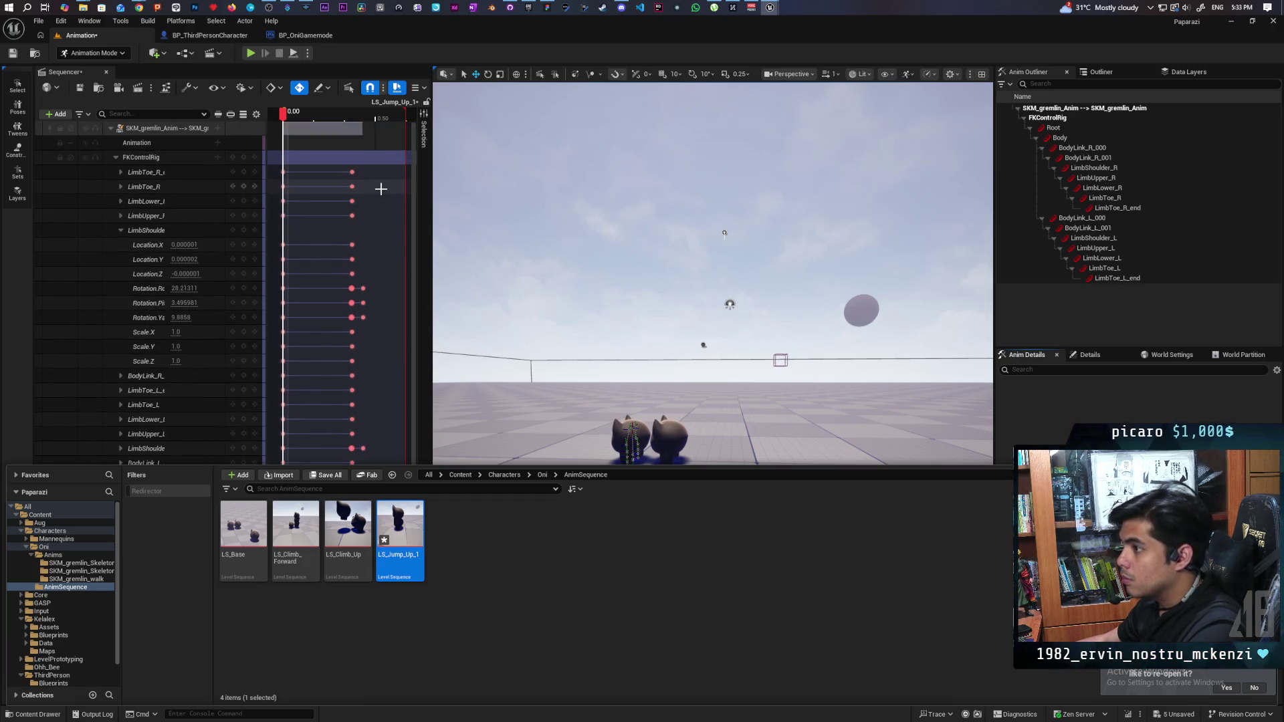
left_click(117, 157)
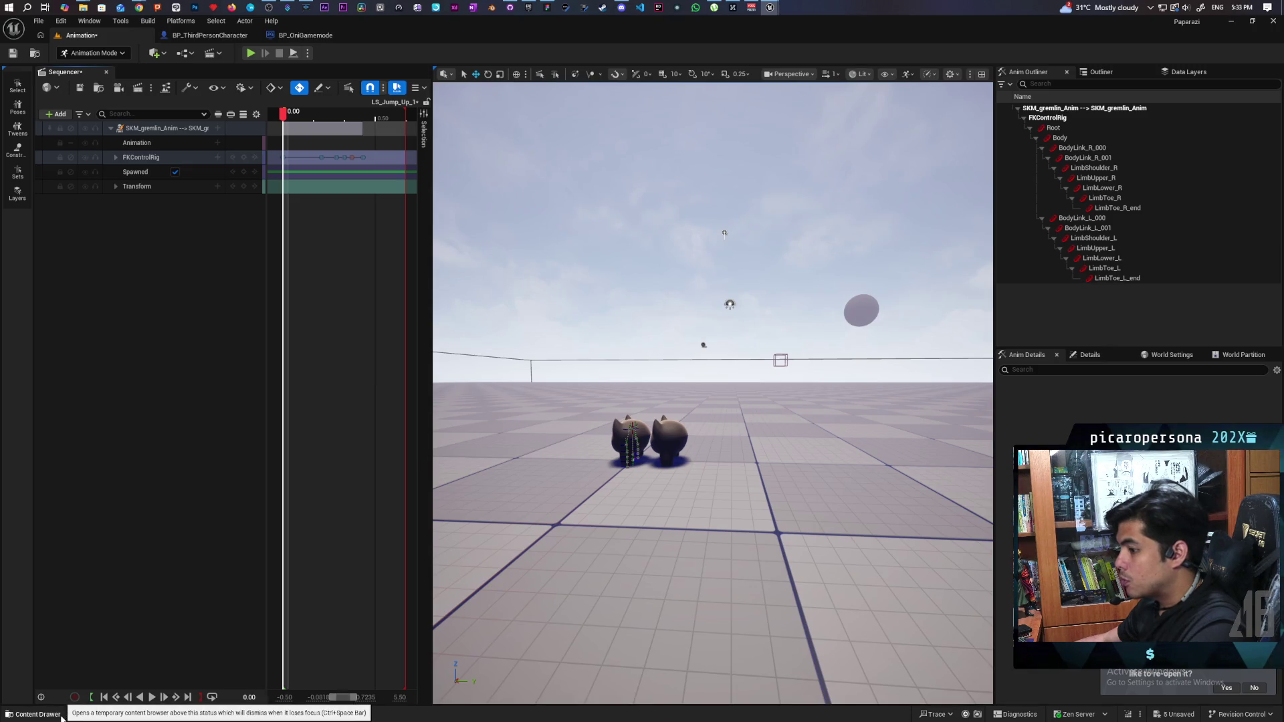
left_click(50, 717)
left_click(543, 475)
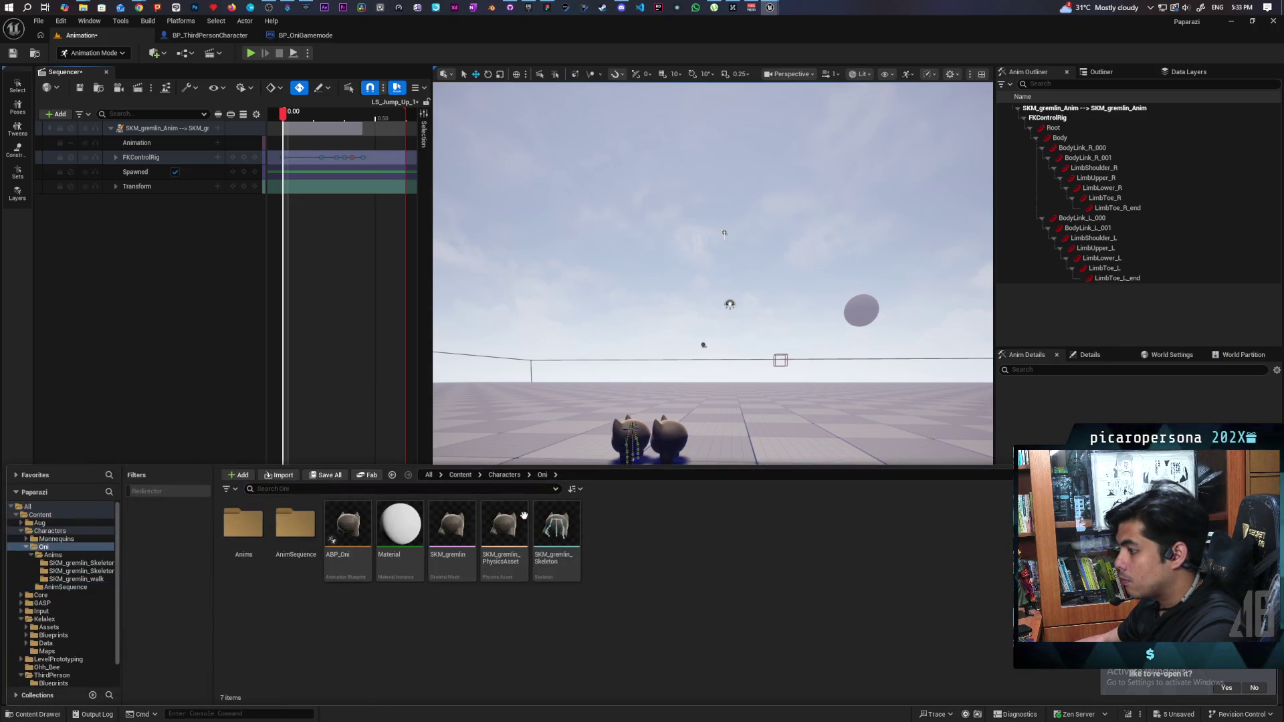
double_click(265, 532)
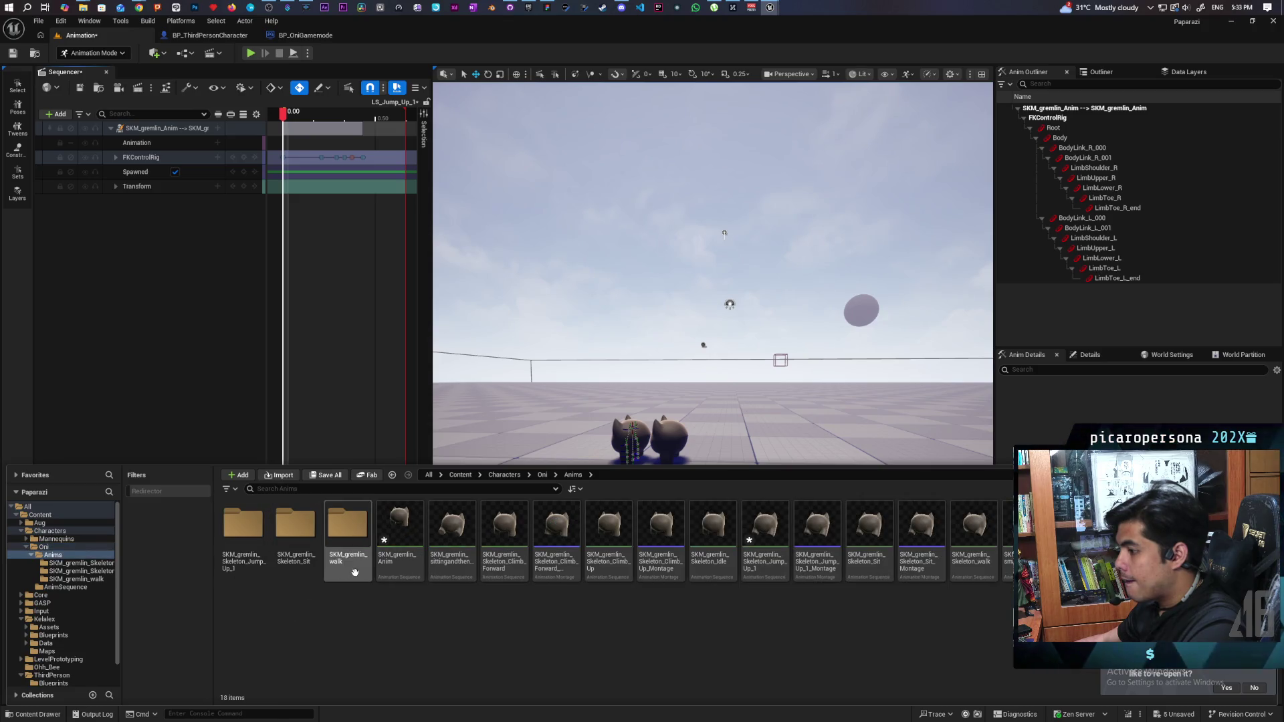
double_click(250, 533)
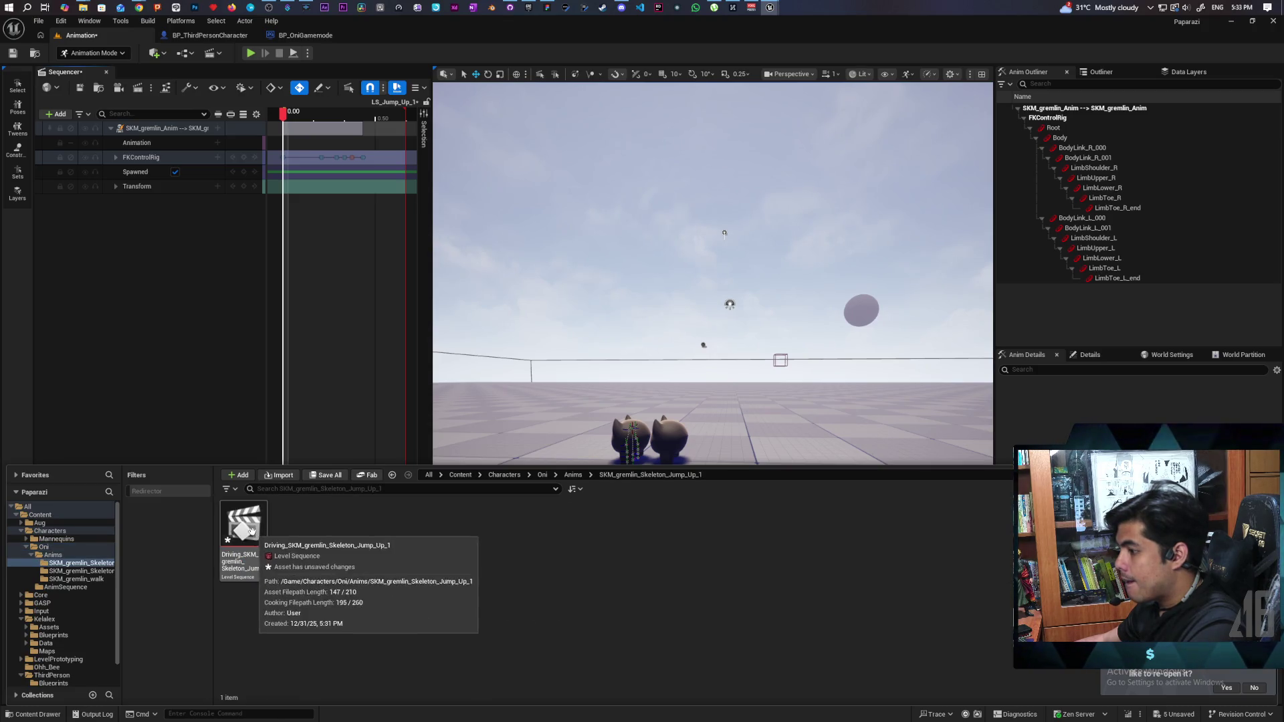
double_click(261, 542)
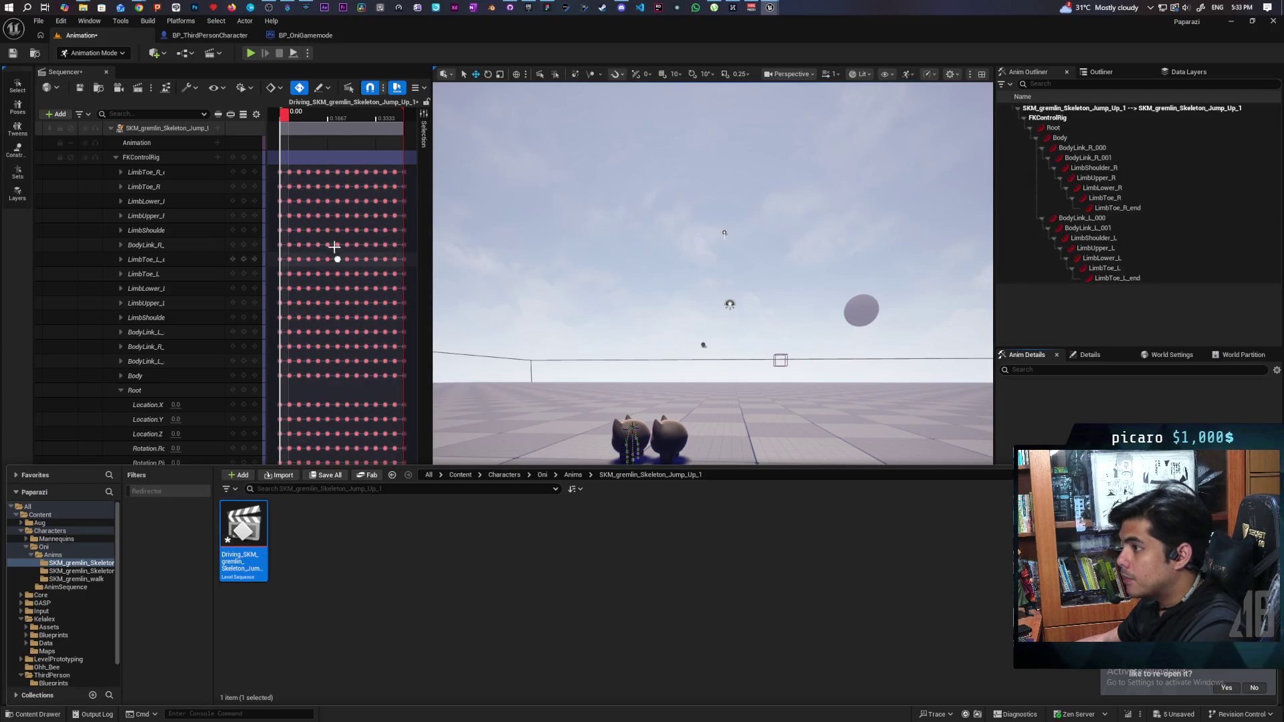
left_click(192, 157)
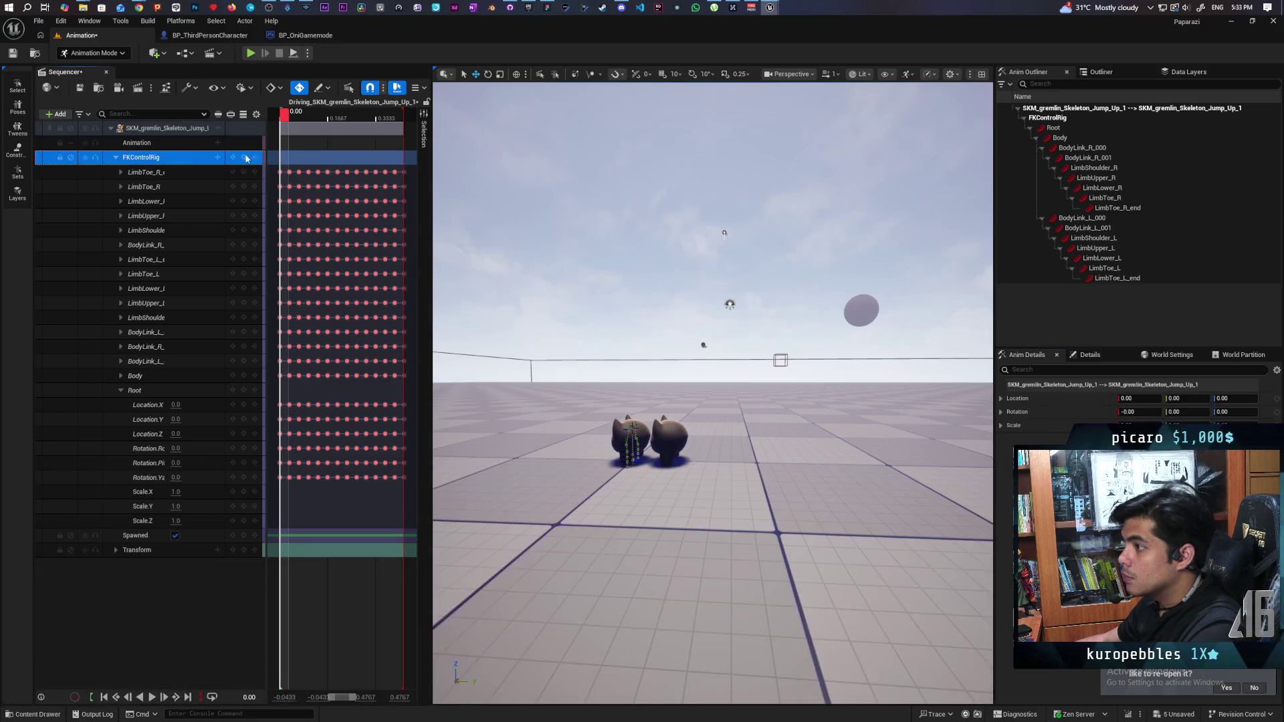
- Select and delete all FKControlRig keys, undo the deletion, then scrub to the 0.4667 jump pose
left_click(278, 156)
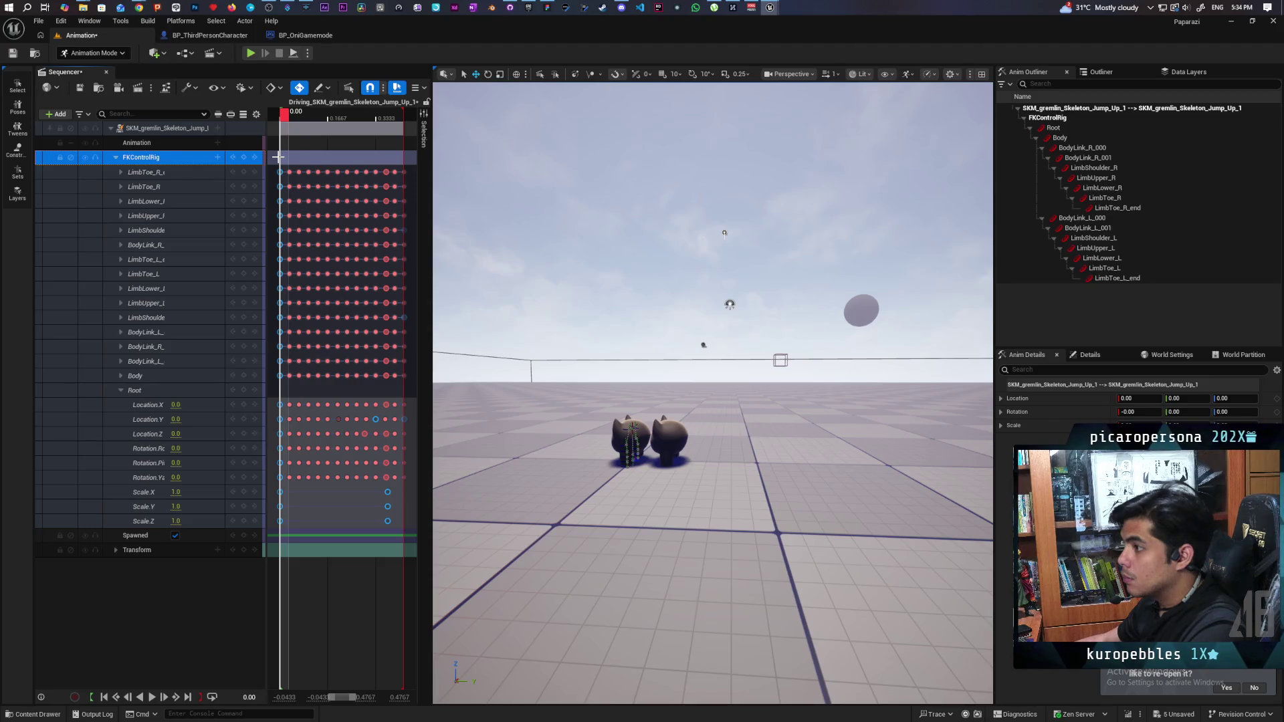
mouse_move(406, 157)
left_mouse_down()
mouse_move(374, 468)
mouse_move(279, 529)
mouse_move(275, 552)
left_mouse_up()
key("Delete")
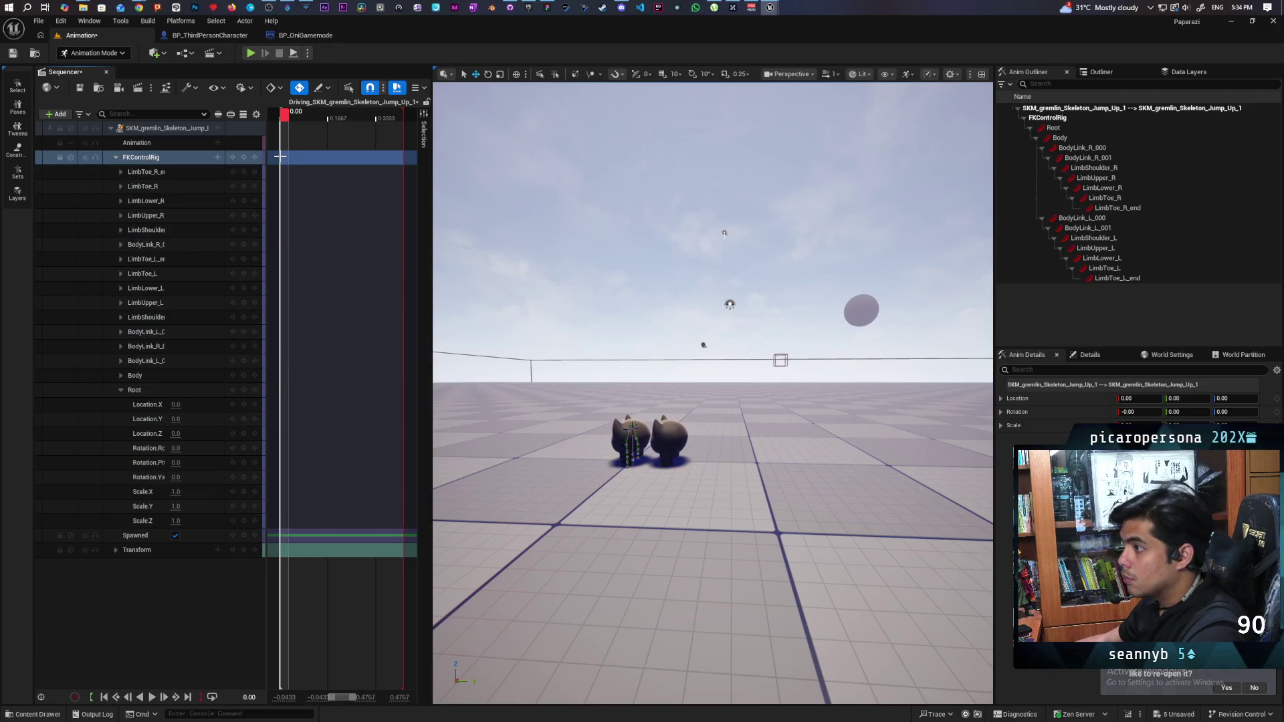
key("ctrl+z")
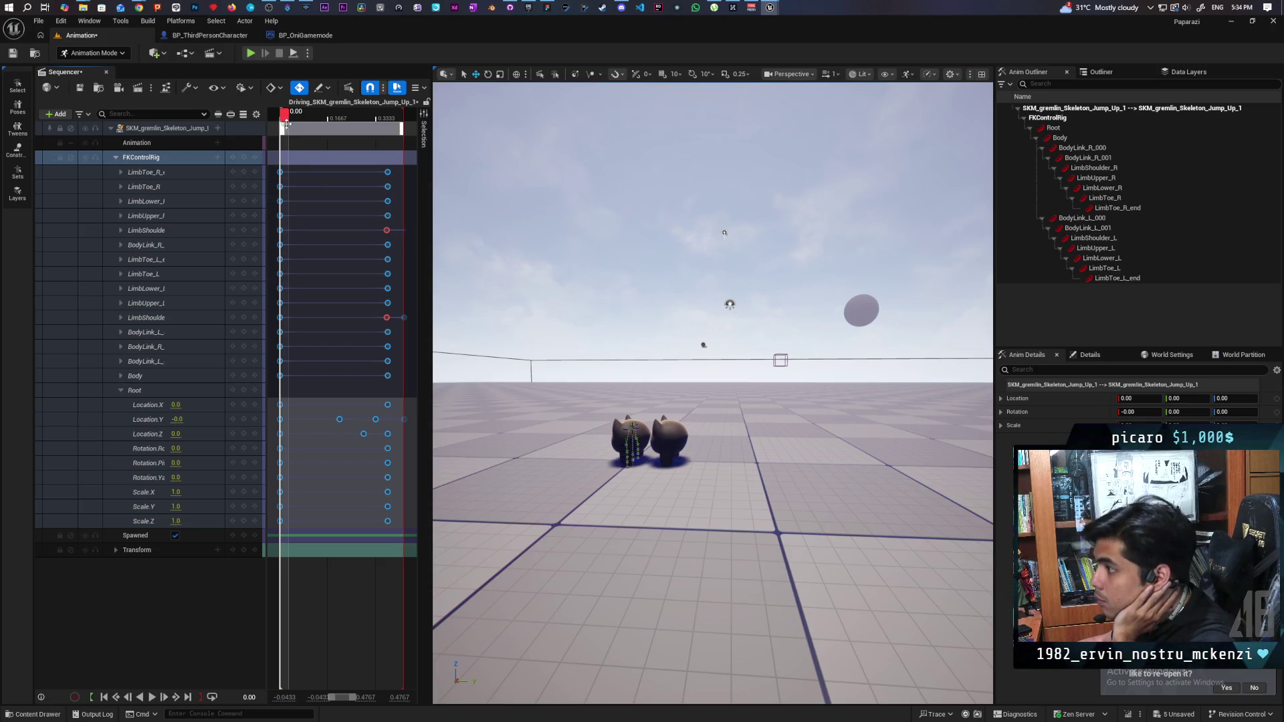
mouse_move(284, 118)
left_mouse_down()
mouse_move(384, 160)
mouse_move(418, 198)
mouse_move(289, 201)
mouse_move(416, 225)
left_mouse_up()
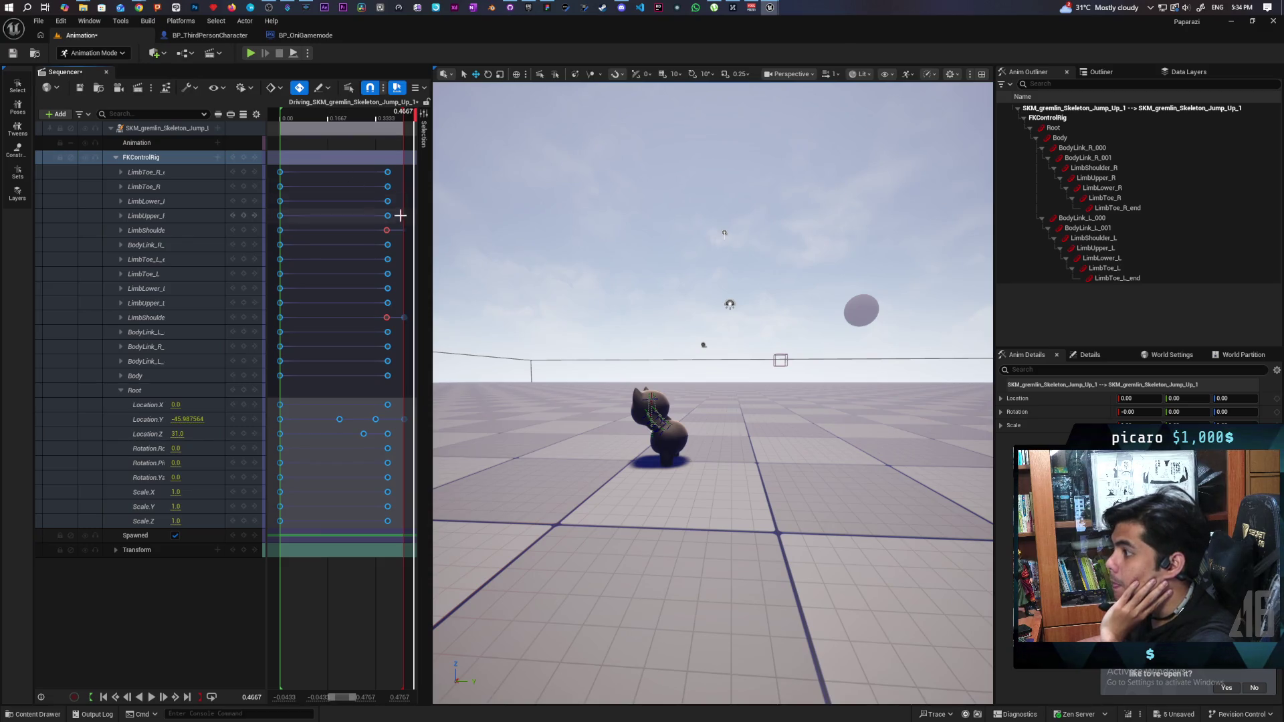
key("comma")
key("ctrl+a")
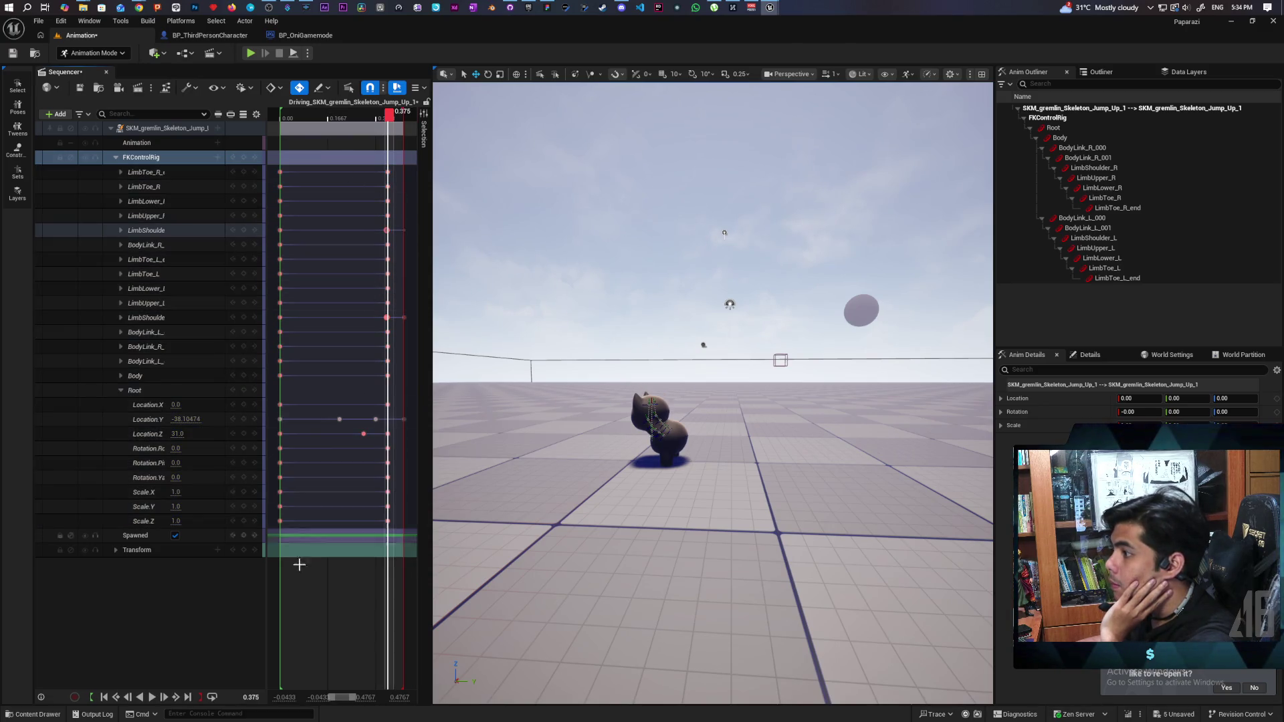
mouse_move(396, 144)
left_mouse_down()
mouse_move(390, 456)
mouse_move(310, 615)
mouse_move(264, 605)
left_mouse_up()
scroll(410, 611, "right", 3)
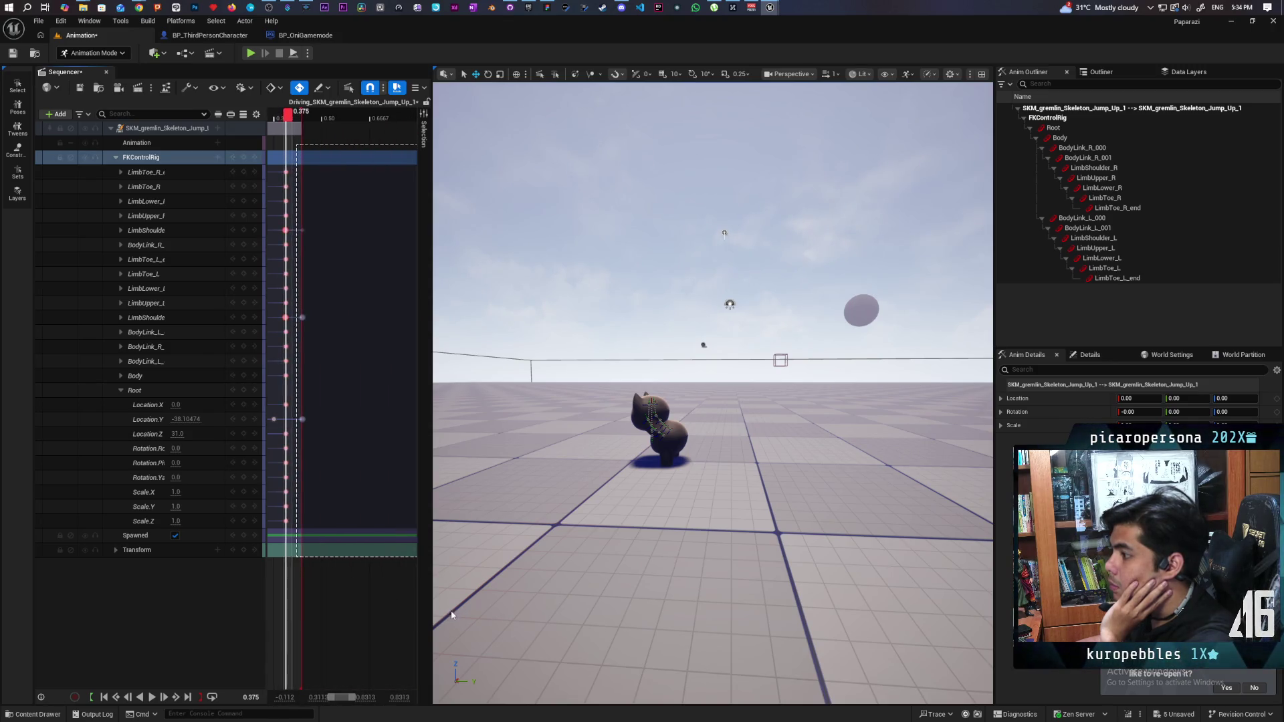
left_click(378, 604)
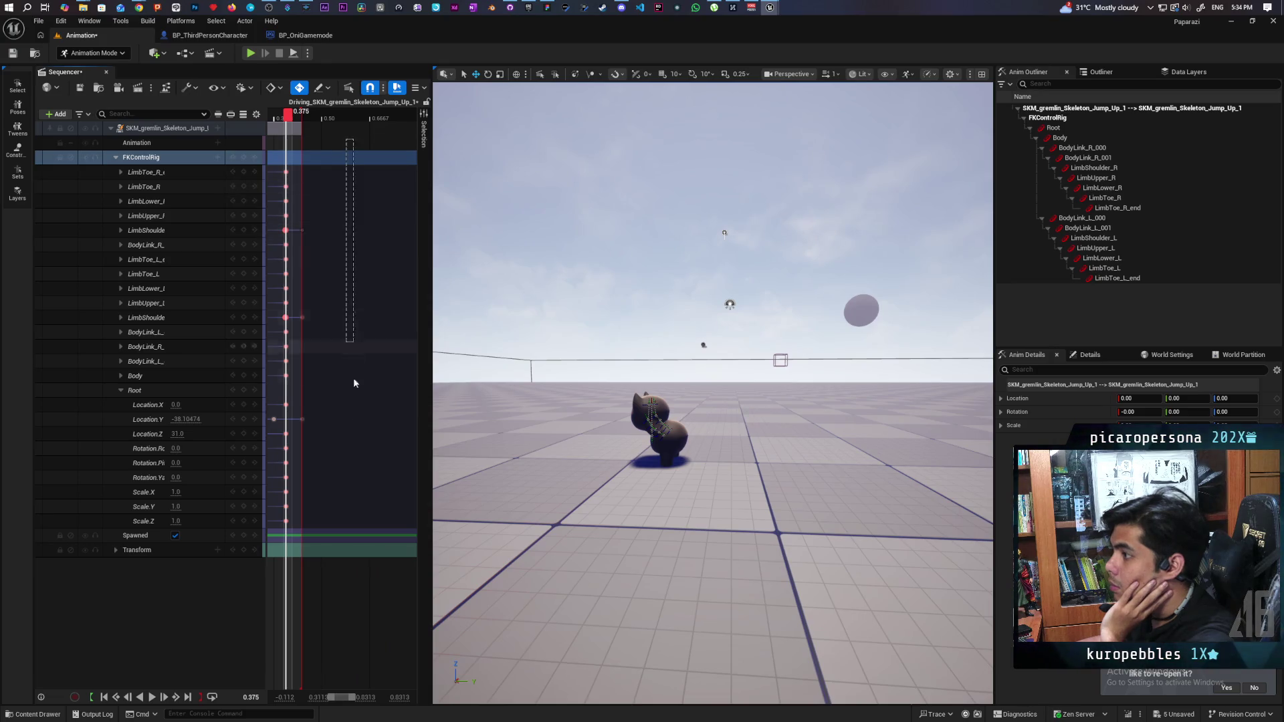
left_click_drag(355, 382, 242, 613)
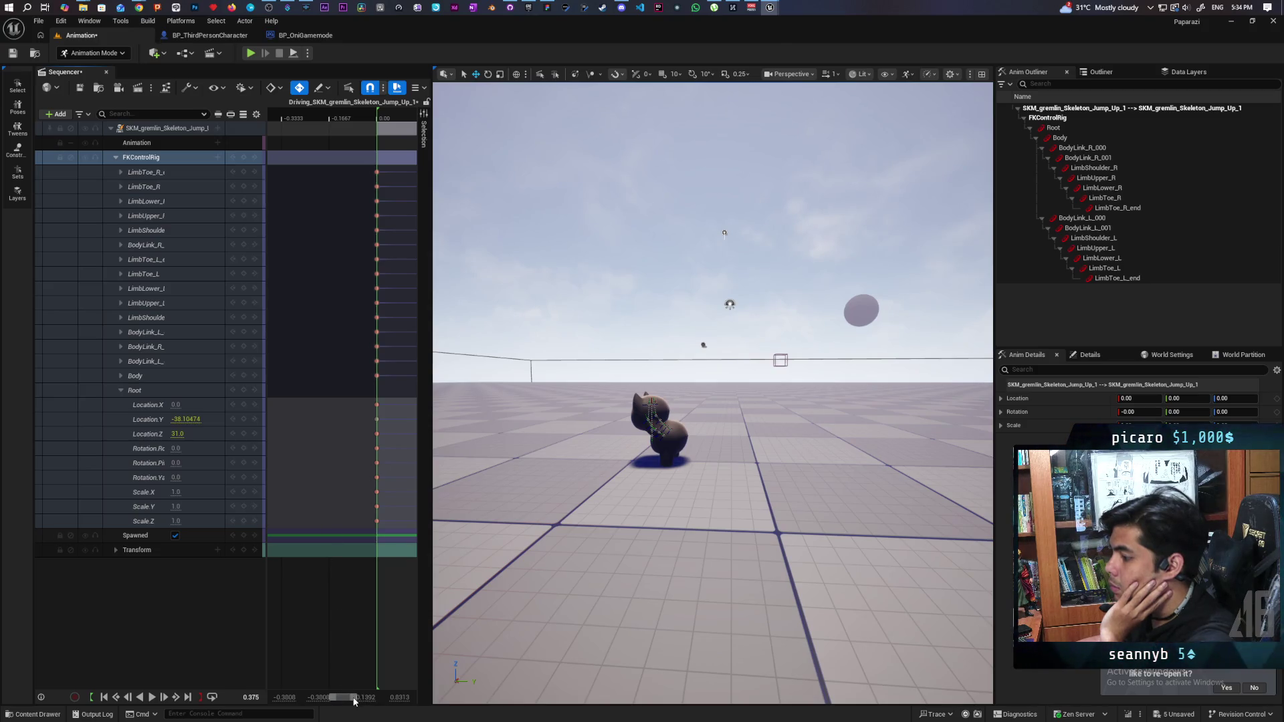
mouse_move(362, 698)
left_mouse_down()
mouse_move(335, 698)
mouse_move(348, 701)
left_mouse_up()
scroll(347, 701, "down", 5)
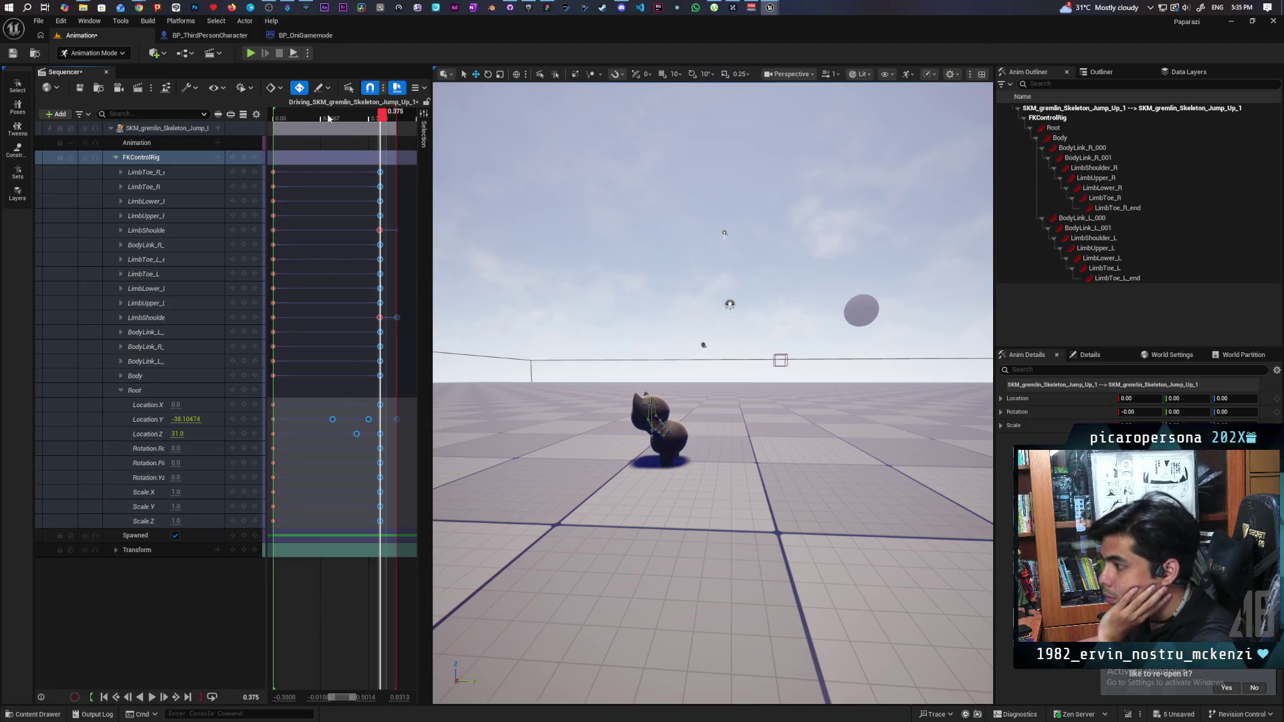
mouse_move(383, 117)
left_mouse_down()
mouse_move(332, 120)
mouse_move(379, 154)
mouse_move(341, 150)
mouse_move(453, 211)
mouse_move(294, 202)
mouse_move(393, 268)
mouse_move(398, 295)
mouse_move(281, 297)
mouse_move(401, 382)
left_mouse_up()
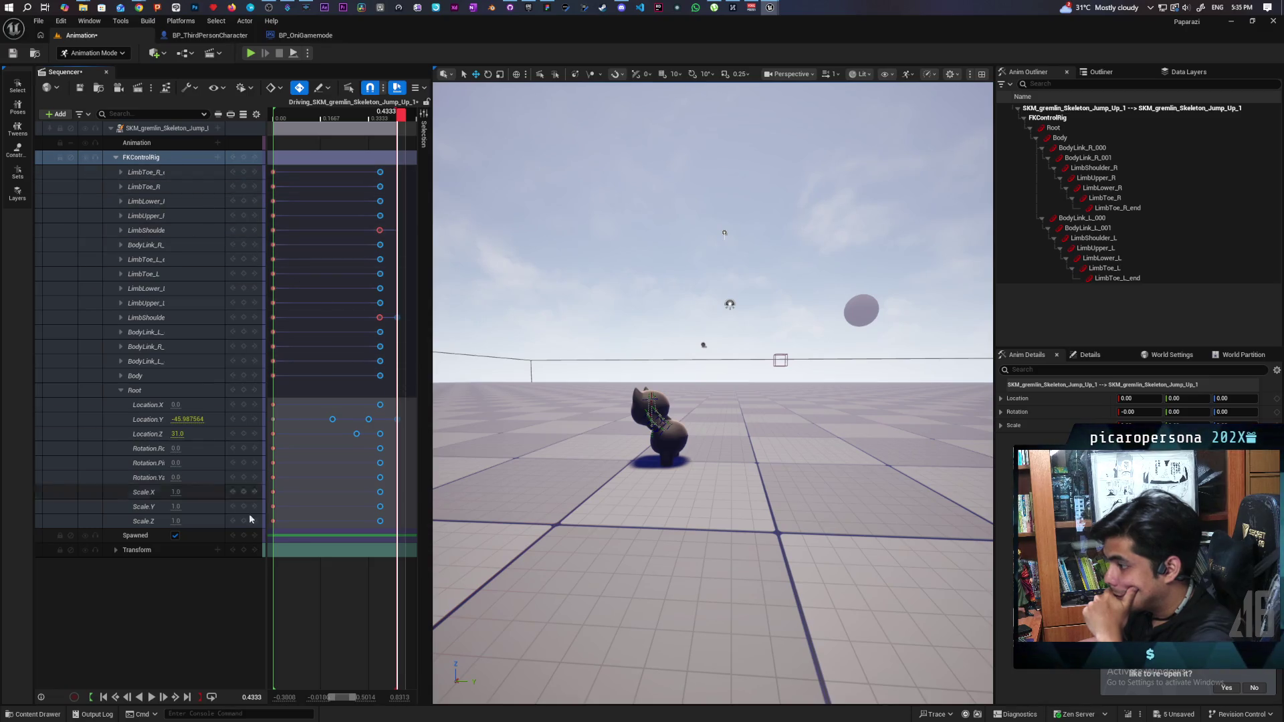
left_click(31, 715)
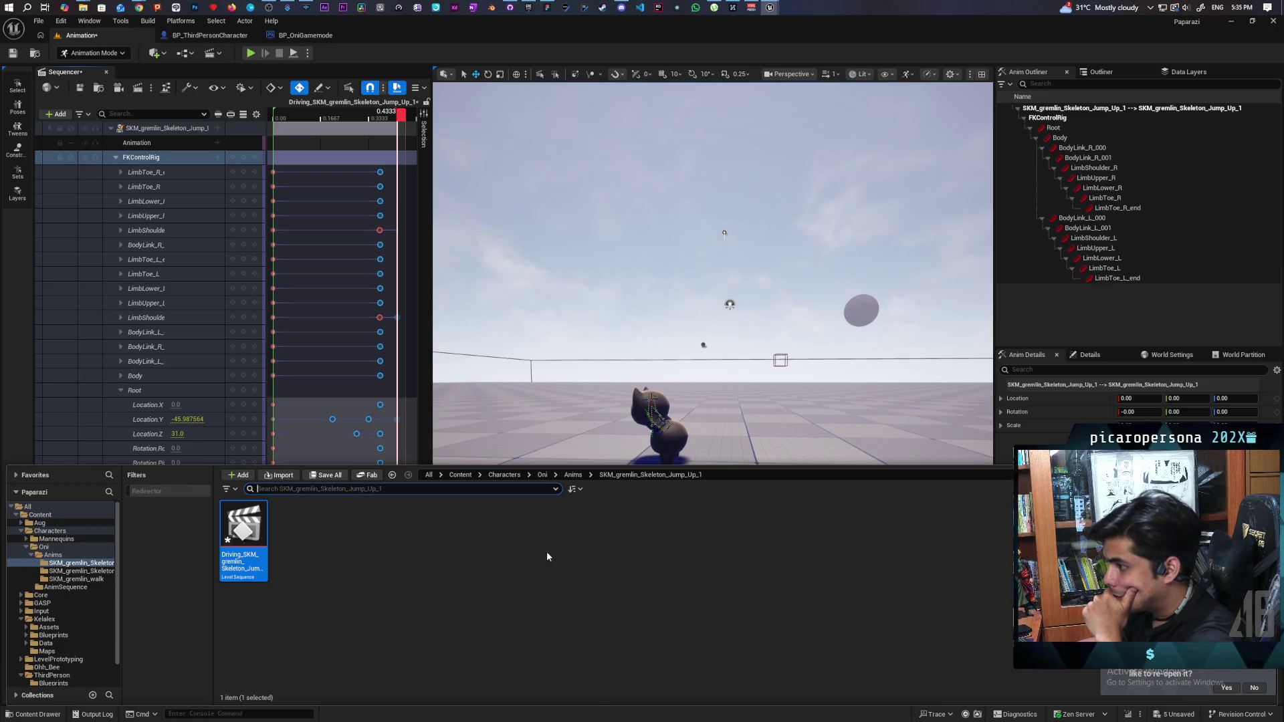
- Open LS_Jump_Up_1 from the AnimSequence folder and expand its control rig bone tracks
left_click(573, 475)
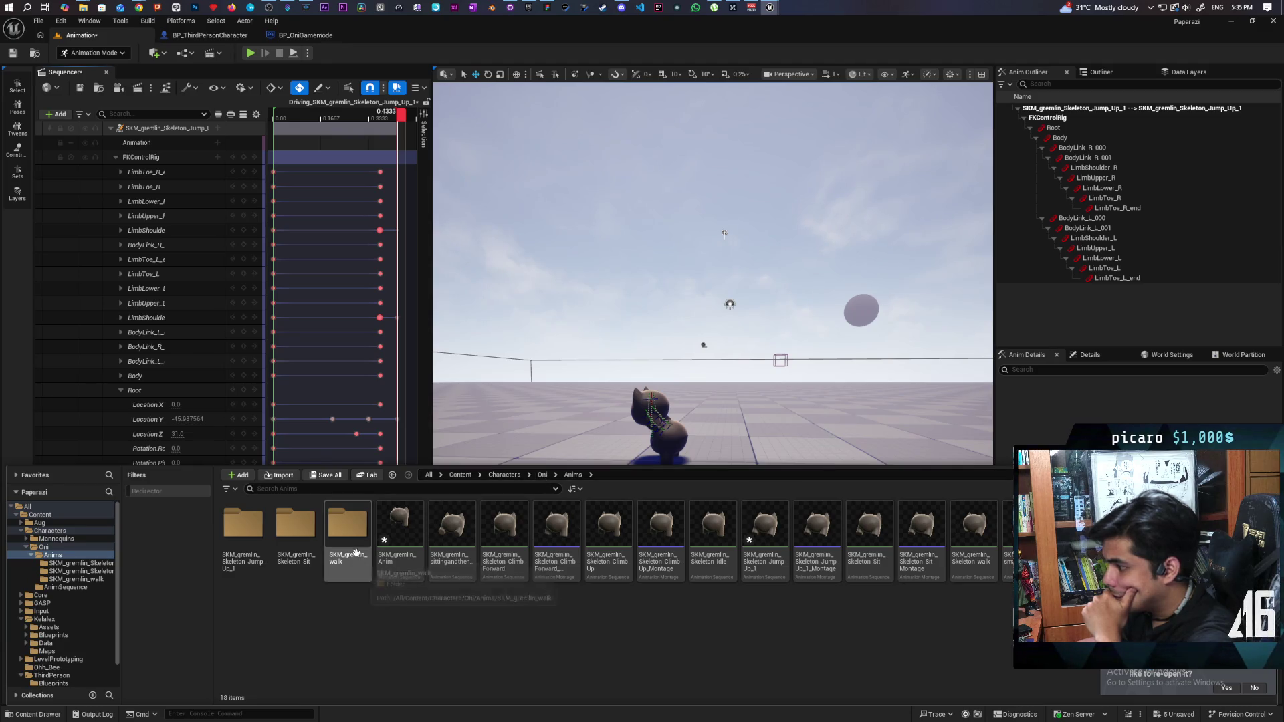
left_click(66, 587)
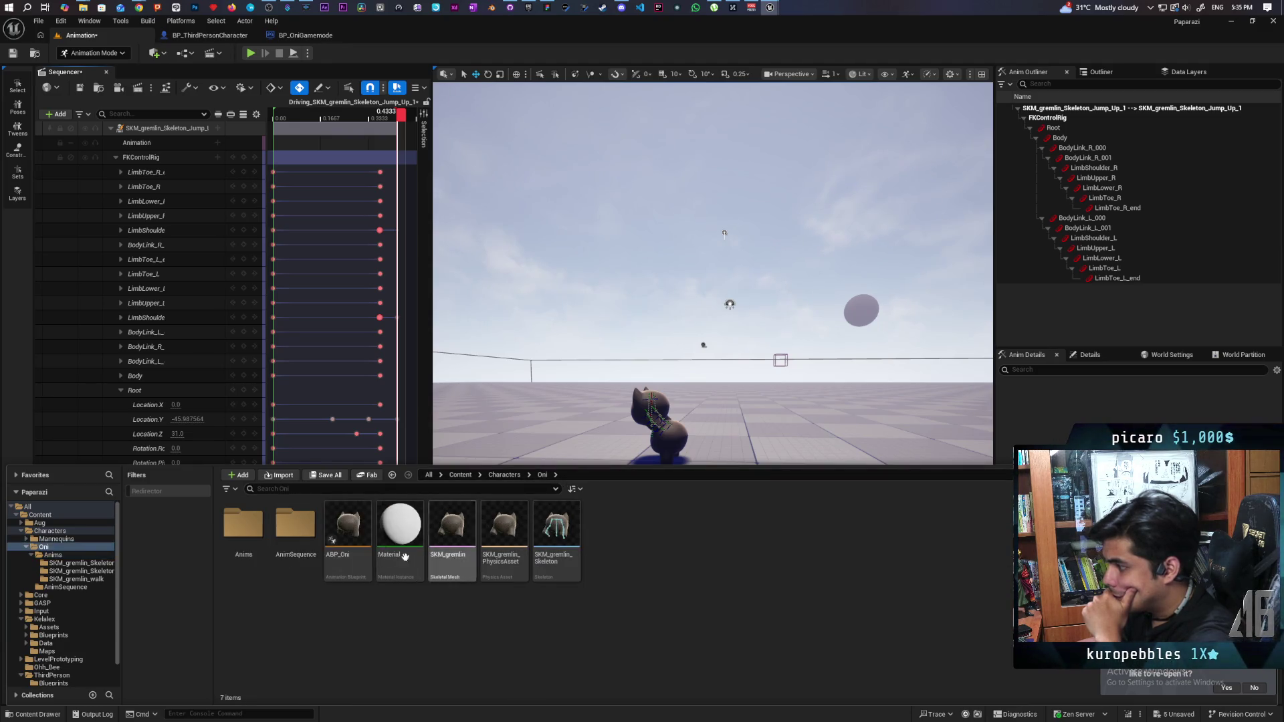
left_click(403, 525)
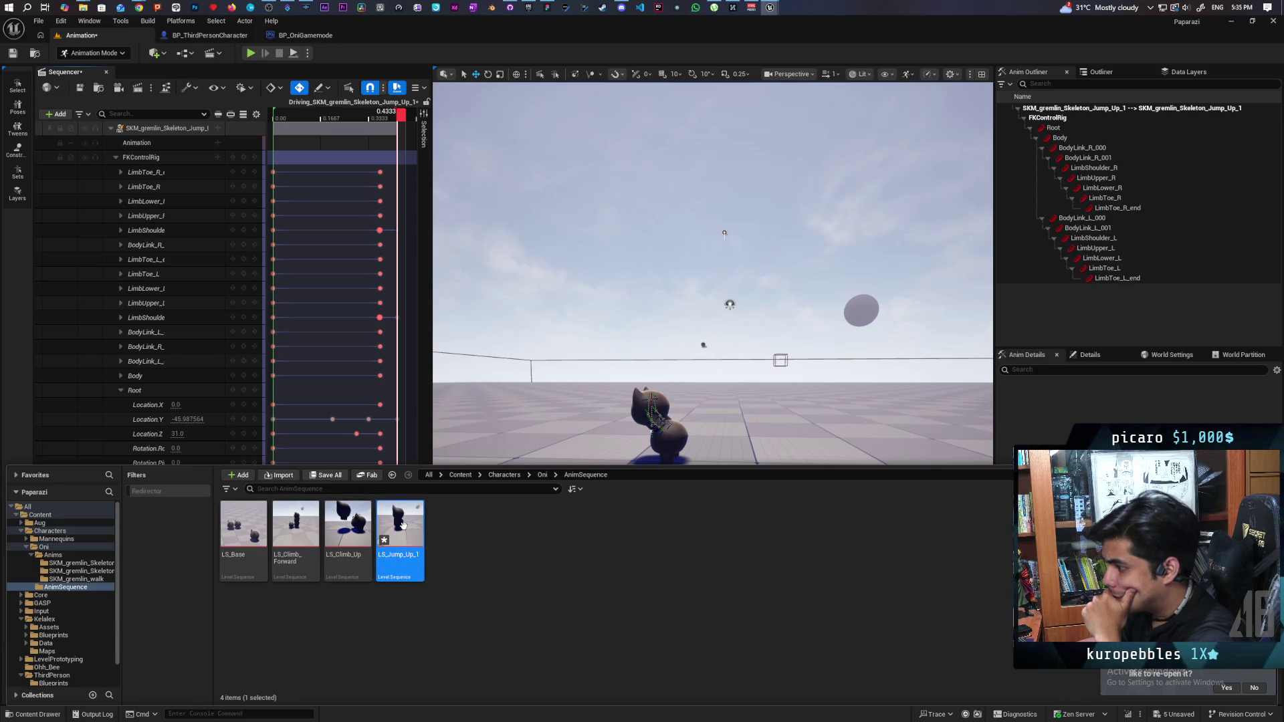
double_click(408, 547)
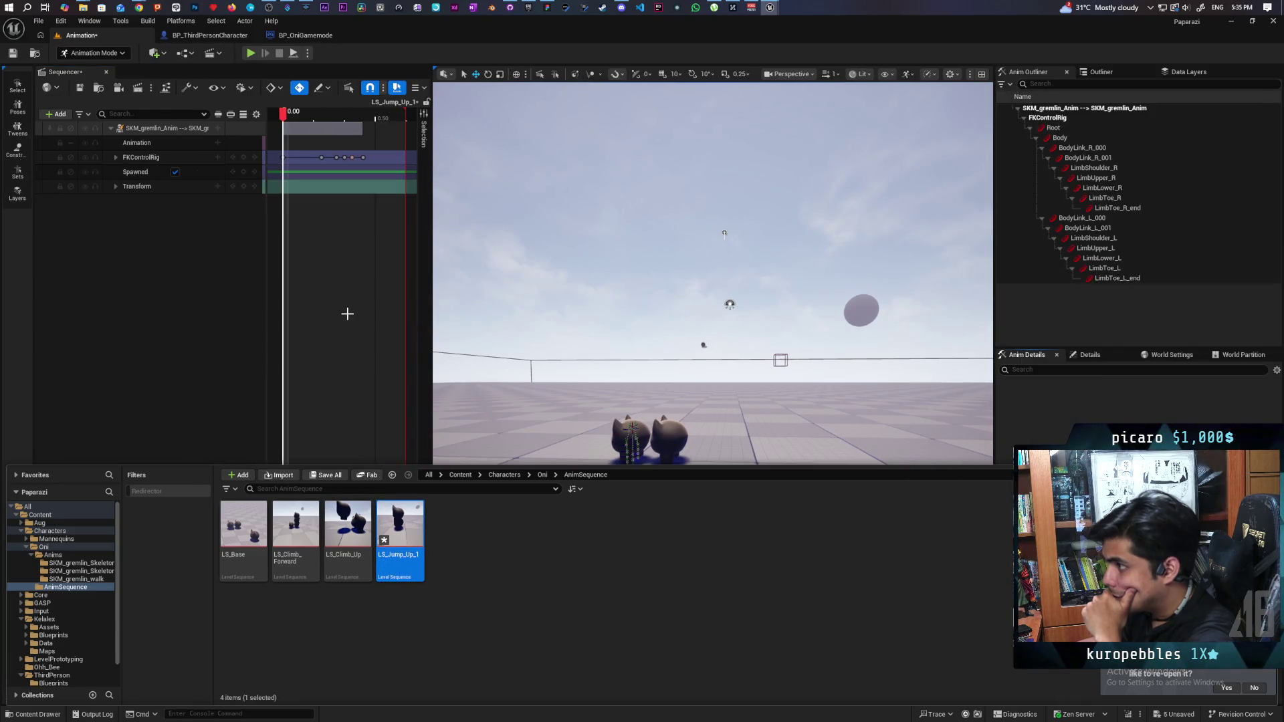
left_click(116, 157)
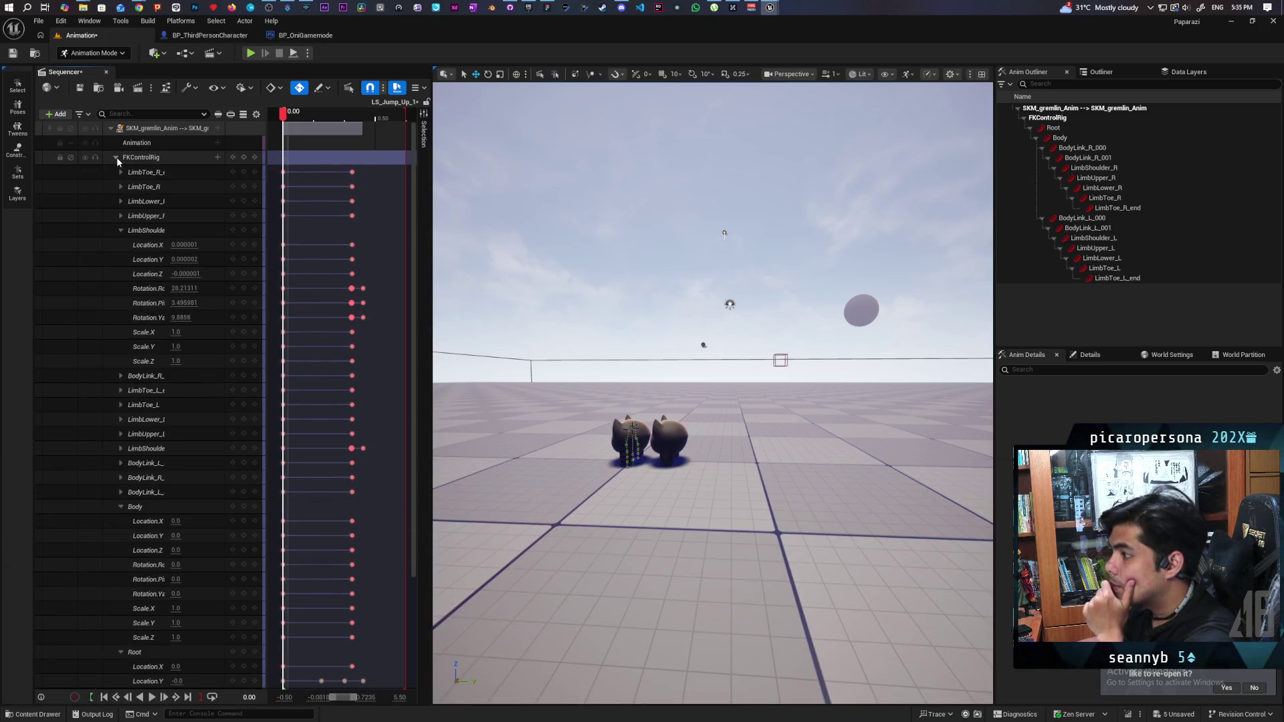
scroll(369, 490, "down", 5)
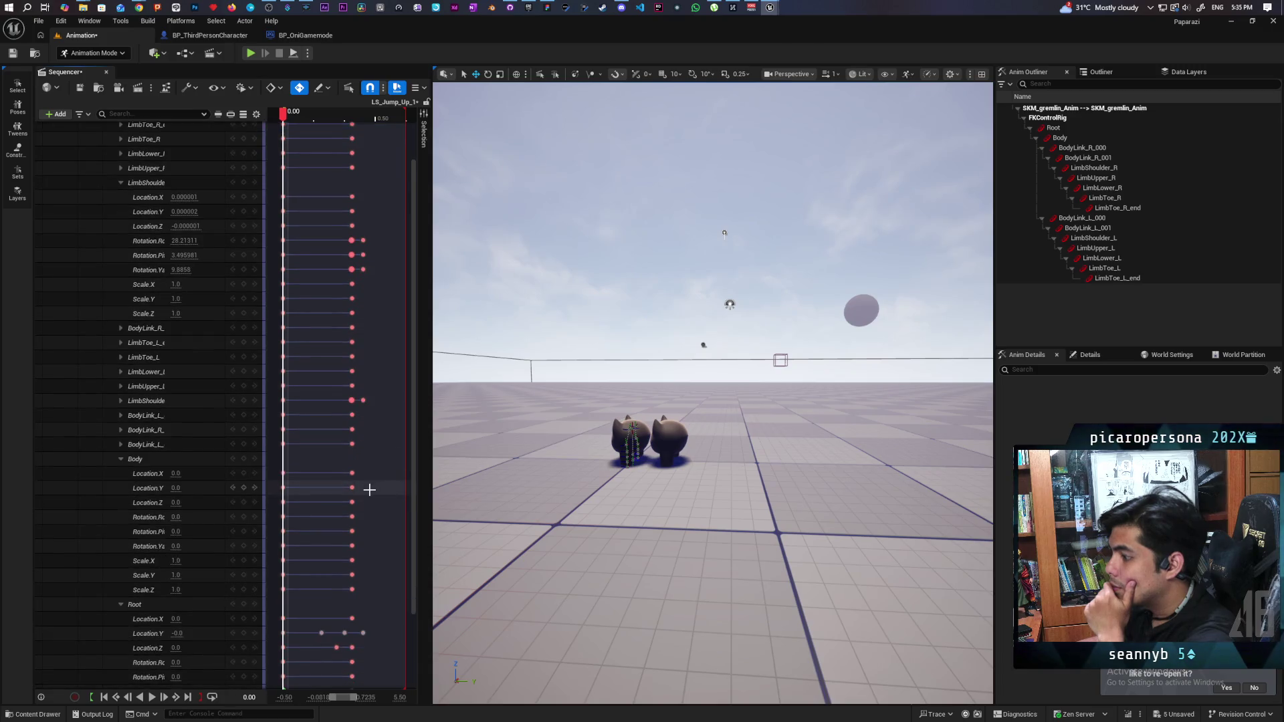
scroll(369, 490, "up", 5)
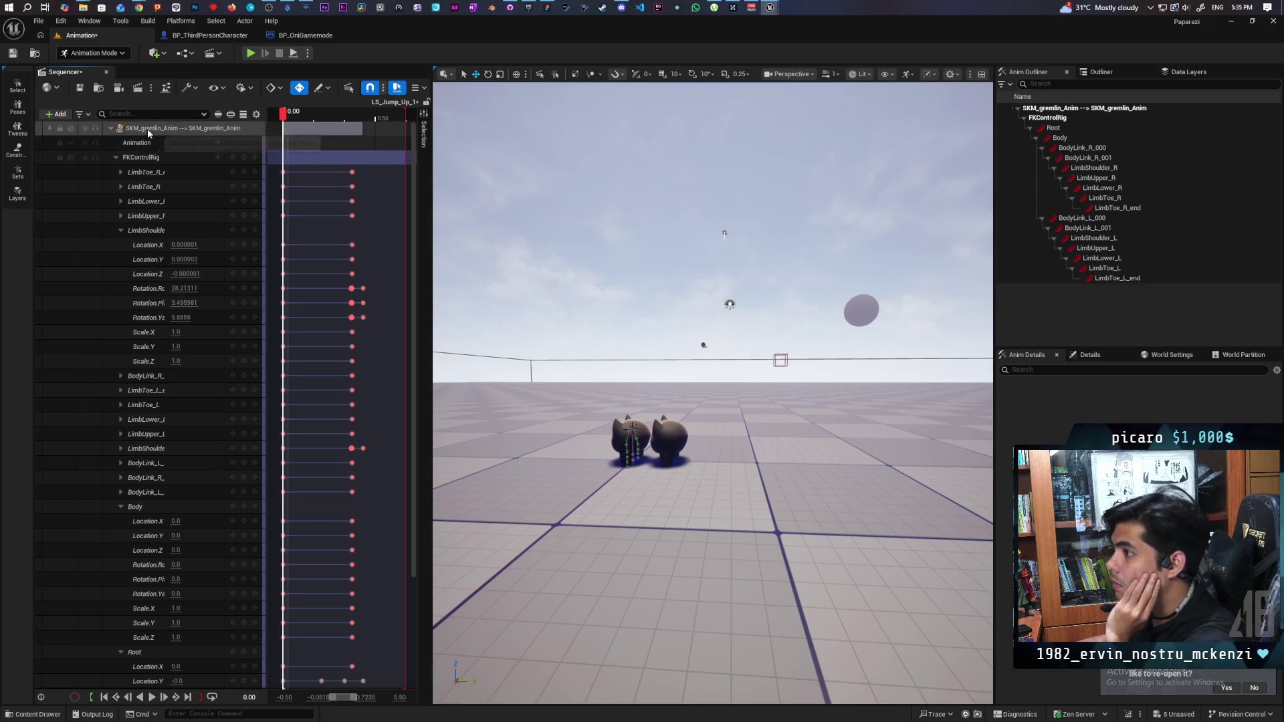
- Collapse FKControlRig, select all its keys, and browse to the Oni AnimSequence folder
left_click(118, 157)
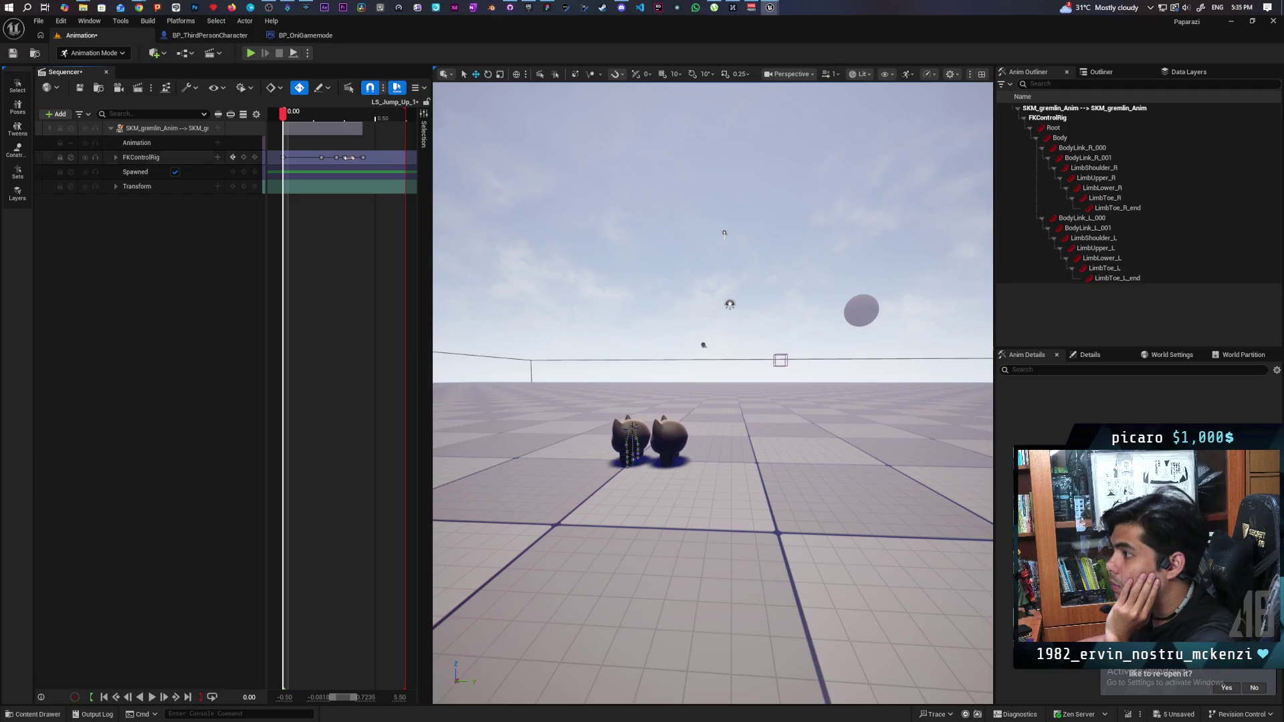
left_click_drag(279, 167, 280, 166)
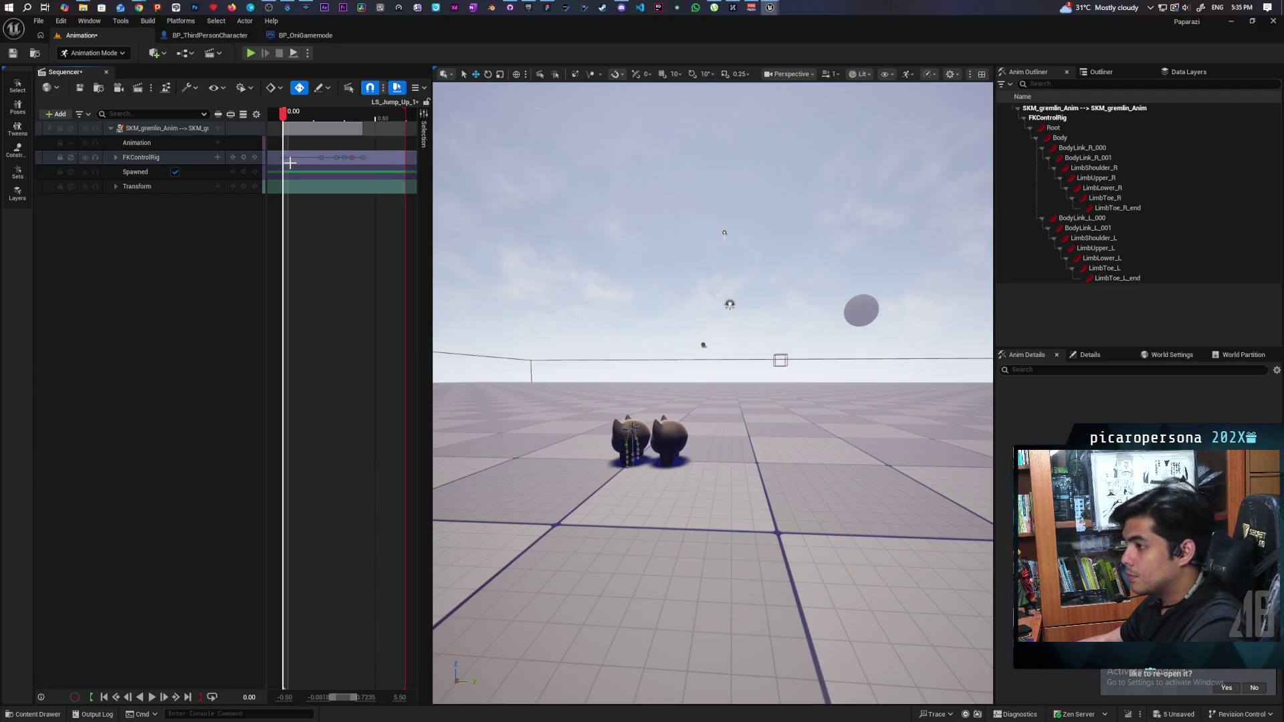
left_click(41, 714)
left_click(540, 475)
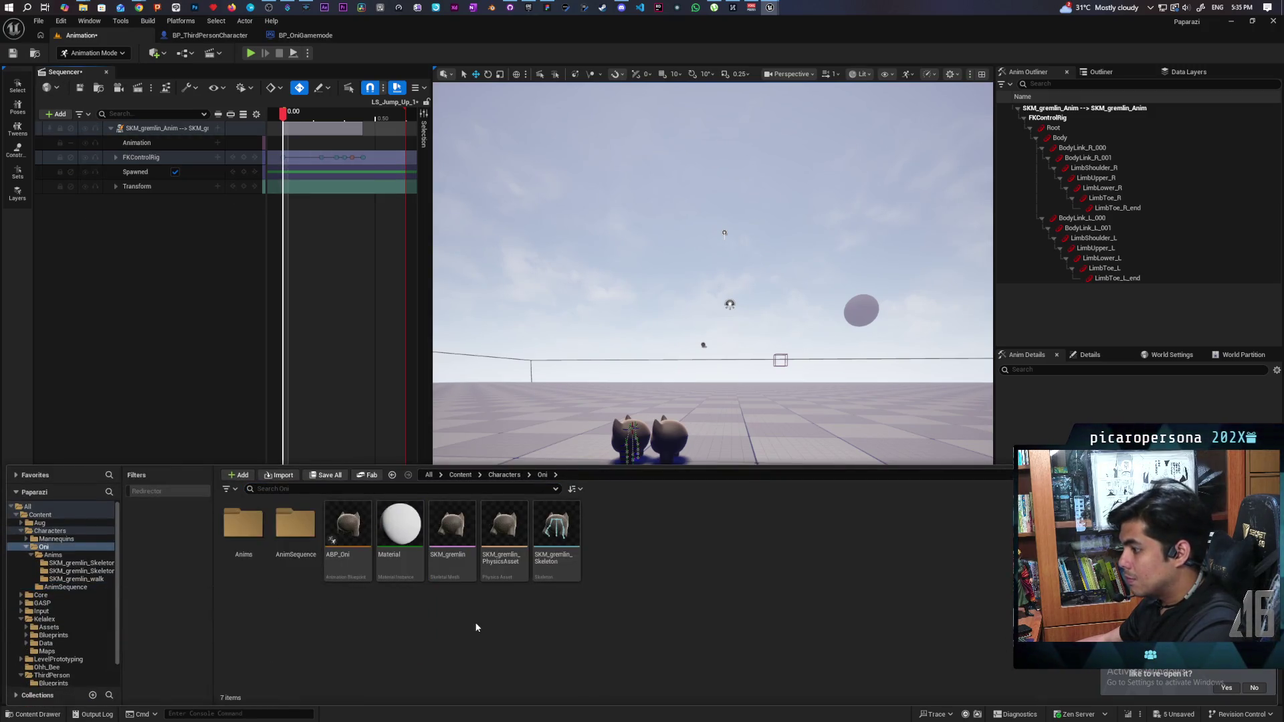
double_click(283, 539)
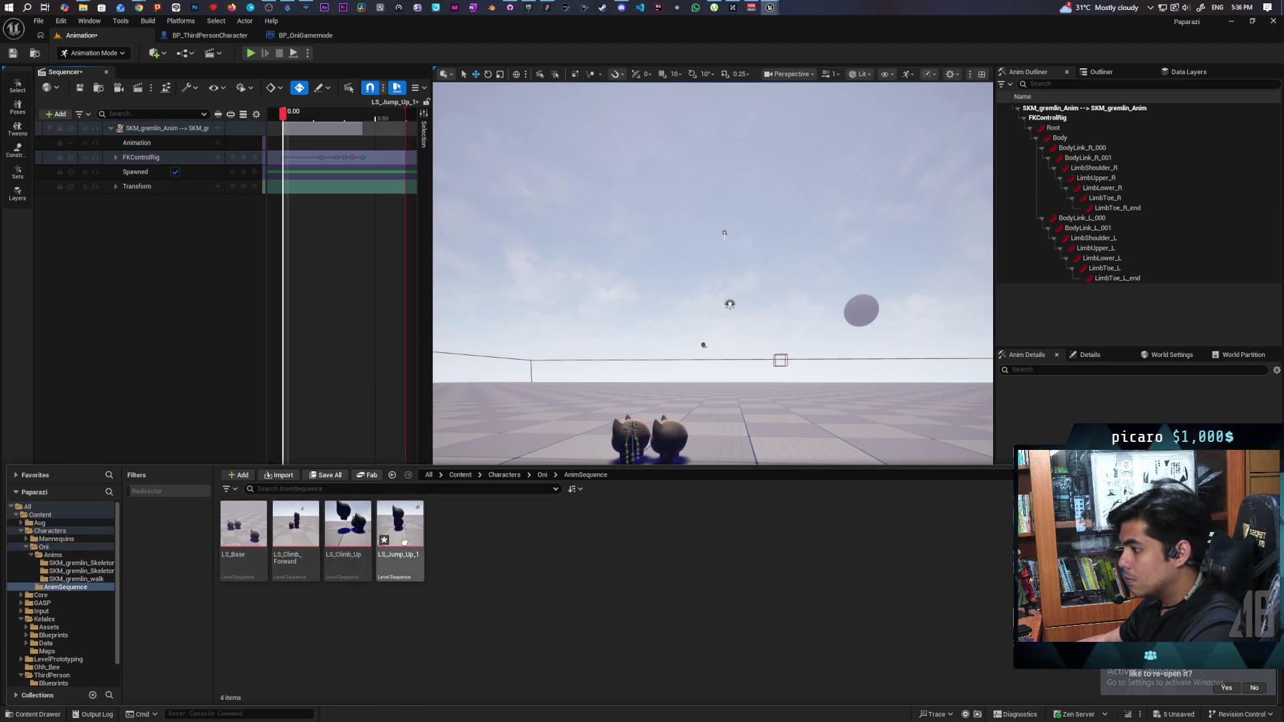
- Open the Driving level sequence from Oni > Anims > Jump_Up_1, scrub it, and select FKControlRig
left_click(539, 475)
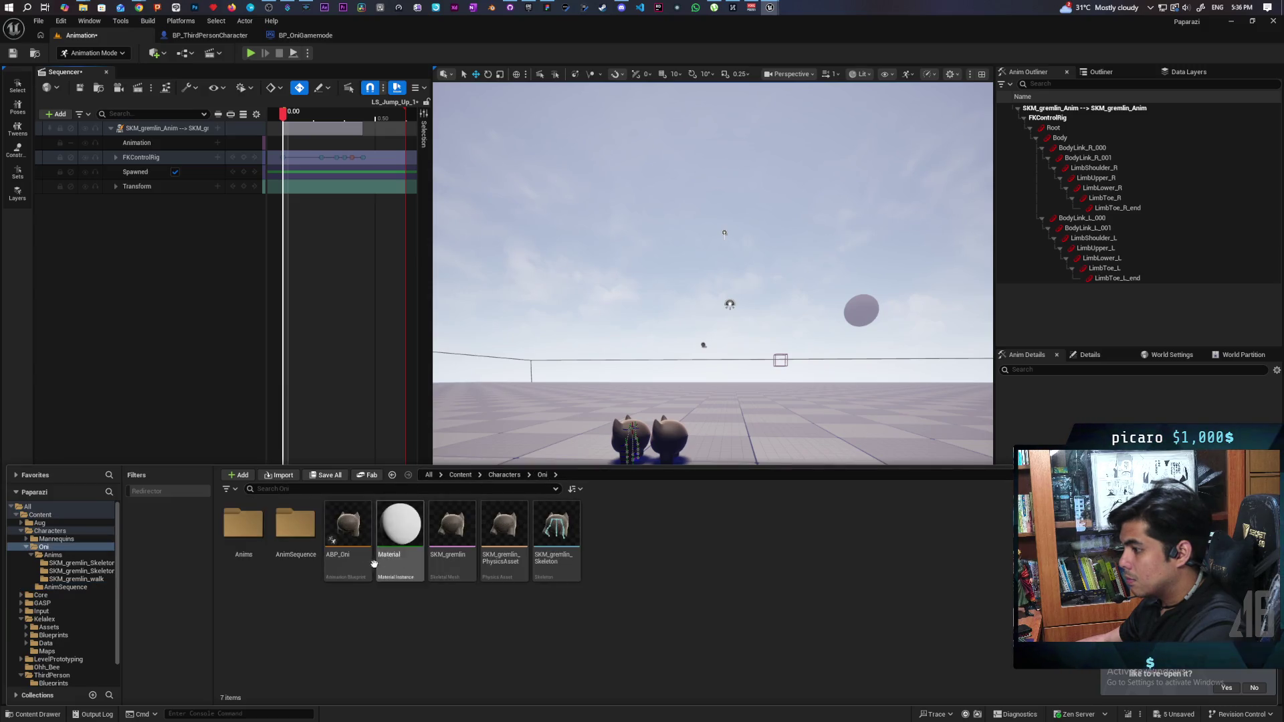
double_click(244, 529)
double_click(249, 528)
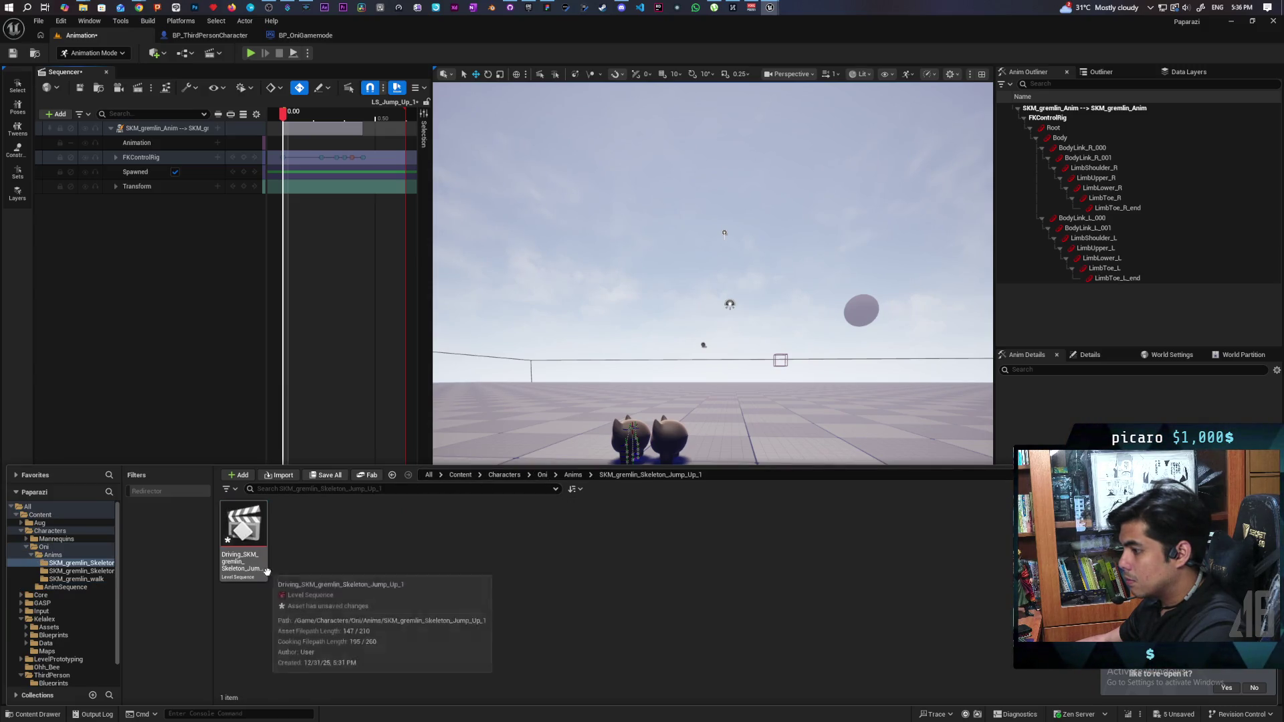
left_click(248, 527)
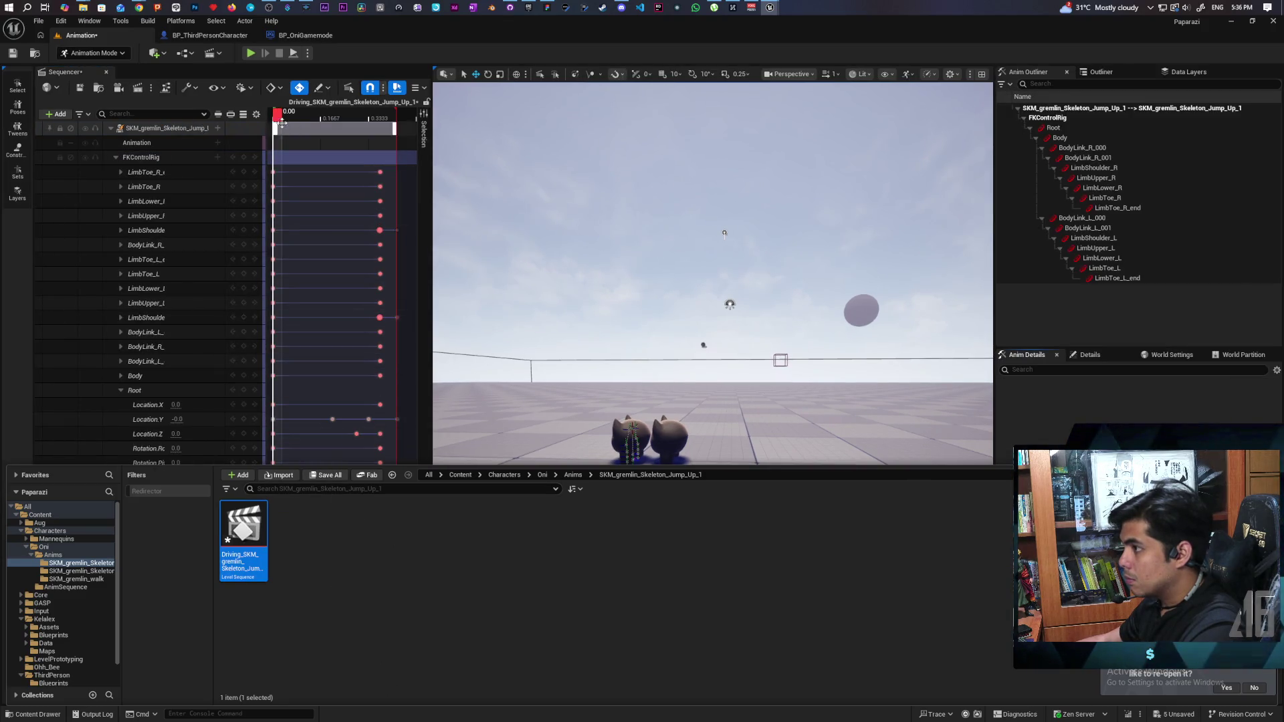
mouse_move(277, 121)
left_mouse_down()
mouse_move(390, 151)
mouse_move(278, 144)
left_mouse_up()
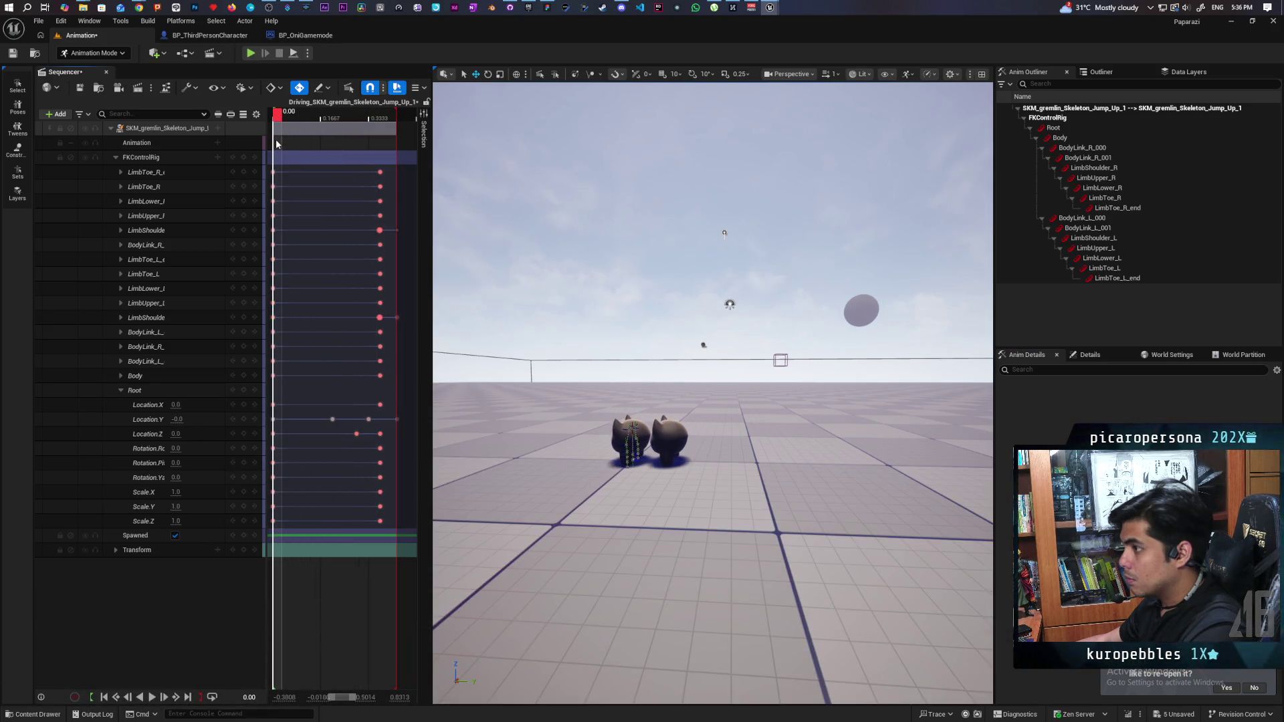
left_click(204, 159)
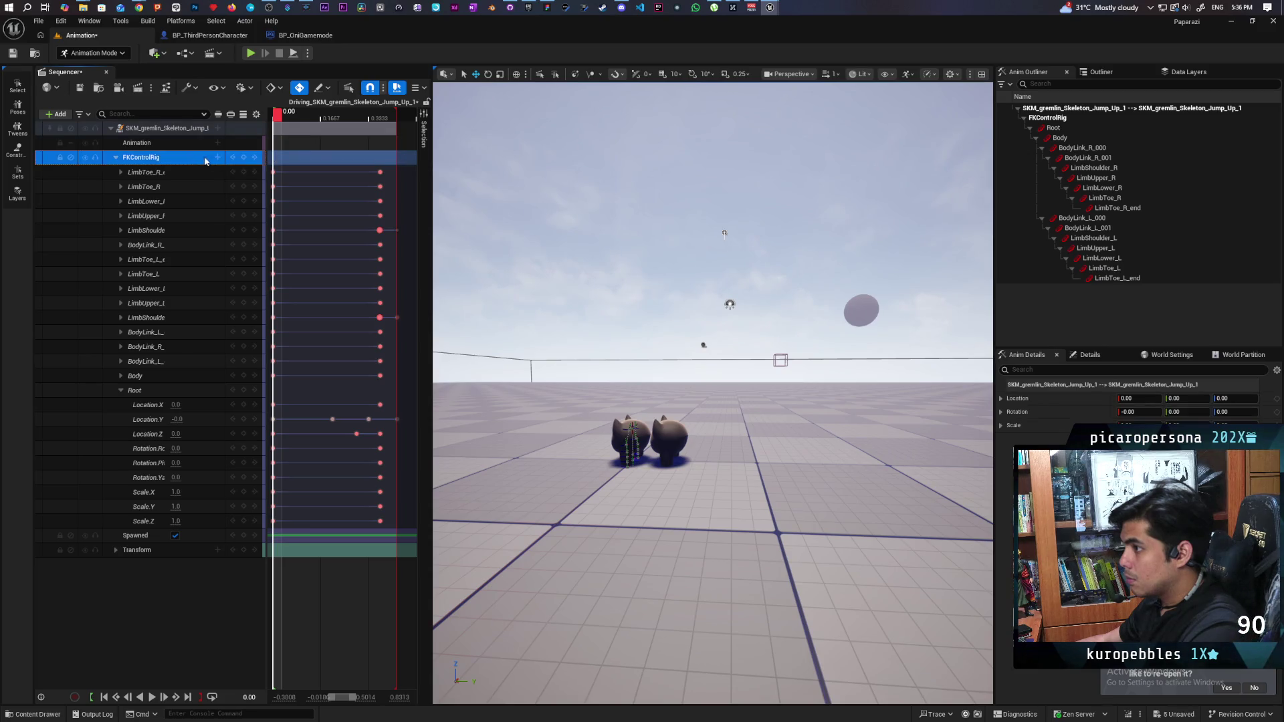
- Select all rig keys and scrub to the mid-air pose at about 0.29
key("ctrl+a")
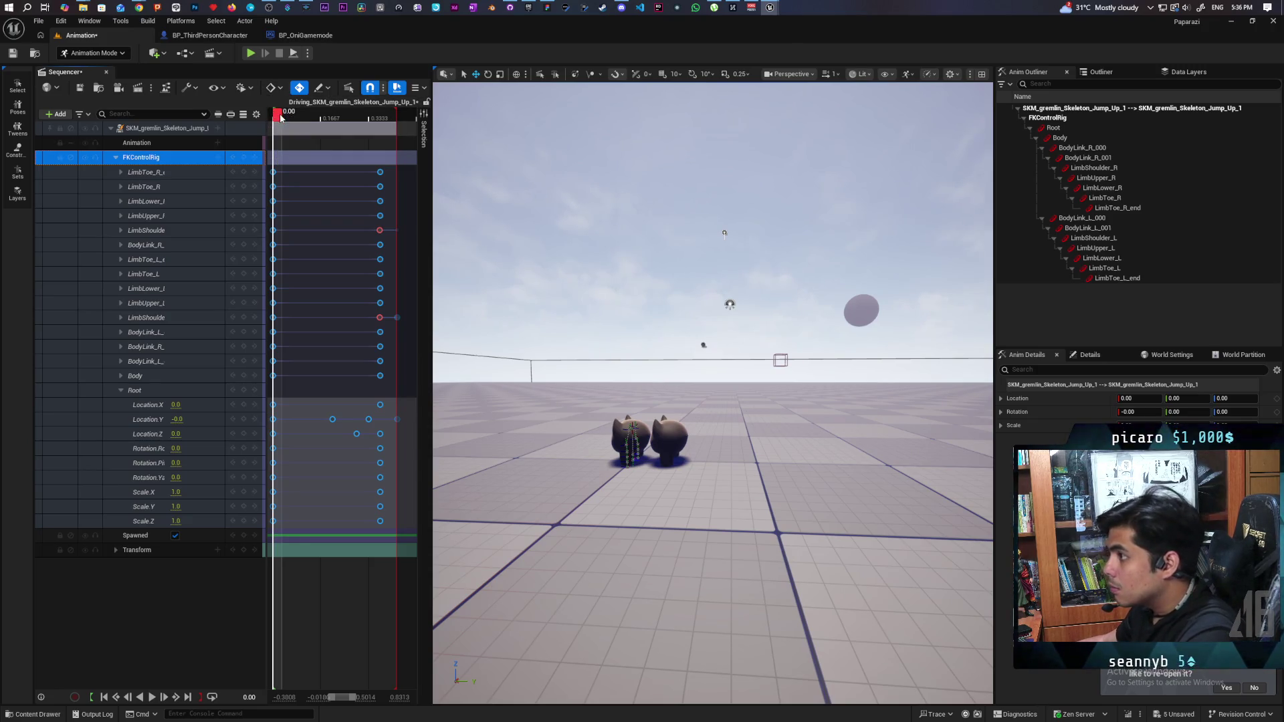
mouse_move(280, 117)
left_mouse_down()
mouse_move(372, 140)
mouse_move(379, 161)
mouse_move(424, 183)
mouse_move(368, 186)
mouse_move(422, 218)
mouse_move(337, 213)
mouse_move(403, 247)
mouse_move(323, 234)
mouse_move(372, 255)
mouse_move(380, 265)
mouse_move(366, 271)
left_mouse_up()
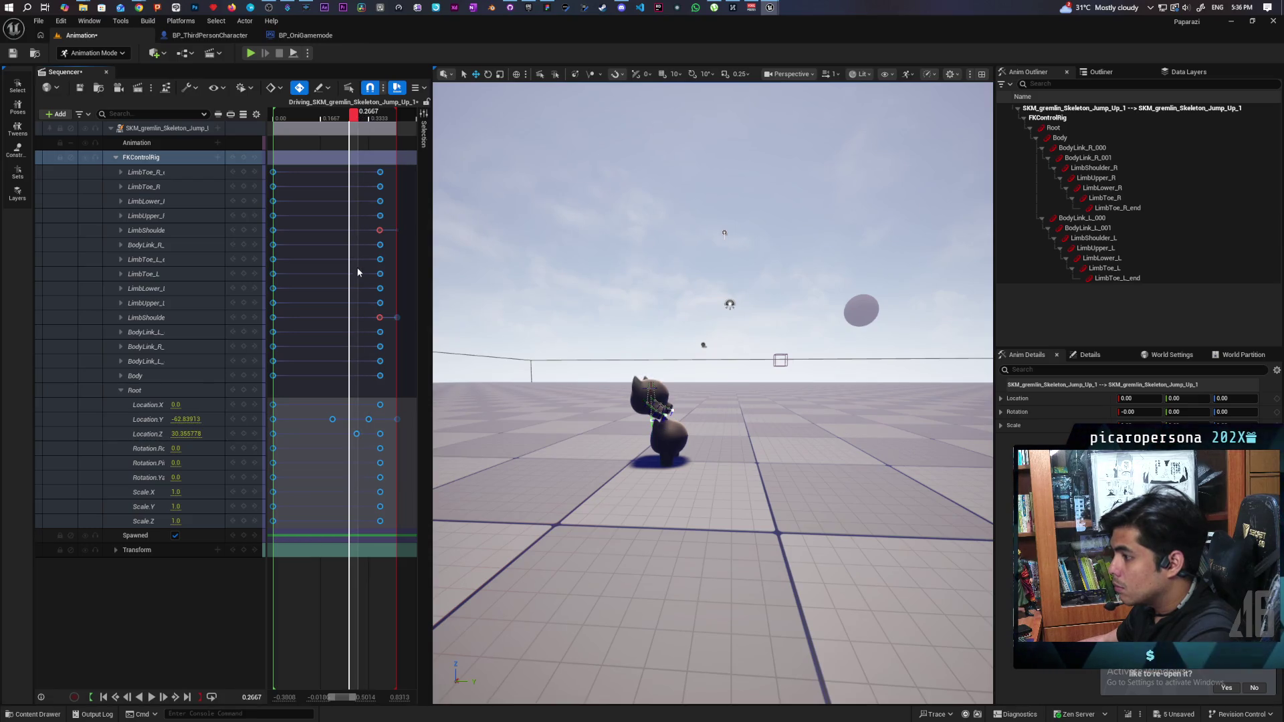
mouse_move(365, 274)
left_mouse_down()
mouse_move(392, 295)
mouse_move(364, 296)
left_mouse_up()
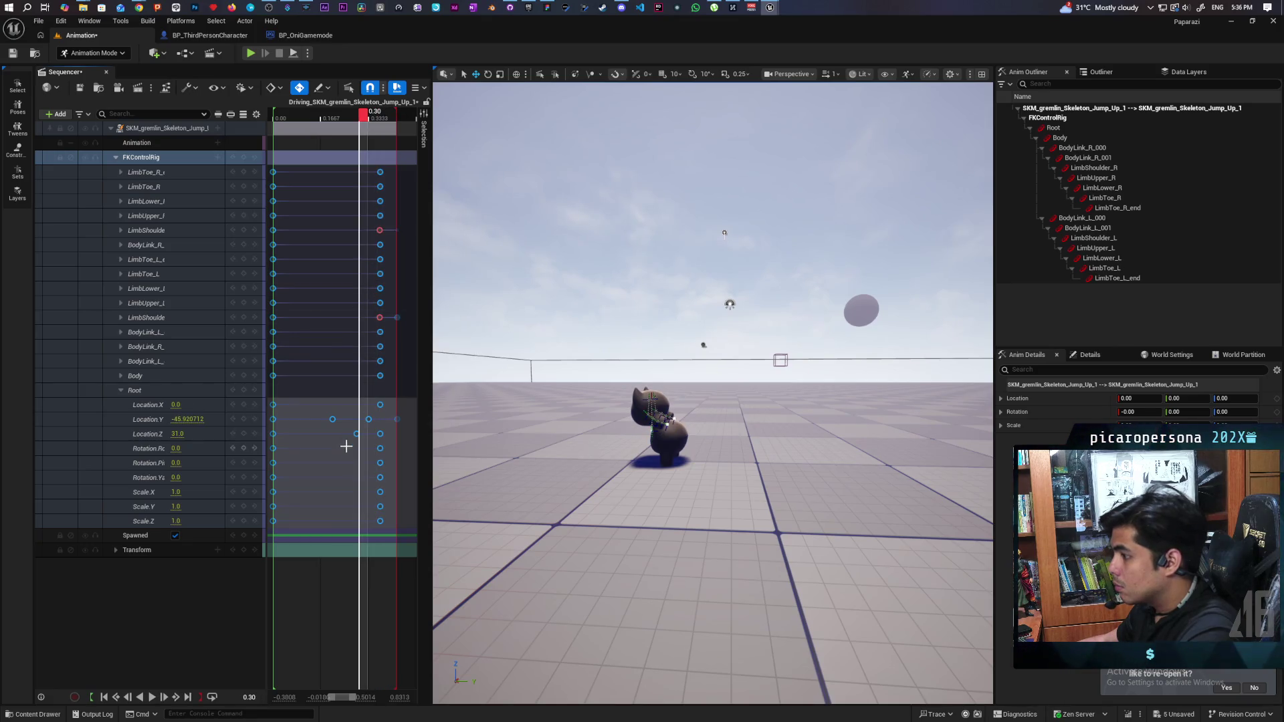
left_click_drag(353, 436, 354, 437)
- Select the gremlin in the viewport, view SKM_gremlin2's Details, and reopen the asset browser
left_click(753, 433)
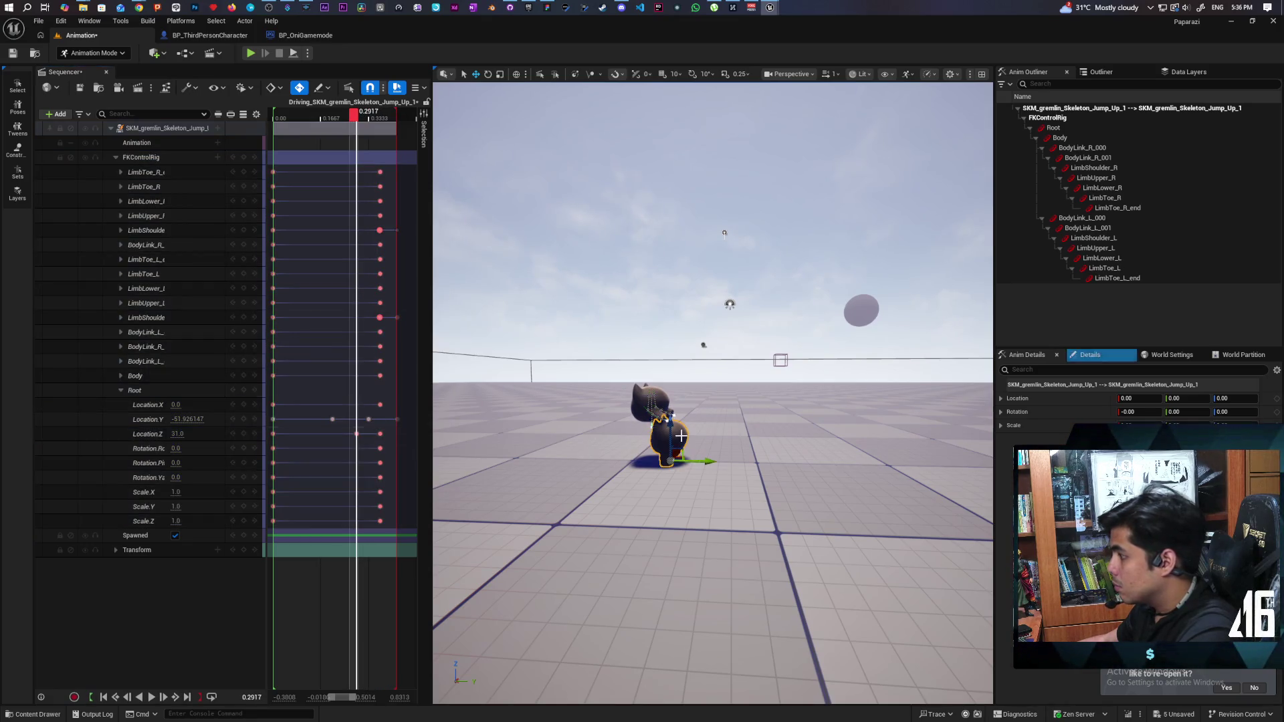
left_click(1088, 358)
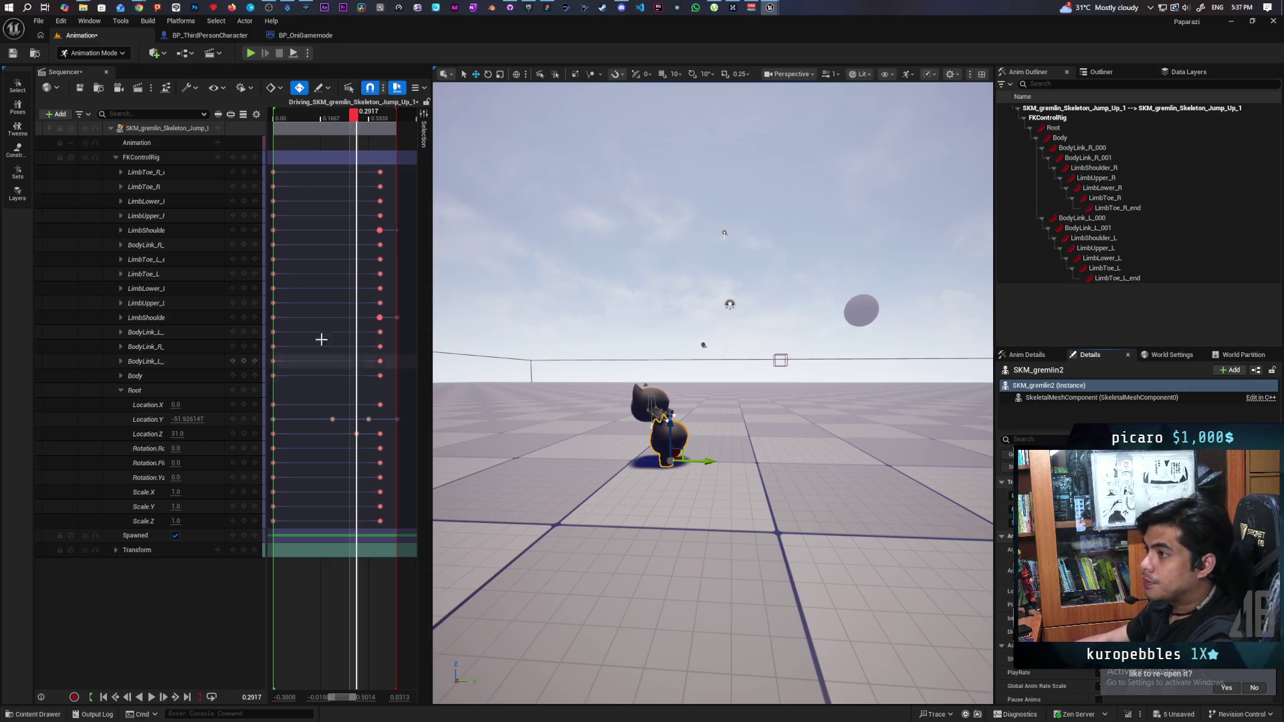
left_click(45, 714)
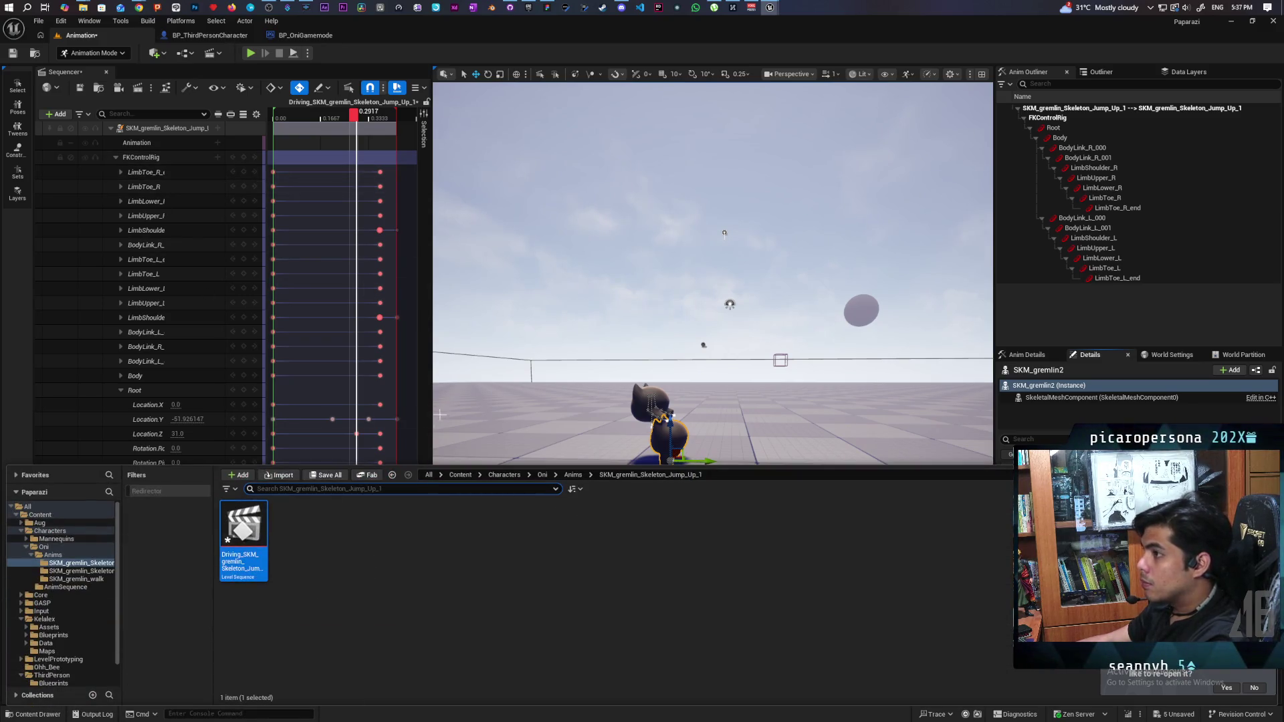
- Close Sequencer, delete the Driving level sequence, and right-click Jump_Up_1 in the Anims folder
left_click(104, 73)
left_click(36, 714)
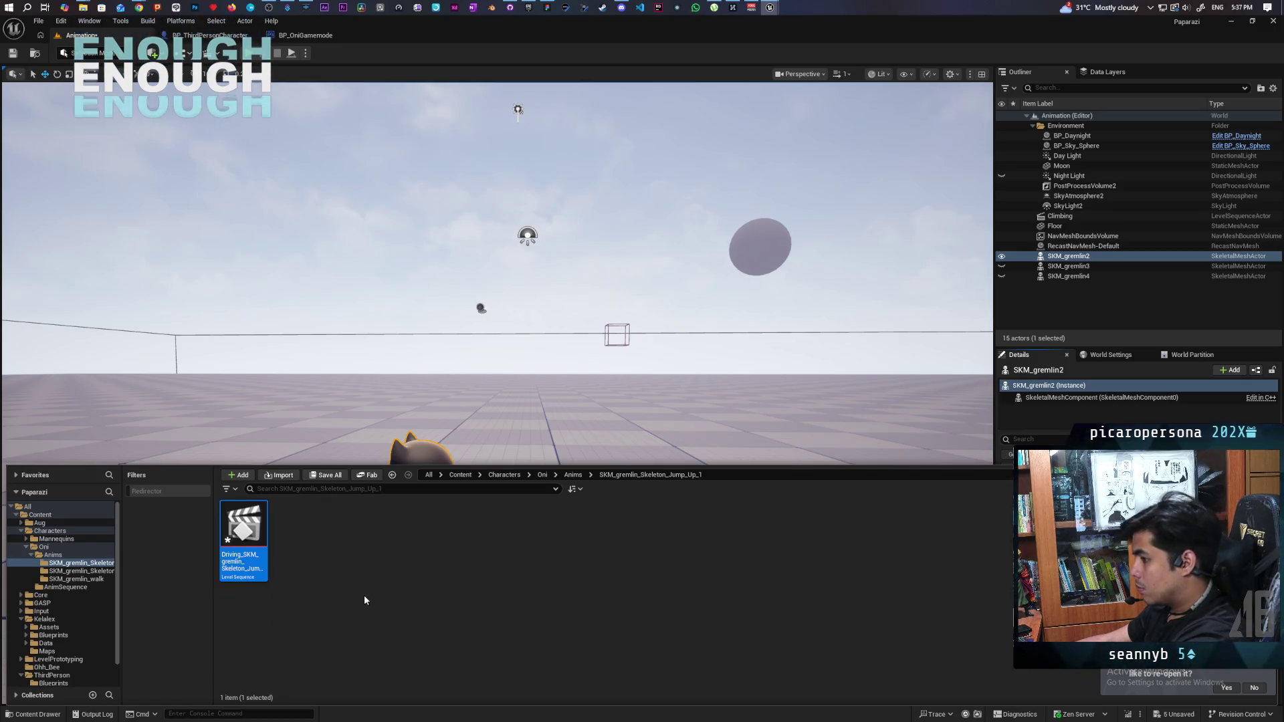
key("Delete")
left_click(582, 537)
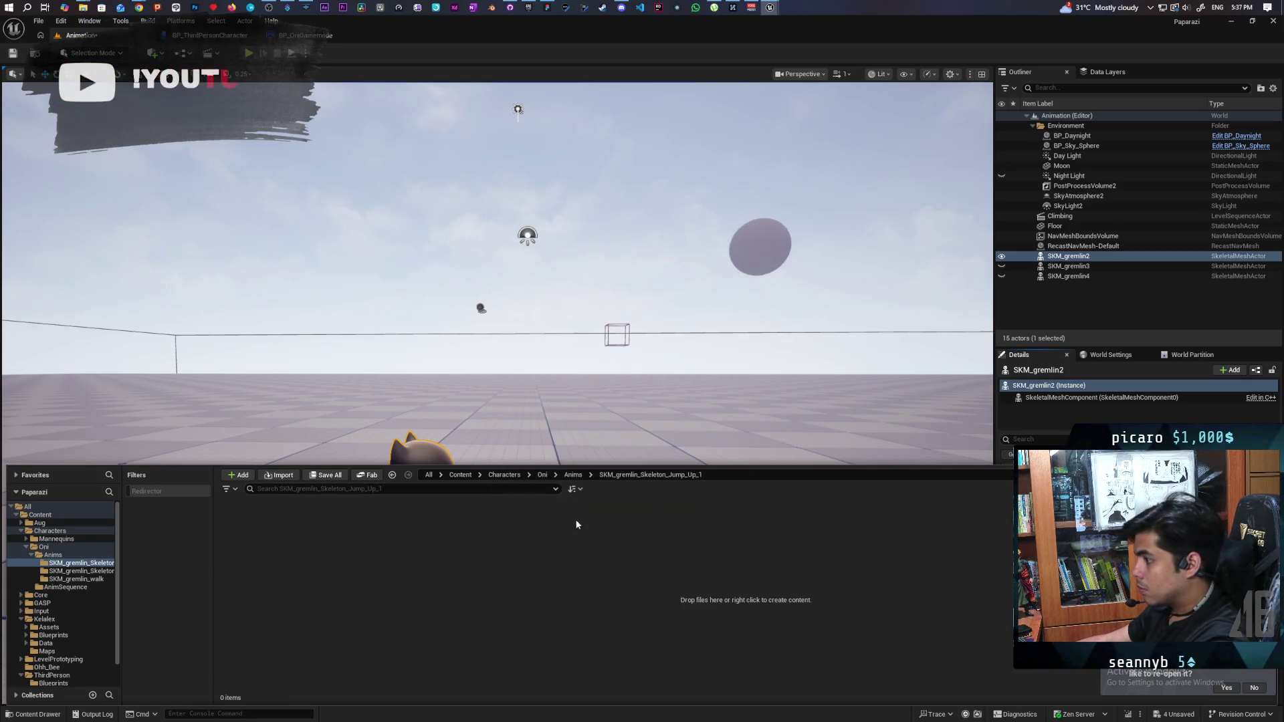
left_click(573, 475)
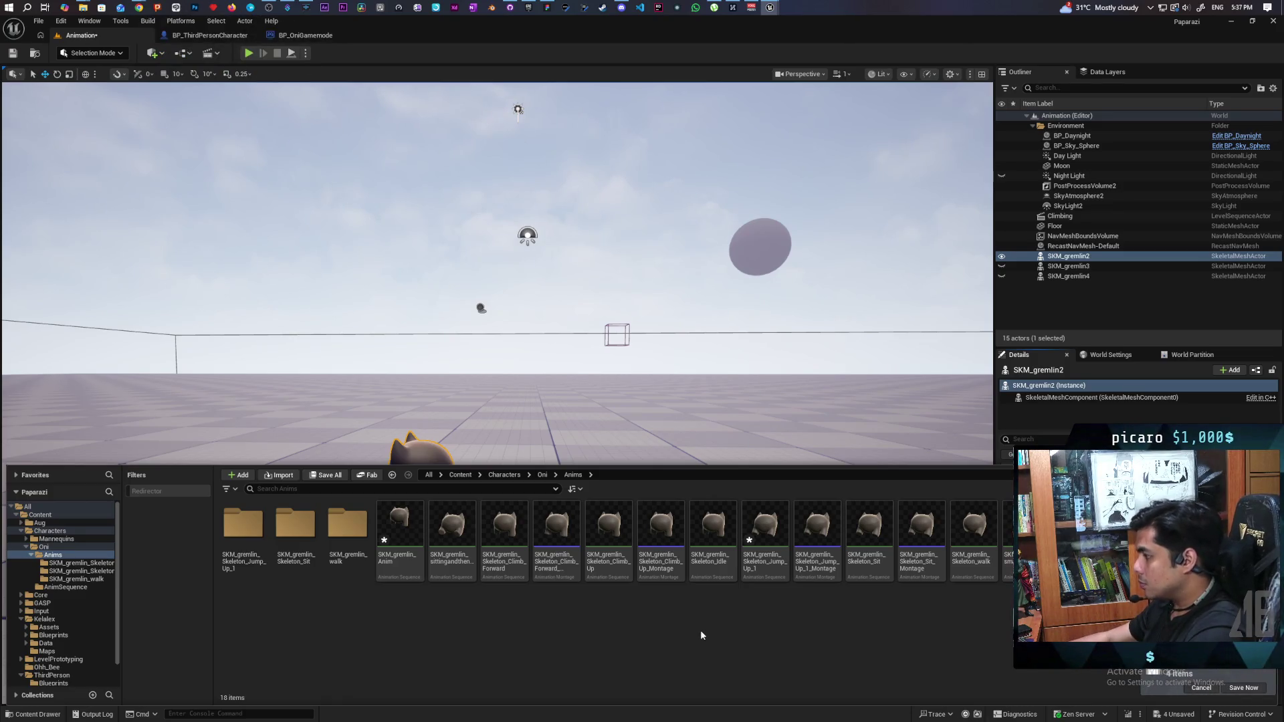
right_click(763, 567)
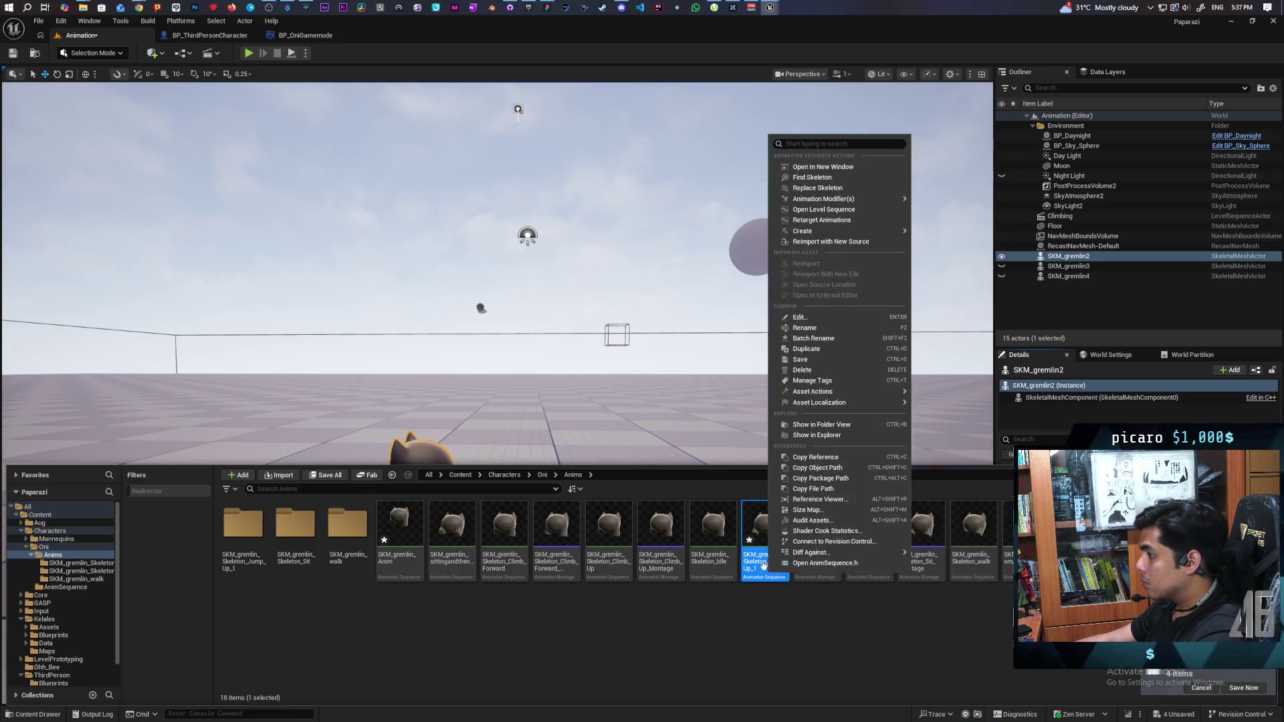
- Re-bake Jump_Up_1 to an FK control rig through Edit in Sequencer, leaving Reduce Keys off
double_click(764, 566)
left_click(726, 213)
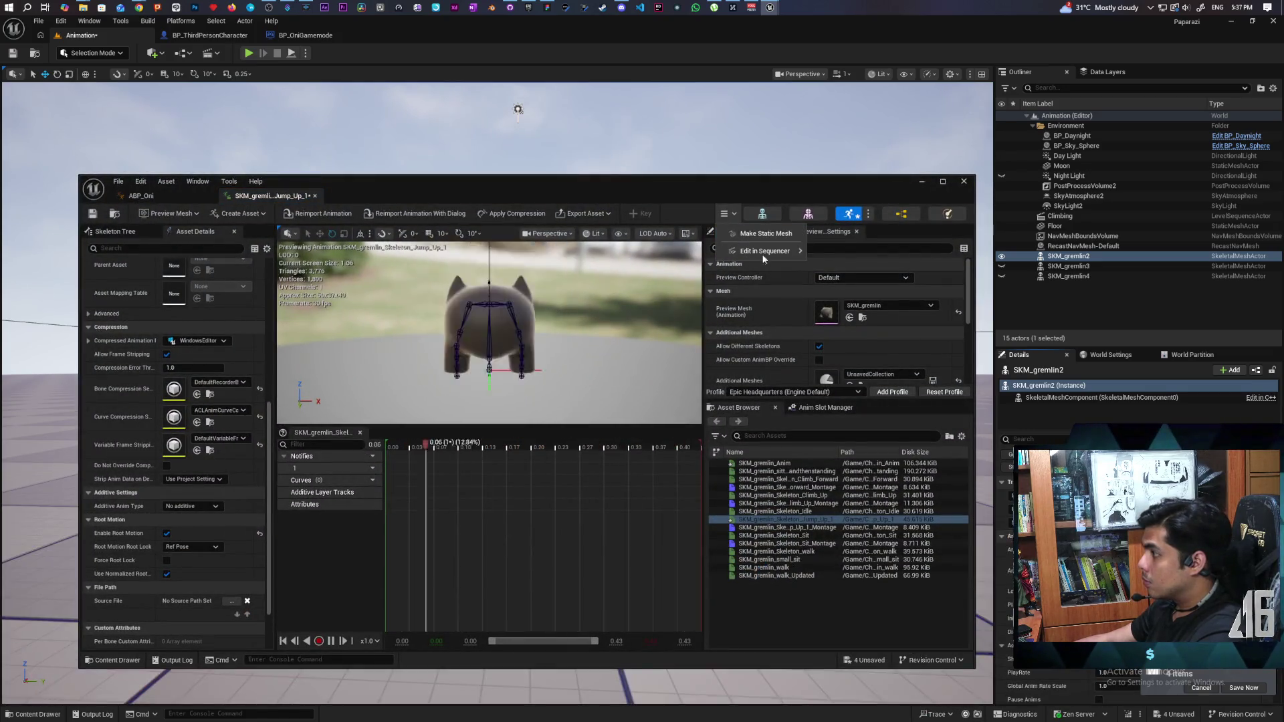
left_click(877, 314)
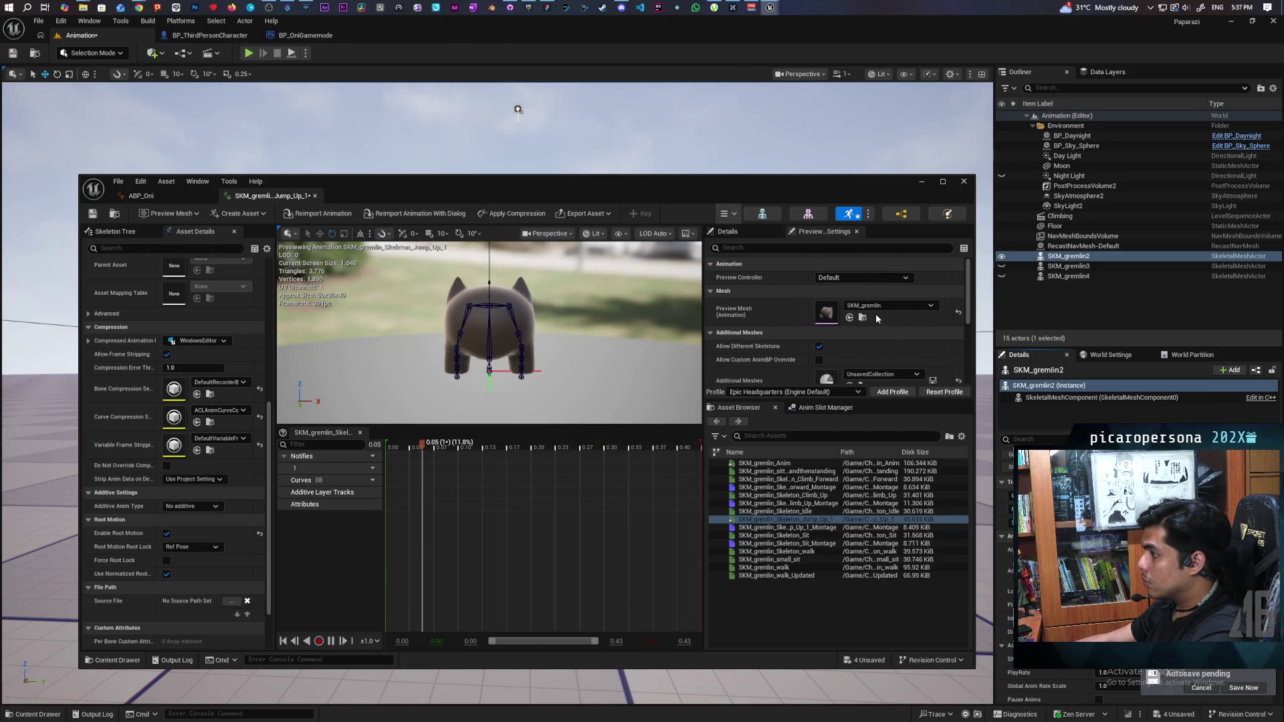
left_click(695, 420)
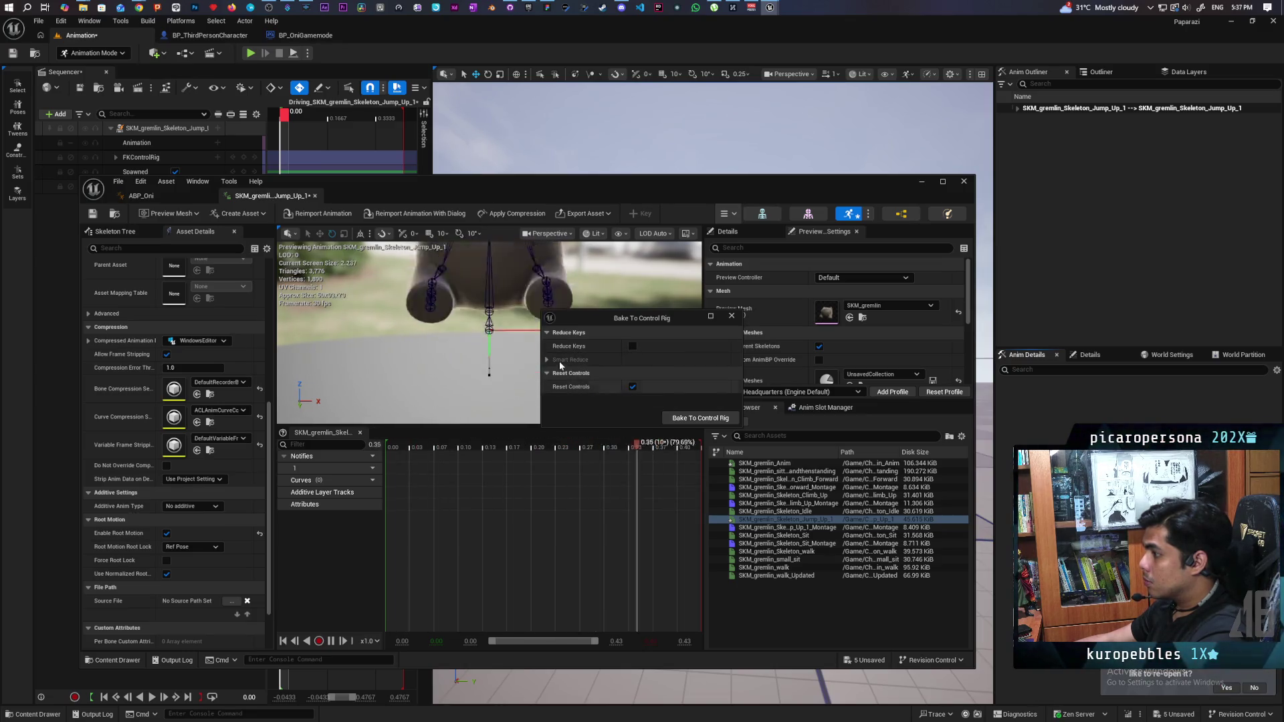
left_click(548, 358)
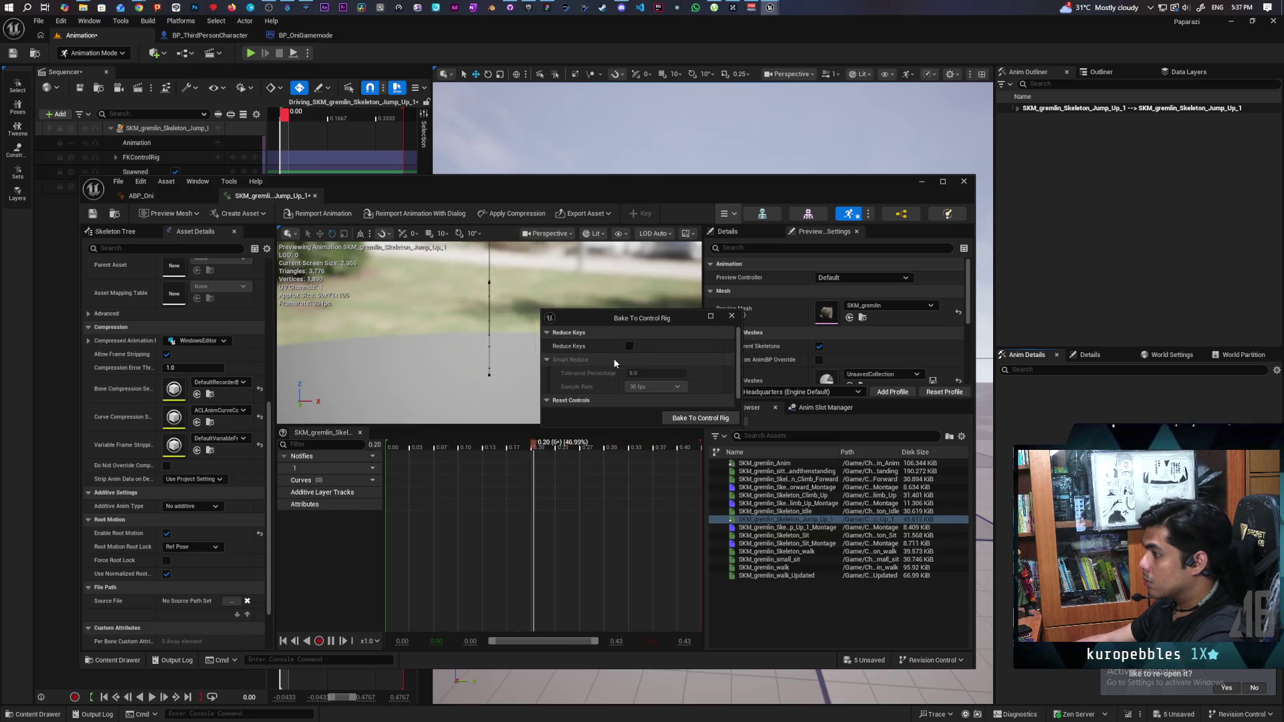
left_click(628, 346)
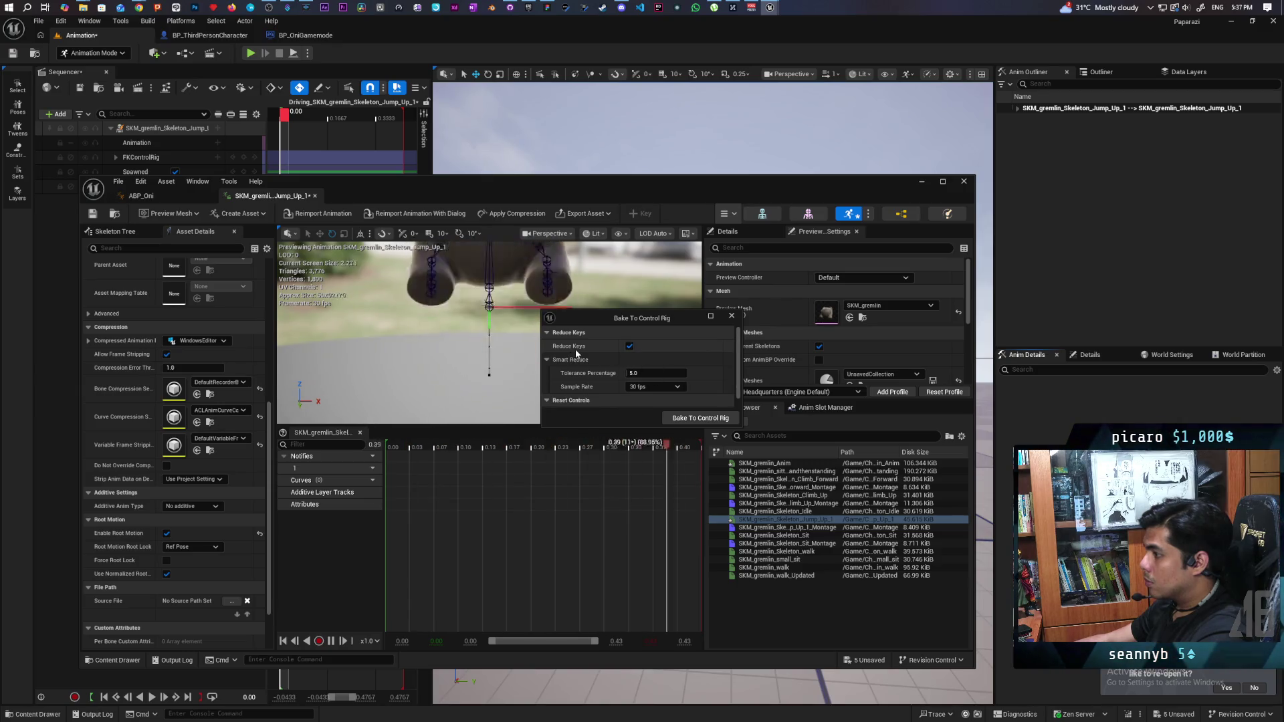
left_click(630, 346)
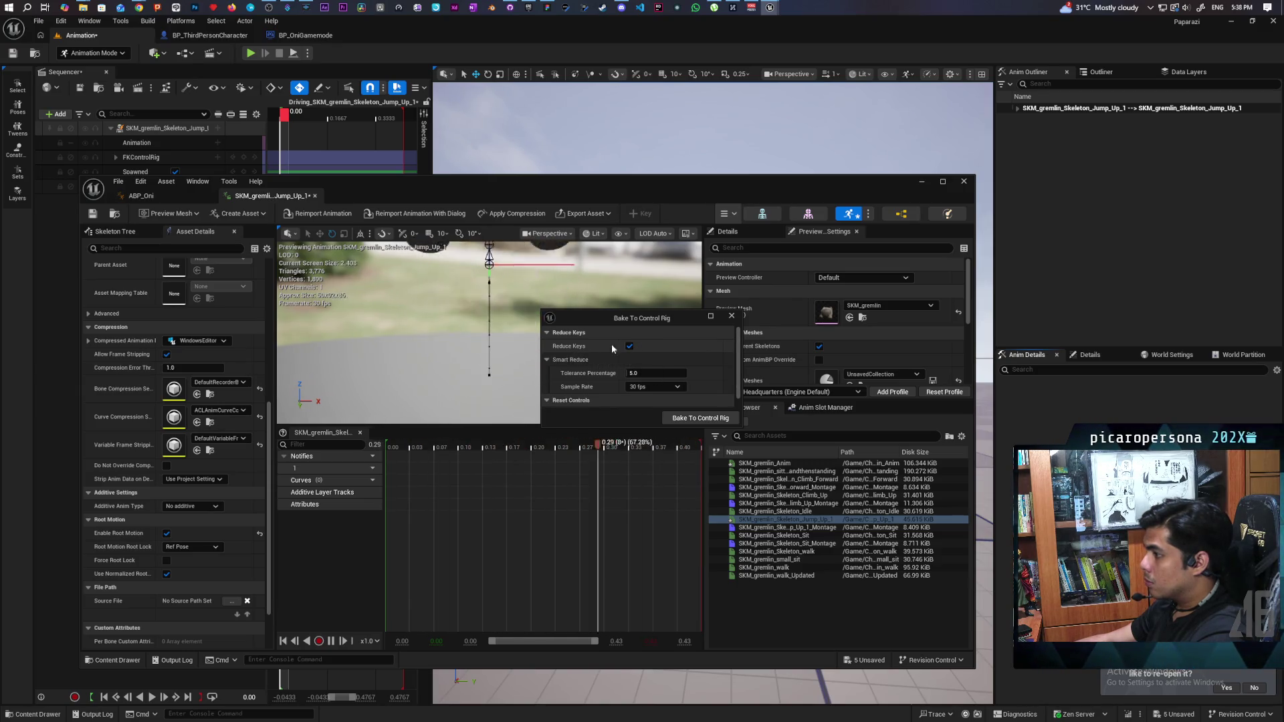
left_click(727, 424)
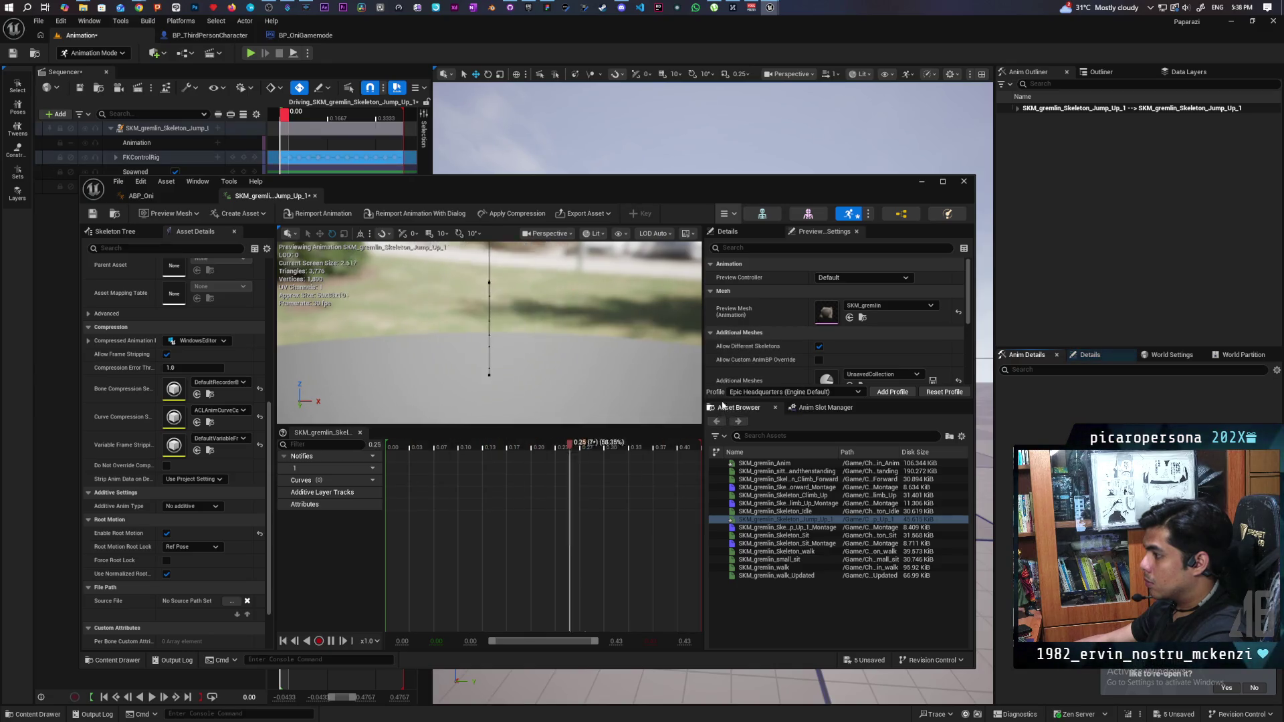
left_click(923, 182)
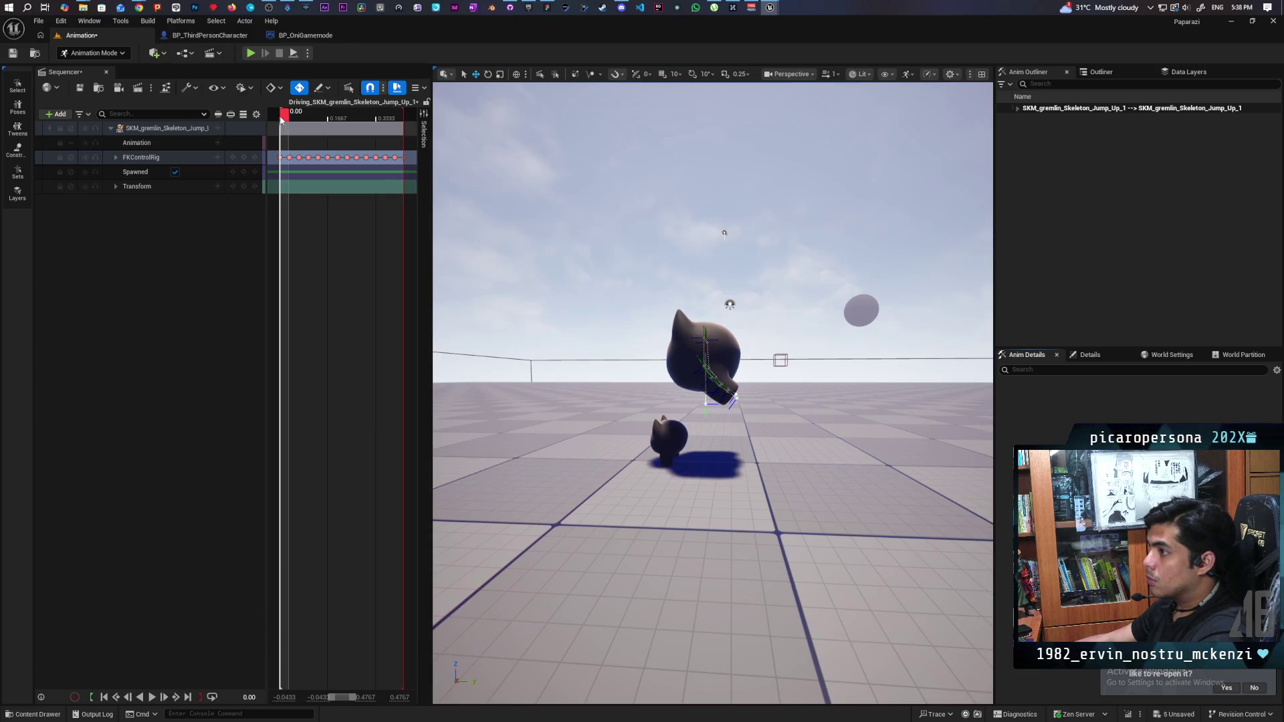
- Scrub the re-baked jump and expand FKControlRig down to the Root channels
mouse_move(286, 115)
left_mouse_down()
mouse_move(401, 127)
mouse_move(427, 197)
mouse_move(283, 172)
left_mouse_up()
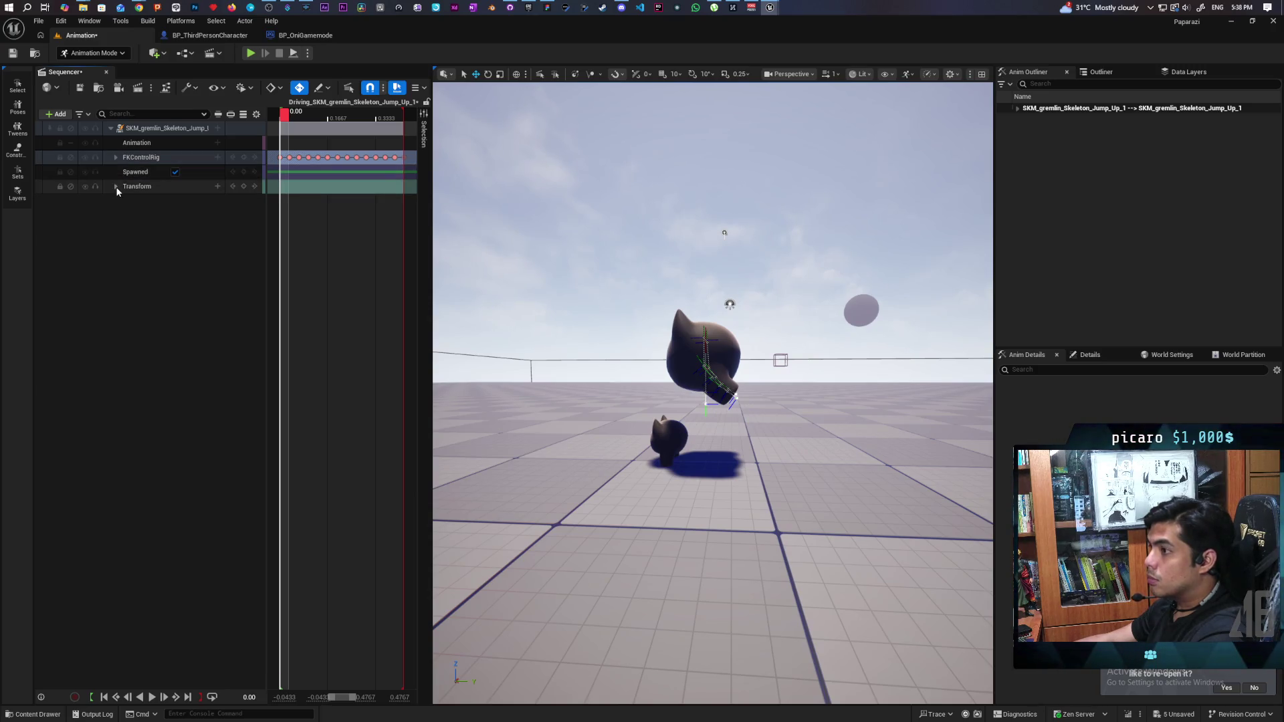
left_click(115, 157)
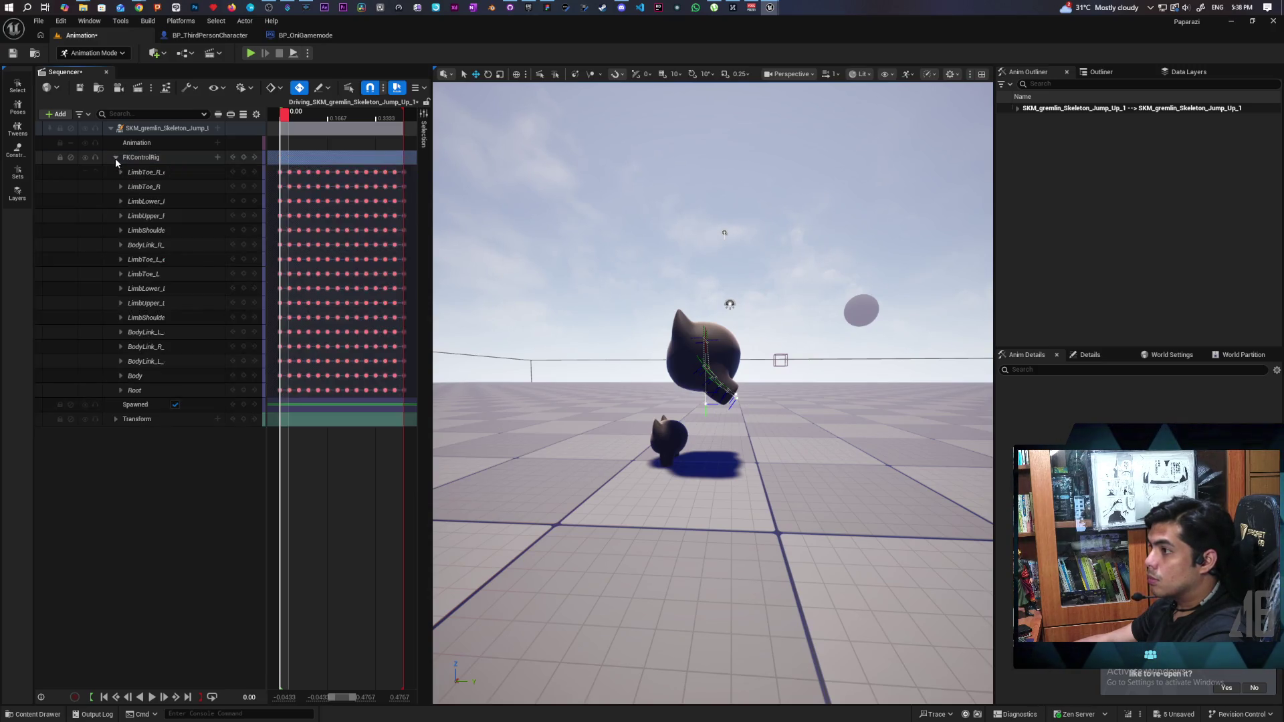
left_click(121, 391)
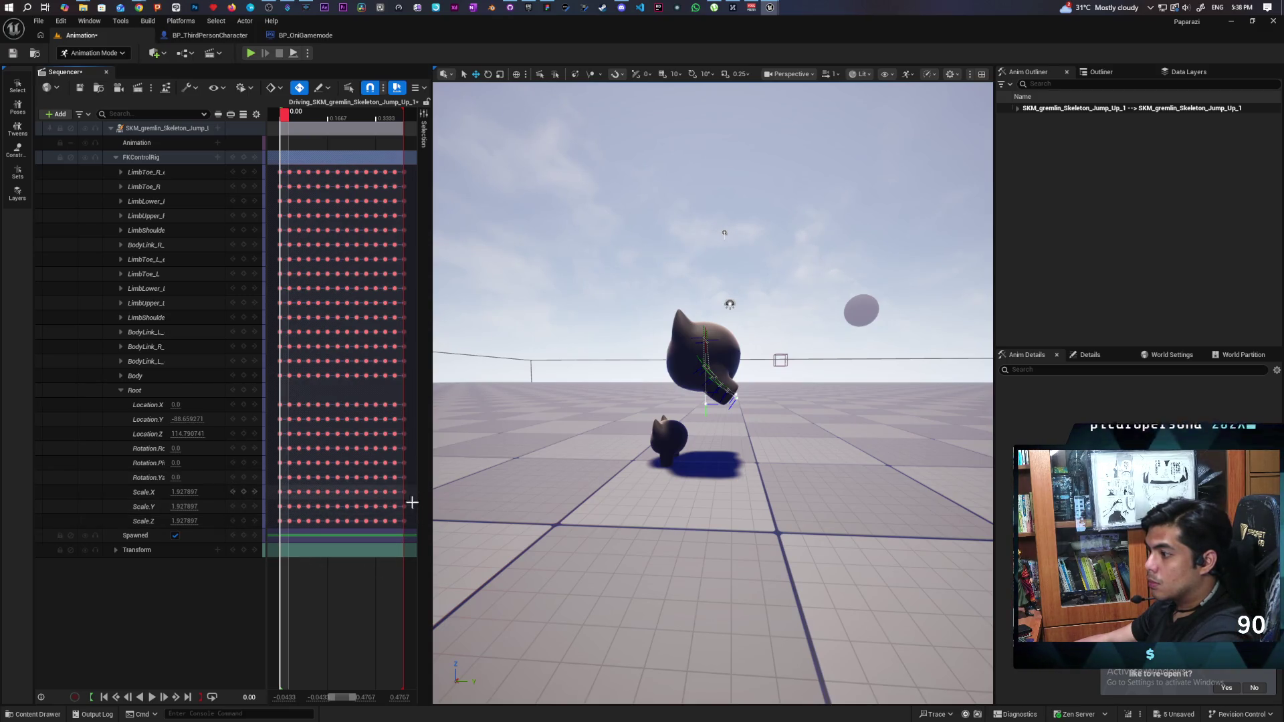
- Delete the Root scale keyframes and set Scale.X, Scale.Y and Scale.Z to 1
left_click_drag(413, 493, 276, 547)
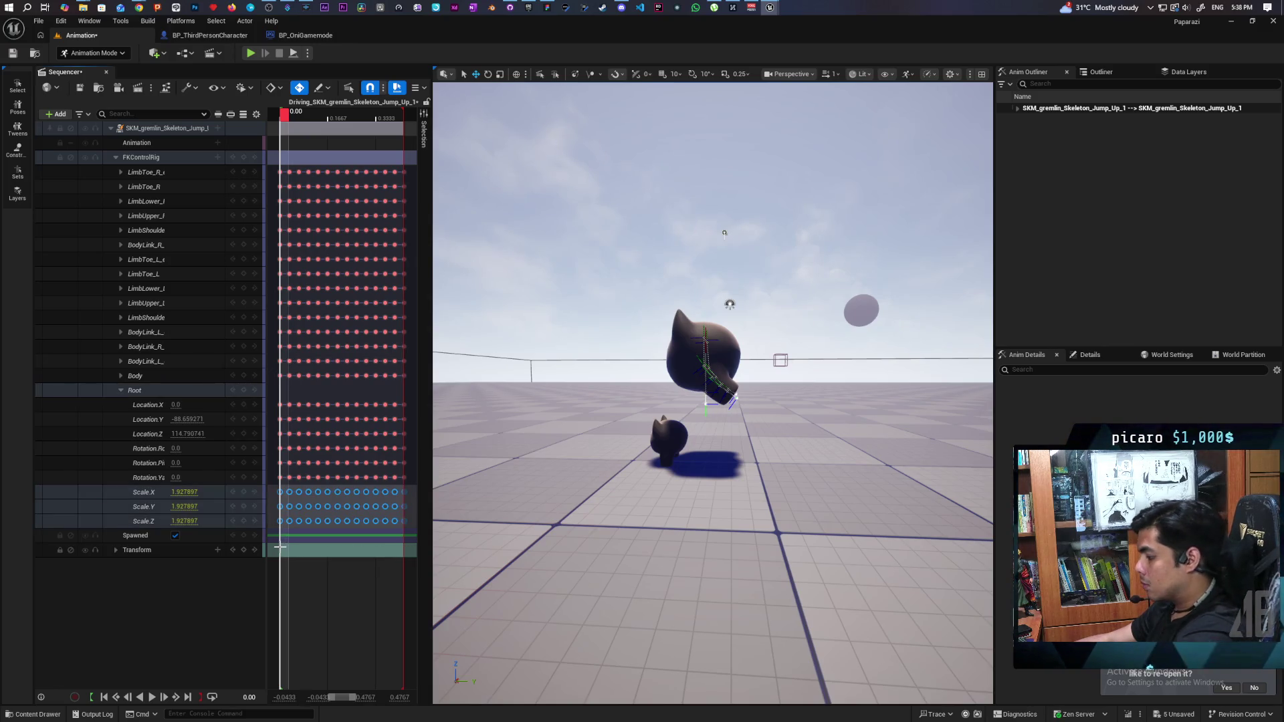
key("Delete")
left_click(183, 491)
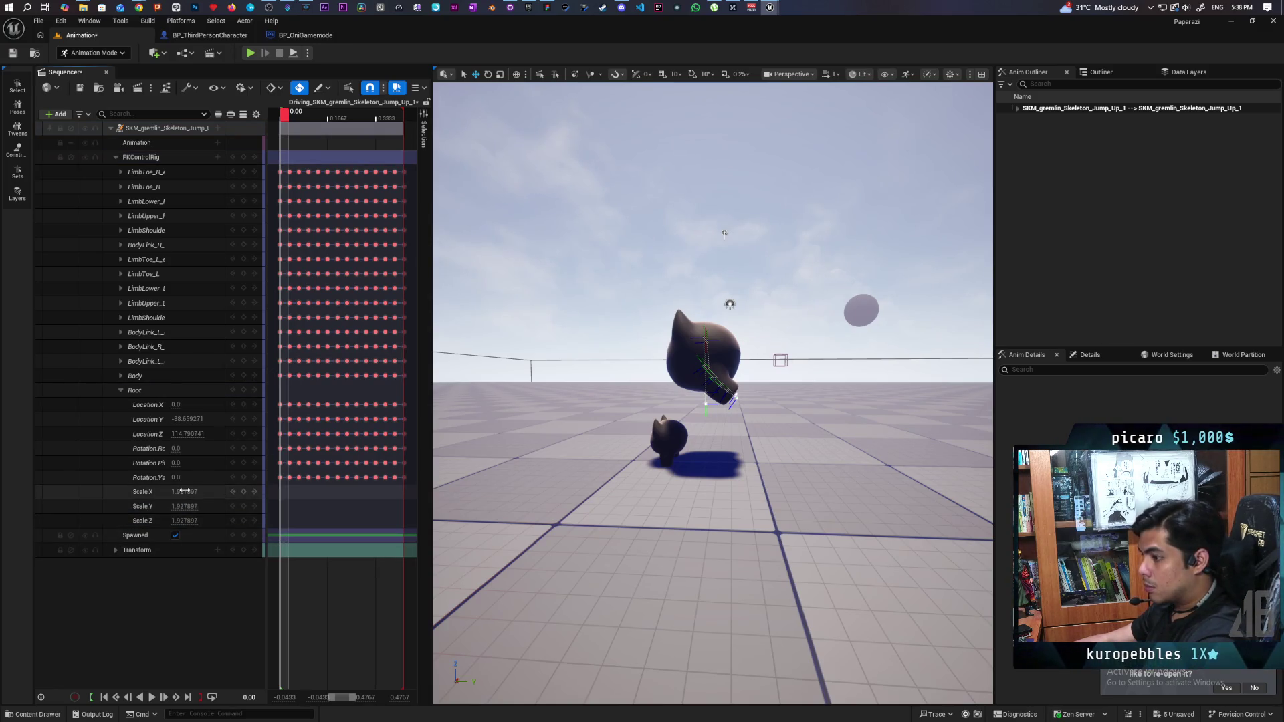
type("1")
left_click(193, 506)
type("1")
left_click(184, 521)
type("1")
key("Return")
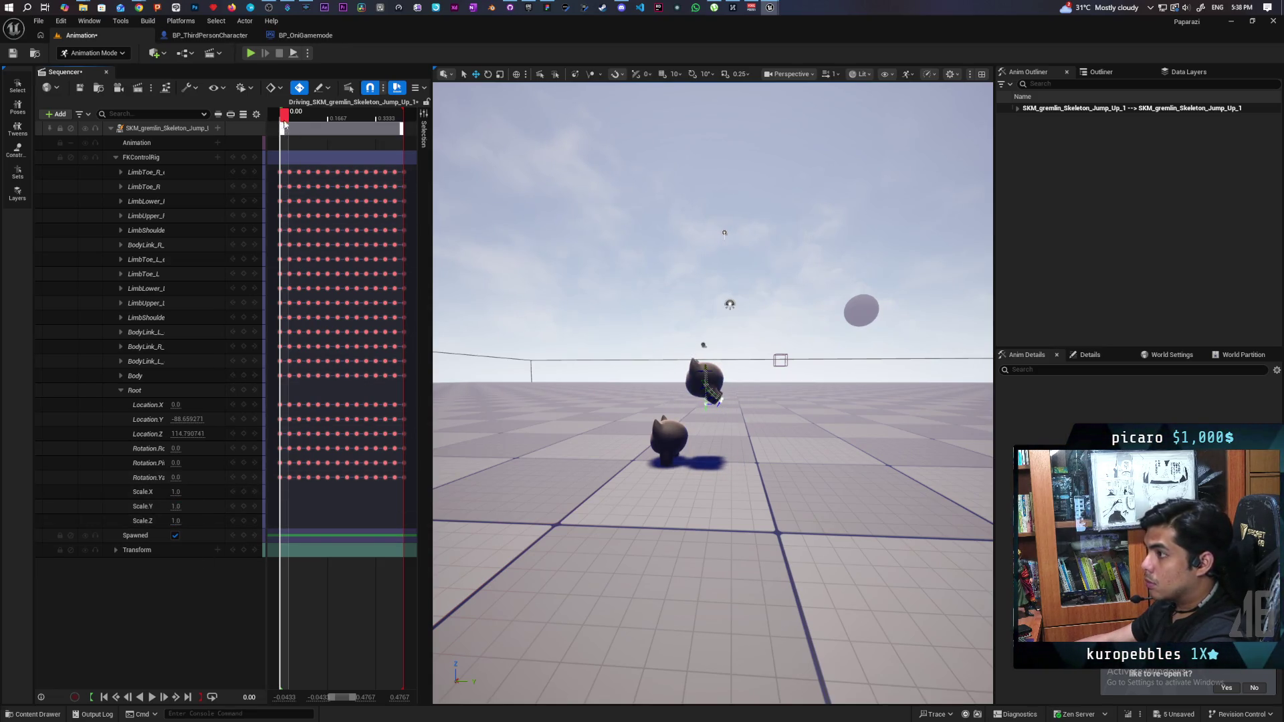
- Scrub the end of the jump and move the two late Location.Z keys onto the playhead
mouse_move(300, 128)
left_mouse_down()
mouse_move(399, 167)
mouse_move(407, 177)
mouse_move(336, 175)
mouse_move(390, 201)
left_mouse_up()
mouse_move(392, 272)
left_mouse_down()
mouse_move(422, 335)
mouse_move(390, 346)
mouse_move(400, 356)
mouse_move(362, 362)
mouse_move(379, 364)
left_mouse_up()
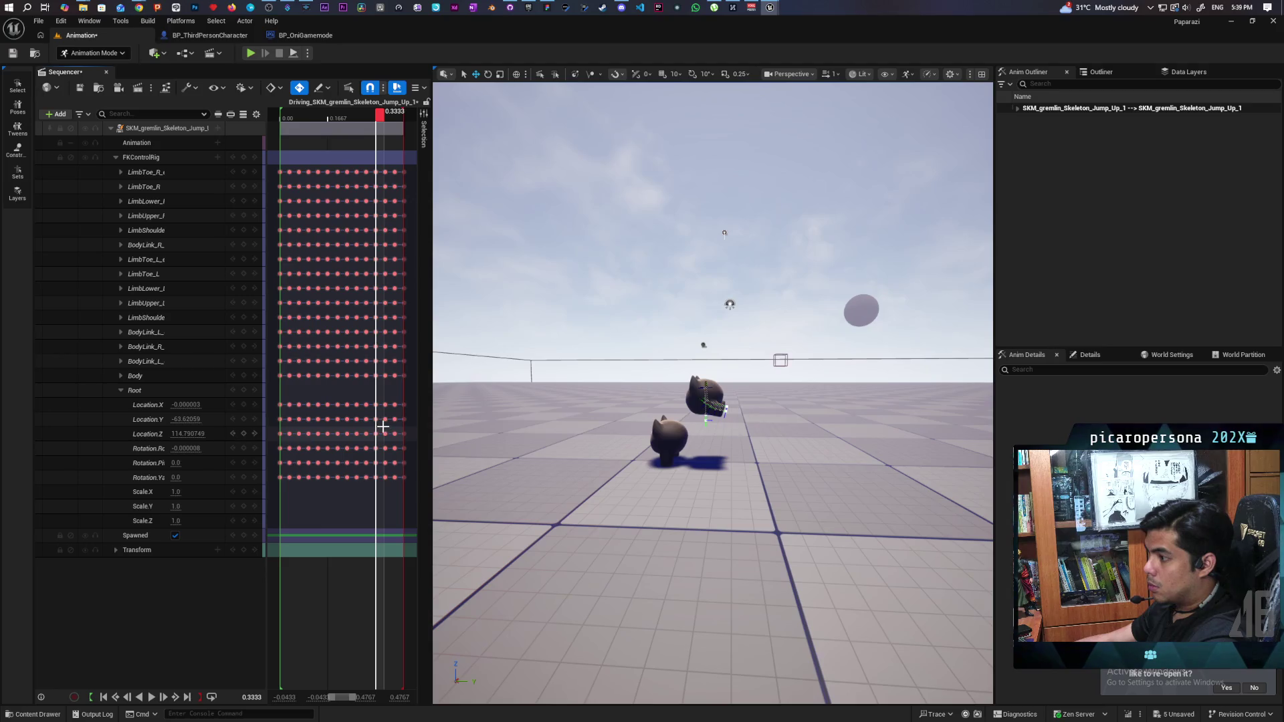
left_click_drag(397, 442, 397, 442)
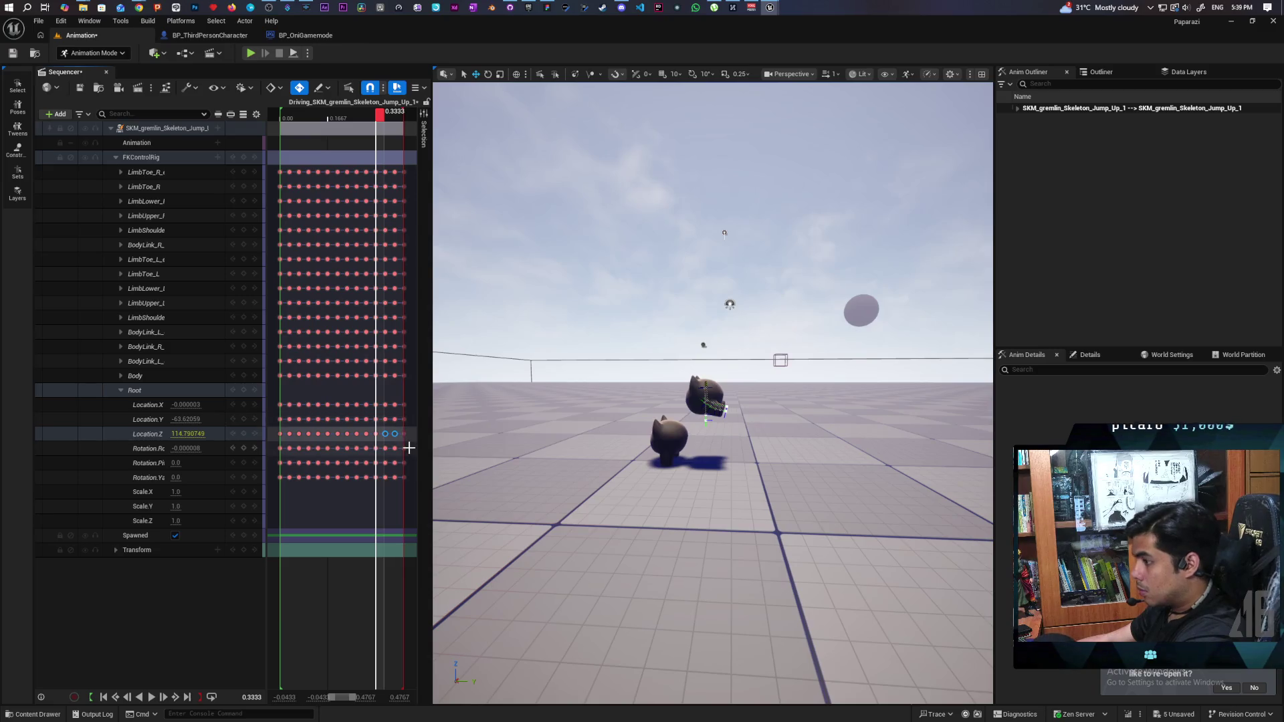
left_click_drag(387, 434, 376, 434)
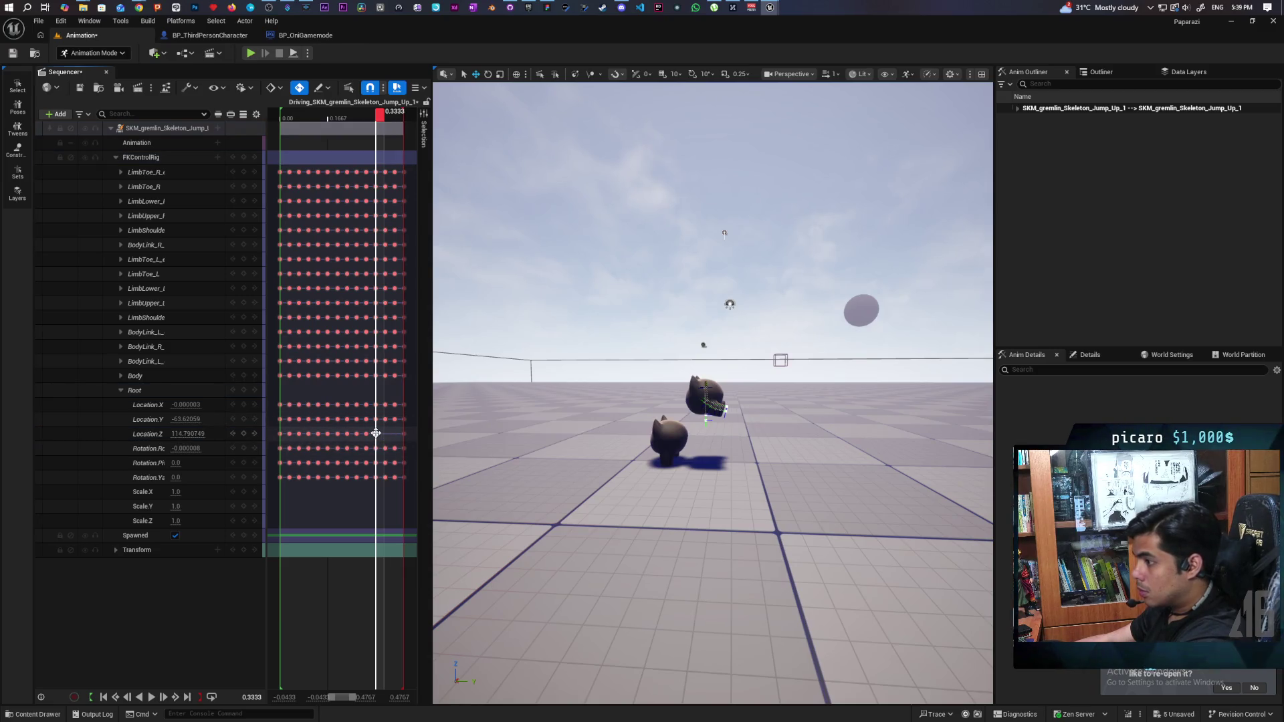
- Set Root Location Z to 31 at frames 0.3333 and 0.4333
left_click(189, 435)
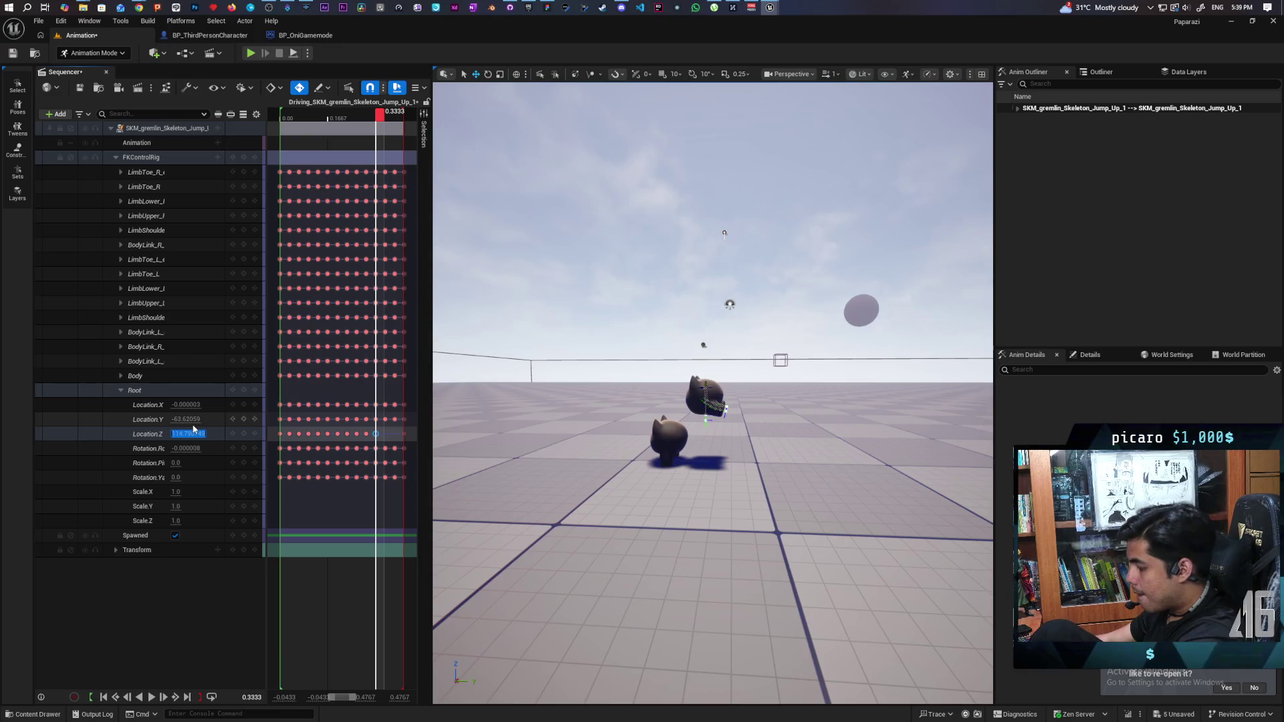
type("31")
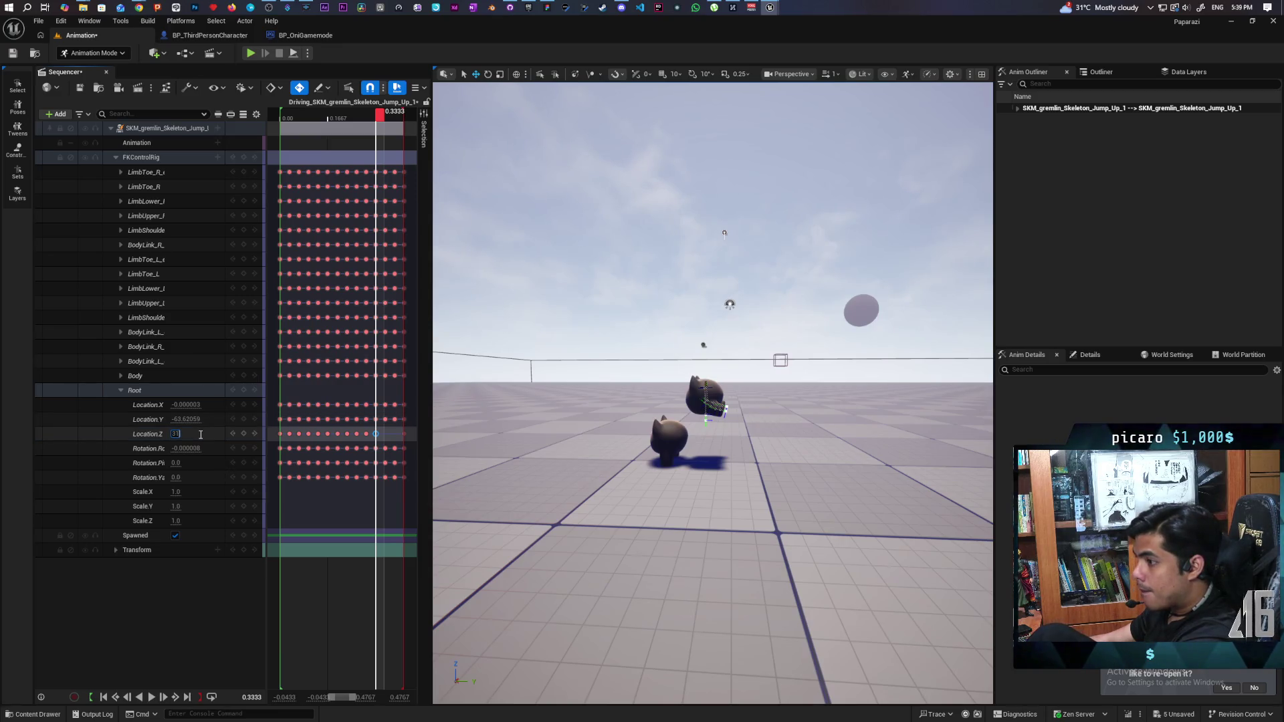
left_click(199, 437)
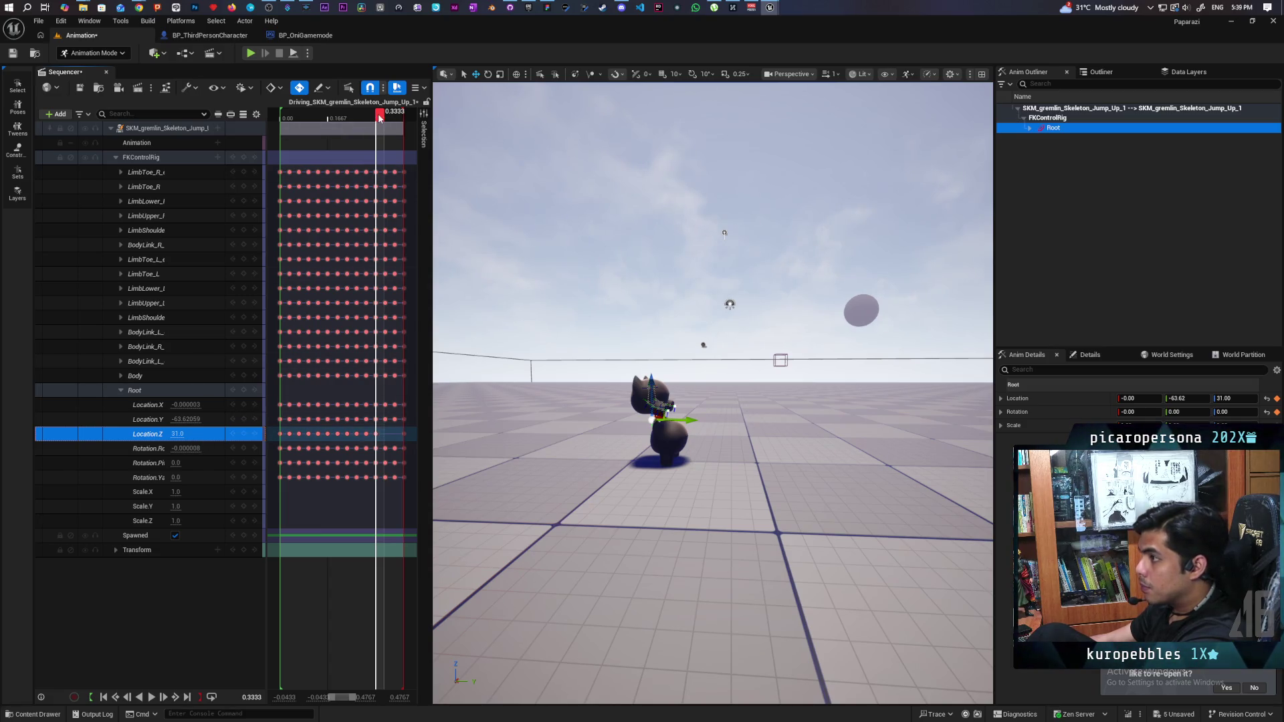
left_click_drag(379, 118, 407, 117)
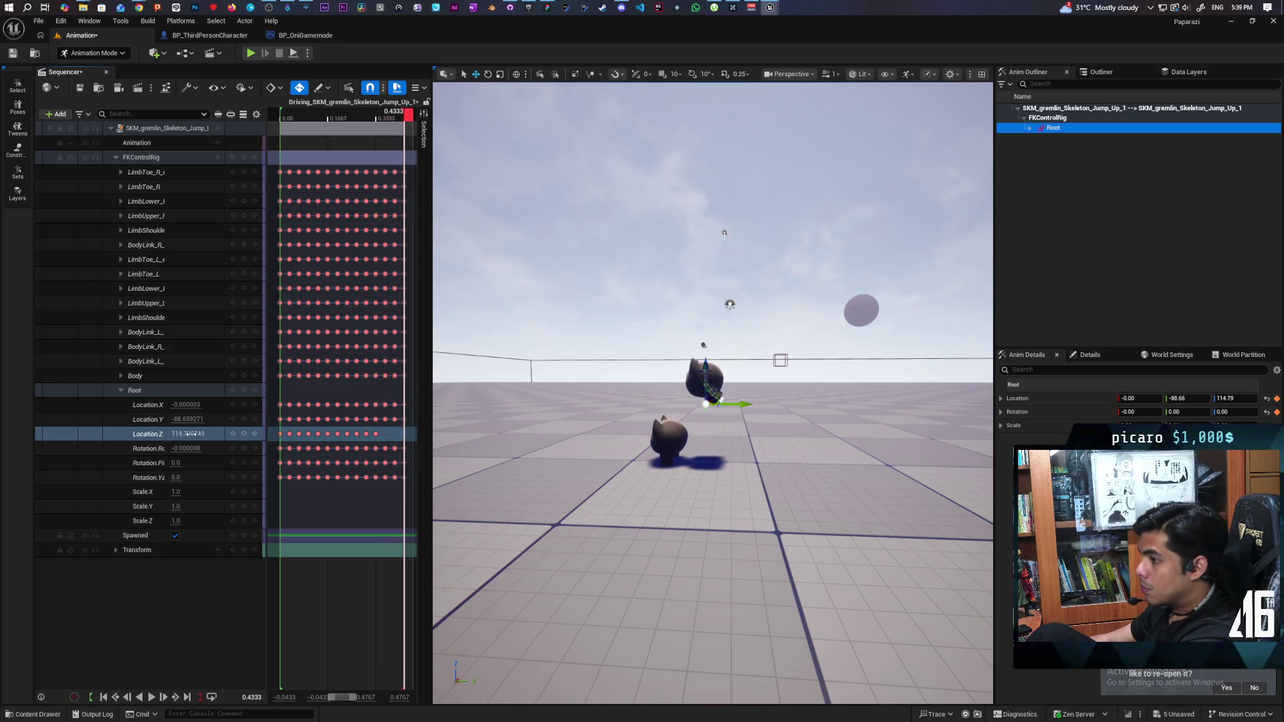
type("31")
key("Return")
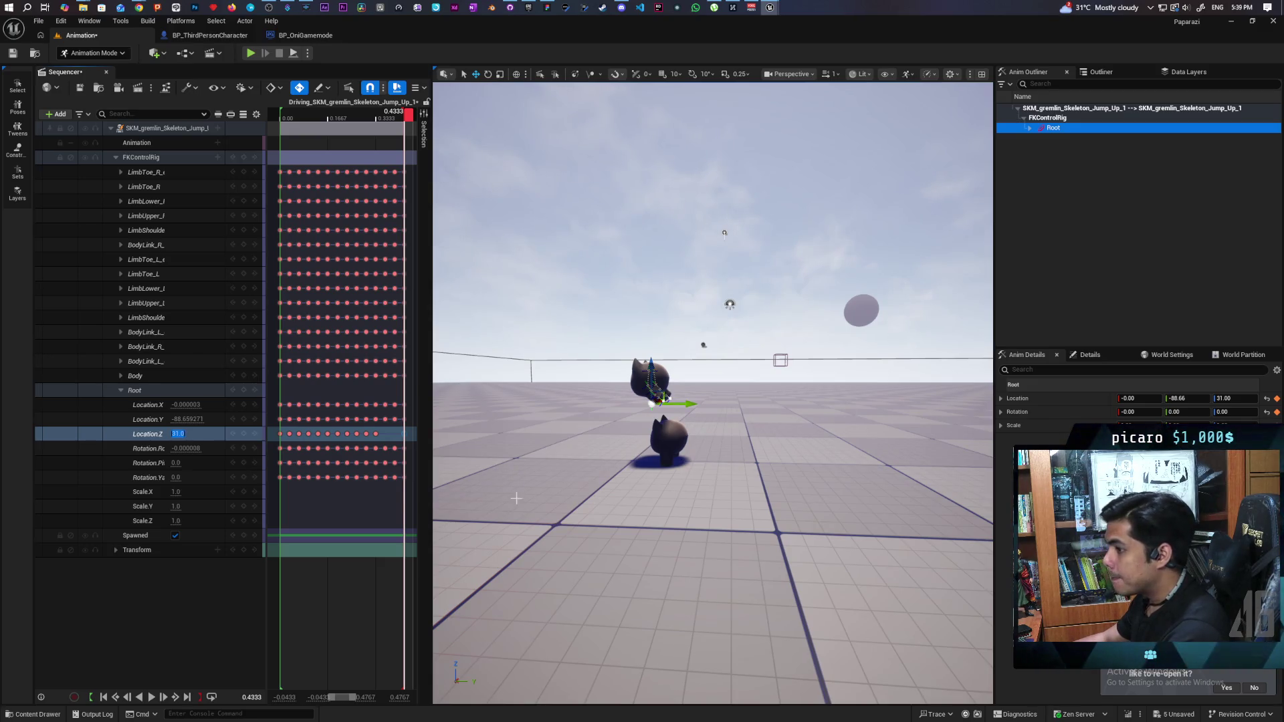
left_click(669, 442)
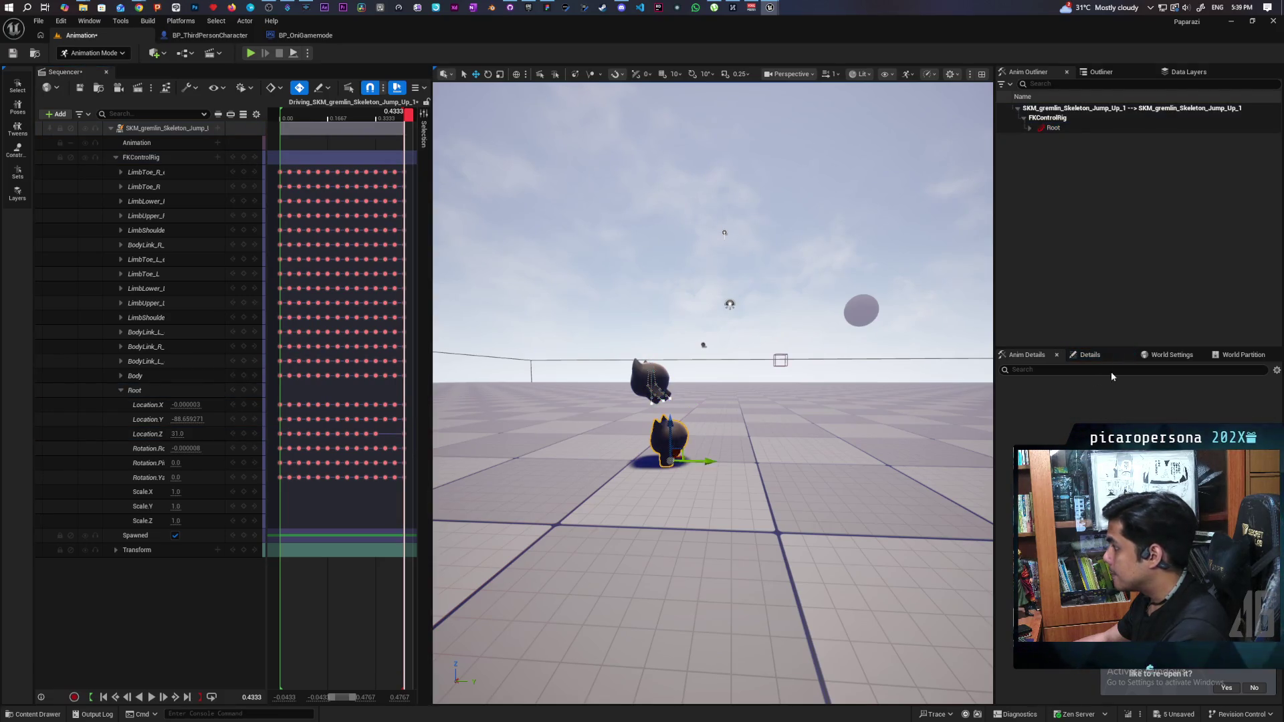
- Show the upper gremlin's object details and expand, then collapse, its Body track
left_click(1102, 356)
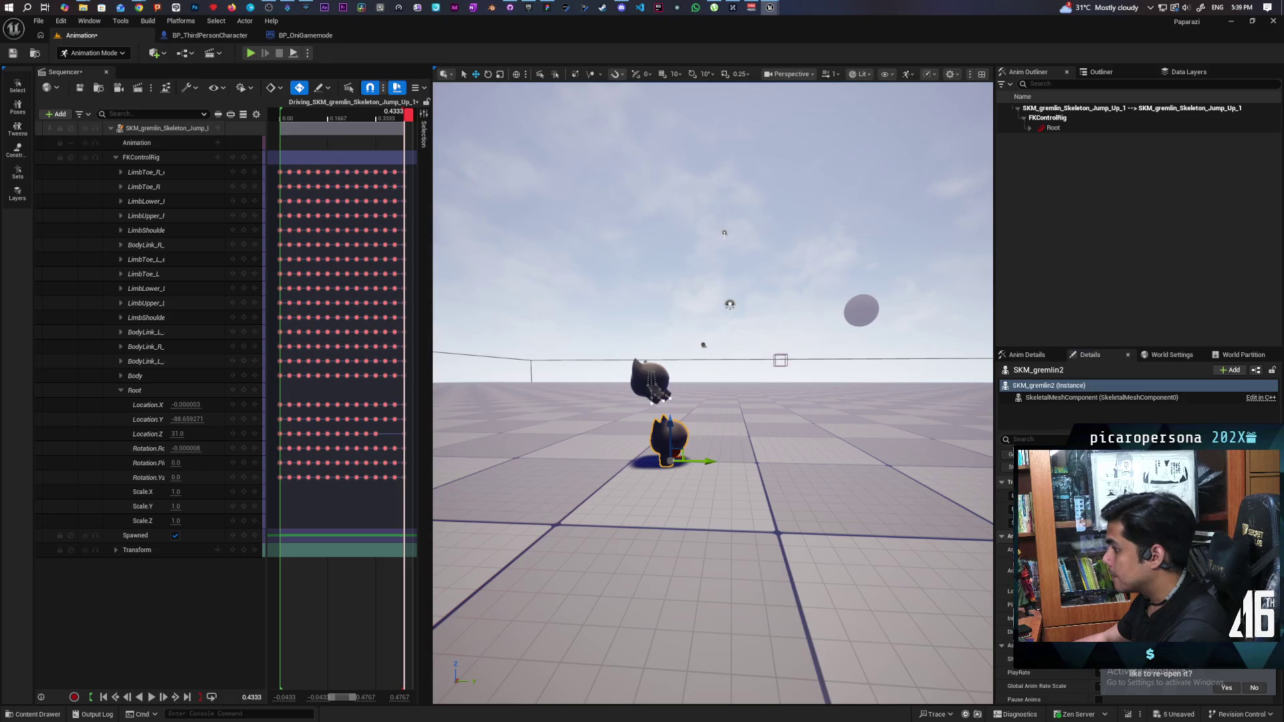
left_click(664, 375)
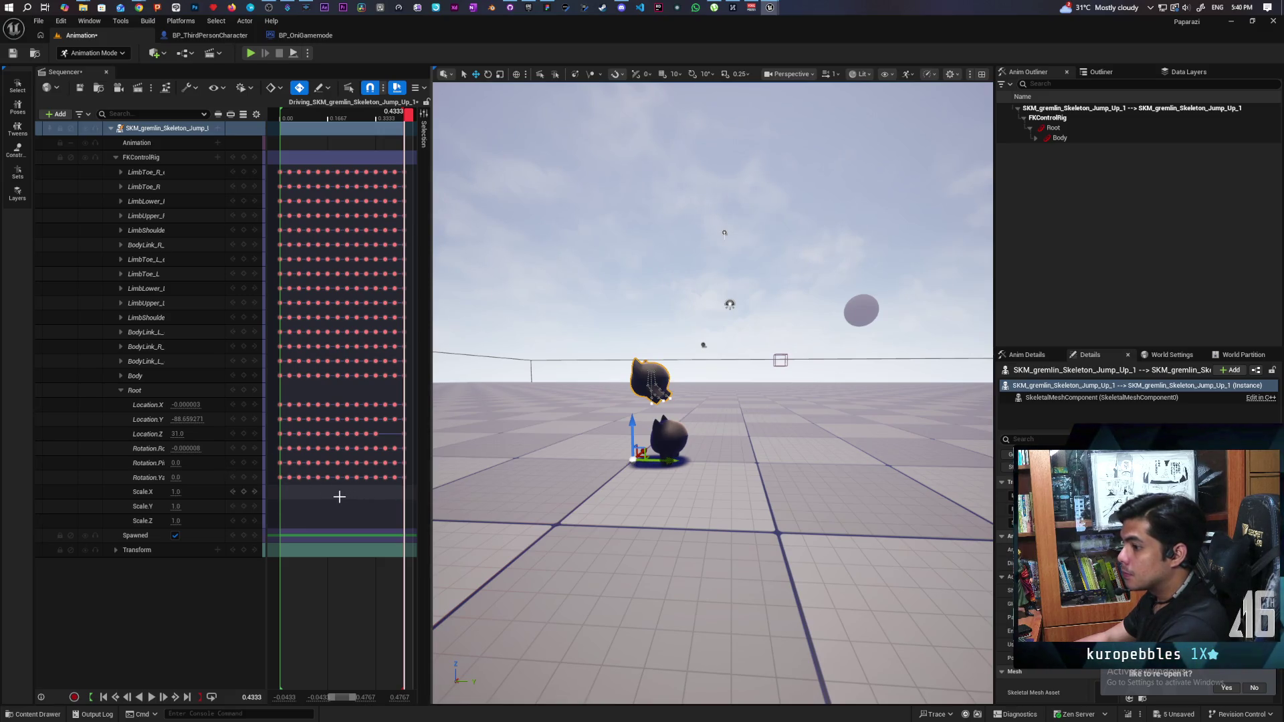
left_click(125, 375)
left_click(122, 377)
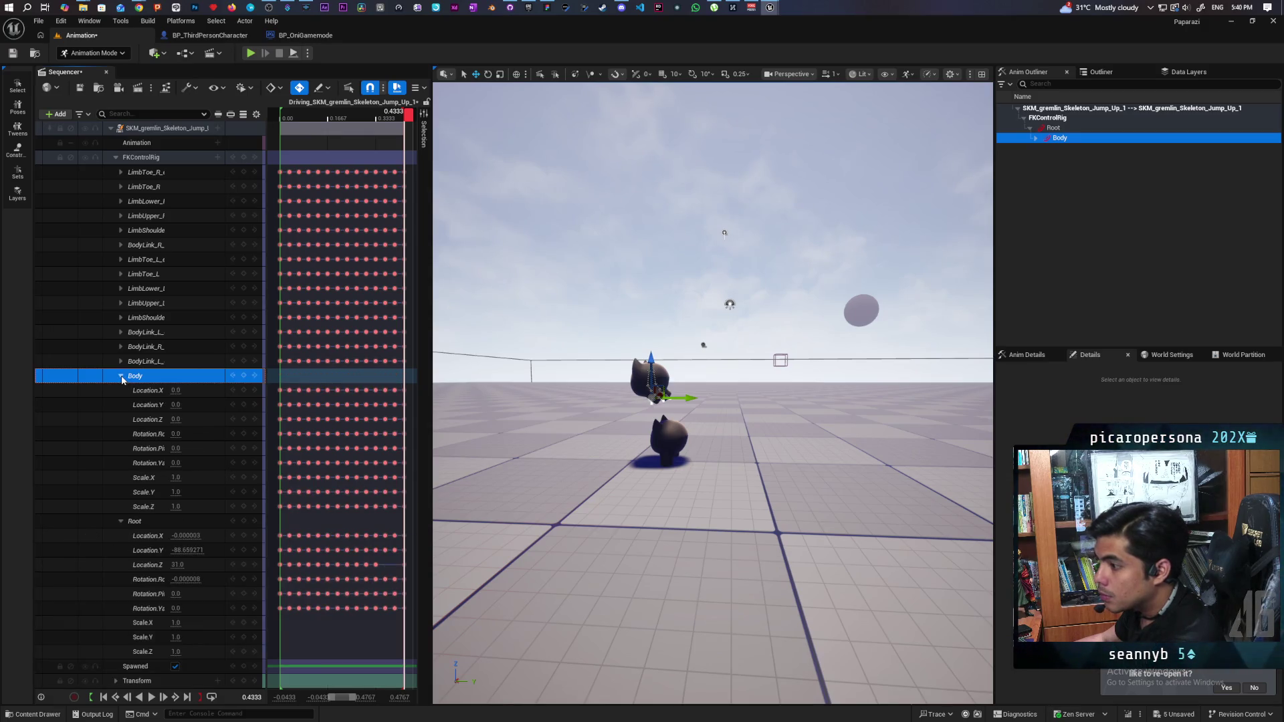
left_click(122, 377)
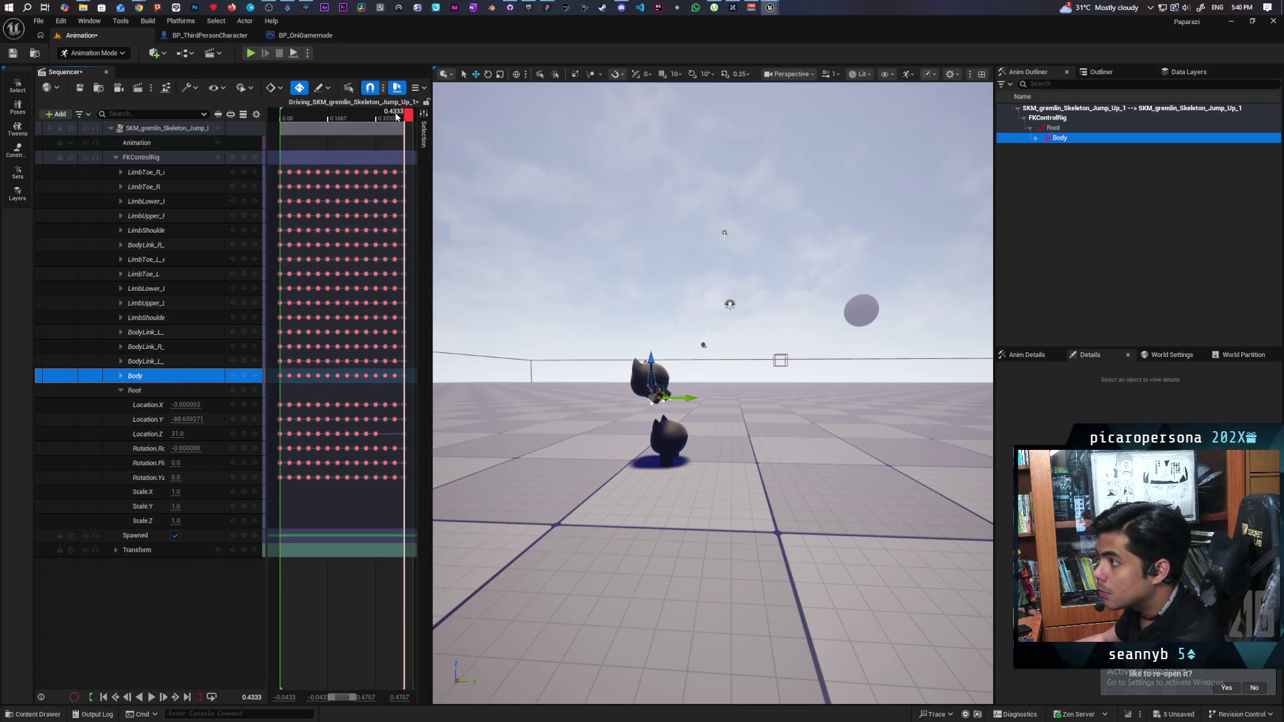
- Scrub back through the jump to just before the 0.00 start frame
mouse_move(399, 115)
left_mouse_down()
mouse_move(285, 136)
mouse_move(409, 139)
left_mouse_up()
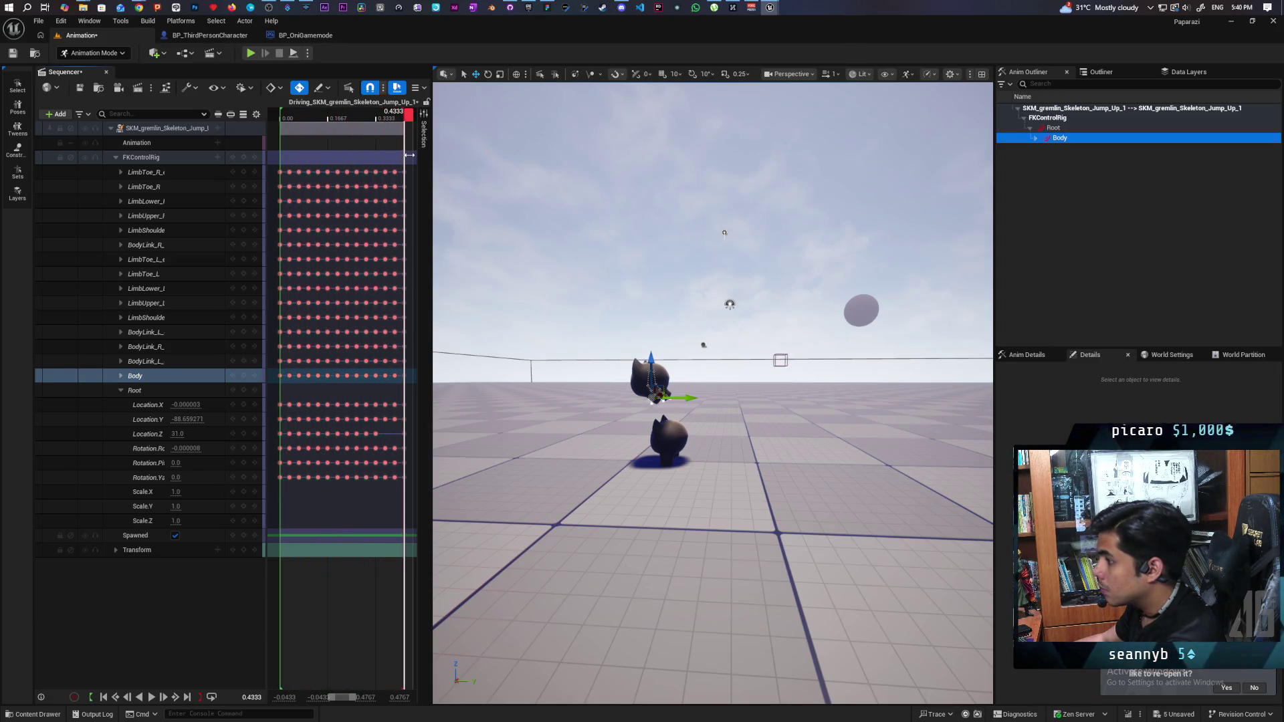
mouse_move(305, 111)
left_mouse_down()
mouse_move(295, 115)
mouse_move(375, 119)
mouse_move(294, 132)
mouse_move(379, 142)
mouse_move(280, 164)
mouse_move(380, 173)
mouse_move(287, 181)
left_mouse_up()
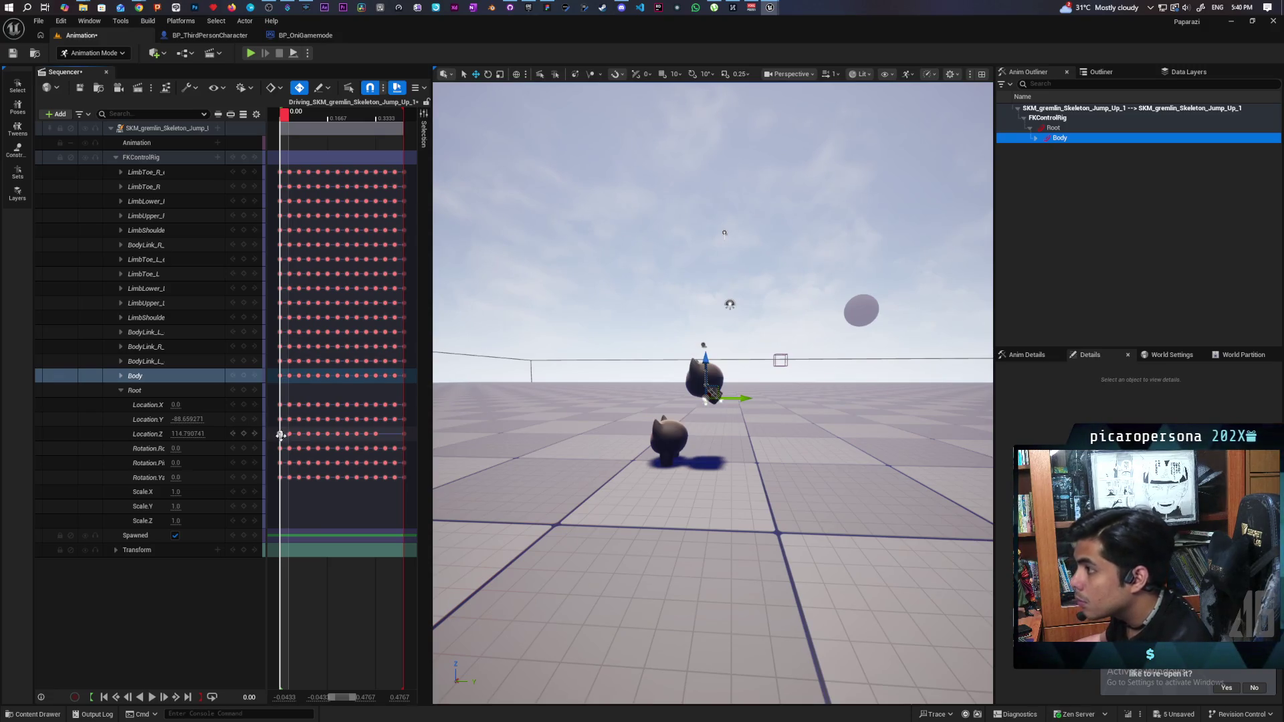
left_click(273, 120)
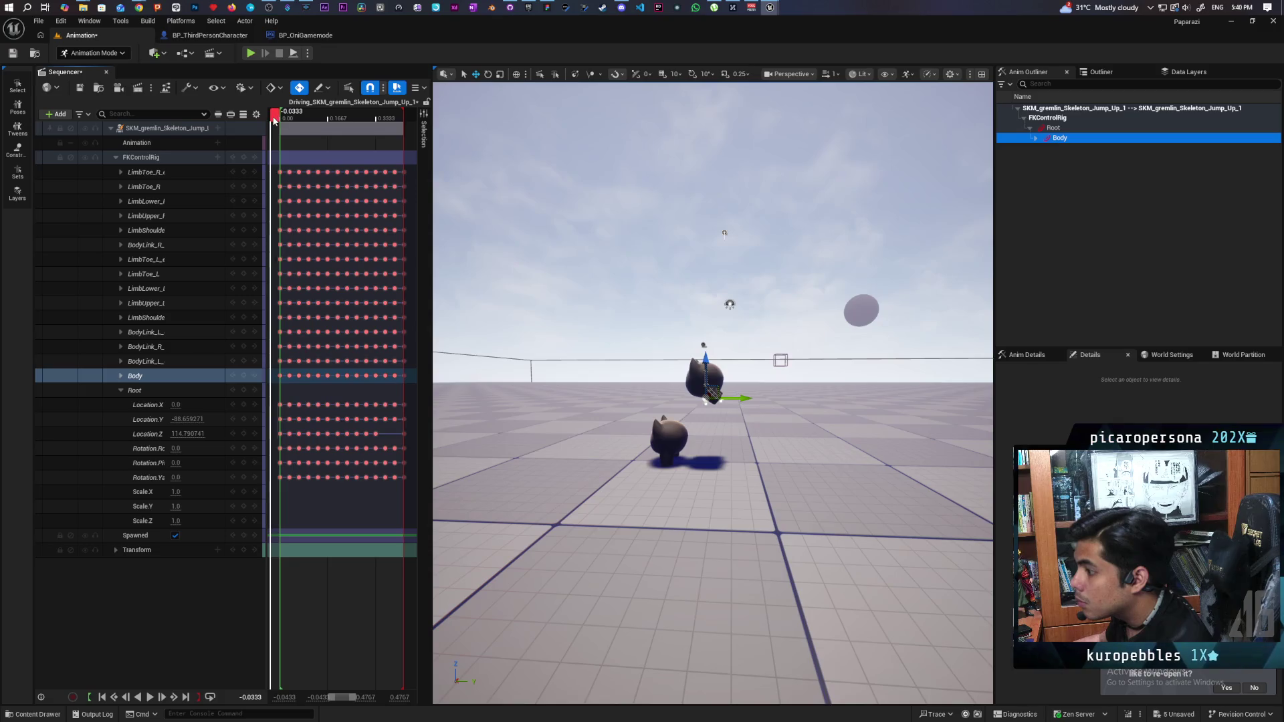
- At frame 0.00 set Root Location Y and Z to 0, then scrub forward to 0.10
left_click(282, 118)
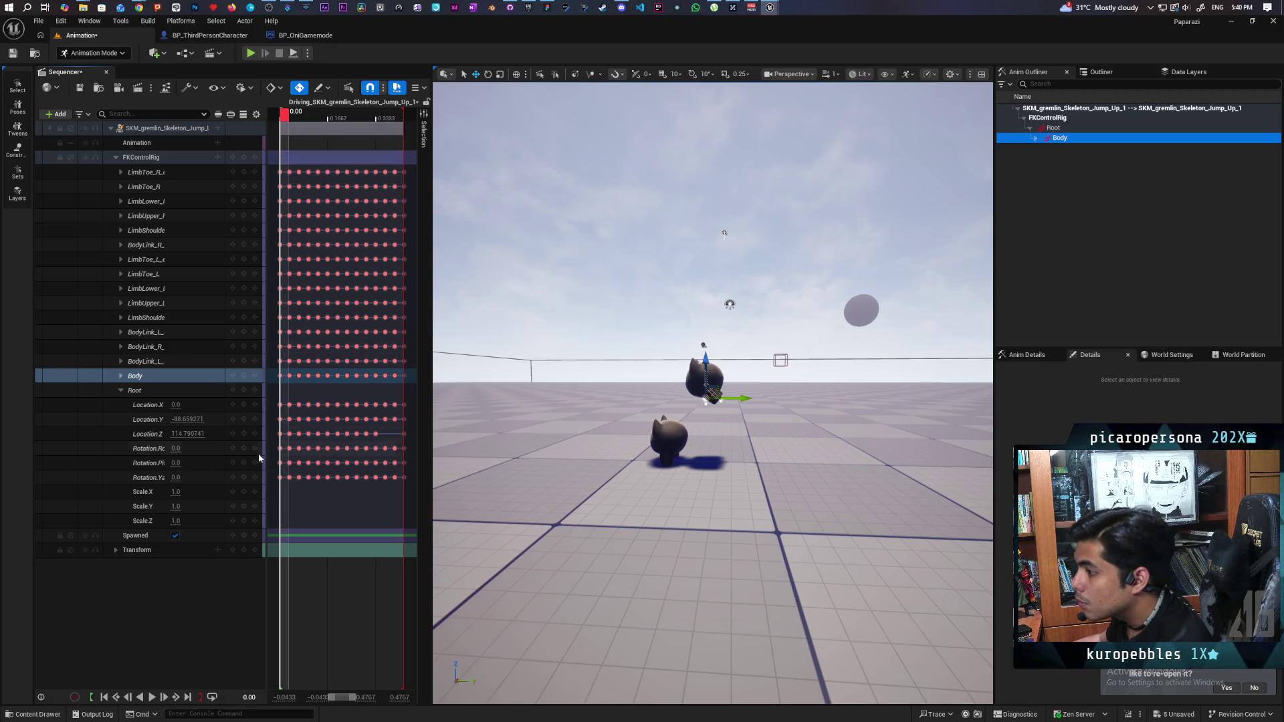
left_click(187, 433)
type("0")
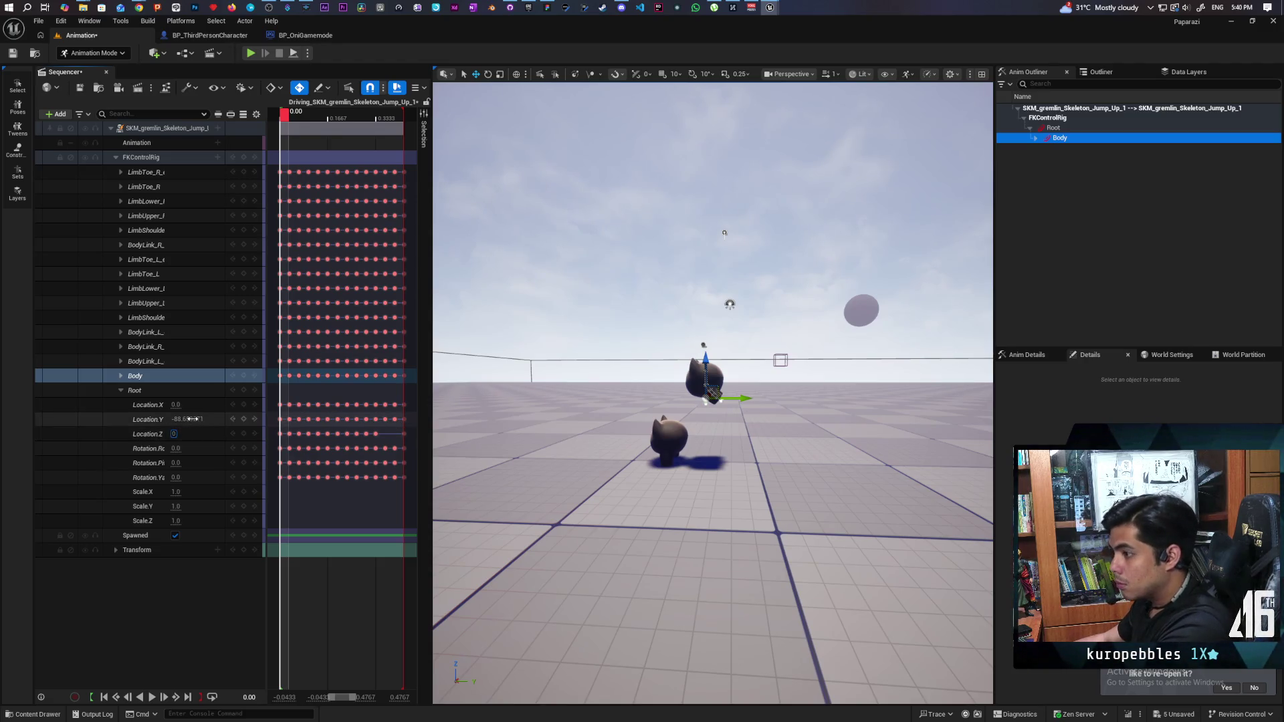
left_click(192, 419)
type("0")
left_click(204, 418)
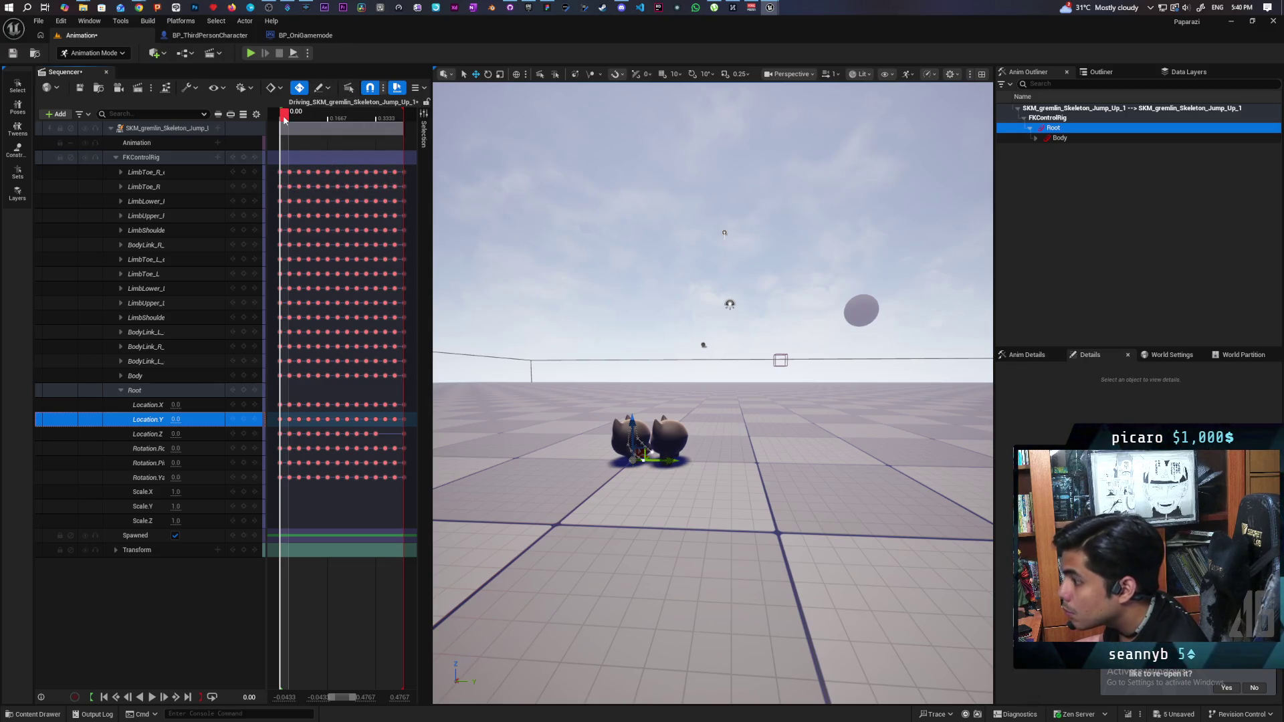
left_click(341, 700)
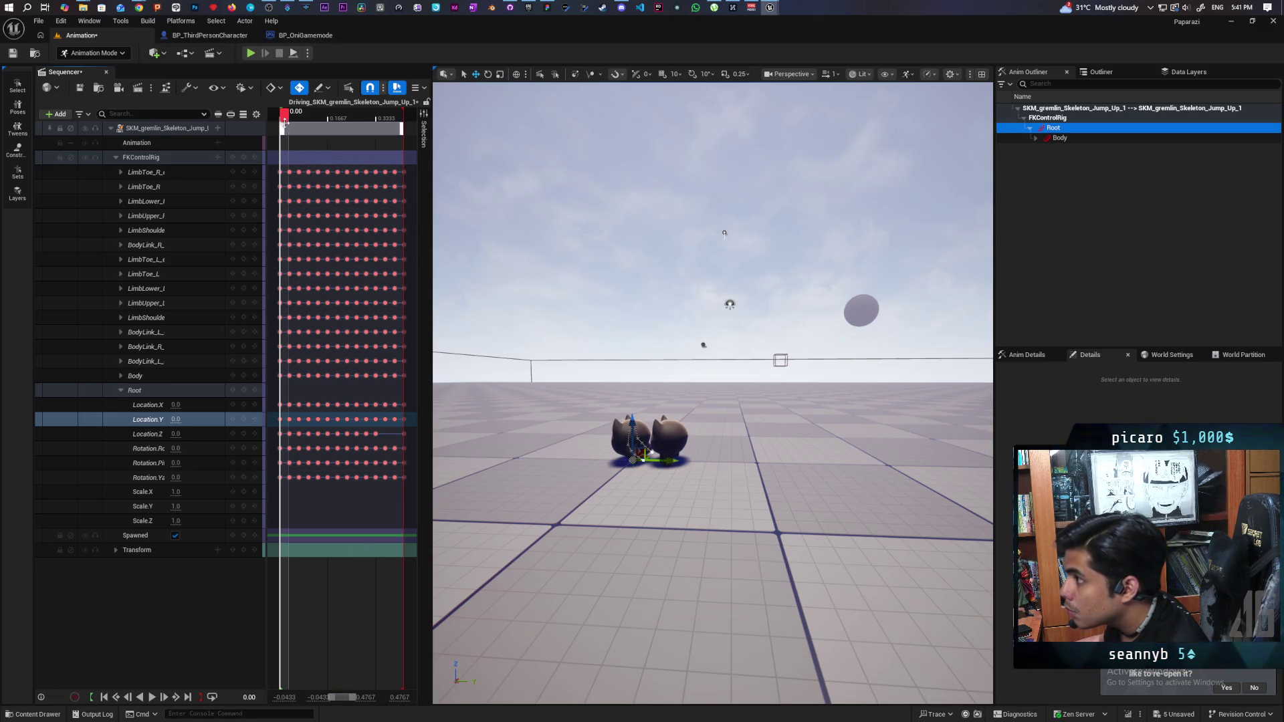
mouse_move(283, 116)
left_mouse_down()
mouse_move(310, 123)
mouse_move(297, 126)
left_mouse_up()
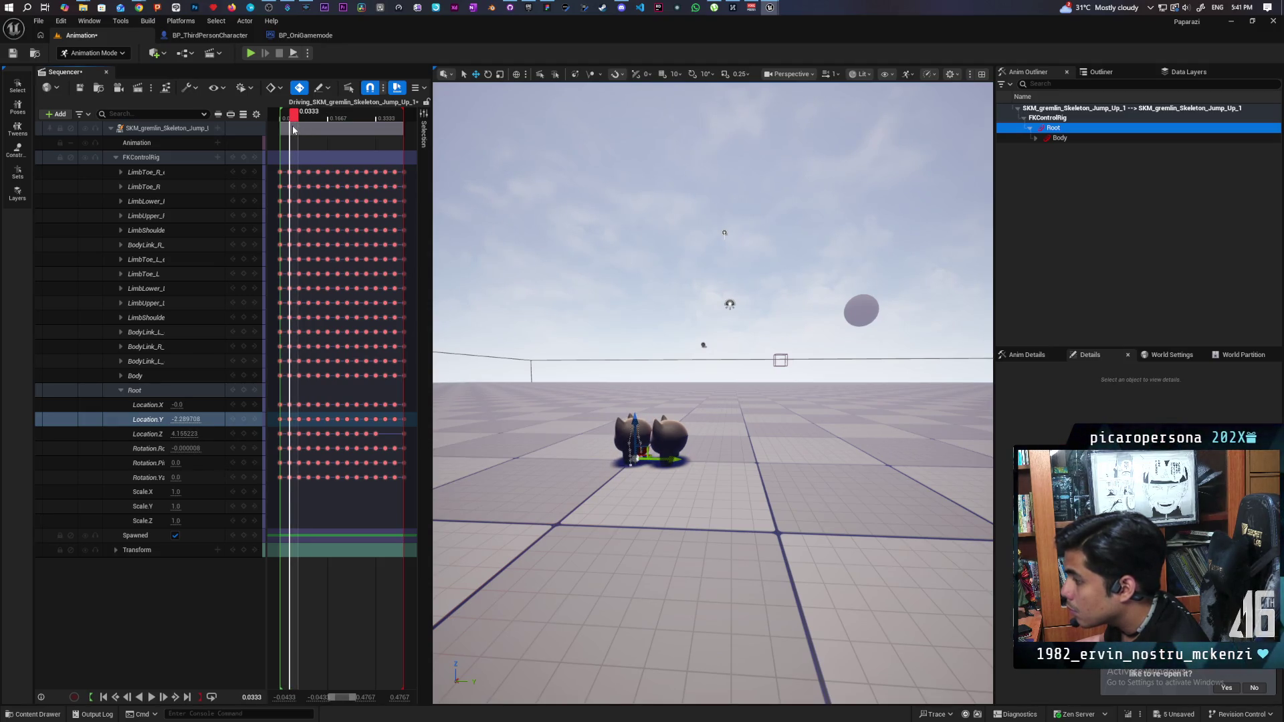
left_click_drag(293, 129, 379, 204)
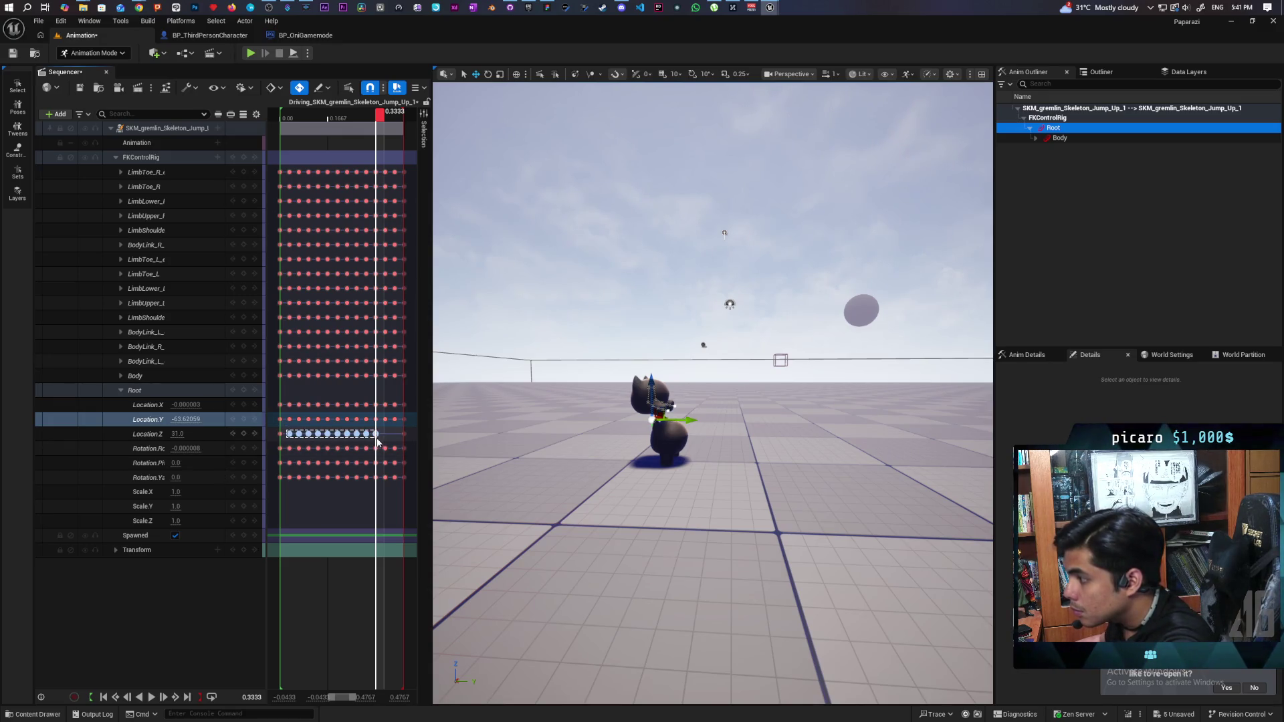
- Delete the middle Location.Z keyframes and scrub through the jump to preview it
left_click_drag(378, 442, 366, 439)
key("Delete")
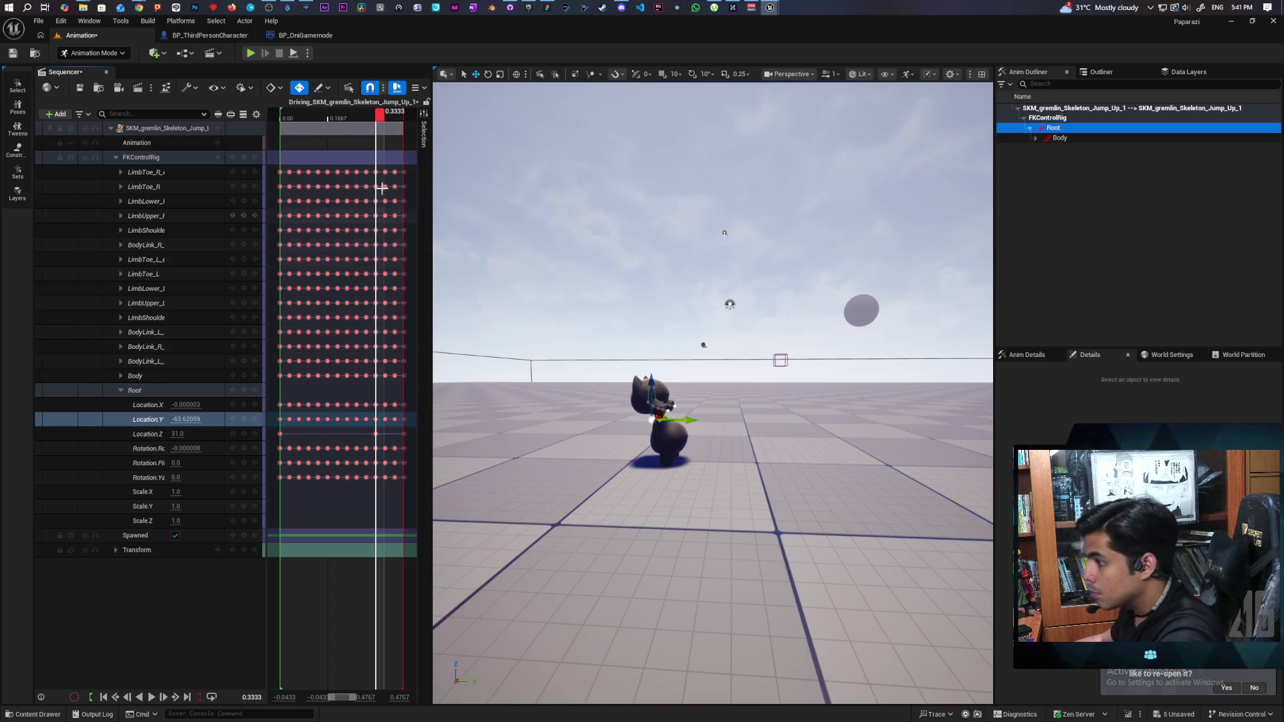
left_click_drag(380, 117, 285, 146)
mouse_move(338, 149)
left_mouse_down()
mouse_move(384, 162)
mouse_move(285, 178)
mouse_move(335, 172)
mouse_move(390, 199)
mouse_move(285, 206)
mouse_move(380, 202)
left_mouse_up()
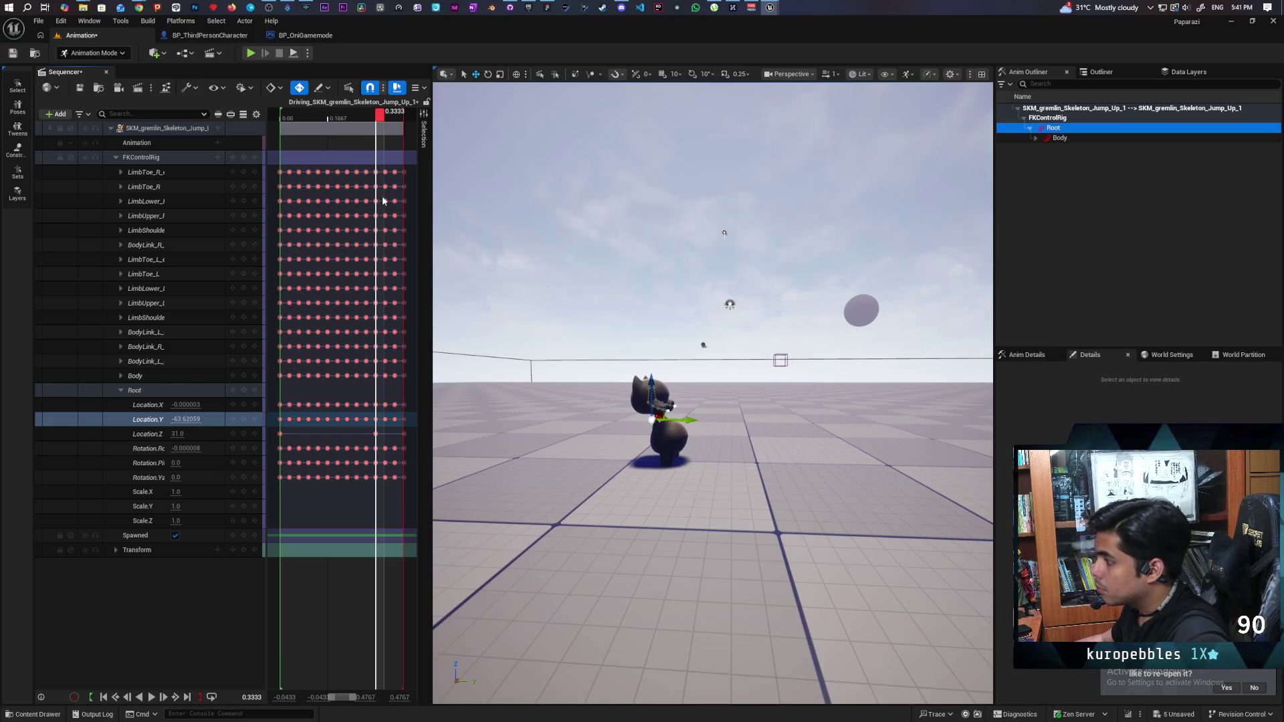
- Step through frames to 0.3333 and drag Root Location Z up to 58
key("Right")
key("Right")
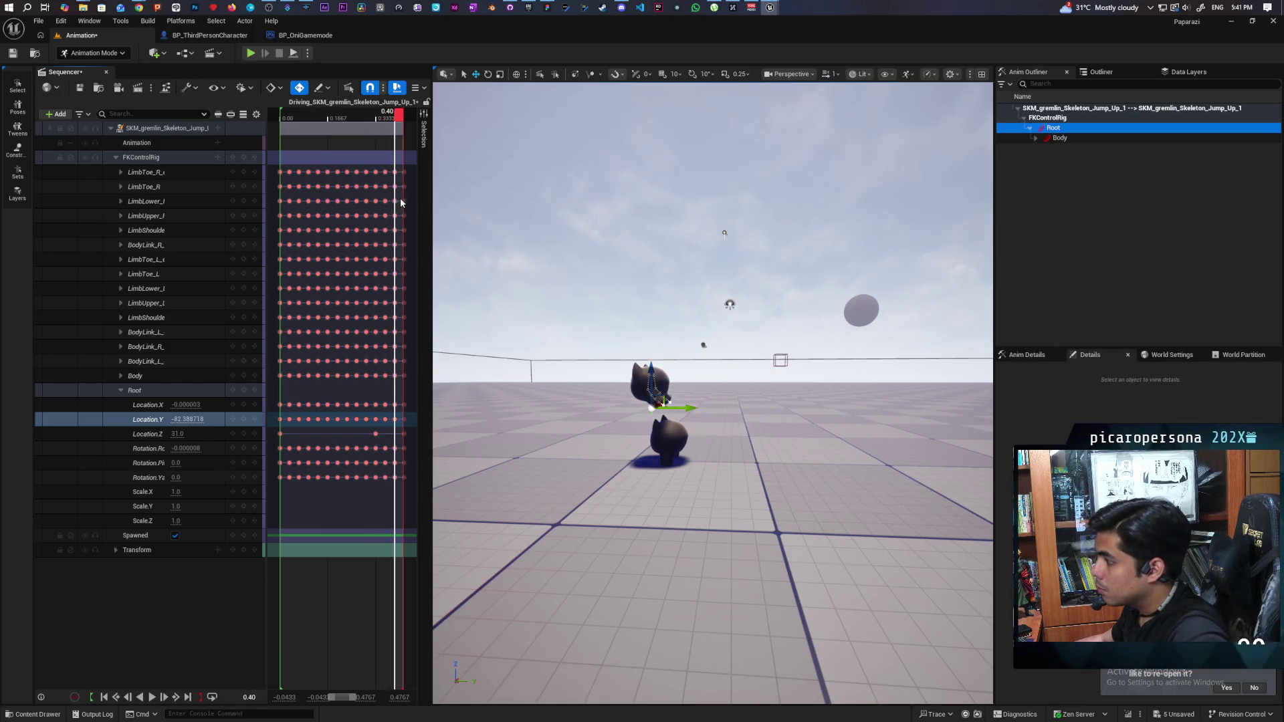
key("Left")
key("Left")
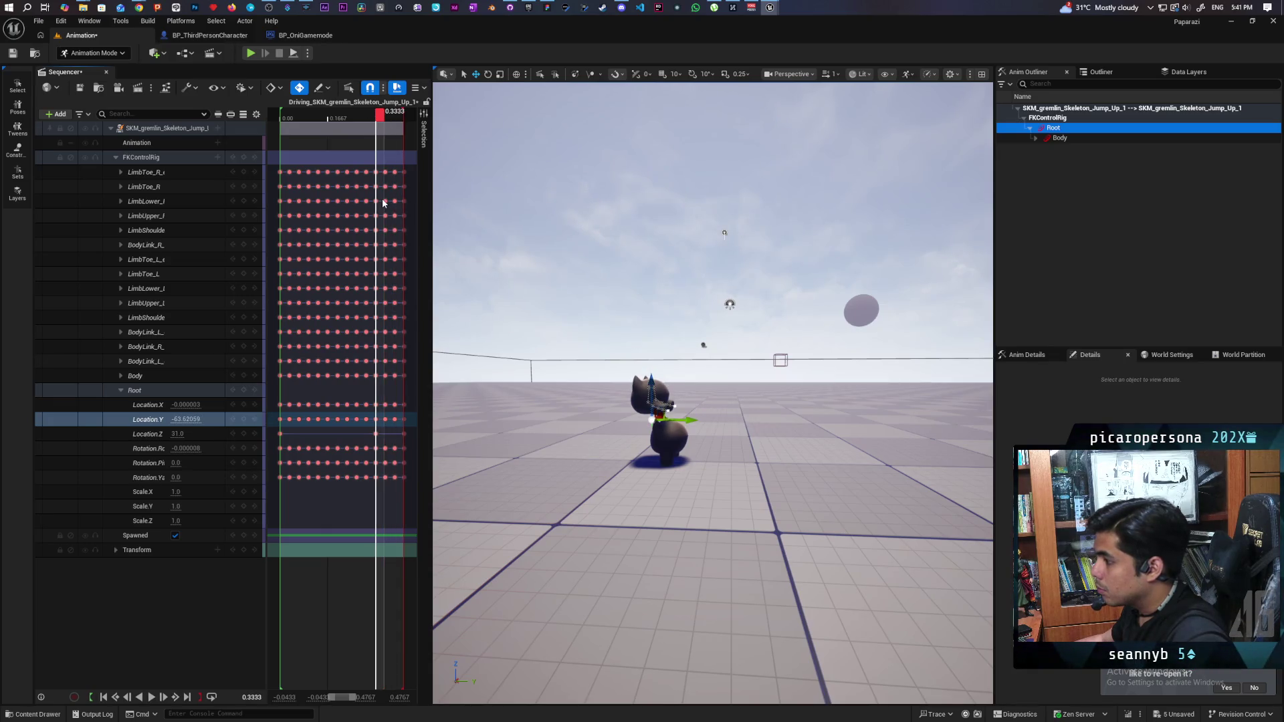
key("Right")
key("Right")
key("Right")
key("Left")
key("Left")
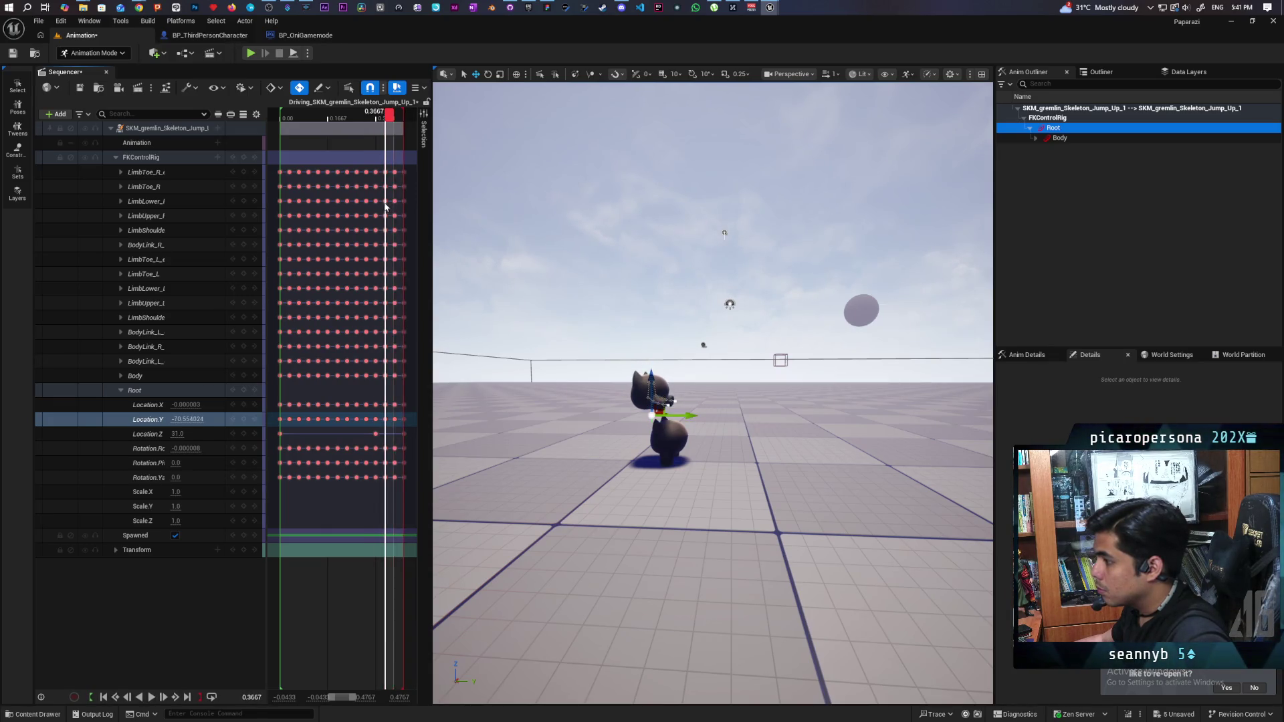
key("Left")
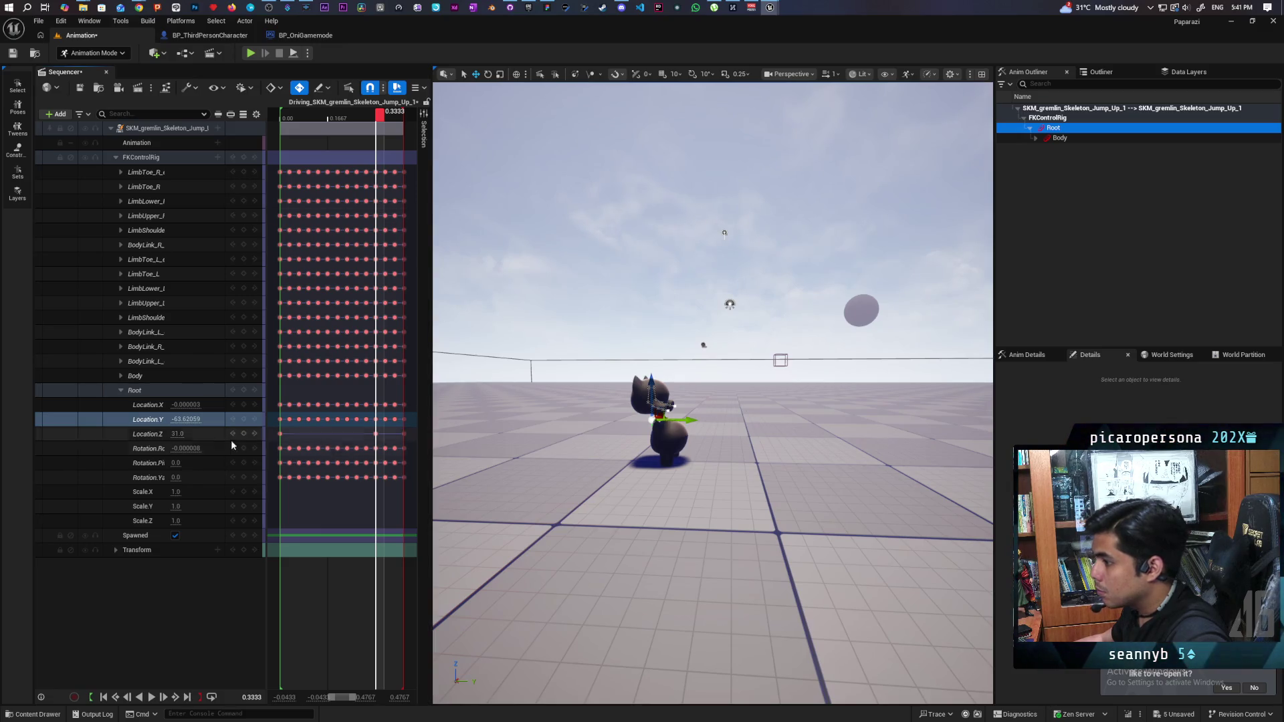
left_click_drag(186, 435, 209, 435)
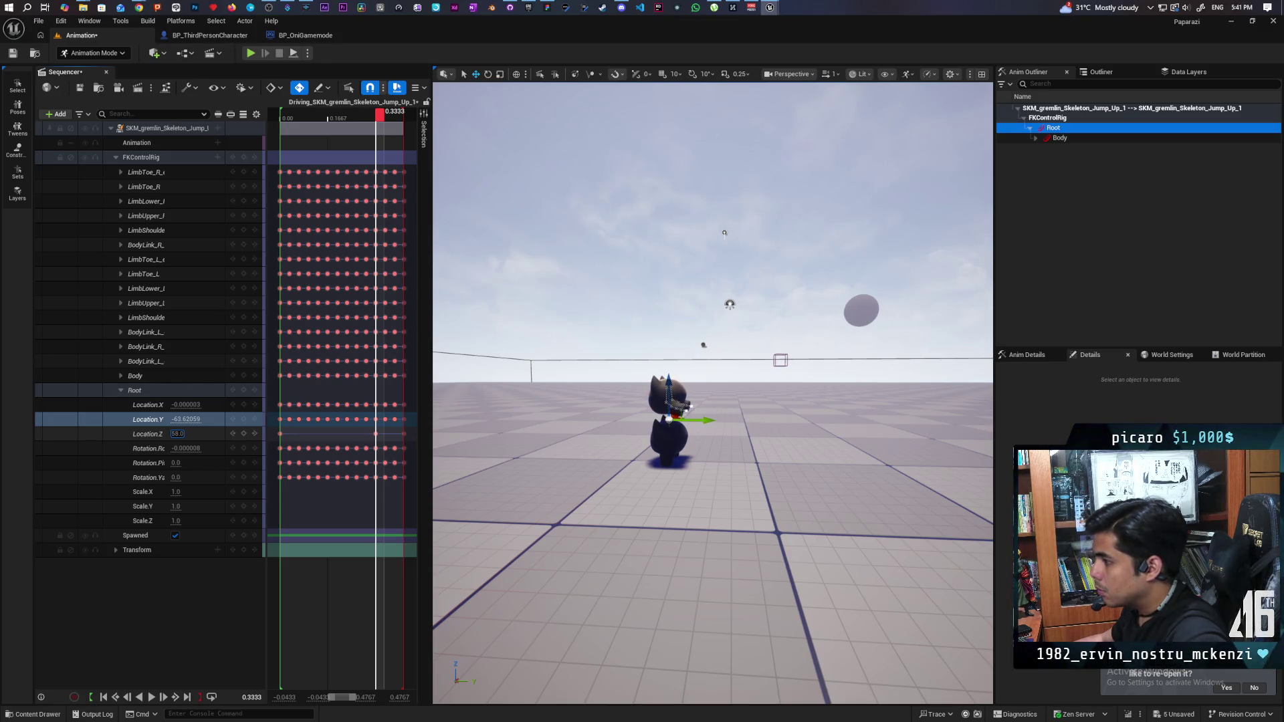
left_click(671, 441)
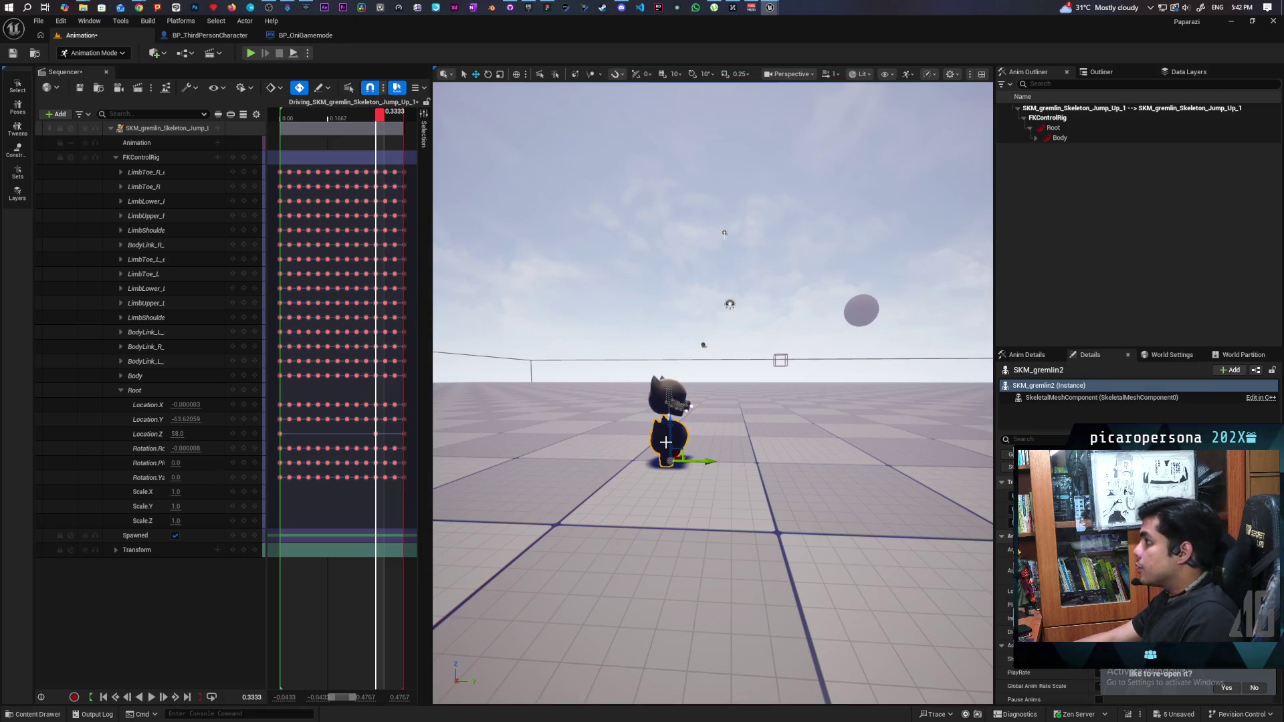
- Click through the Body, Root and FKControlRig controls, then reselect the gremlin
left_click(1061, 138)
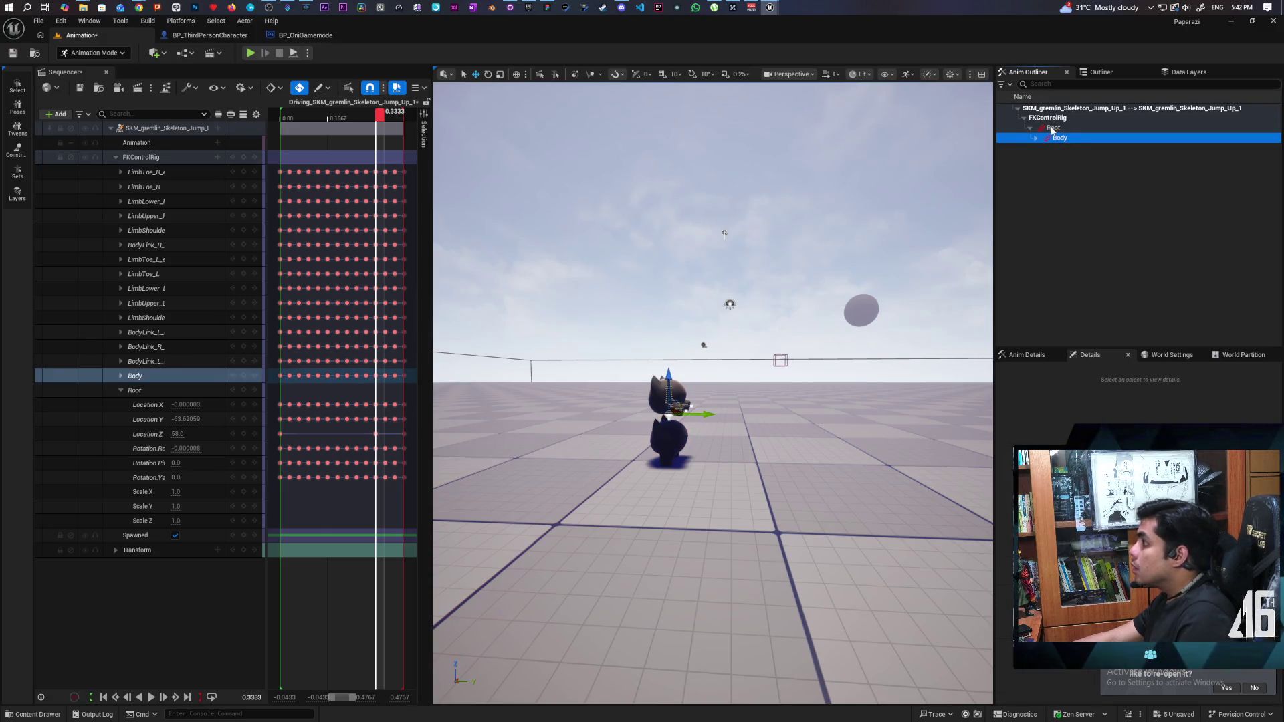
left_click(1051, 127)
left_click(1050, 124)
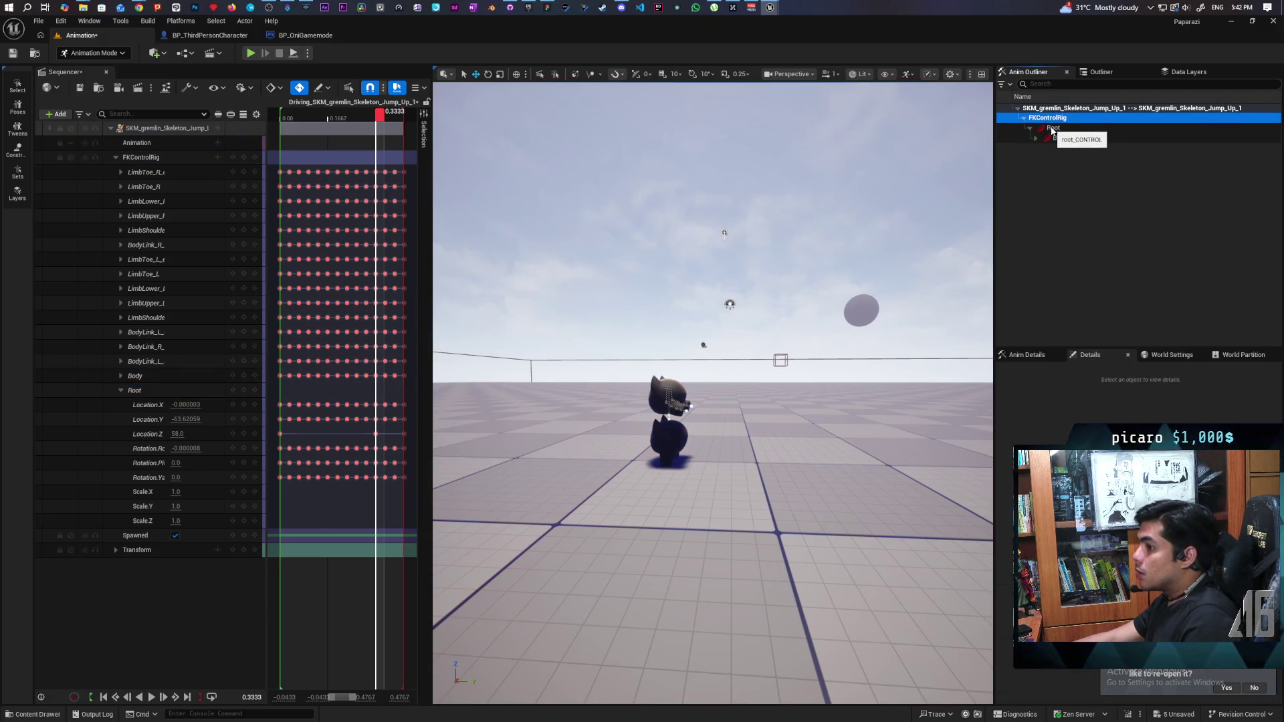
left_click(1052, 129)
left_click(1059, 138)
left_click(1047, 117)
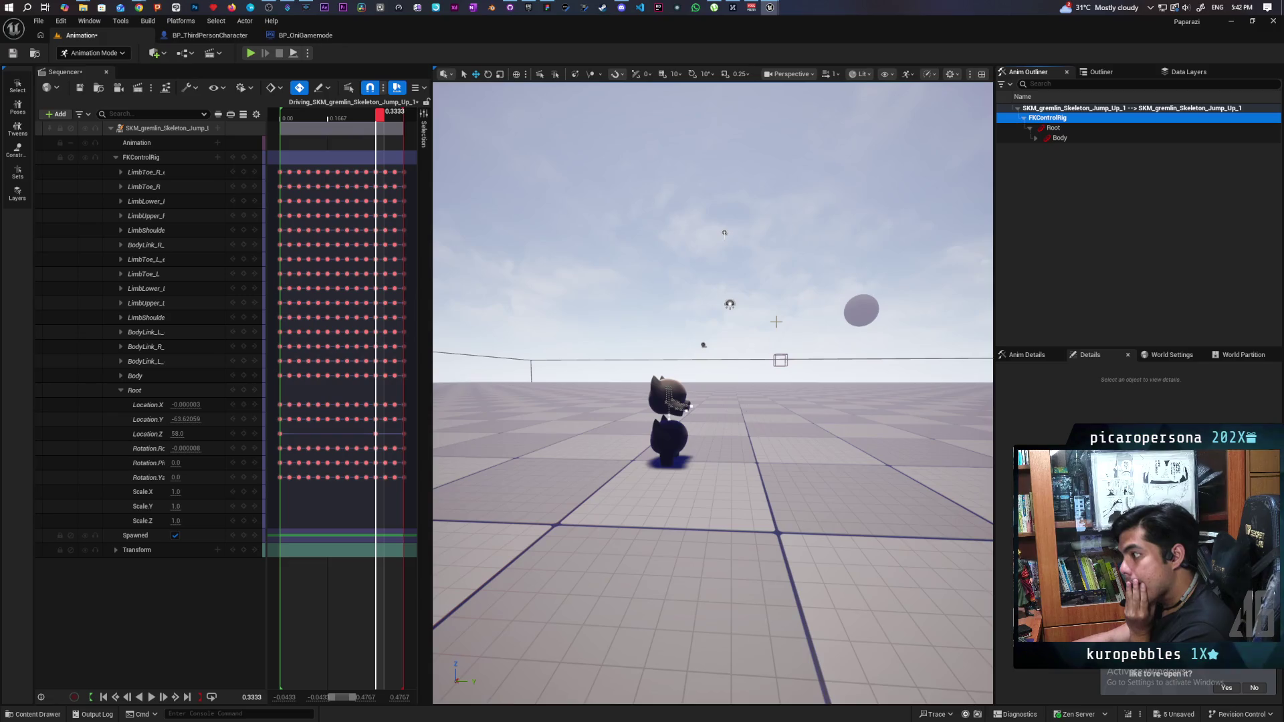
left_click(673, 443)
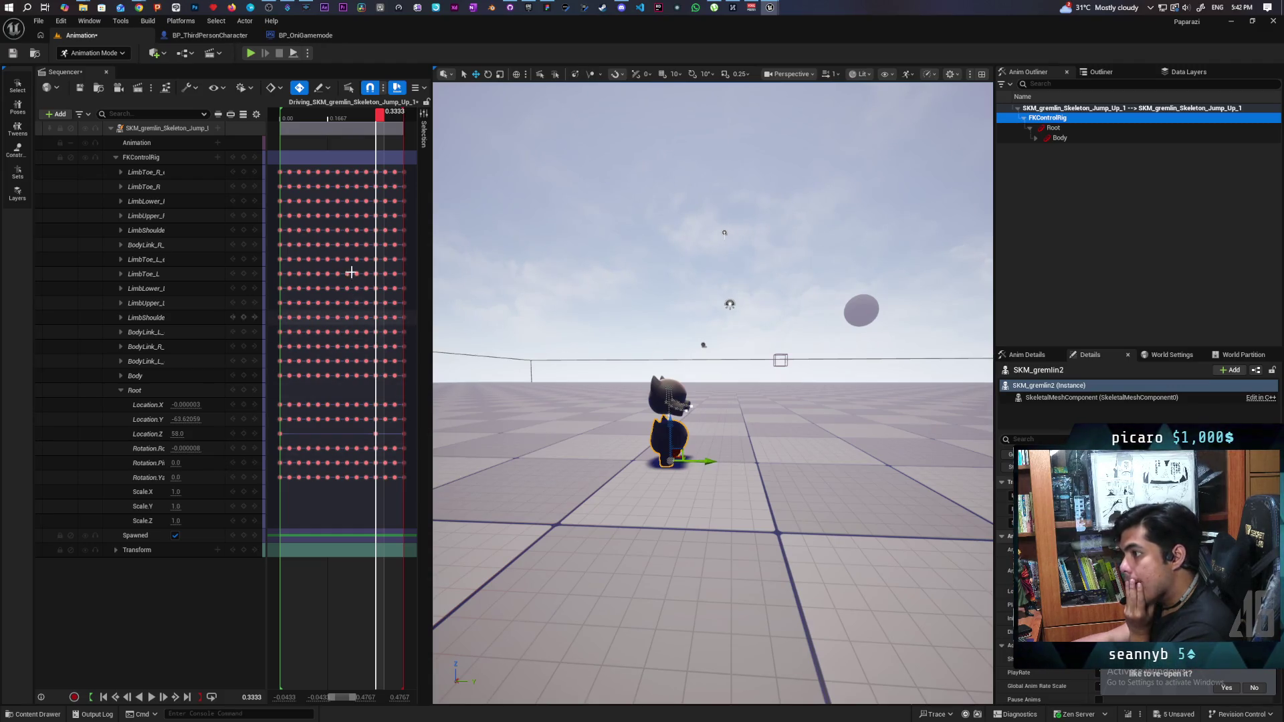
- Scrub to 0.2333 and drag the Sequencer splitter right to widen the timeline
mouse_move(380, 117)
left_mouse_down()
mouse_move(274, 121)
mouse_move(392, 181)
mouse_move(399, 192)
mouse_move(382, 198)
mouse_move(409, 204)
mouse_move(368, 211)
mouse_move(438, 241)
left_mouse_up()
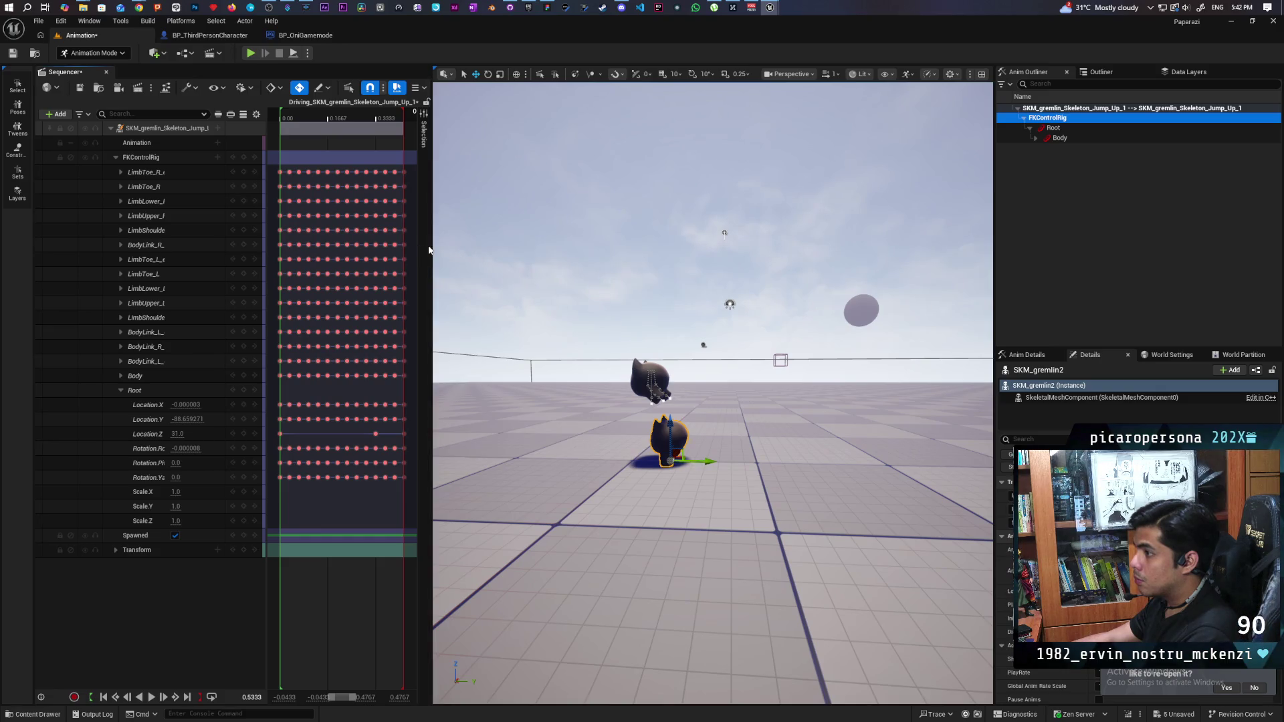
left_click(433, 247)
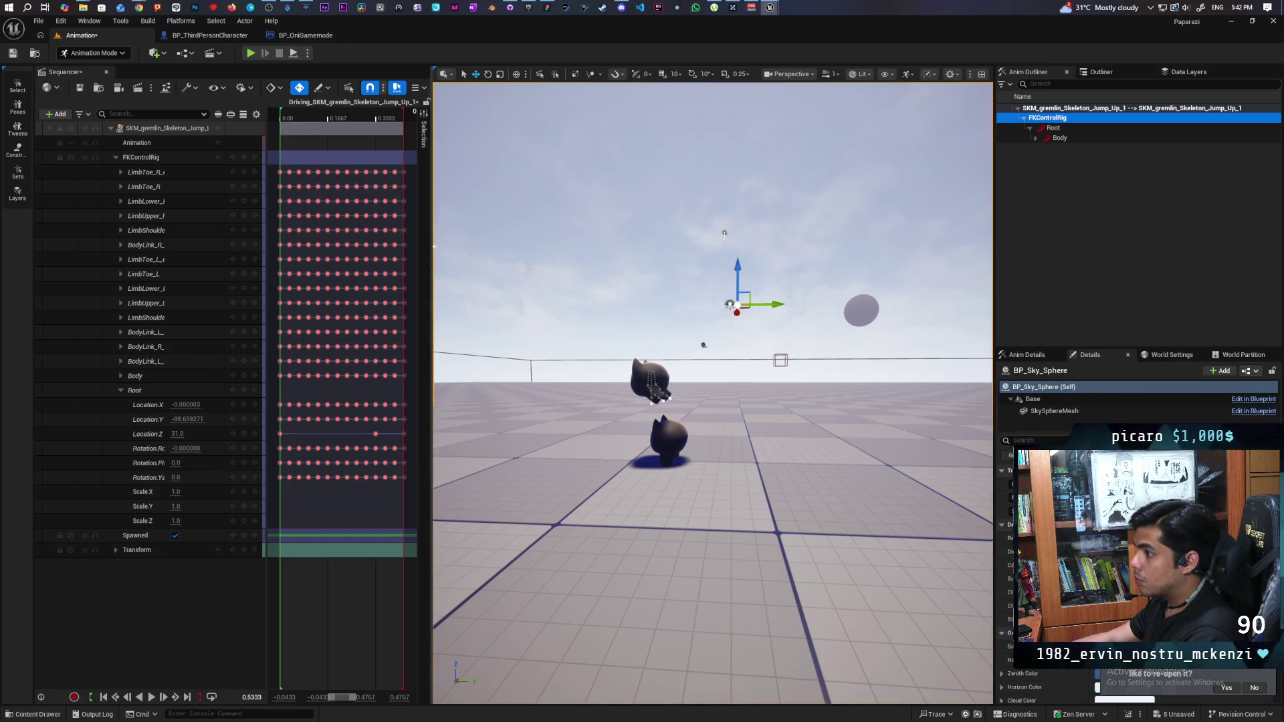
left_click_drag(431, 248, 554, 276)
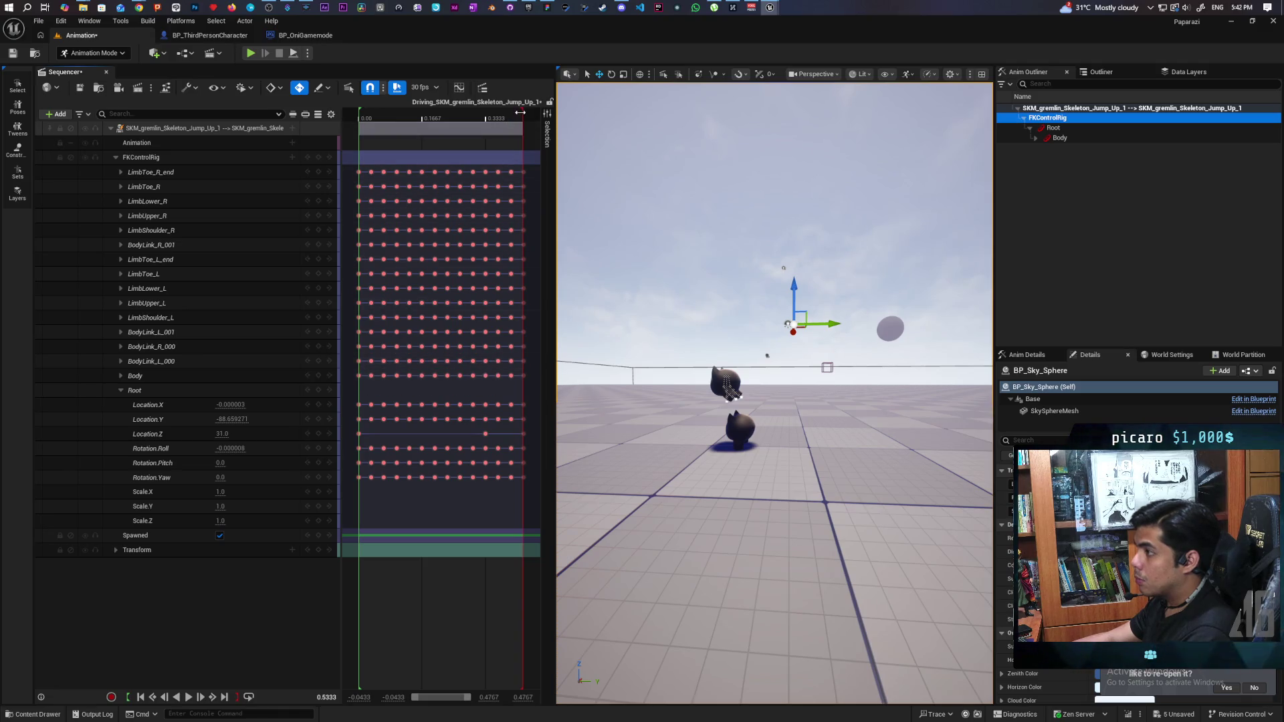
- Drag the red playback end marker left to 0.4333 and scrub to check the pose
mouse_move(523, 112)
left_mouse_down()
mouse_move(432, 120)
mouse_move(498, 133)
mouse_move(545, 180)
mouse_move(531, 185)
left_mouse_up()
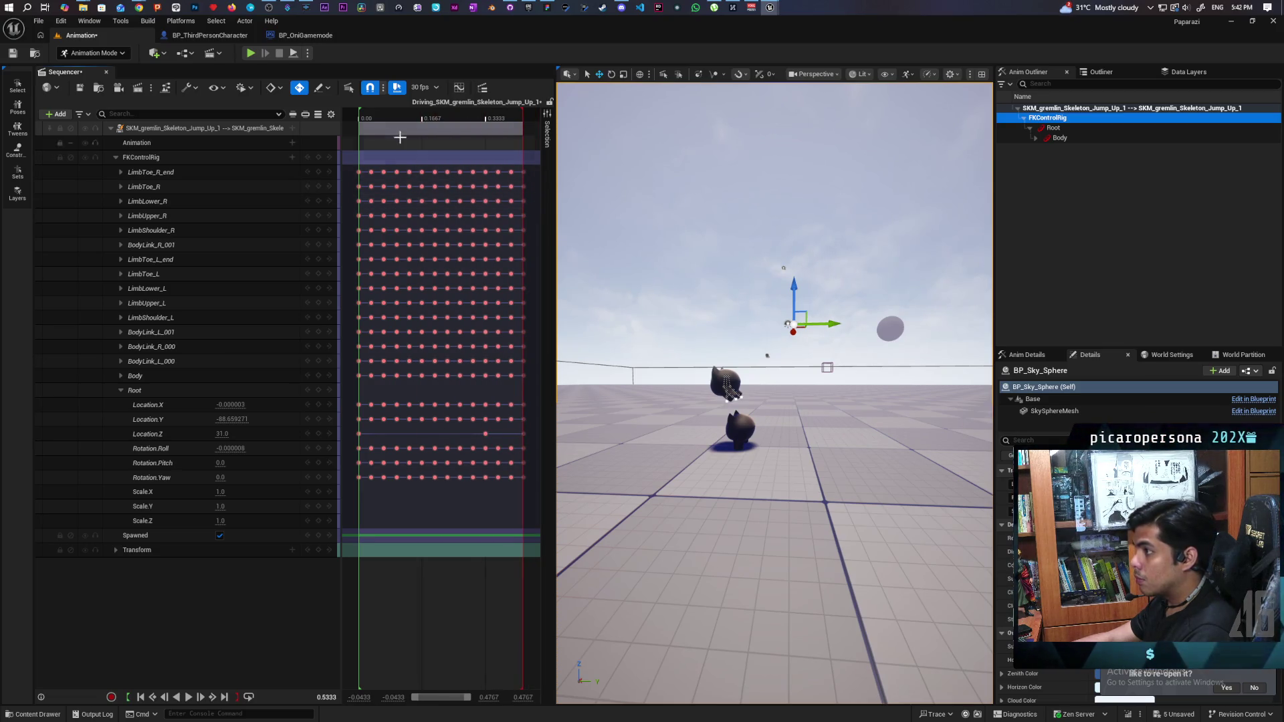
left_click(376, 125)
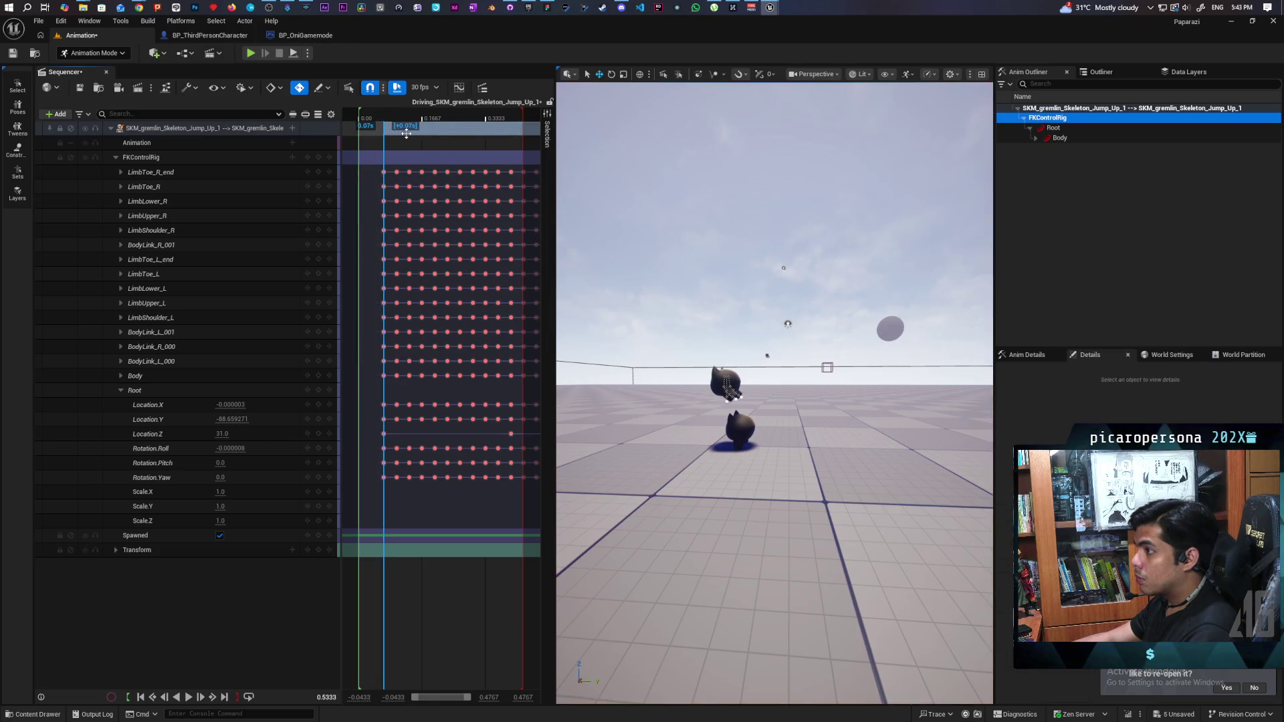
mouse_move(423, 119)
left_mouse_down()
mouse_move(367, 119)
mouse_move(429, 119)
mouse_move(564, 176)
mouse_move(480, 174)
mouse_move(513, 188)
mouse_move(475, 199)
mouse_move(530, 217)
left_mouse_up()
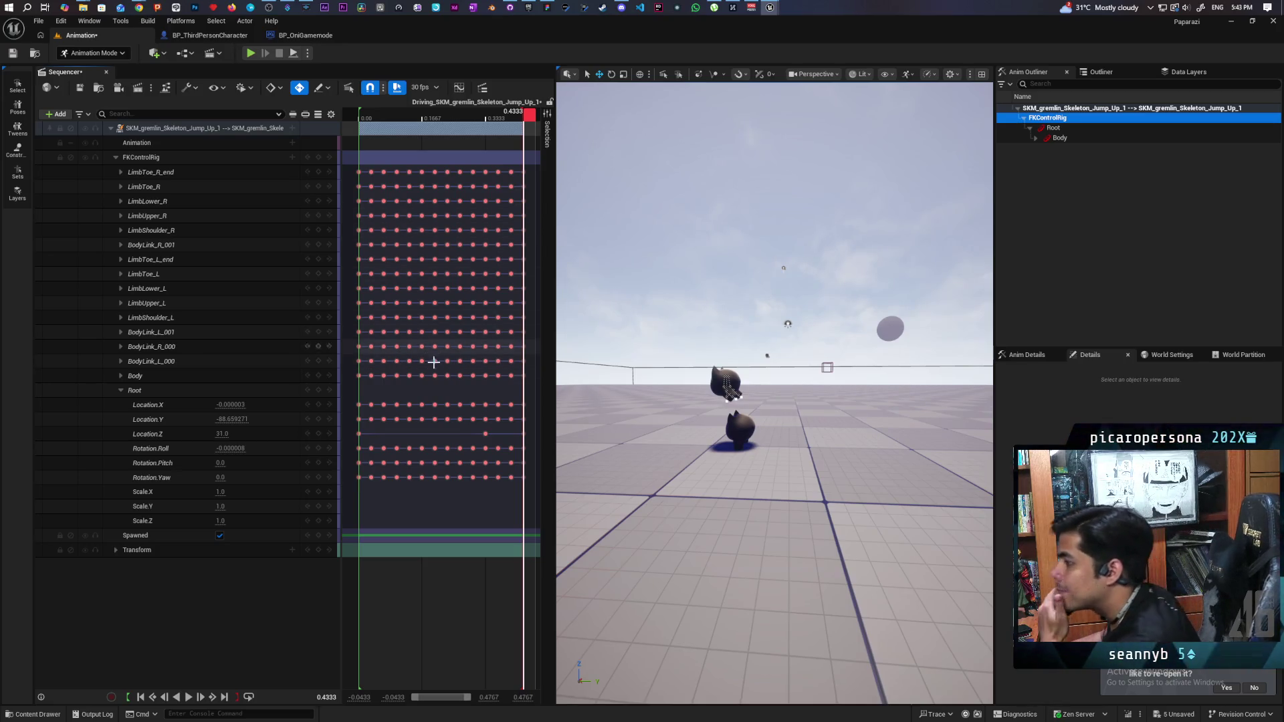
- Set the Root Location.Z keys at 0.3333 and 0.4333 to 58, then loop-play to review
left_click(485, 434)
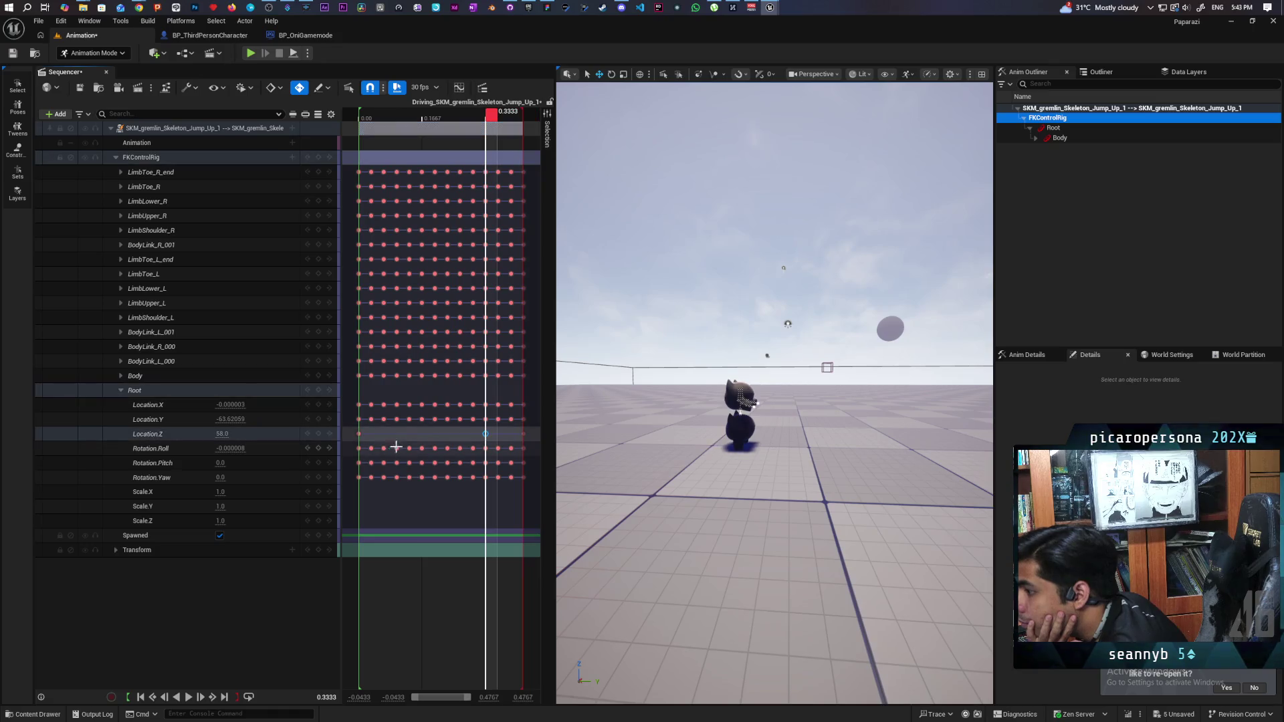
left_click(290, 434)
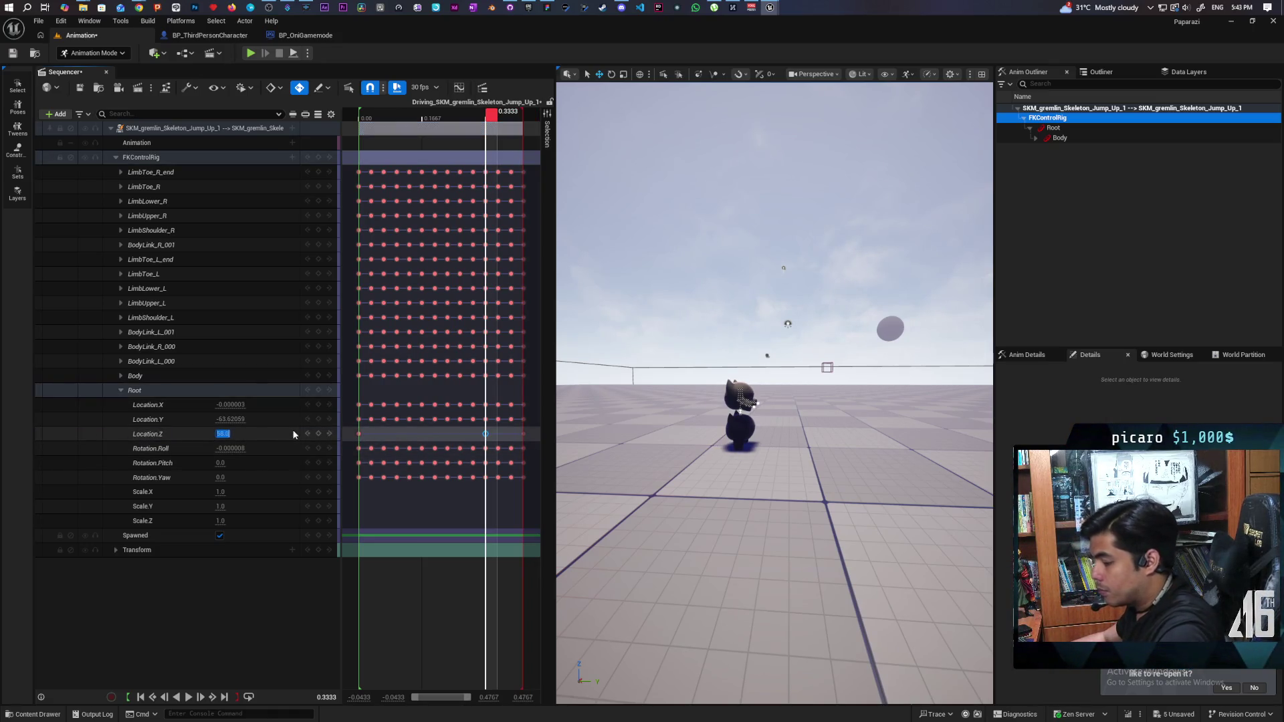
left_click(522, 433)
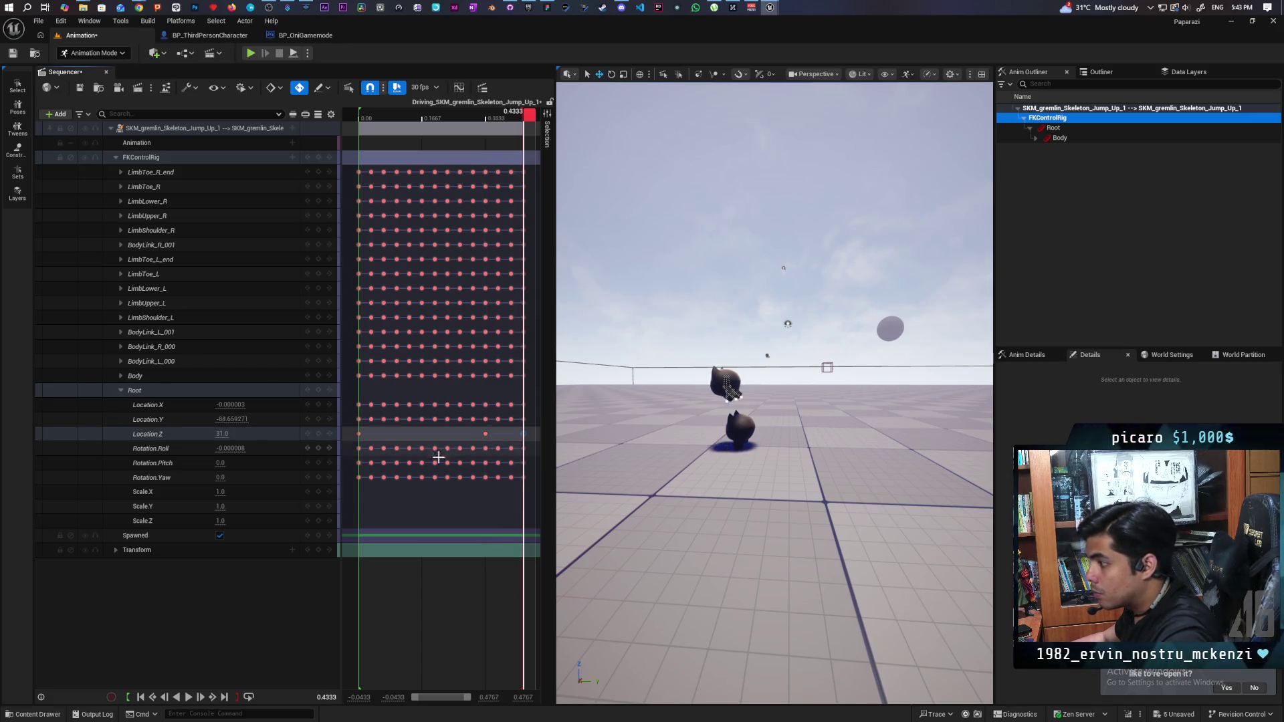
left_click(261, 434)
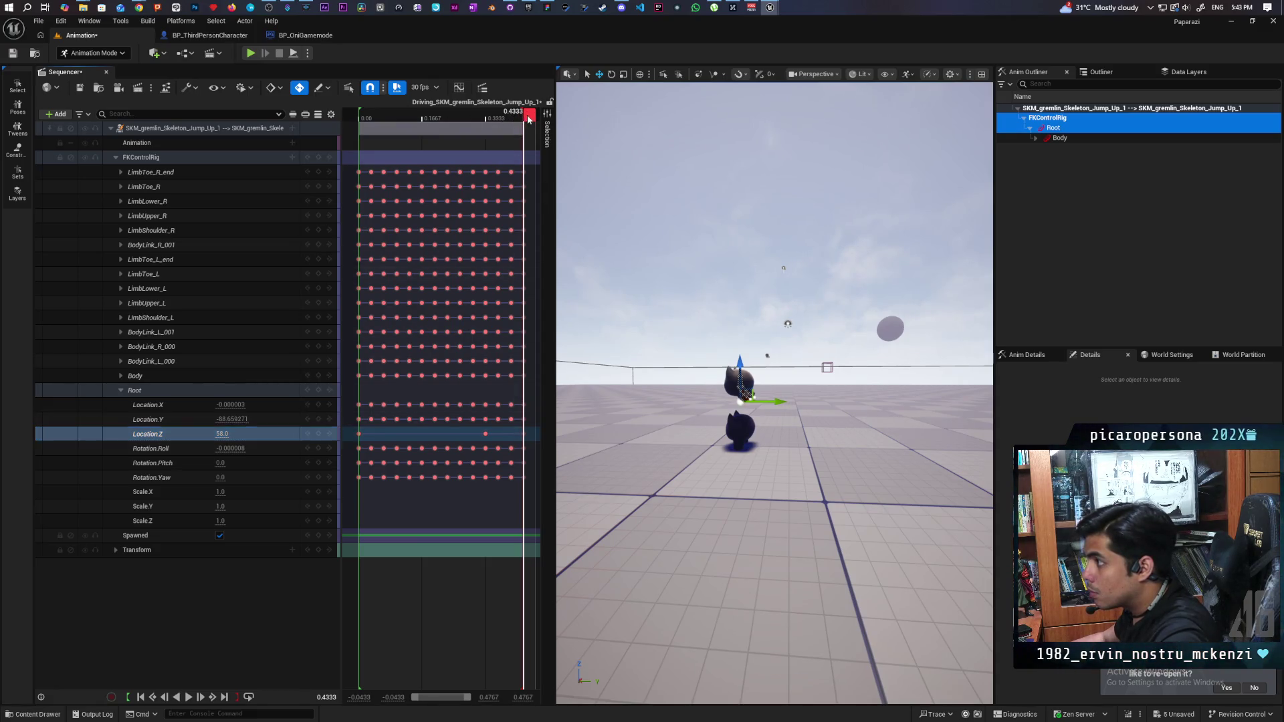
key("space")
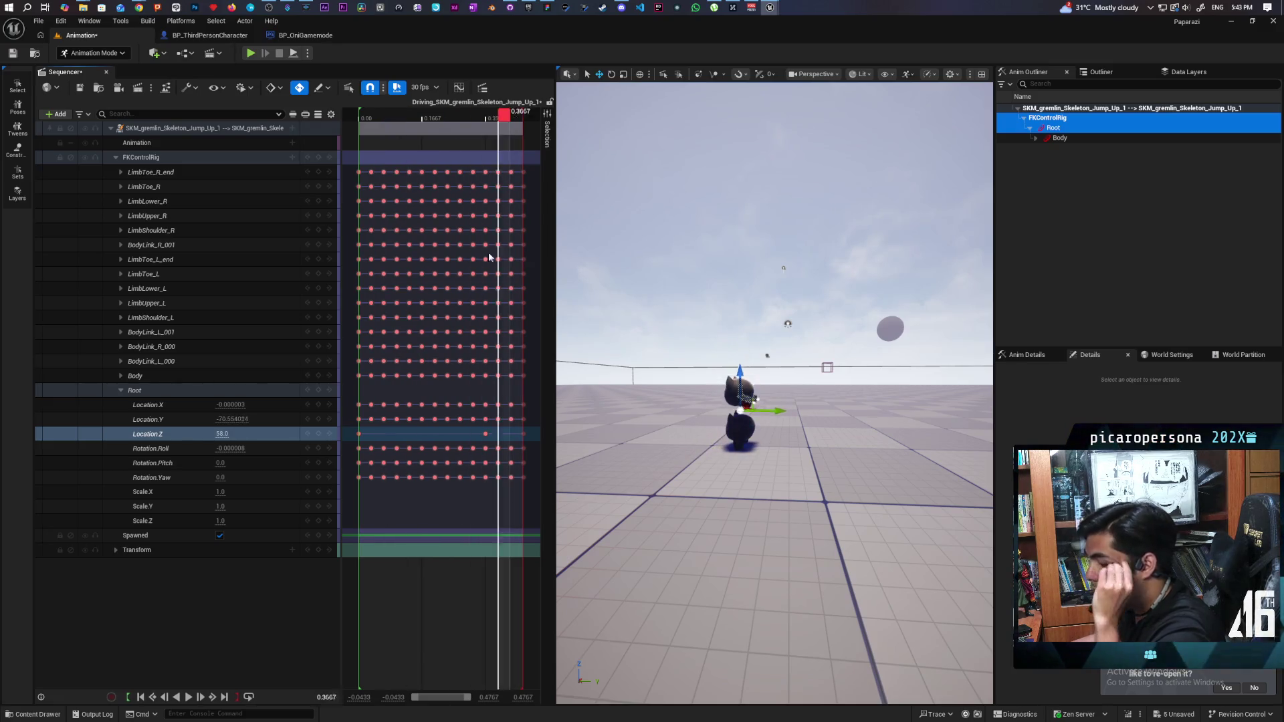
left_click_drag(419, 270, 533, 317)
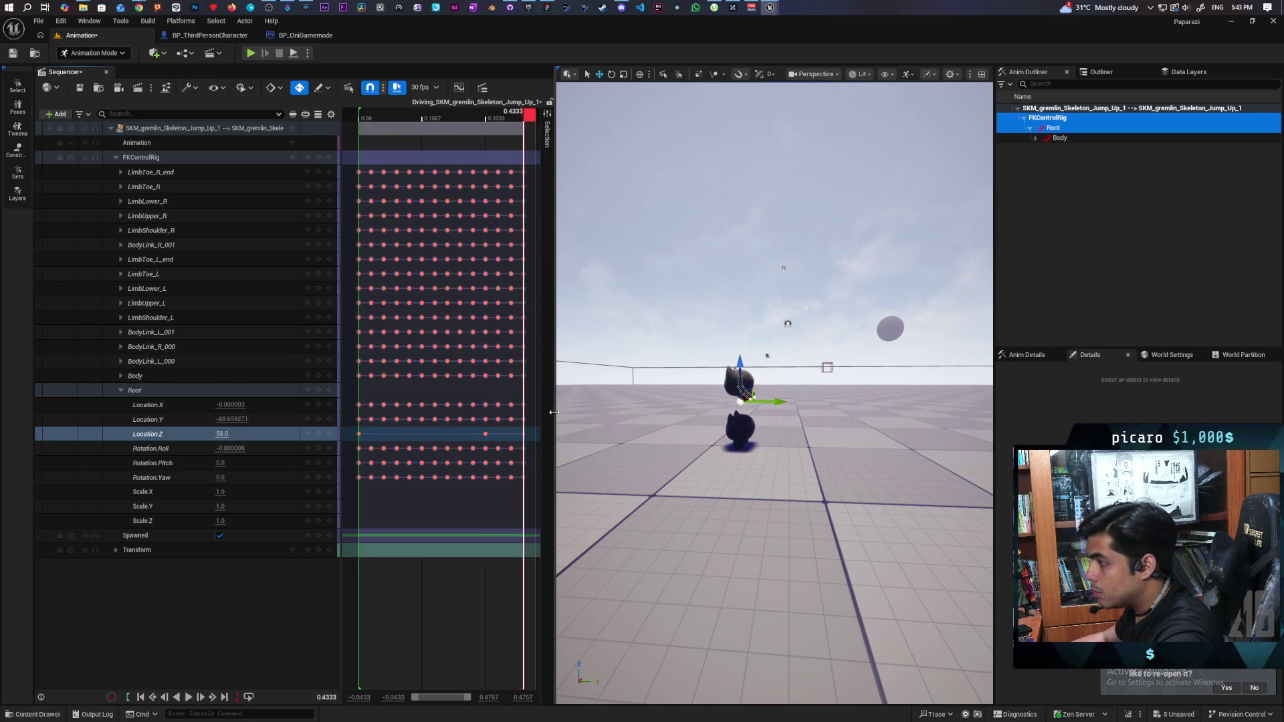
left_click(748, 431)
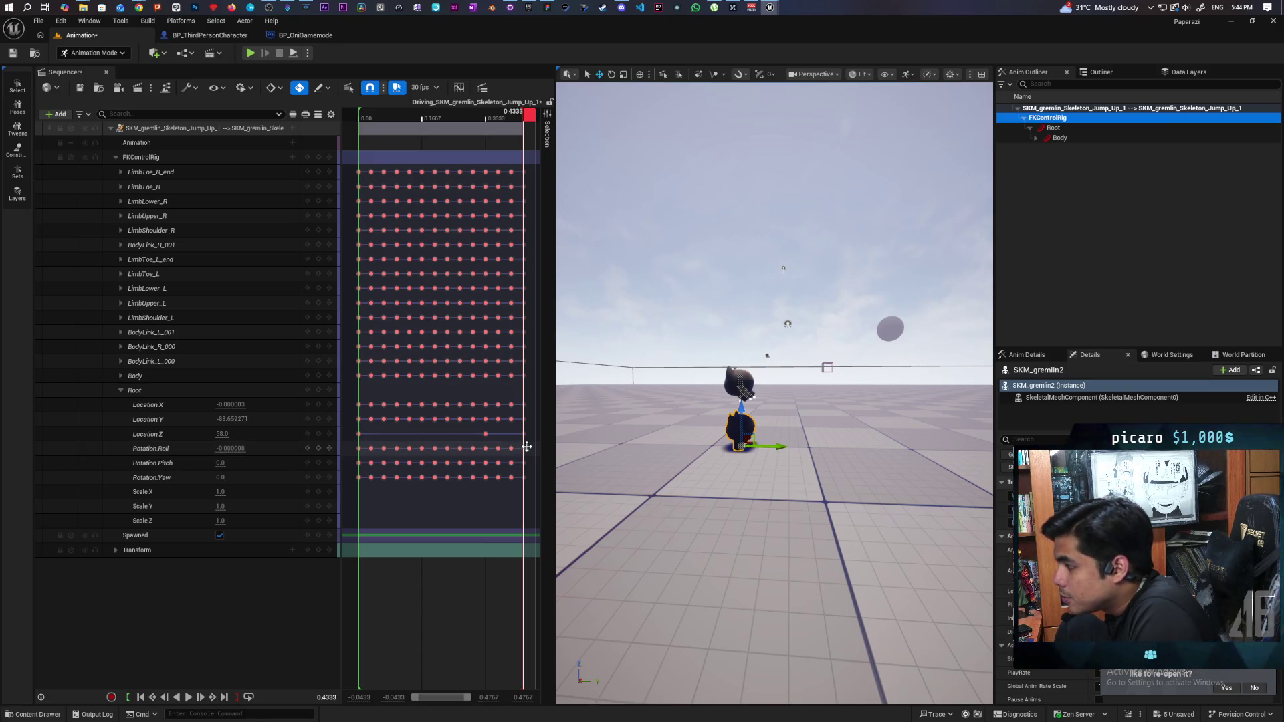
- Delete the Root's rotation keys, set Rotation Roll to 0, and drag Location Y to -44
mouse_move(530, 444)
left_mouse_down()
mouse_move(528, 464)
mouse_move(342, 492)
left_mouse_up()
key("Delete")
left_click(236, 449)
type("0")
key("Return")
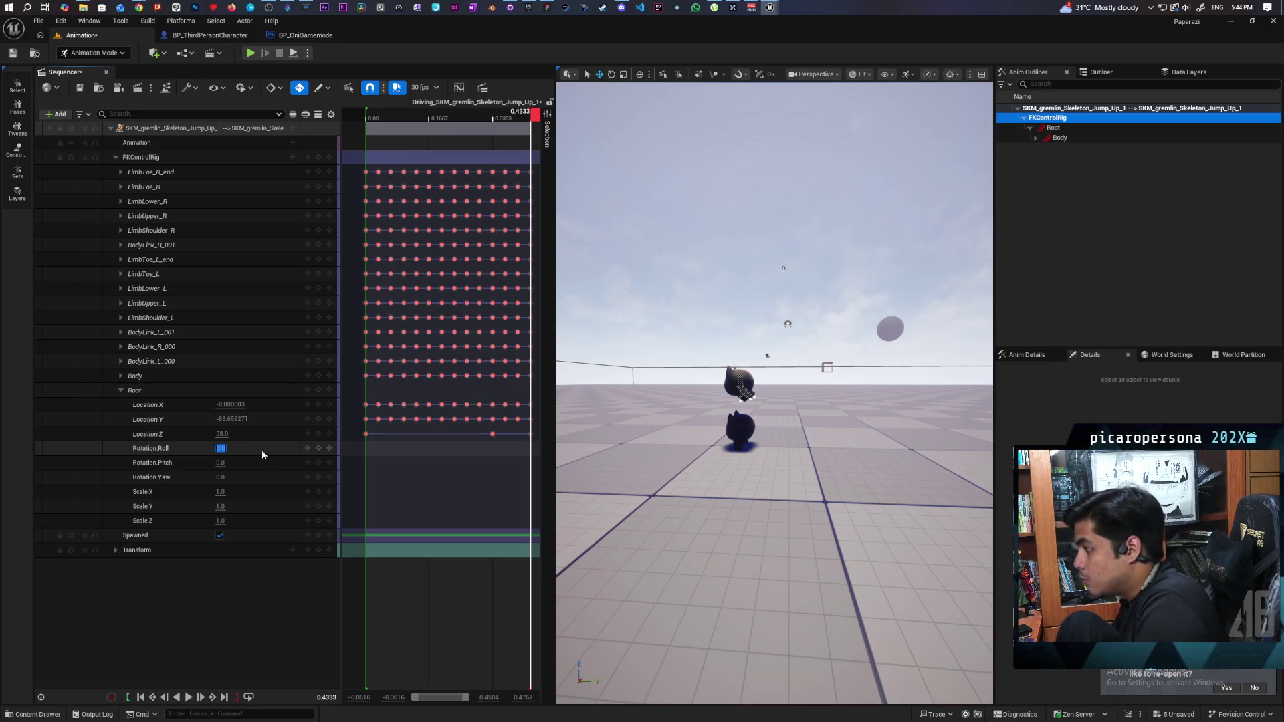
mouse_move(526, 119)
left_mouse_down()
mouse_move(361, 167)
mouse_move(455, 180)
mouse_move(523, 207)
mouse_move(369, 224)
mouse_move(536, 264)
mouse_move(415, 271)
mouse_move(539, 275)
mouse_move(371, 270)
mouse_move(532, 326)
left_mouse_up()
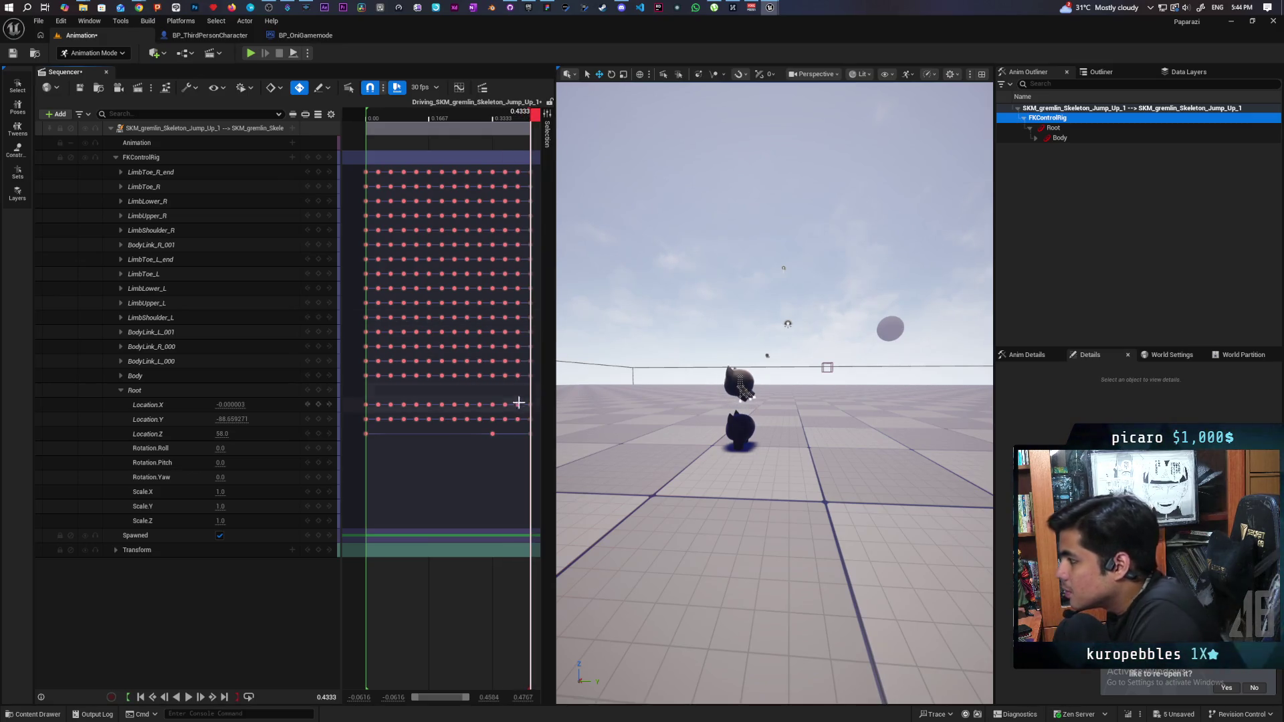
mouse_move(230, 420)
left_mouse_down()
mouse_move(268, 419)
mouse_move(226, 420)
left_mouse_up()
type("-44")
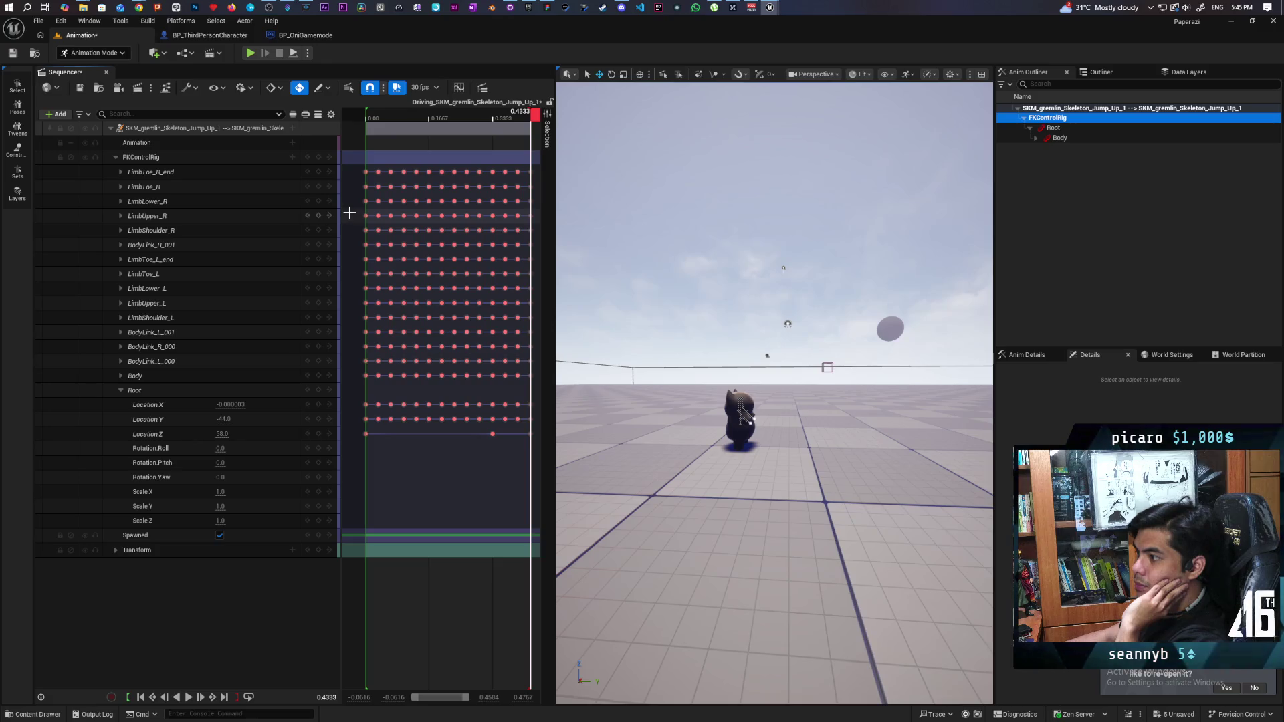
- Delete every key on LimbToe_R_end through LimbUpper_R plus leftover end keys, then scrub to verify
mouse_move(358, 172)
left_mouse_down()
mouse_move(487, 227)
mouse_move(514, 234)
mouse_move(517, 218)
left_mouse_up()
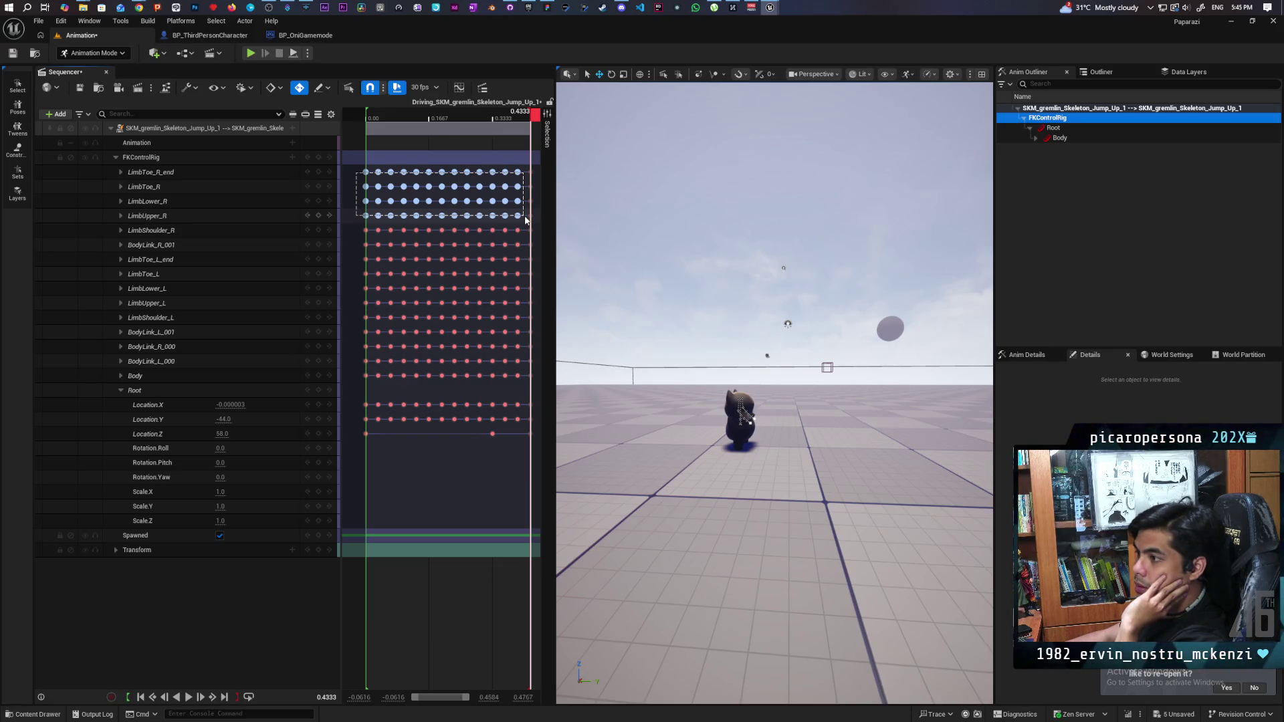
left_click_drag(526, 220, 525, 216)
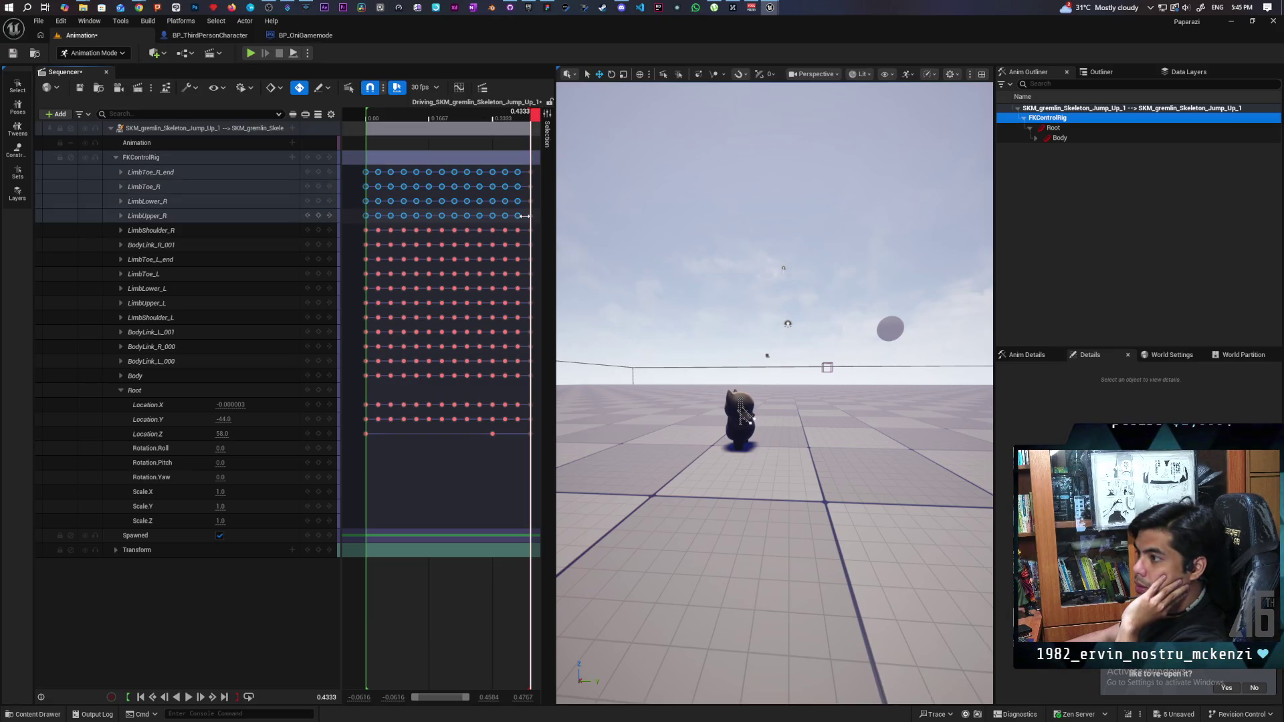
key("Delete")
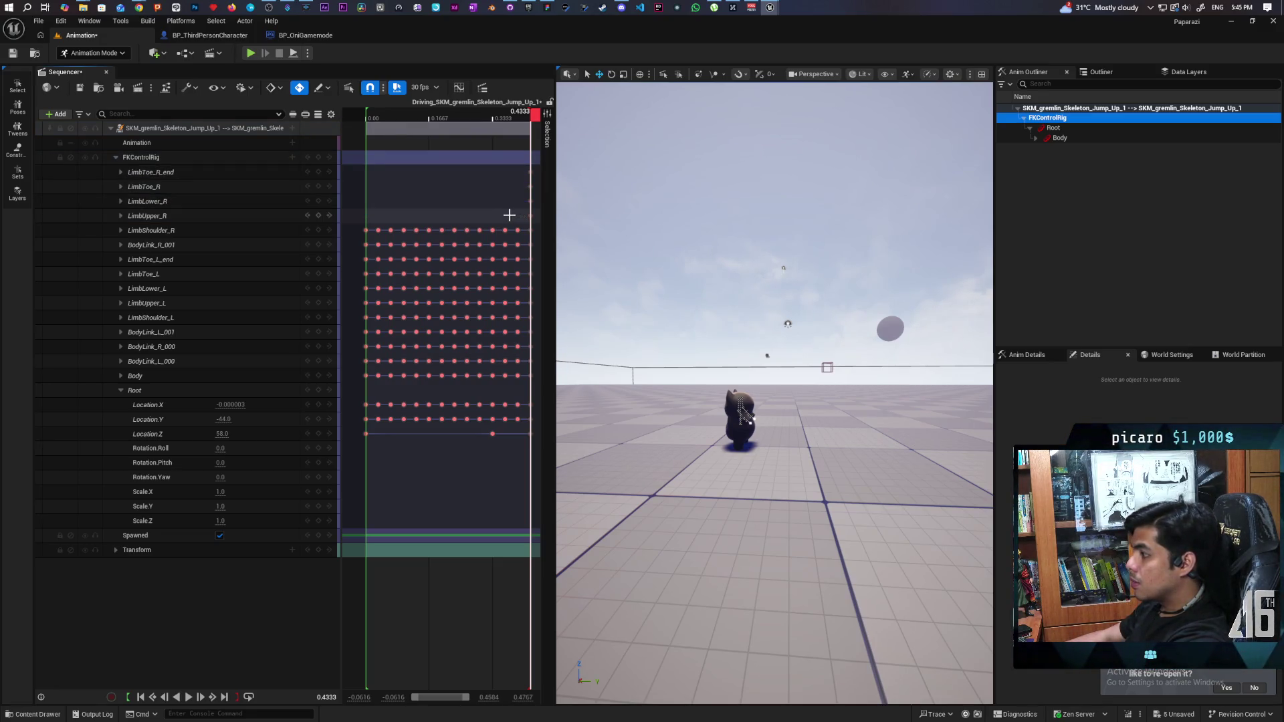
mouse_move(531, 120)
left_mouse_down()
mouse_move(392, 142)
mouse_move(535, 164)
mouse_move(567, 185)
mouse_move(370, 175)
mouse_move(524, 188)
mouse_move(507, 171)
mouse_move(543, 206)
mouse_move(533, 216)
left_mouse_up()
key("Delete")
left_click(385, 141)
mouse_move(384, 142)
left_mouse_down()
mouse_move(354, 150)
mouse_move(519, 188)
left_mouse_up()
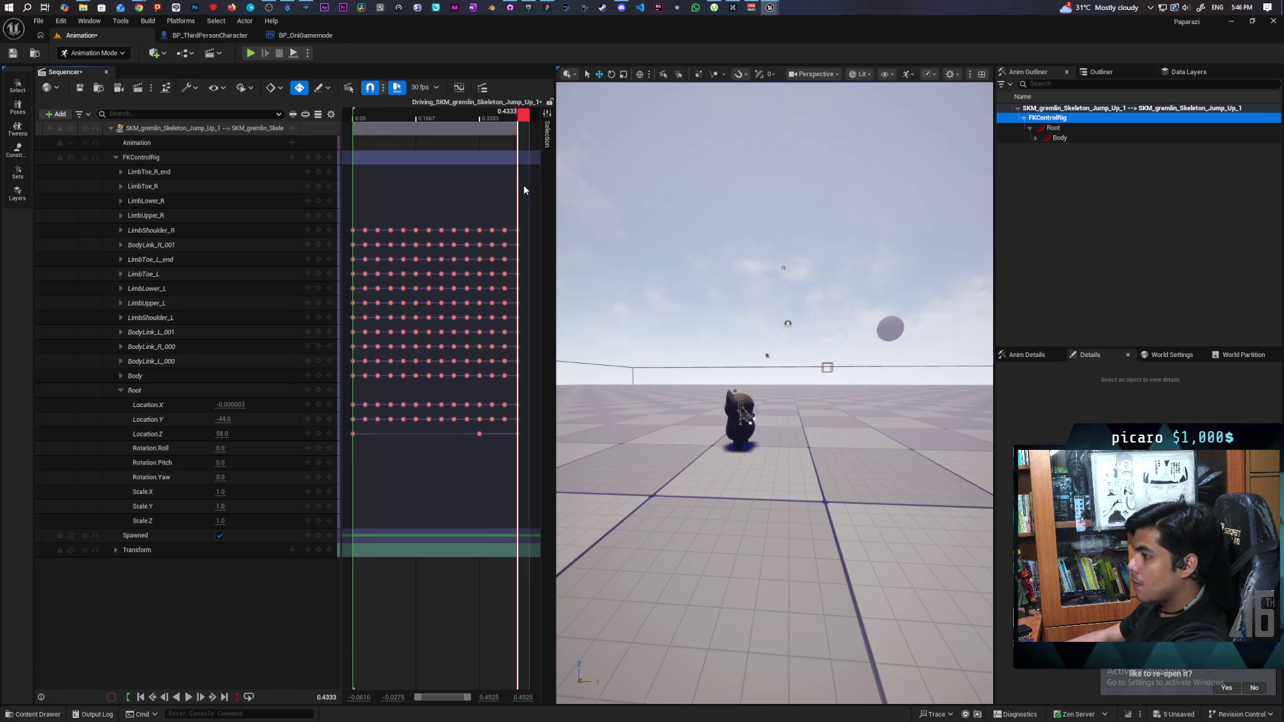
left_click_drag(522, 186, 520, 185)
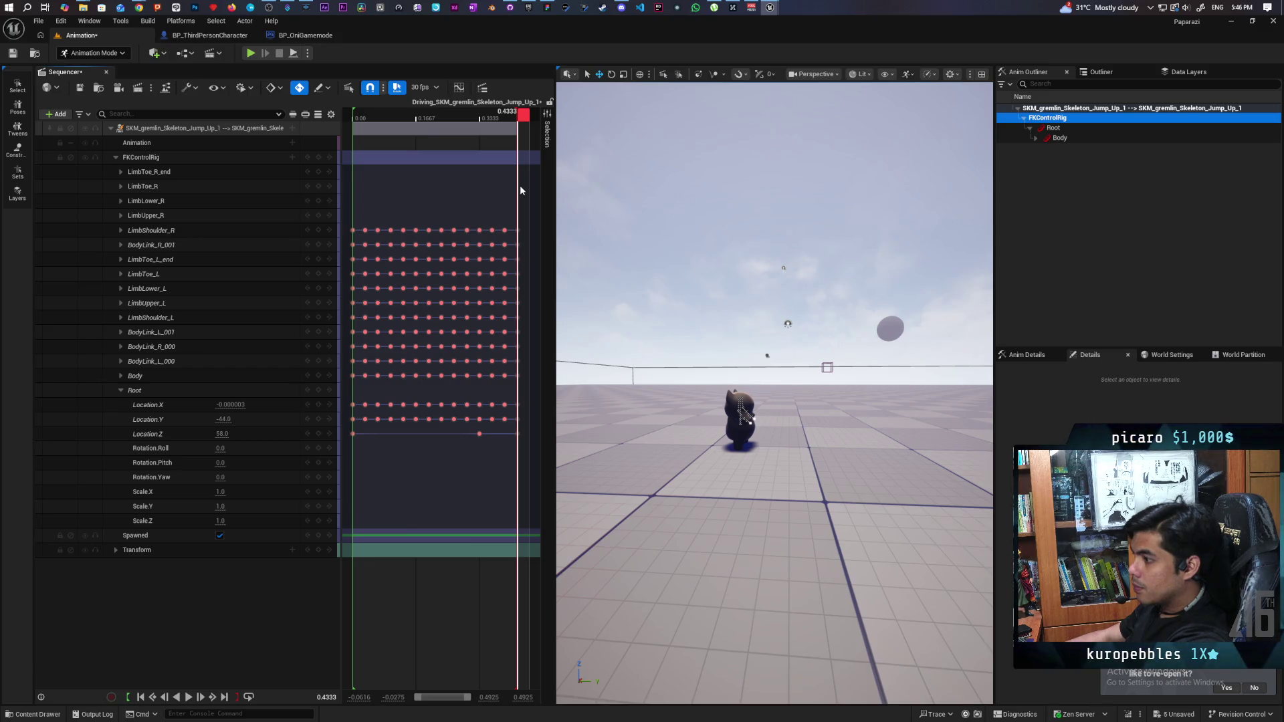
- Delete the final Root Location X and Y keys at the end of the jump
mouse_move(520, 187)
left_mouse_down()
mouse_move(456, 188)
mouse_move(492, 196)
mouse_move(484, 203)
left_mouse_up()
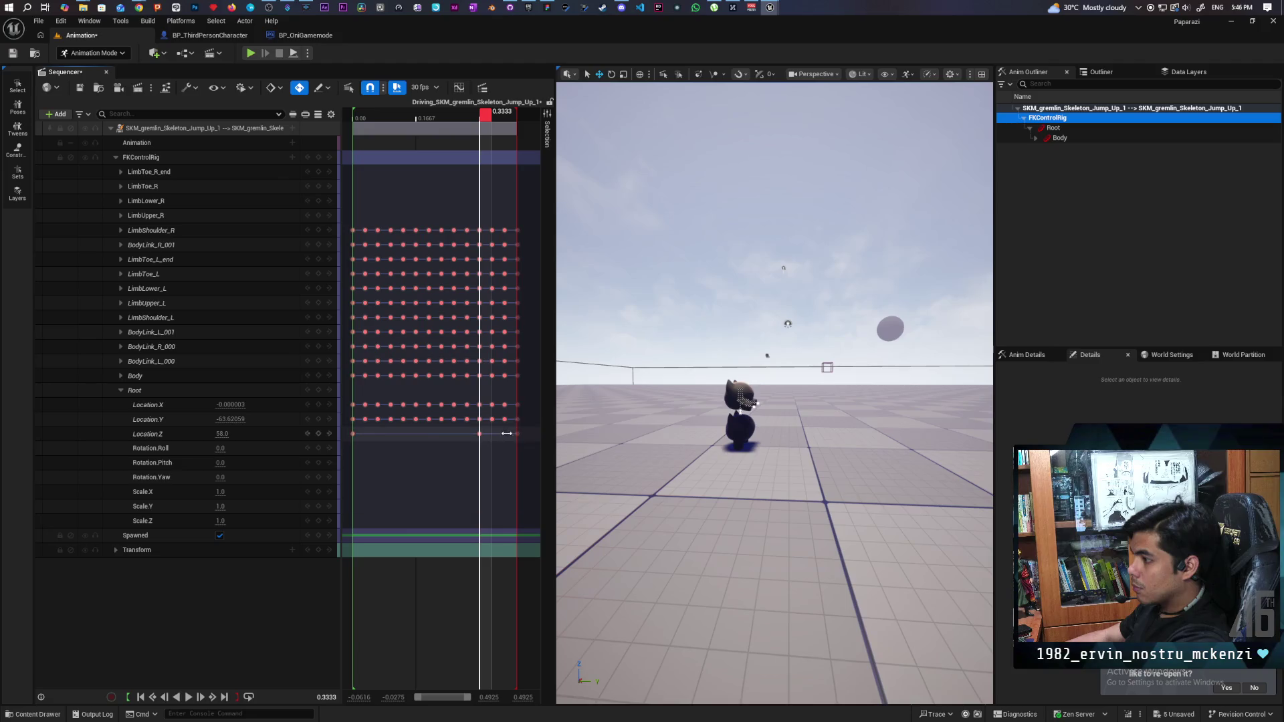
left_click_drag(487, 400, 514, 426)
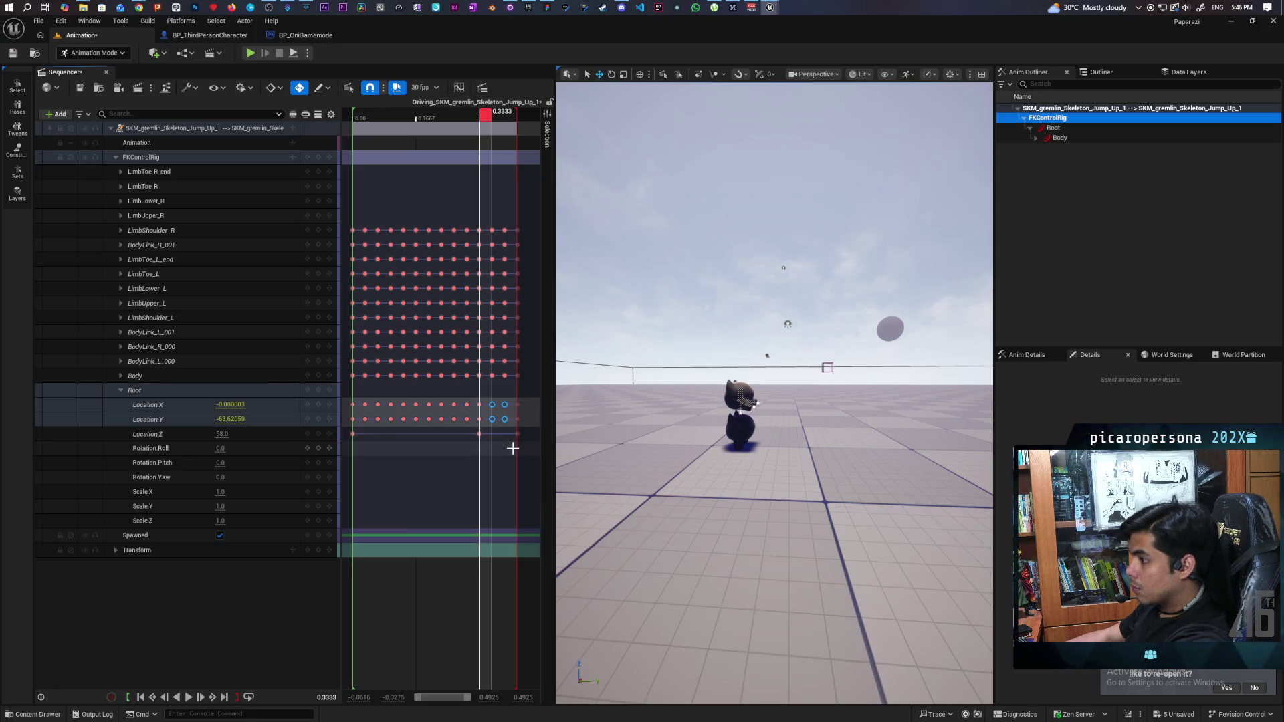
key("Delete")
key("Right")
mouse_move(503, 129)
left_mouse_down()
mouse_move(536, 143)
mouse_move(463, 159)
mouse_move(487, 176)
left_mouse_up()
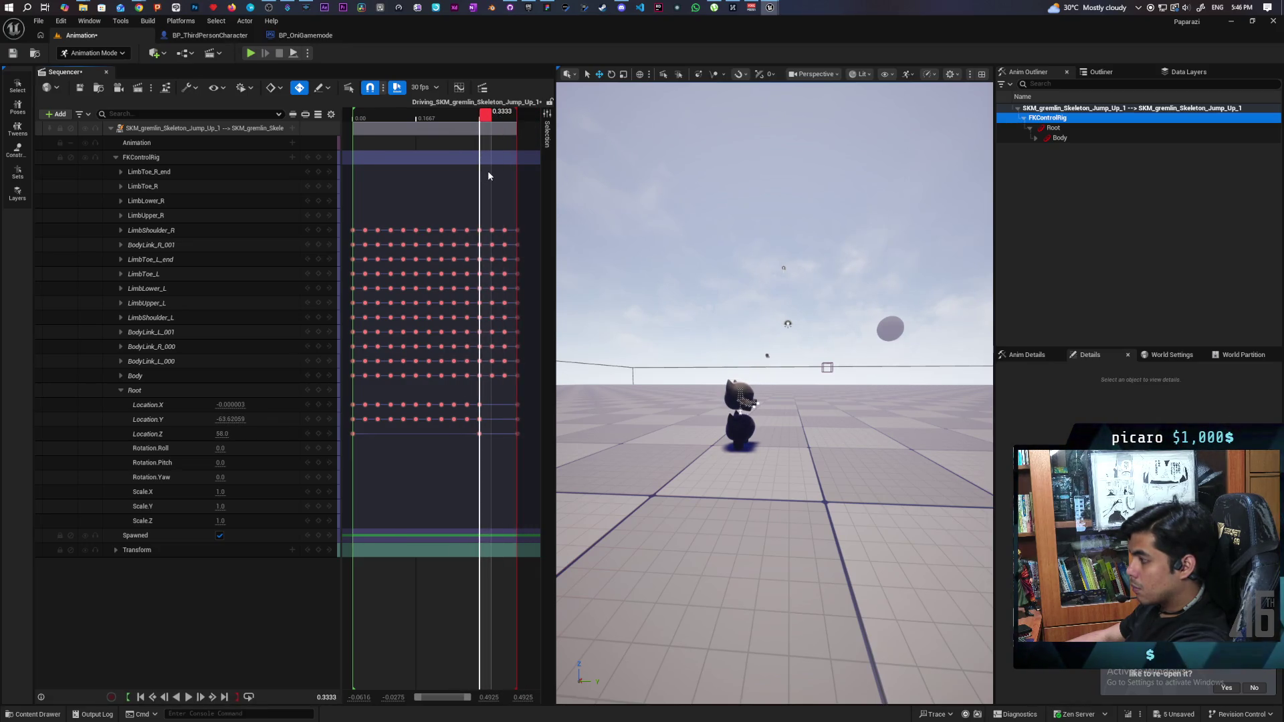
- Drag the Root Location.Y key at 0.3333 from -57 to -39 and scrub back to check
left_click(480, 404)
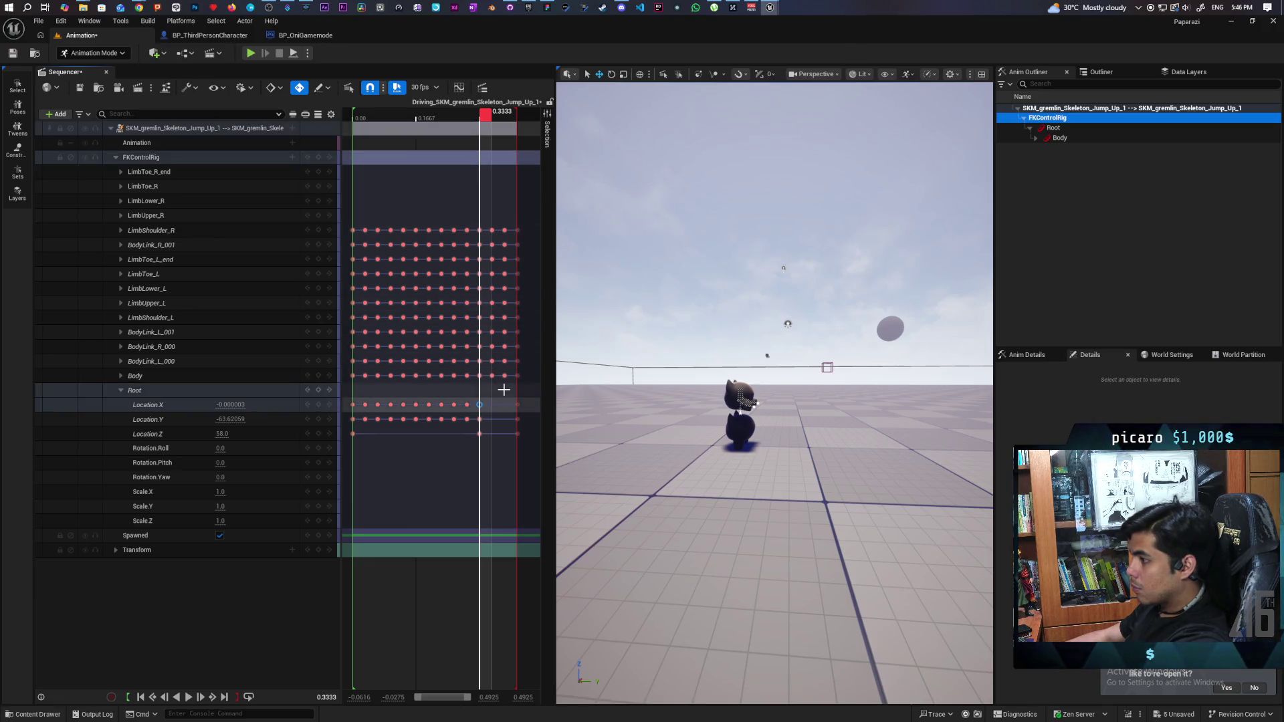
left_click(480, 420)
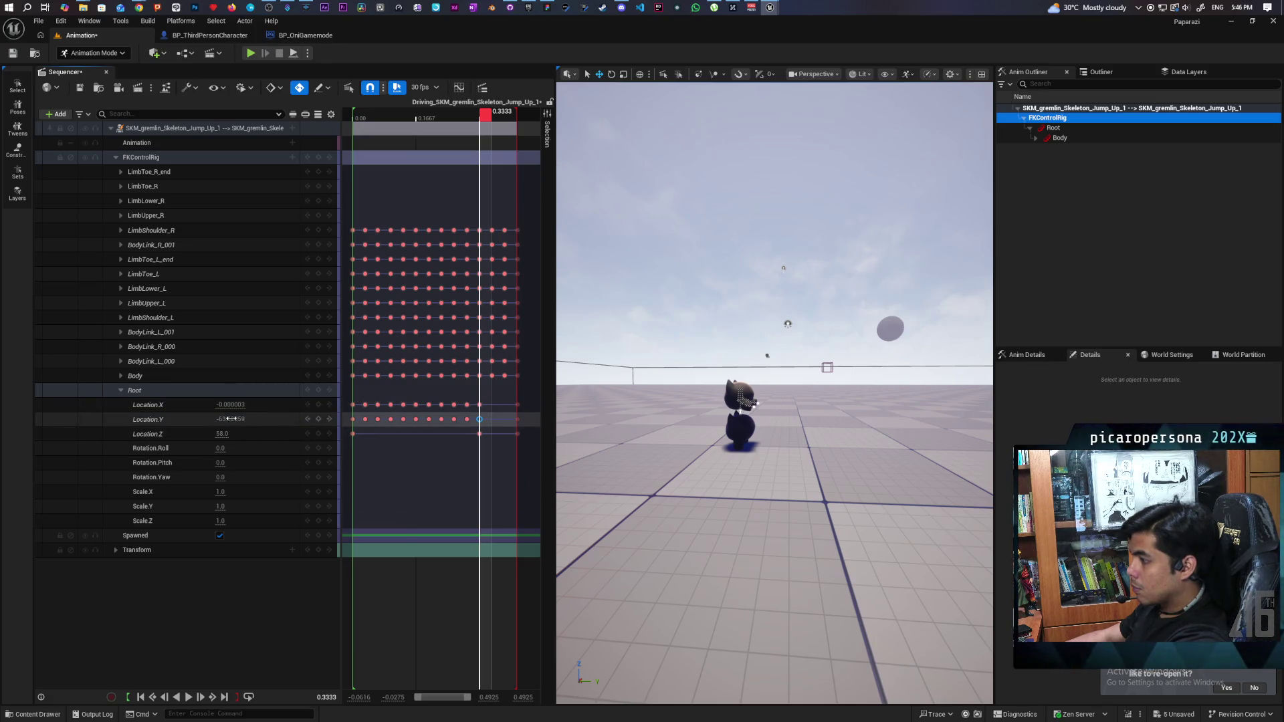
left_click_drag(224, 419, 234, 420)
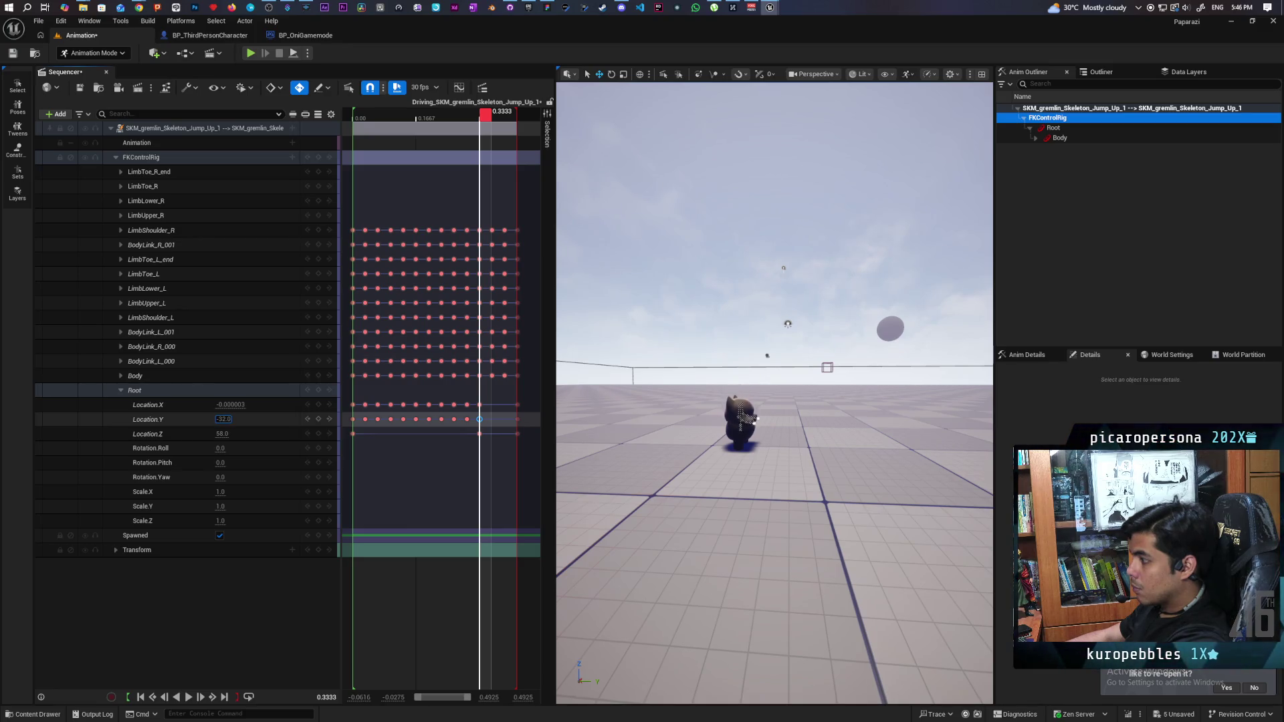
mouse_move(487, 115)
left_mouse_down()
mouse_move(474, 122)
mouse_move(536, 162)
mouse_move(424, 161)
mouse_move(446, 162)
mouse_move(436, 163)
left_mouse_up()
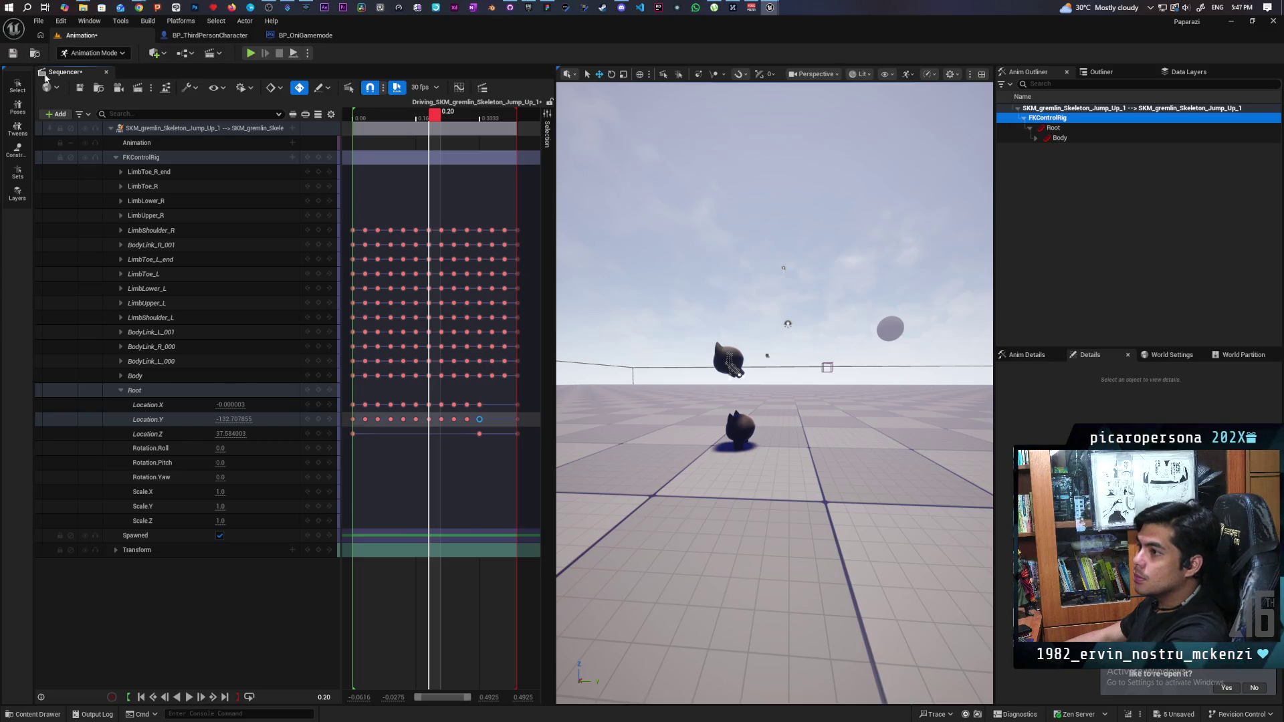
- Open LS_Jump_Up_1 from Characters/Oni/AnimSequence and expand its FKControlRig tracks to the Root control
left_click(30, 714)
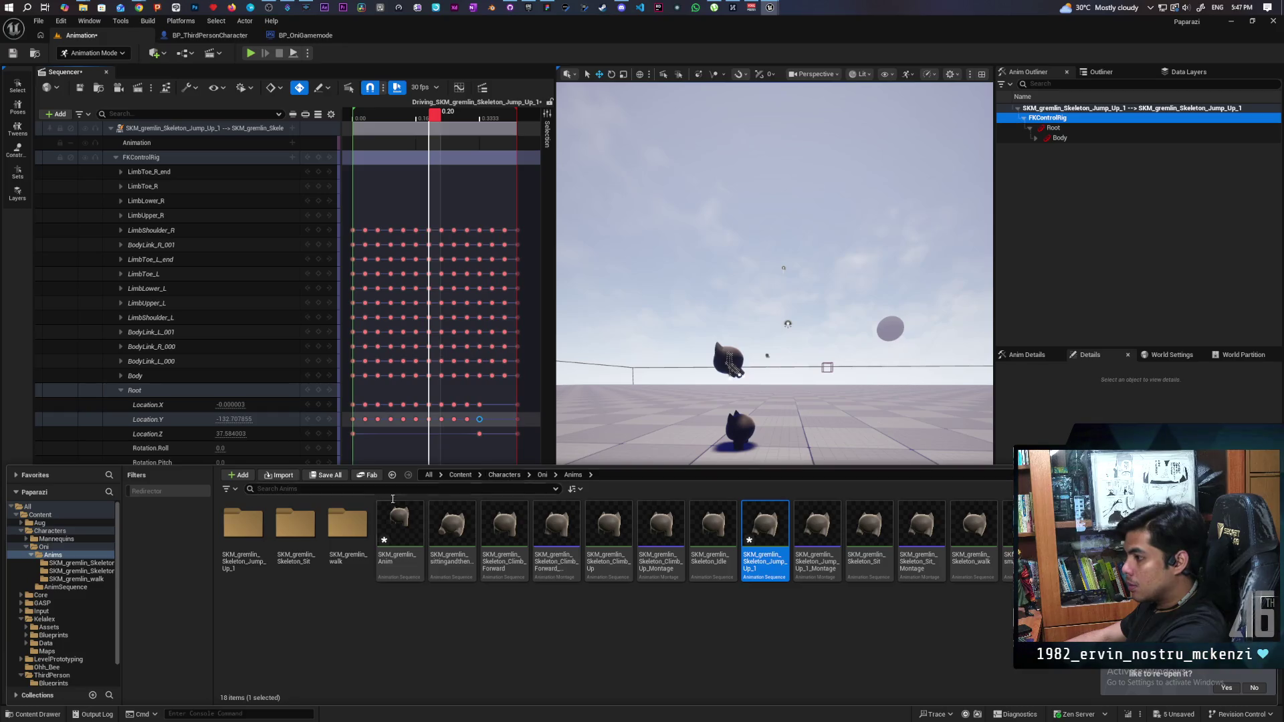
left_click(543, 475)
double_click(295, 525)
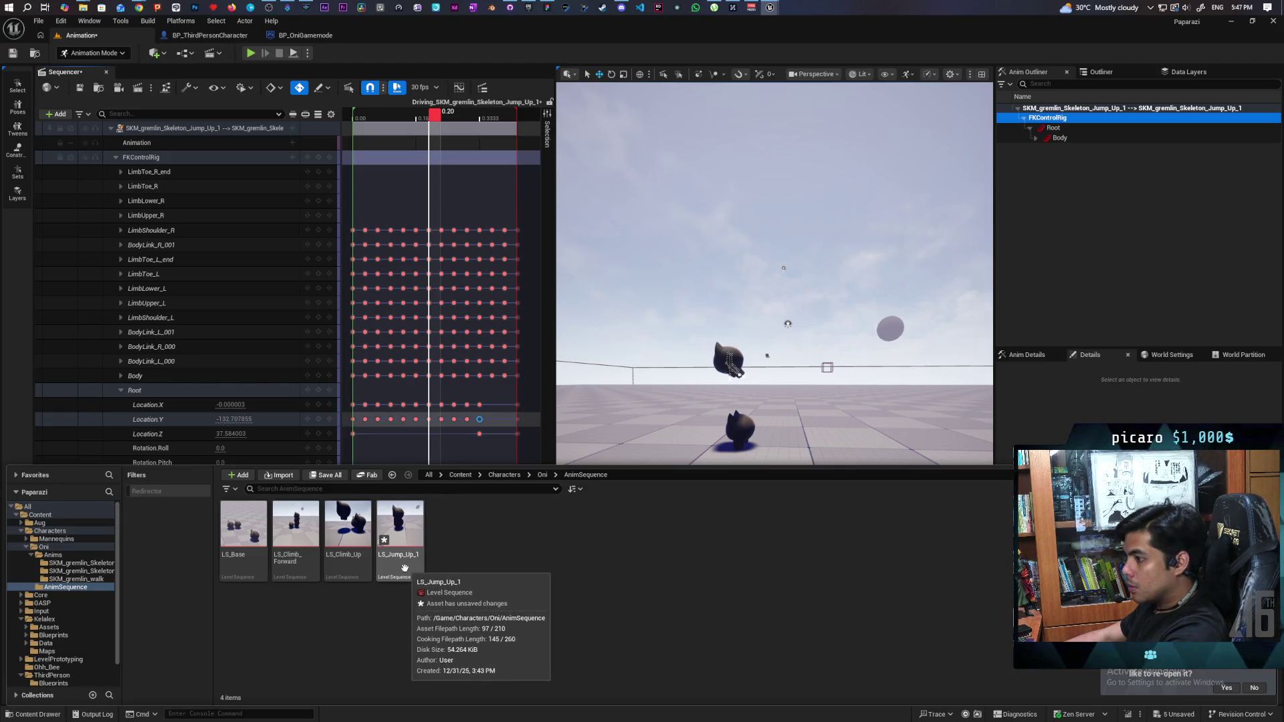
double_click(404, 567)
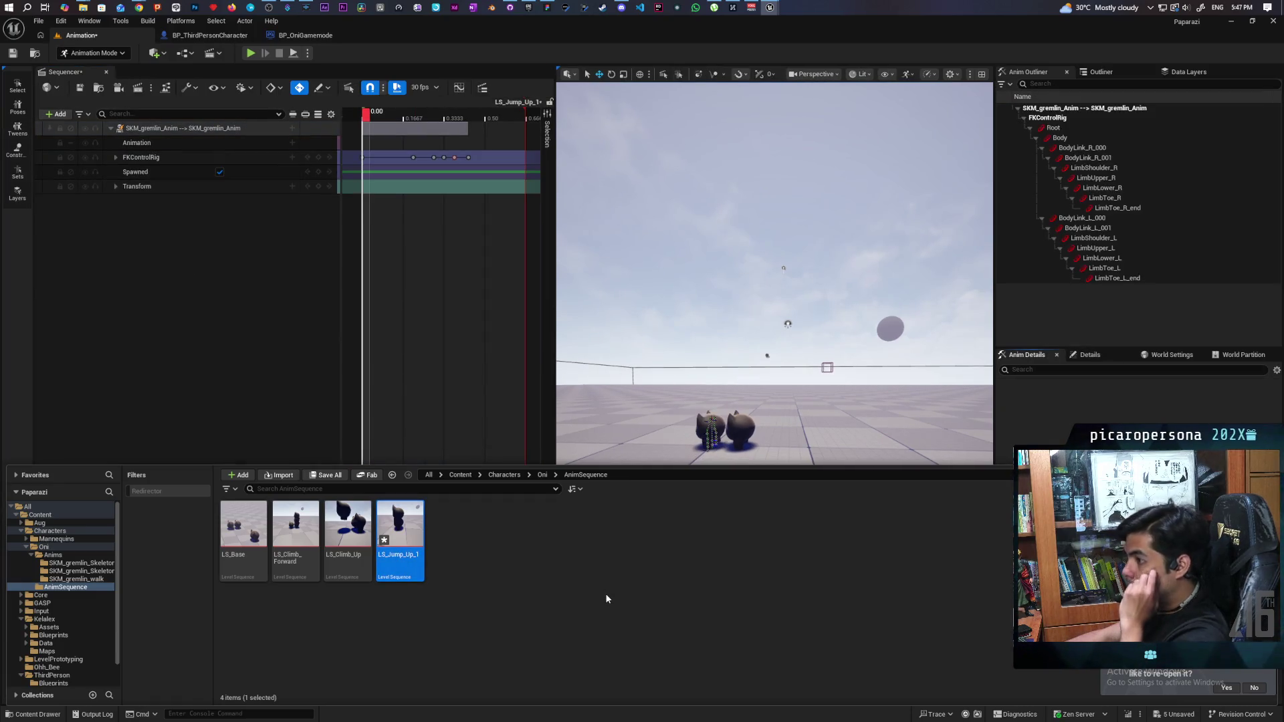
left_click(116, 157)
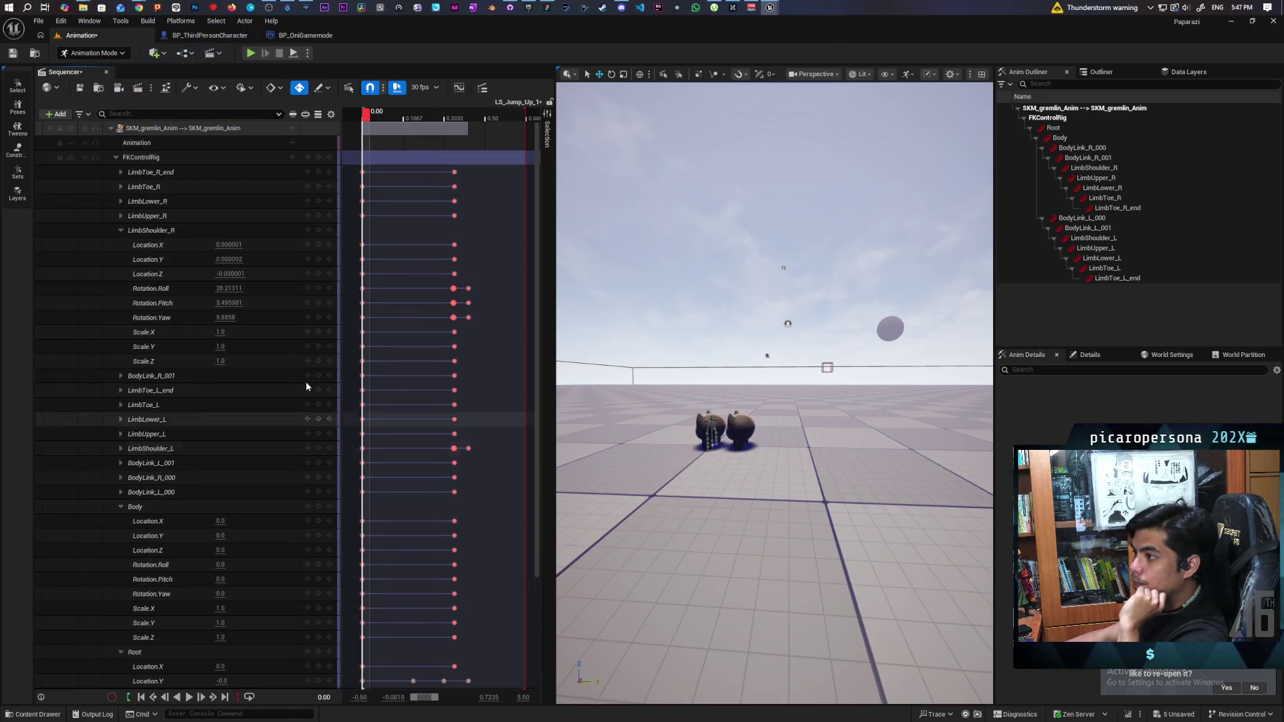
scroll(212, 534, "down", 4)
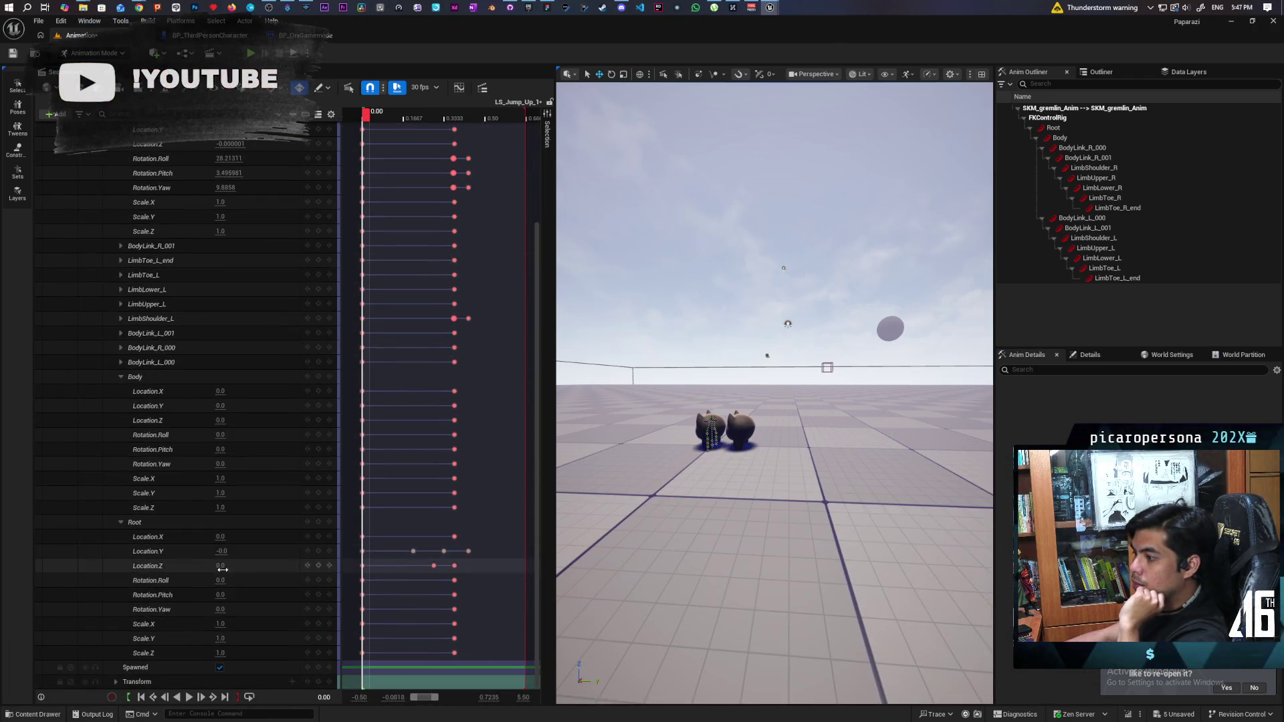
left_click(186, 554)
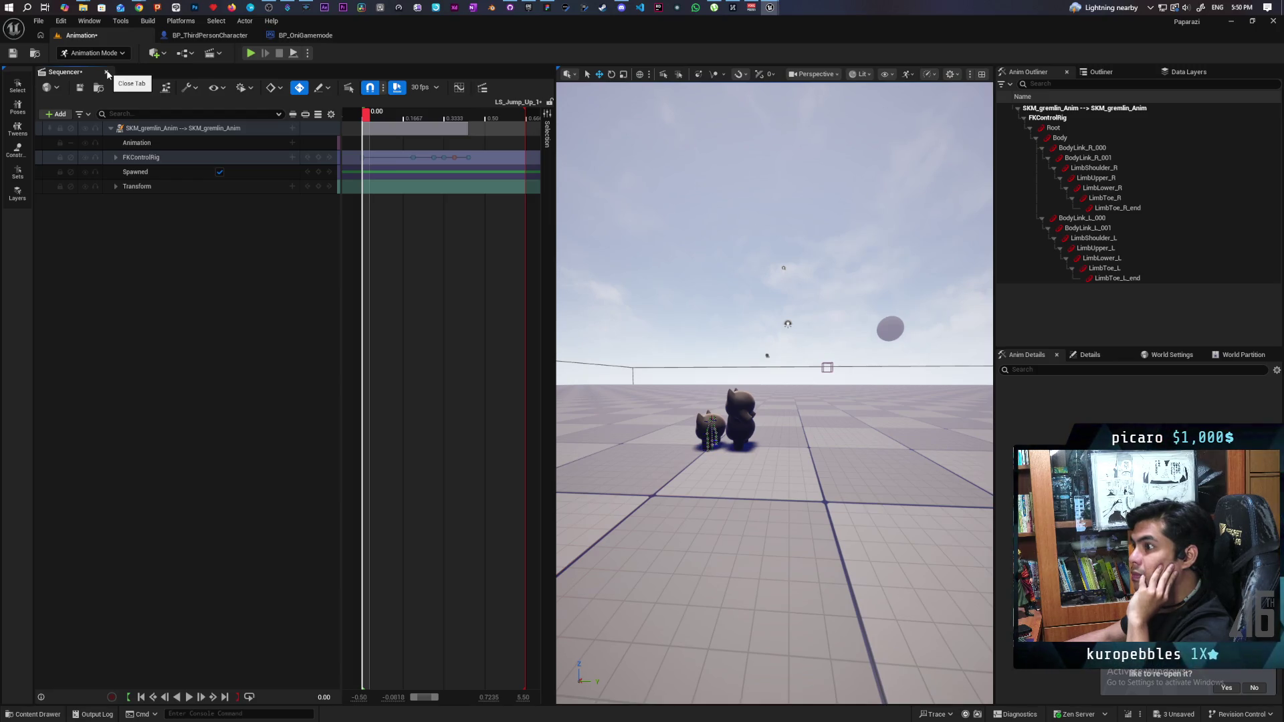
- Close the Sequencer and drag SKM_gremlin from the Oni folder into the level beside the other gremlin
key("shift+1")
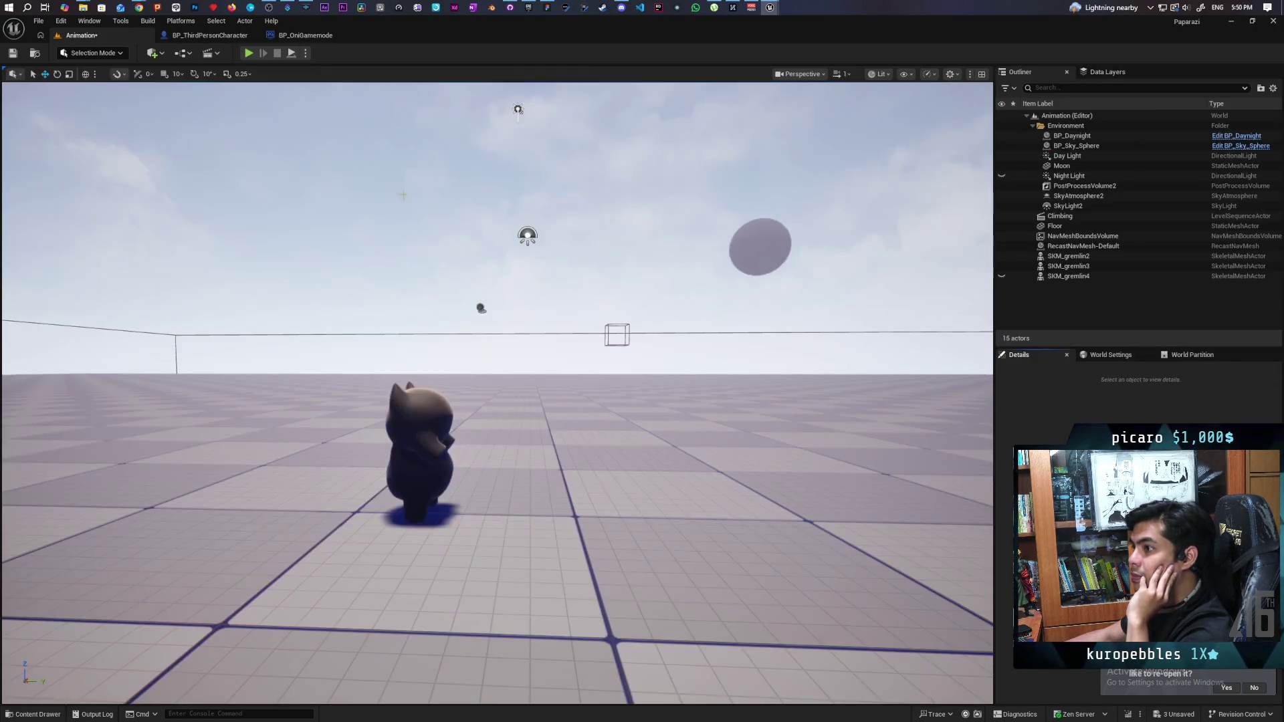
left_click(37, 715)
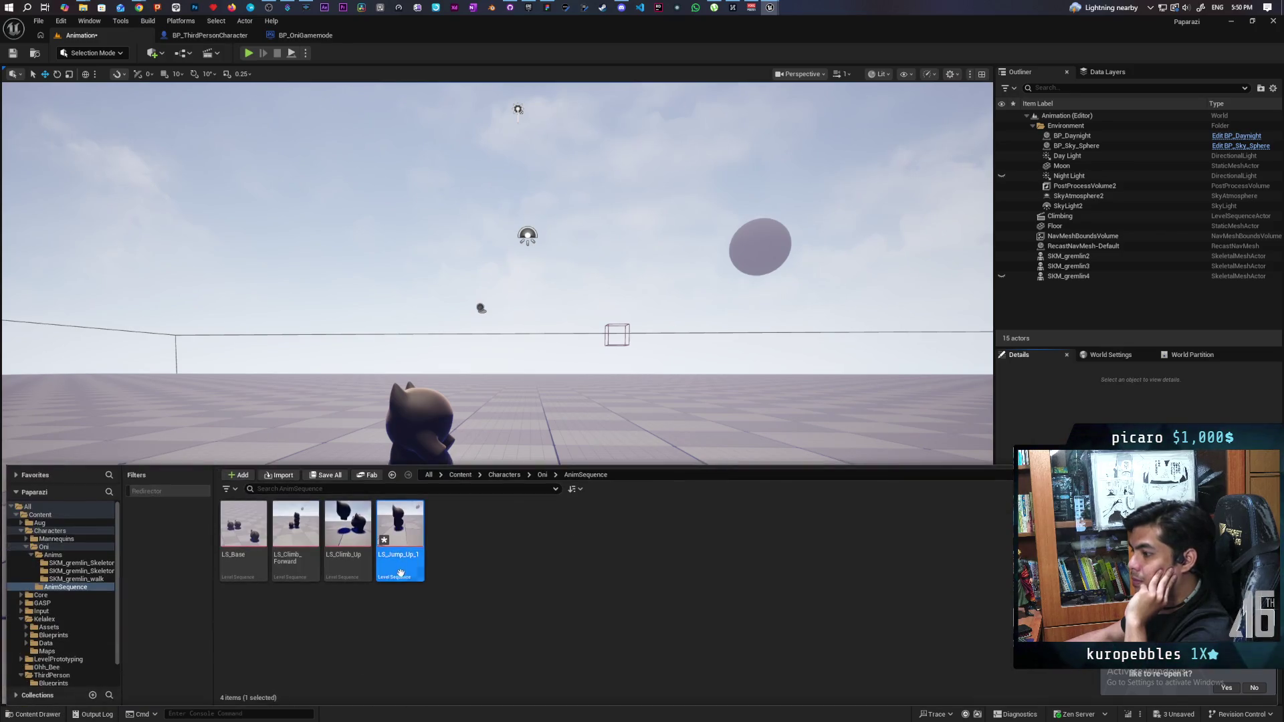
left_click(542, 475)
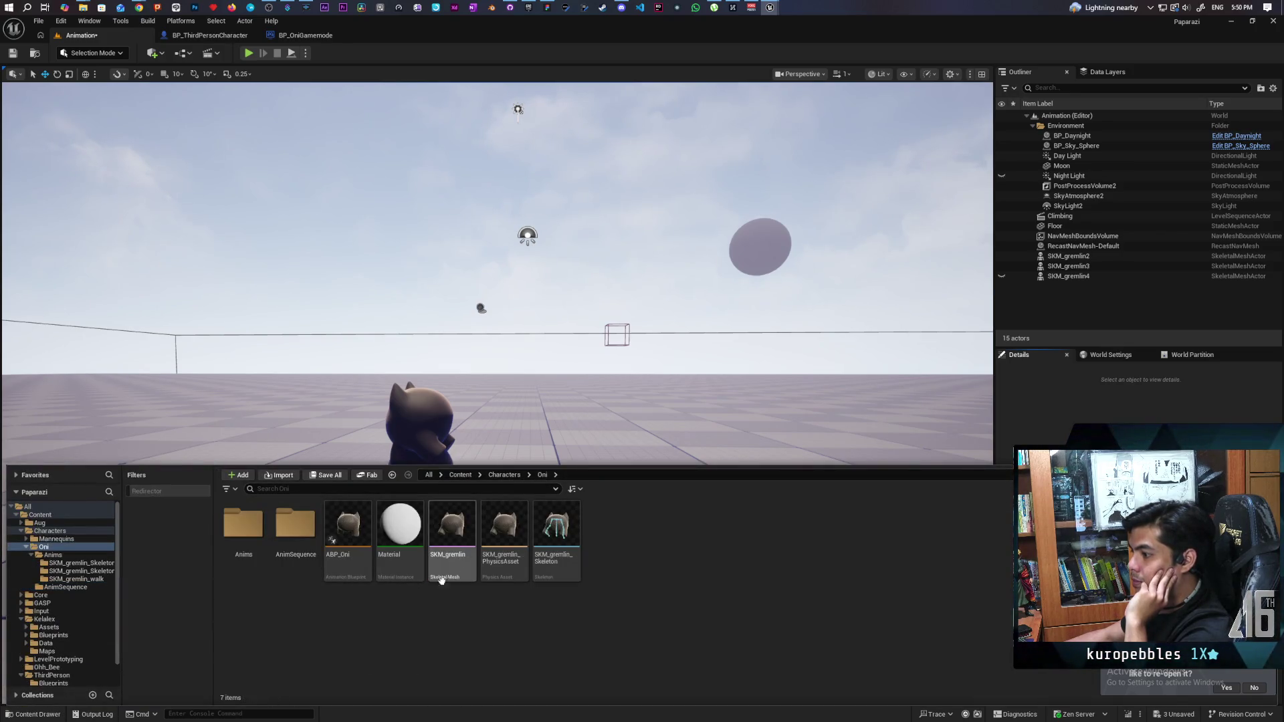
mouse_move(452, 533)
left_mouse_down()
mouse_move(359, 441)
mouse_move(258, 472)
mouse_move(249, 502)
mouse_move(365, 508)
left_mouse_up()
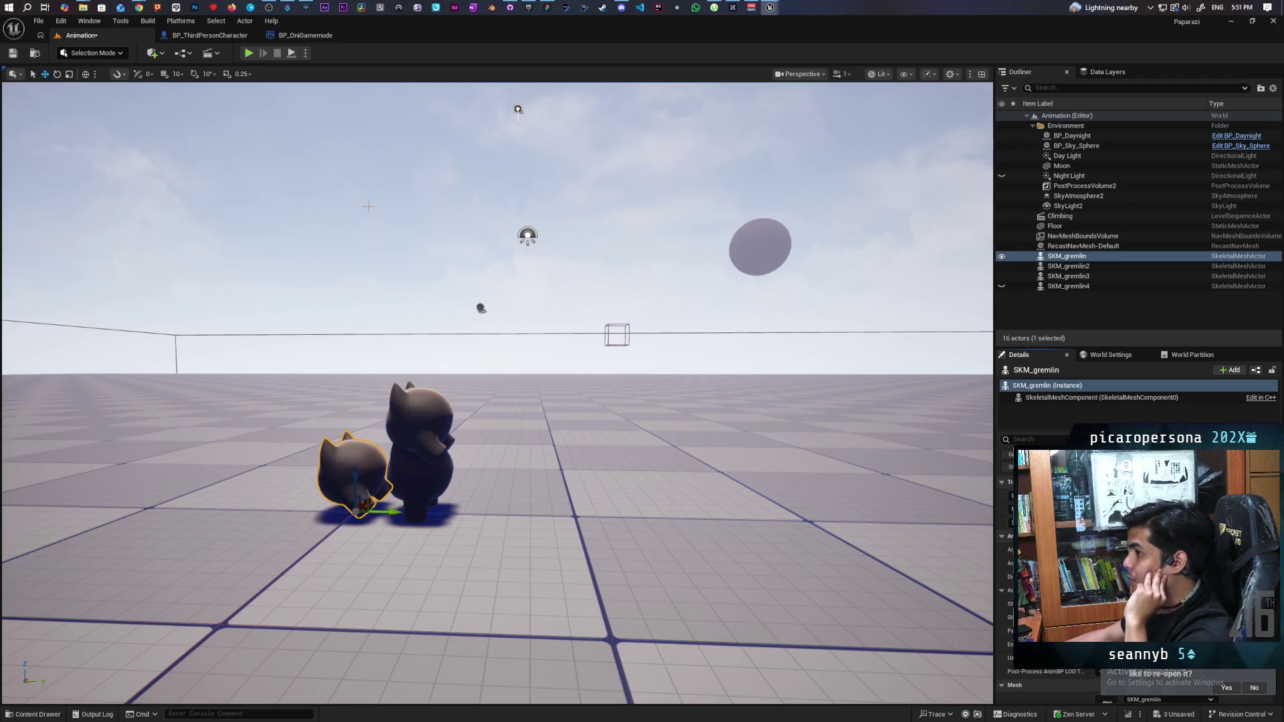
left_click(213, 53)
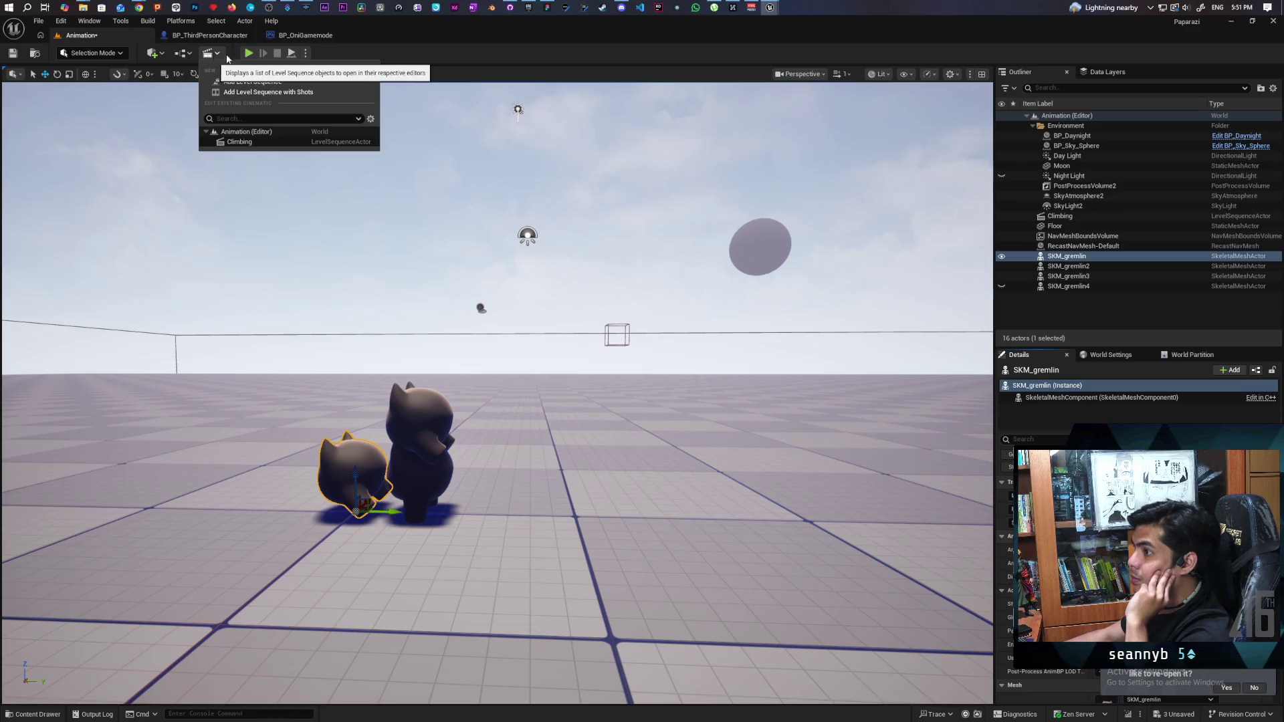
- Add a new level sequence and save it as LS_Jump_Up_2 in Characters/Oni/AnimSequence
left_click(288, 82)
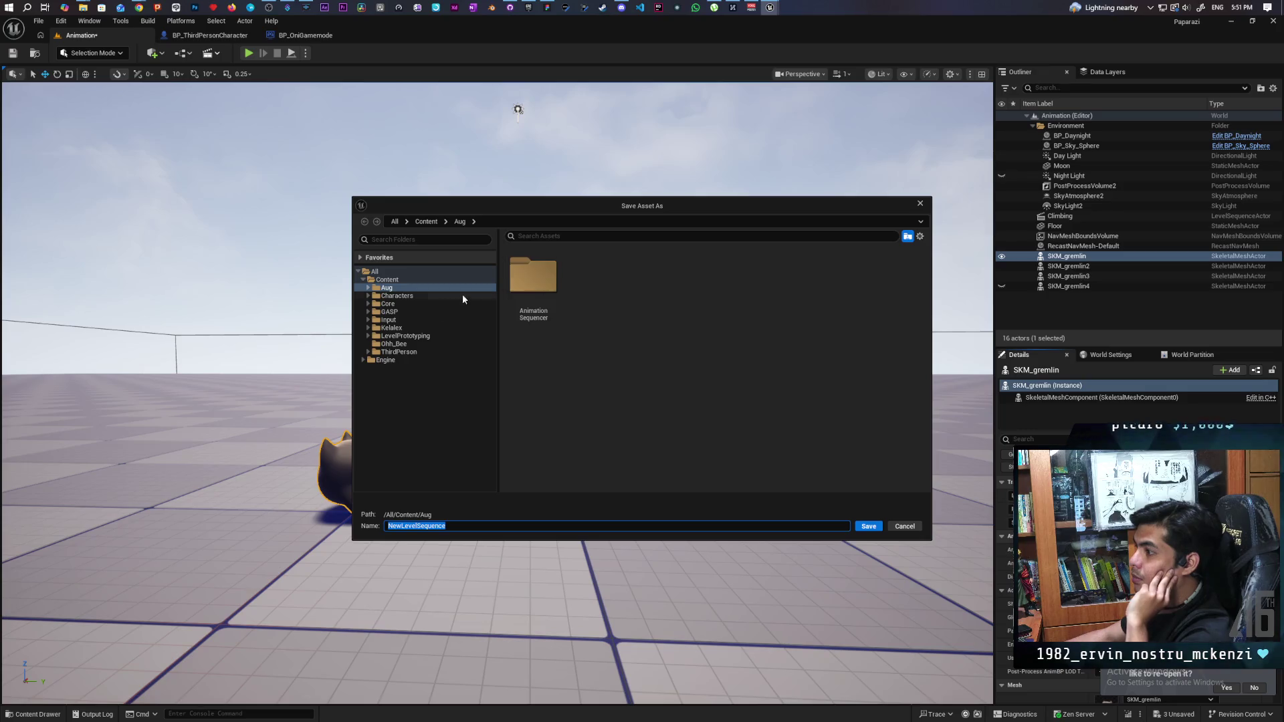
left_click(368, 297)
left_click(392, 313)
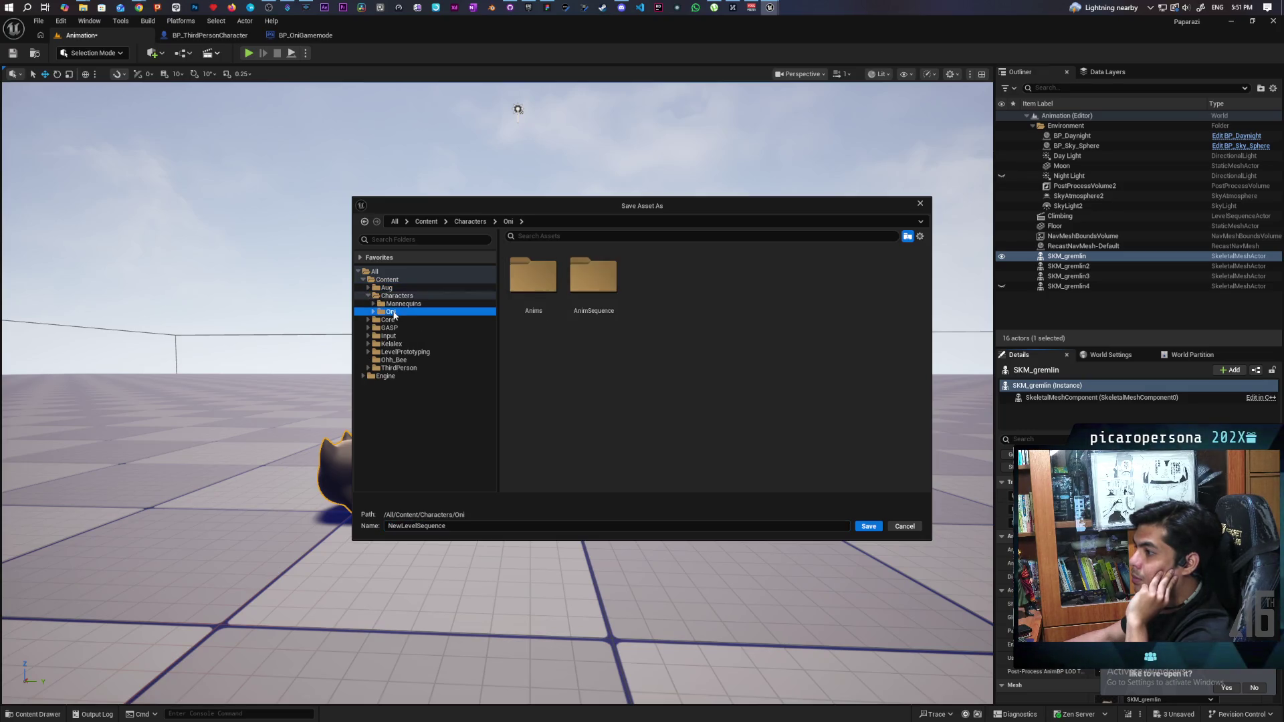
left_click(373, 312)
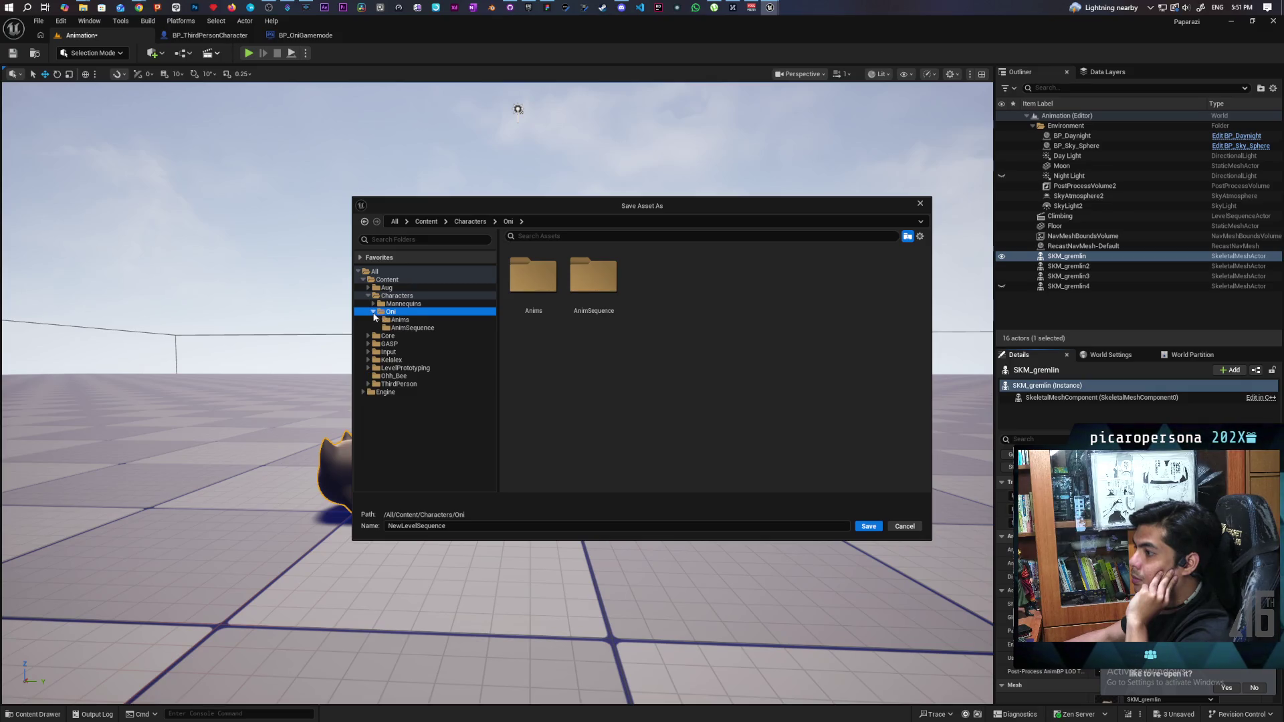
left_click(411, 328)
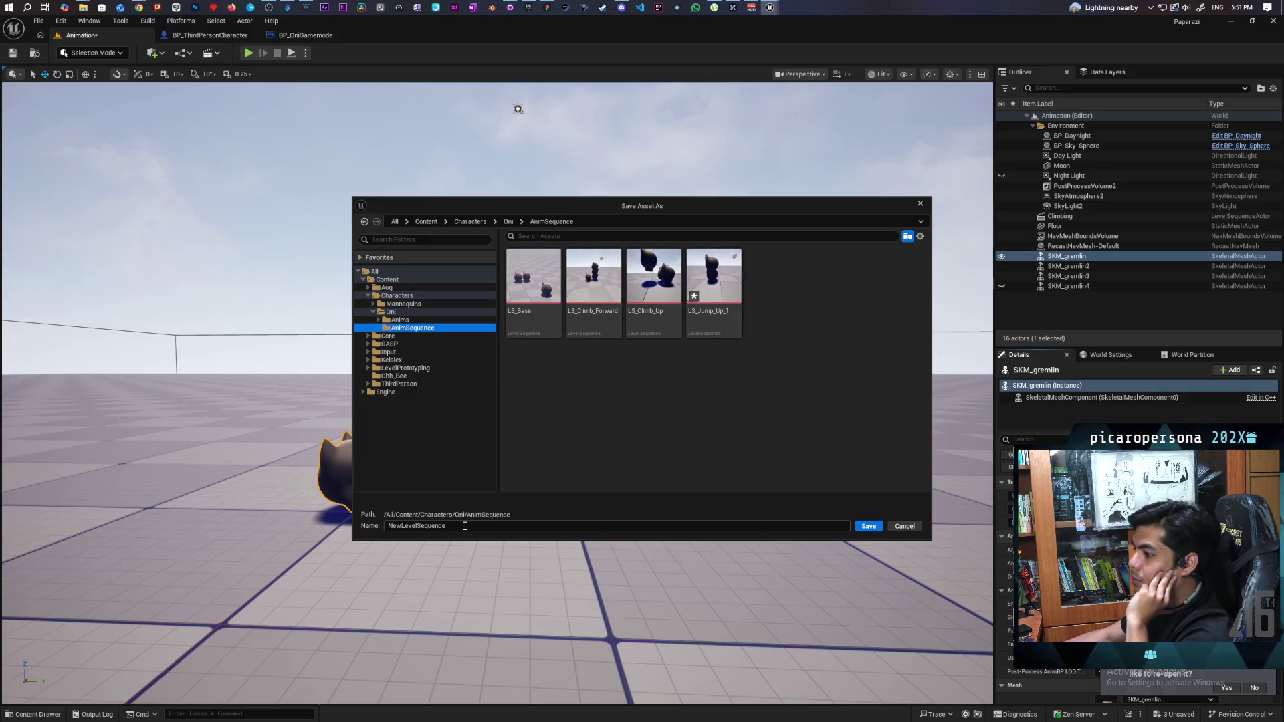
left_click(533, 284)
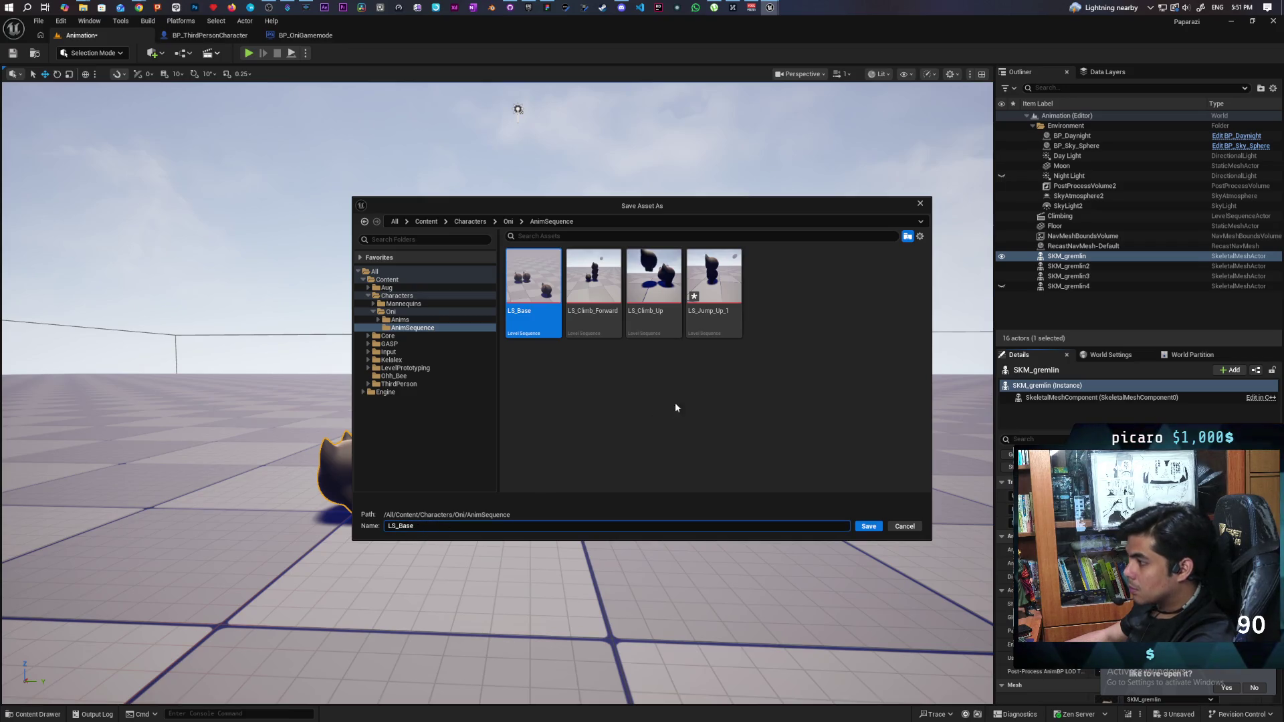
left_click(708, 337)
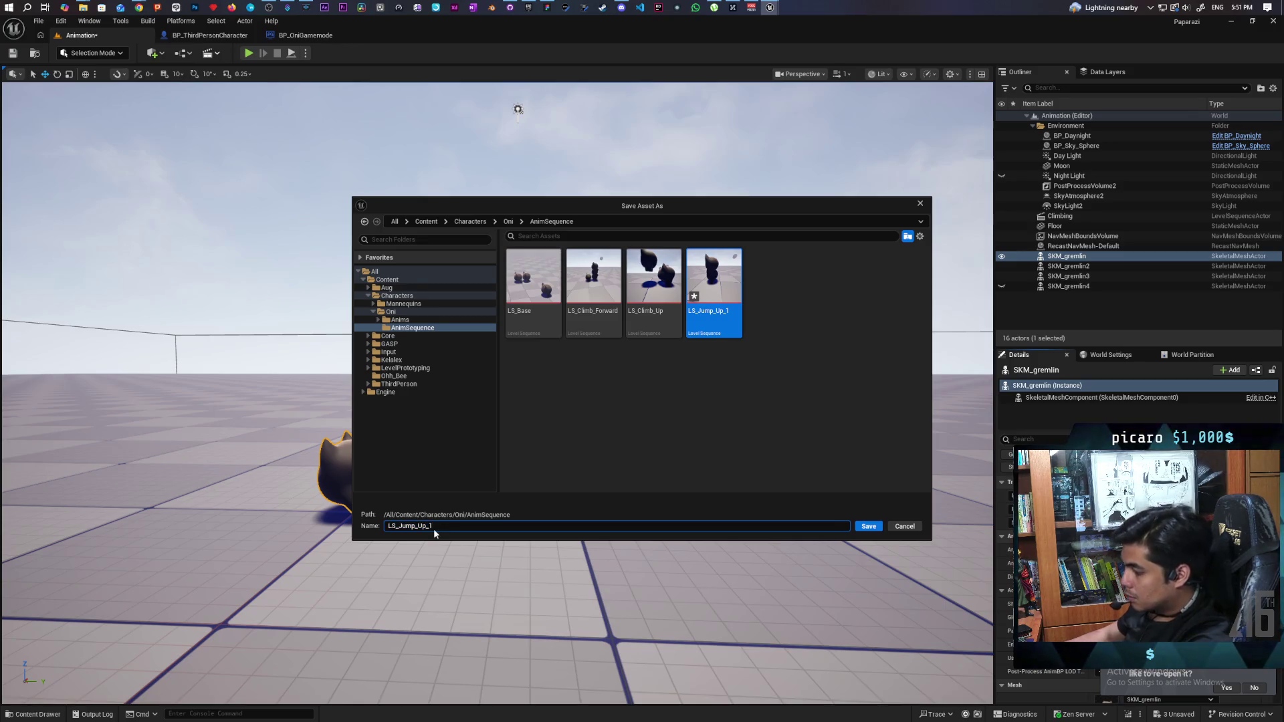
type("2")
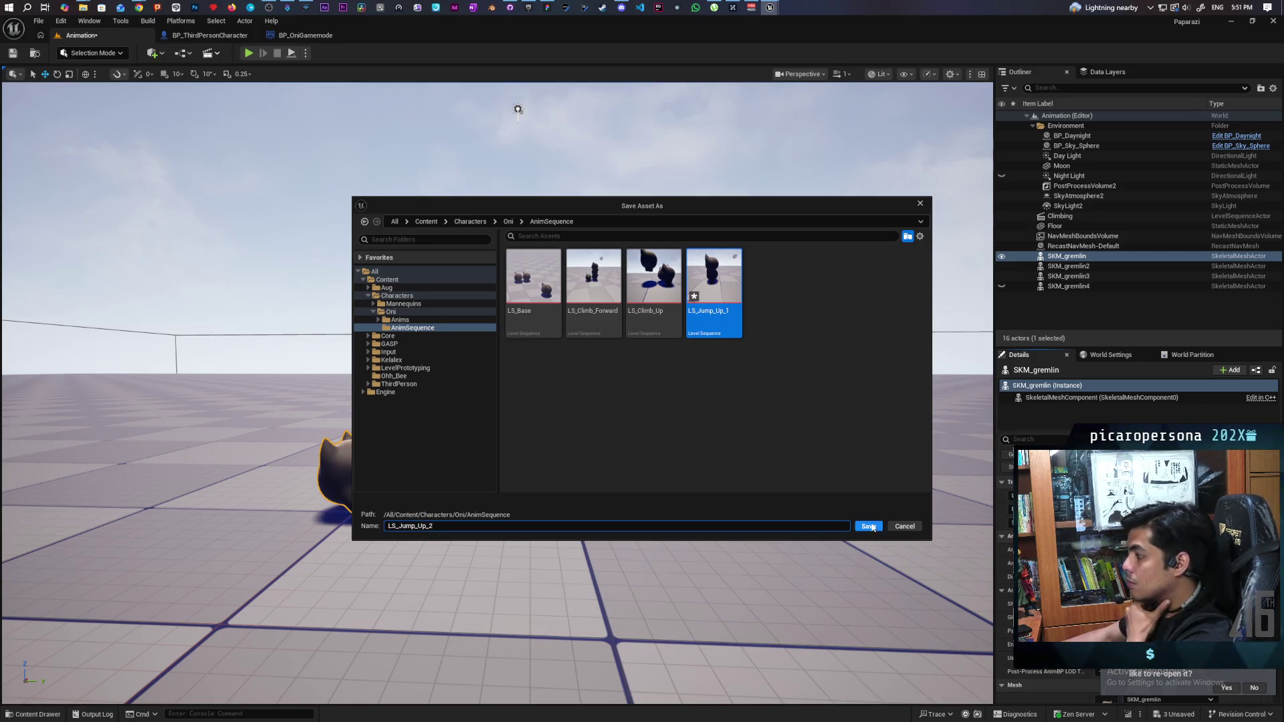
key("Return")
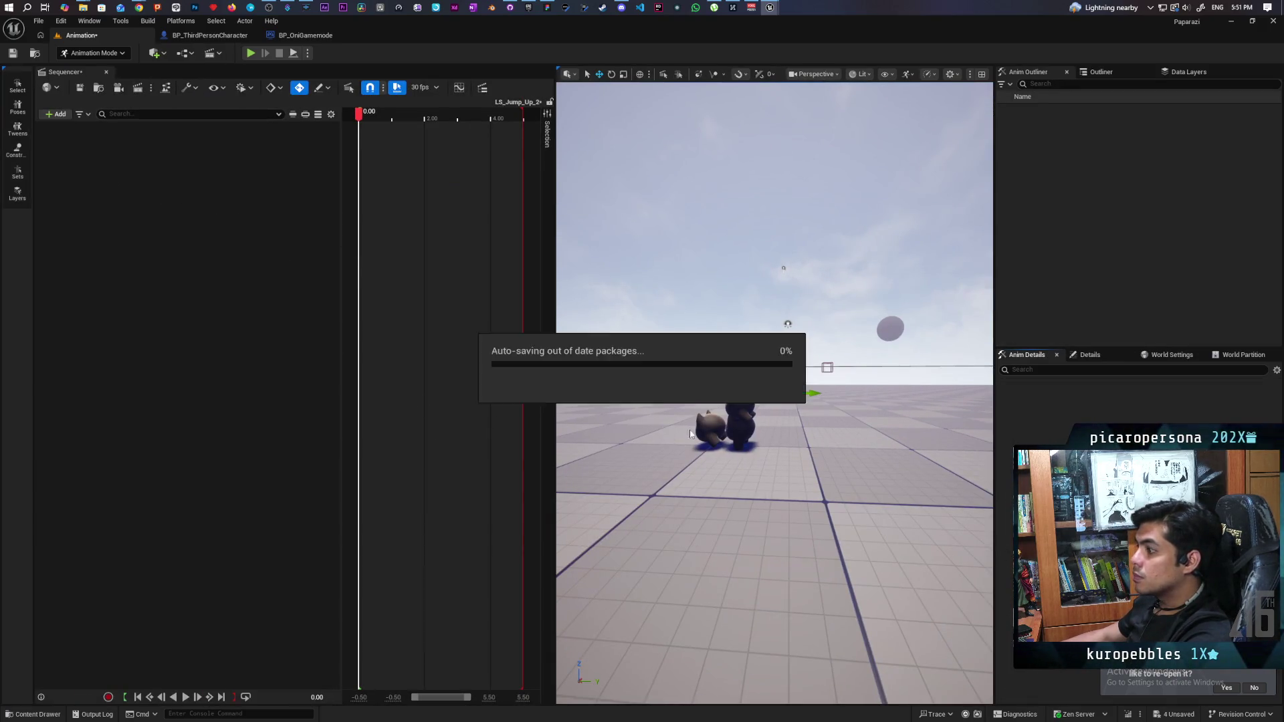
- Add the SKM_gremlin actor to the new sequence as a track
left_click(61, 116)
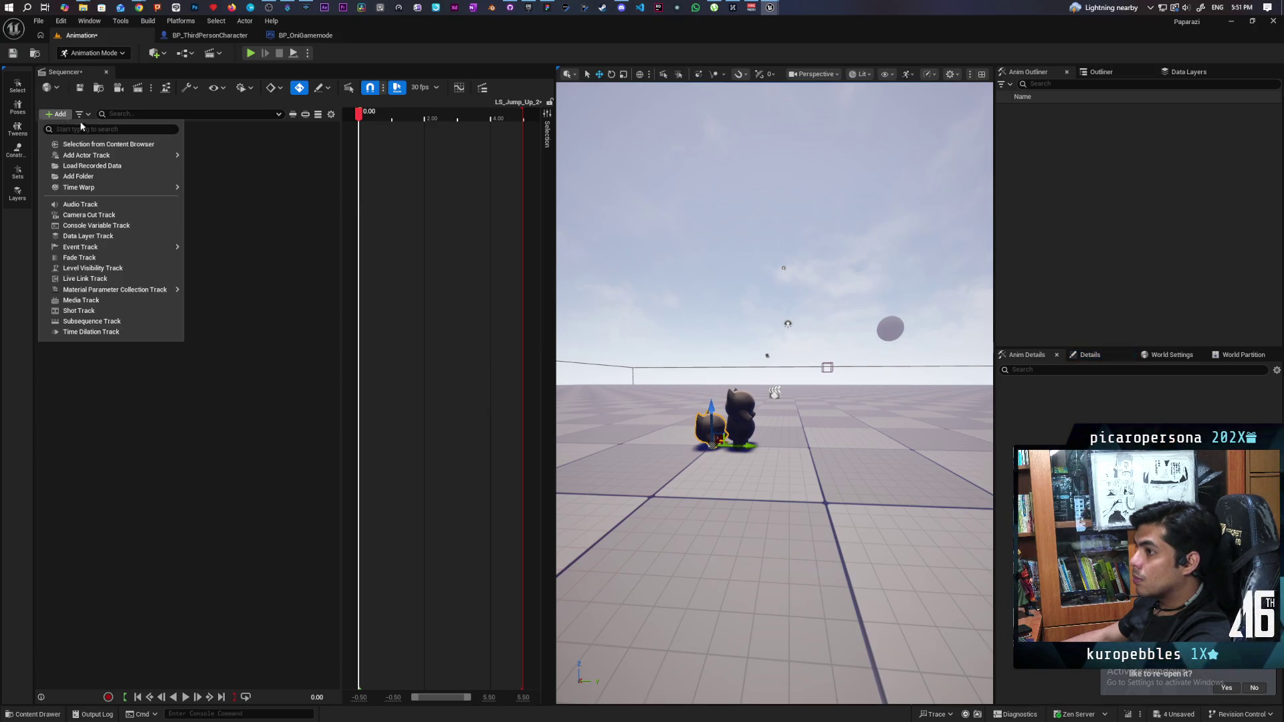
mouse_move(100, 154)
left_click(239, 160)
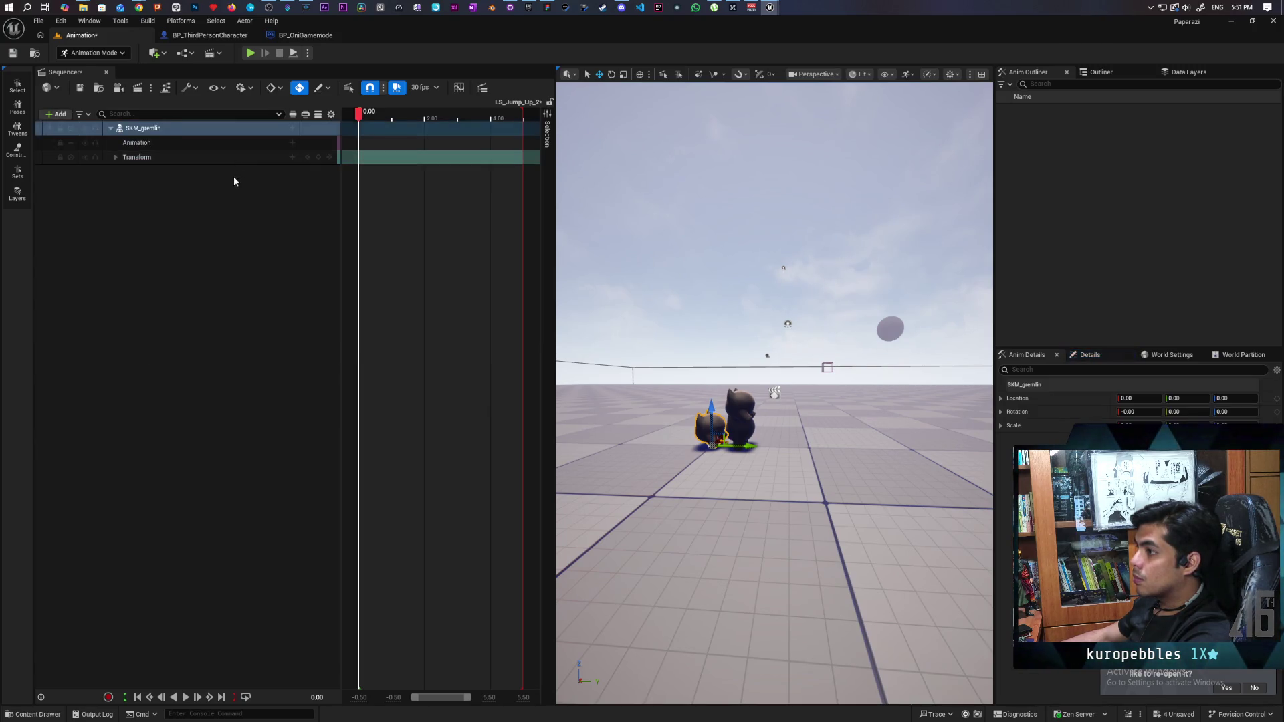
- Give the SKM_gremlin binding a Control Rig > FK Control Rig track and select FKControlRig
left_click(292, 130)
left_click(291, 129)
mouse_move(323, 170)
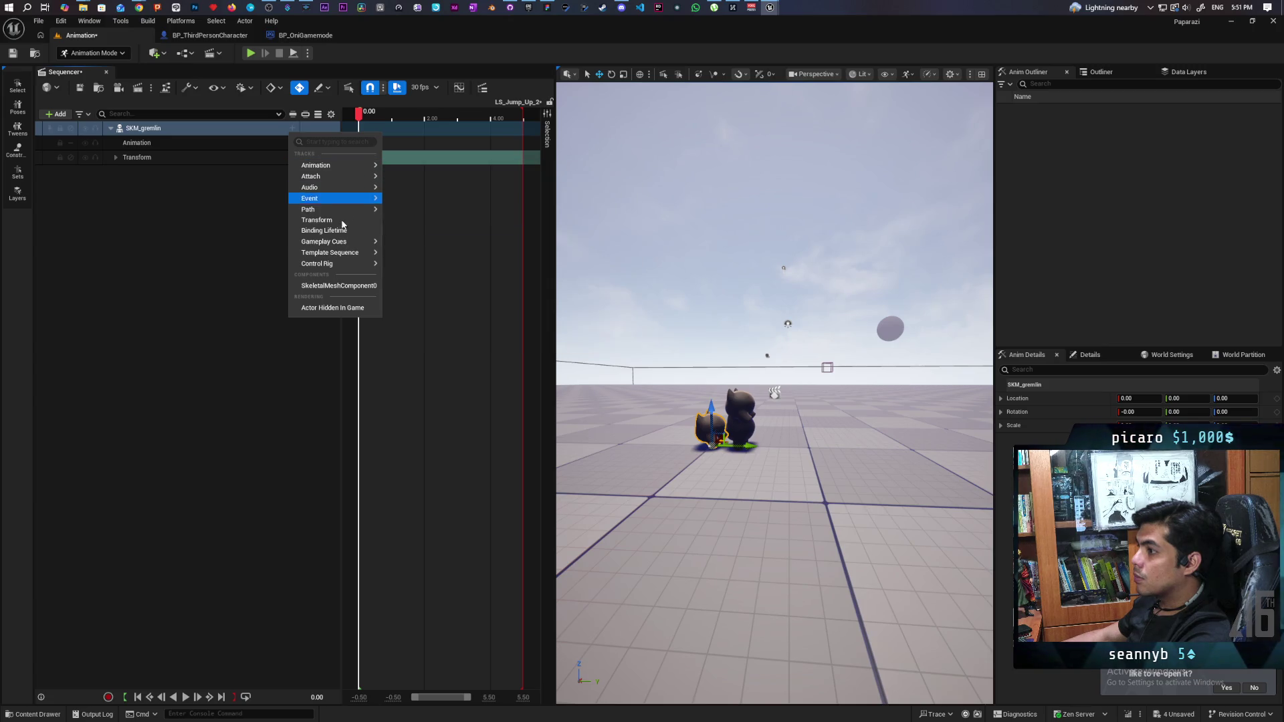
mouse_move(337, 264)
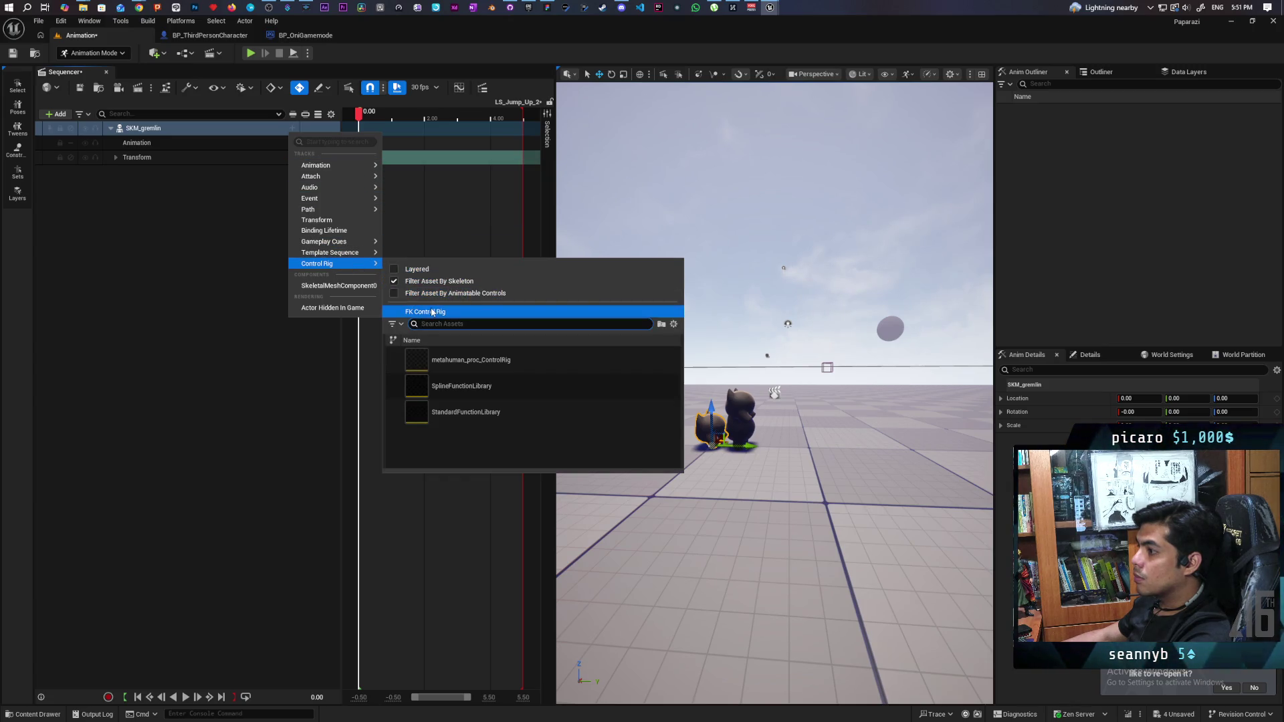
left_click(428, 312)
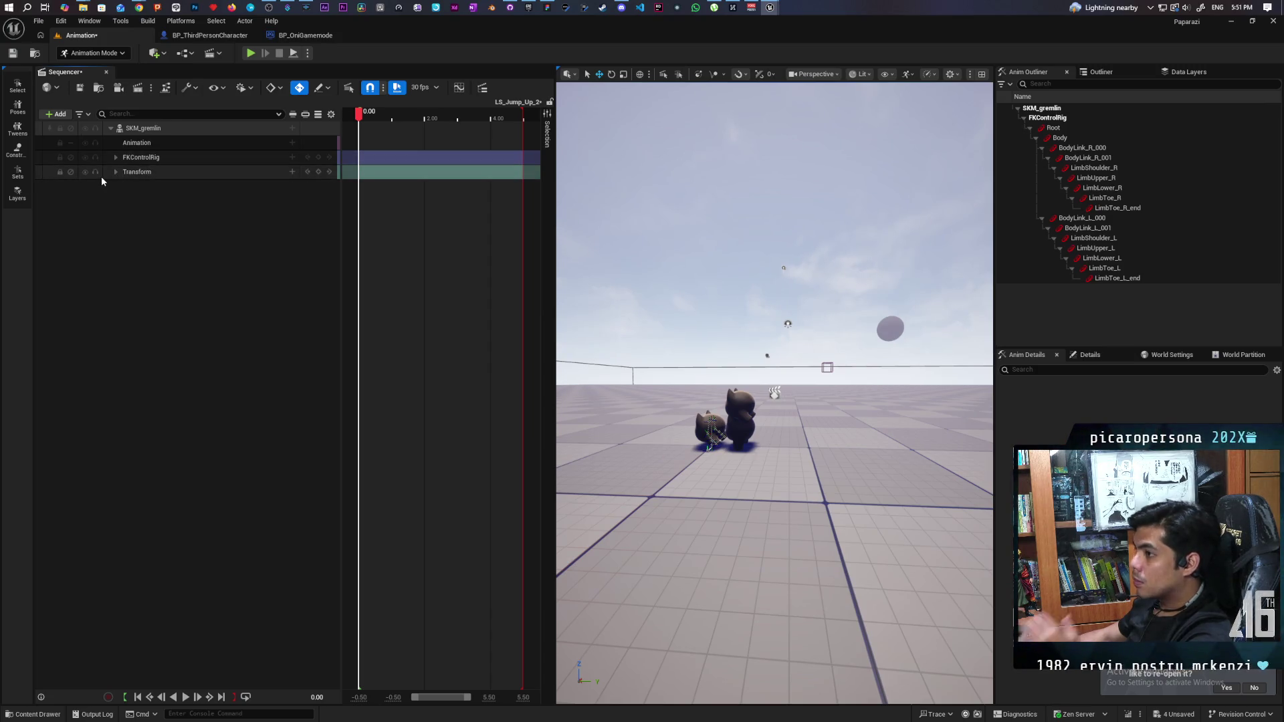
right_click(145, 130)
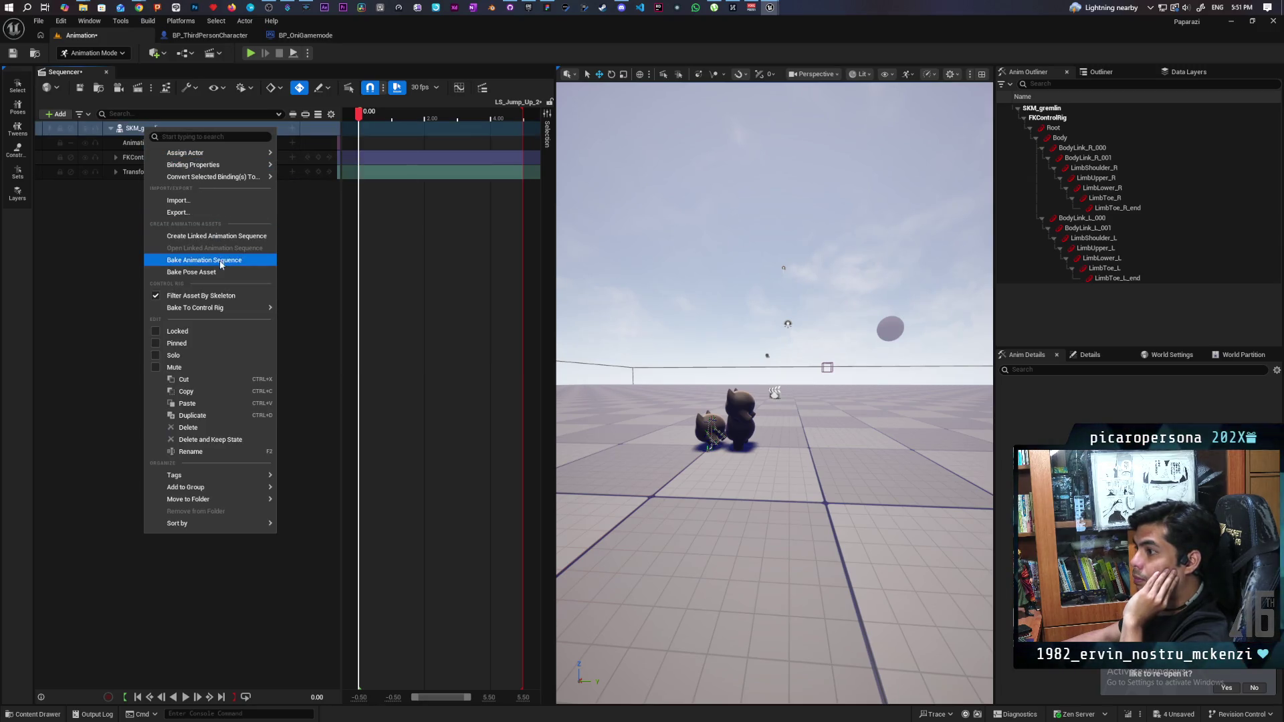
left_click(124, 214)
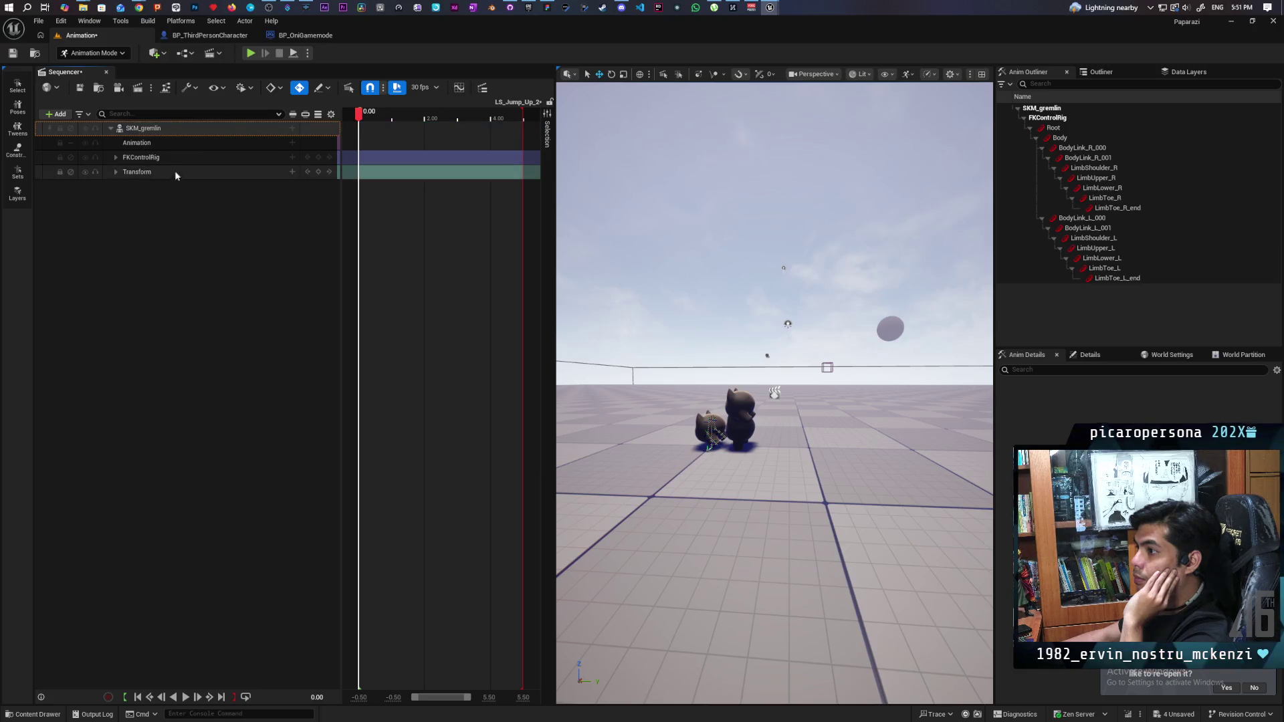
- Key the FKControlRig at the start, pull the playback end in to the last keys, and preview
left_click(166, 159)
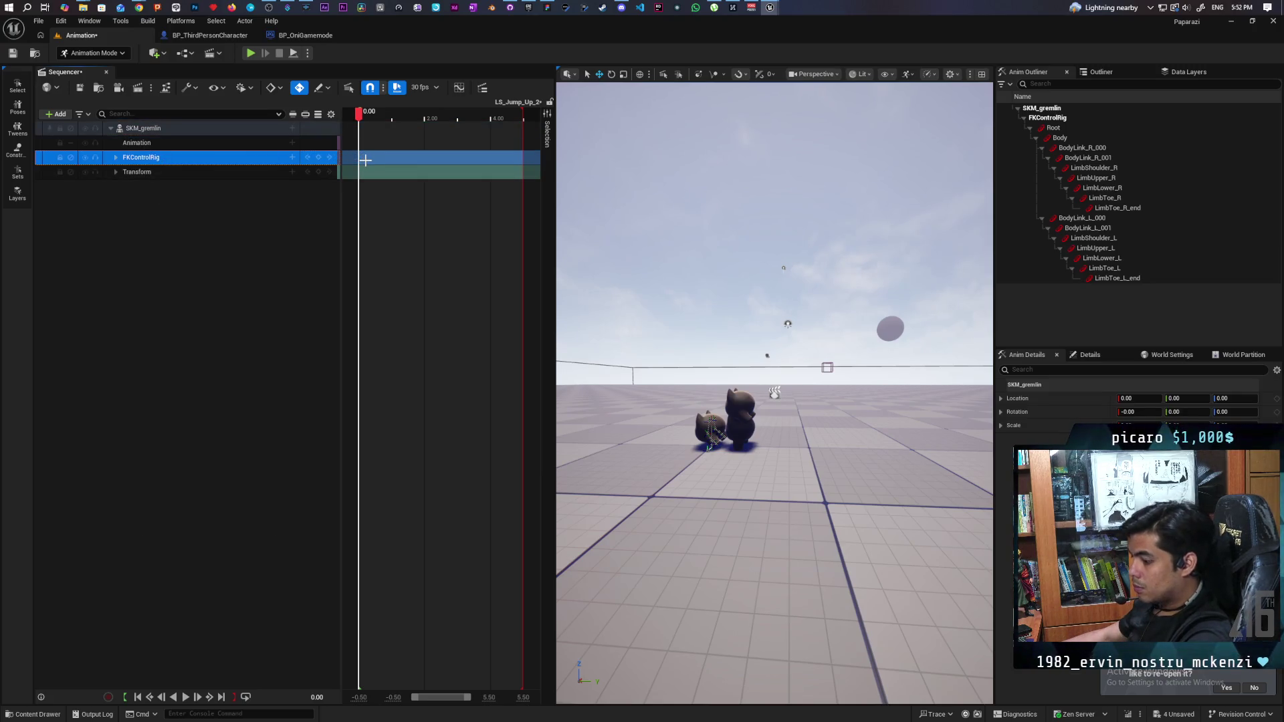
key("Return")
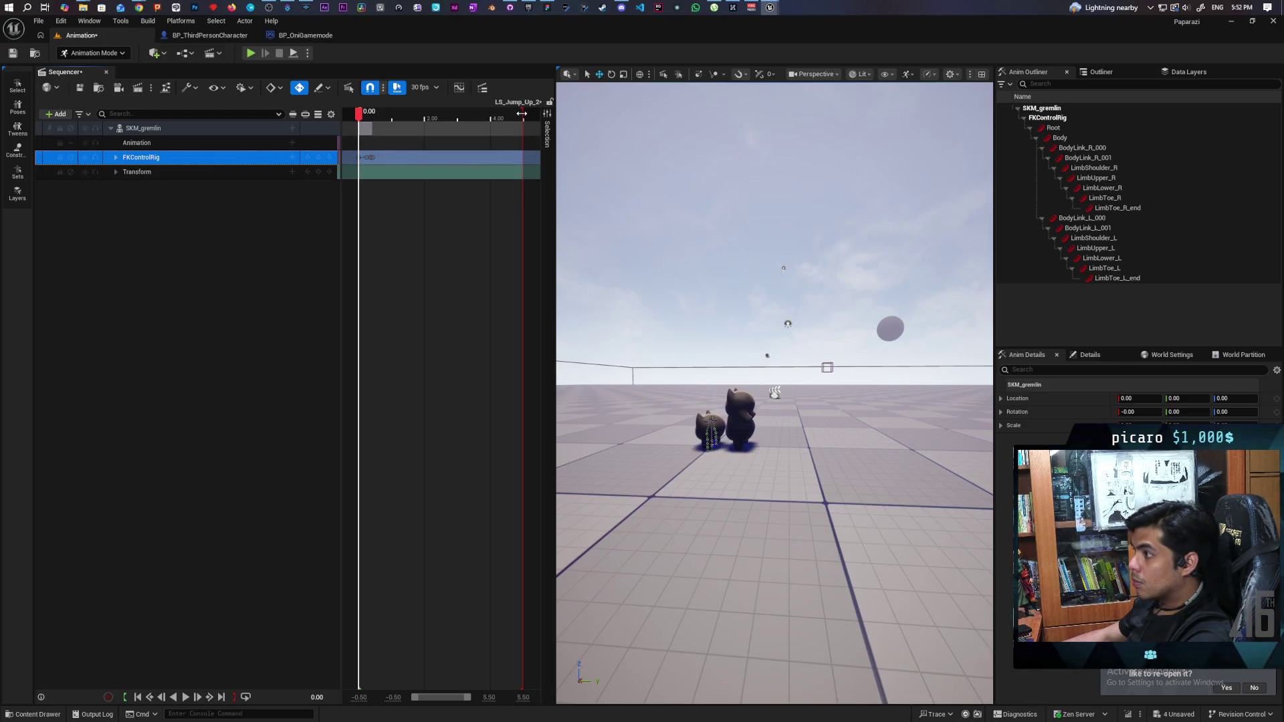
left_click_drag(522, 113, 374, 124)
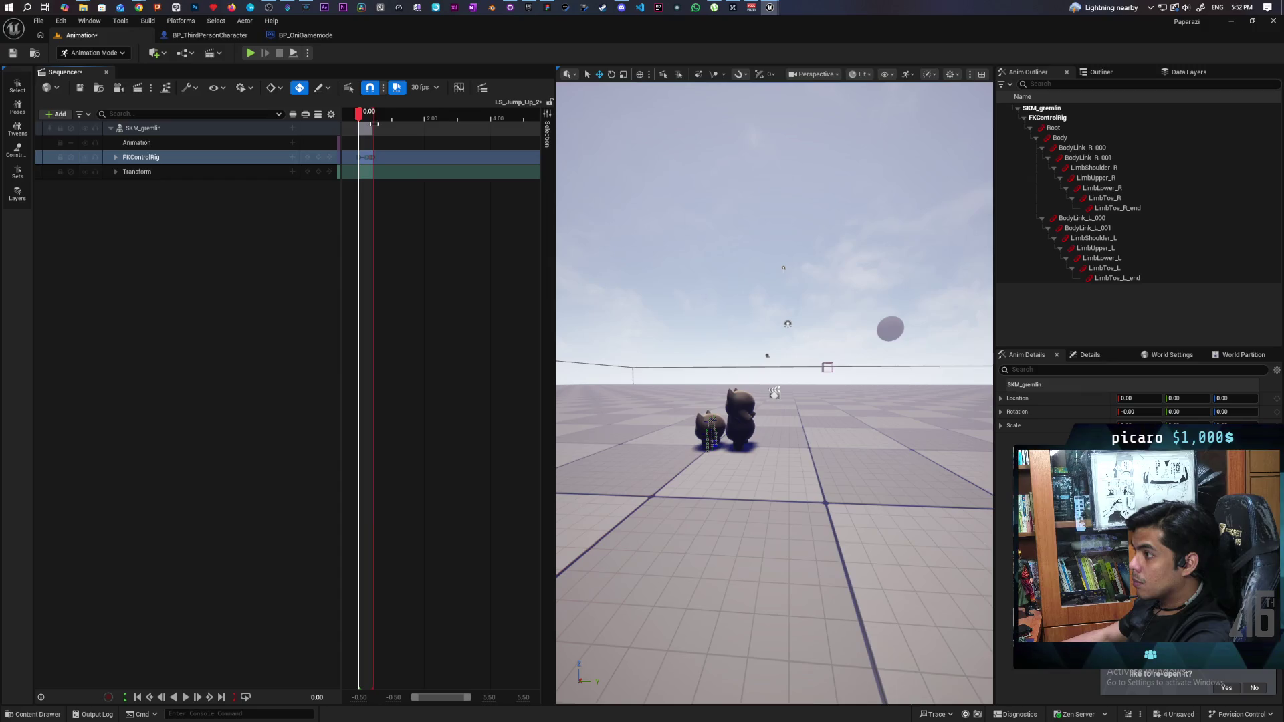
scroll(418, 146, "up", 4)
scroll(418, 146, "up", 3)
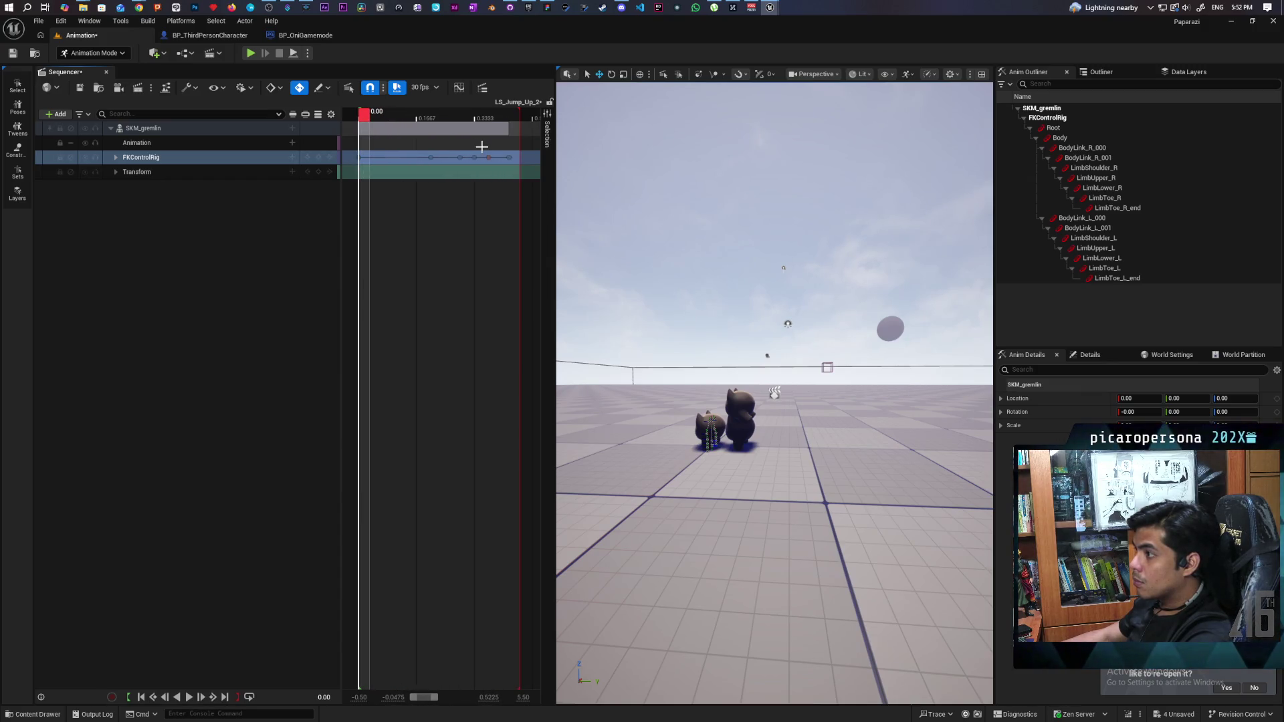
left_click_drag(519, 120, 517, 120)
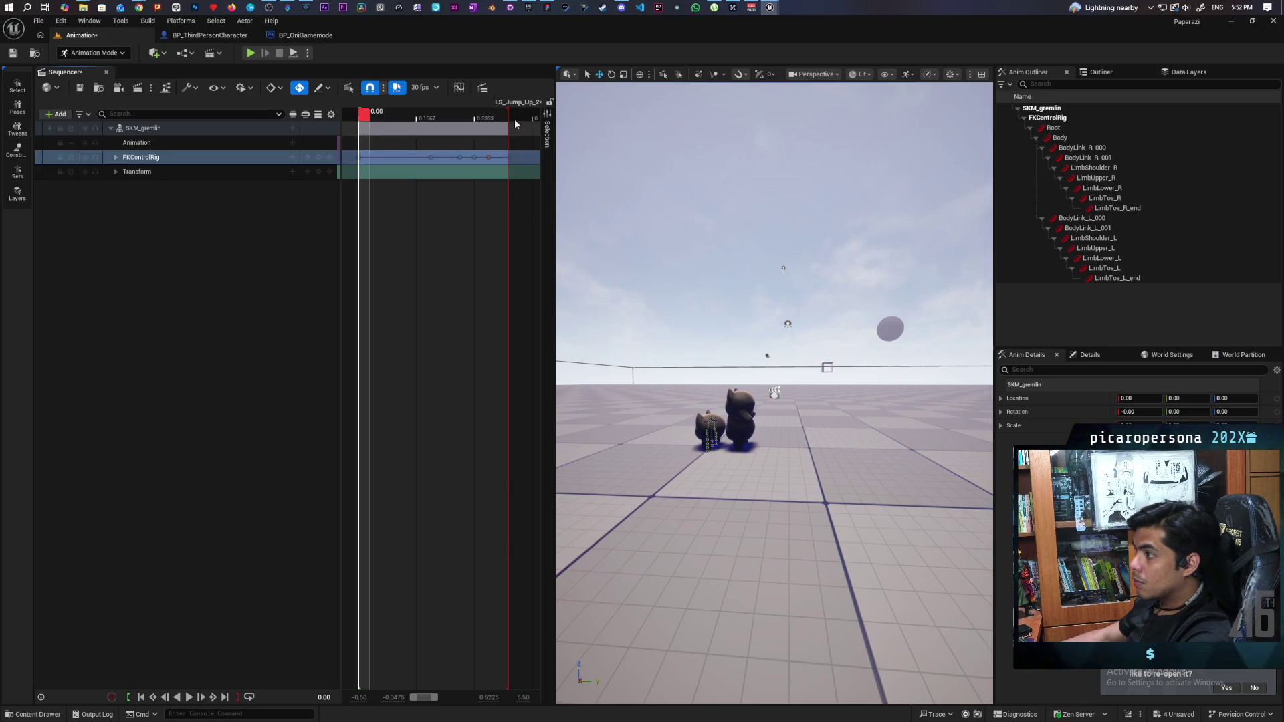
key("space")
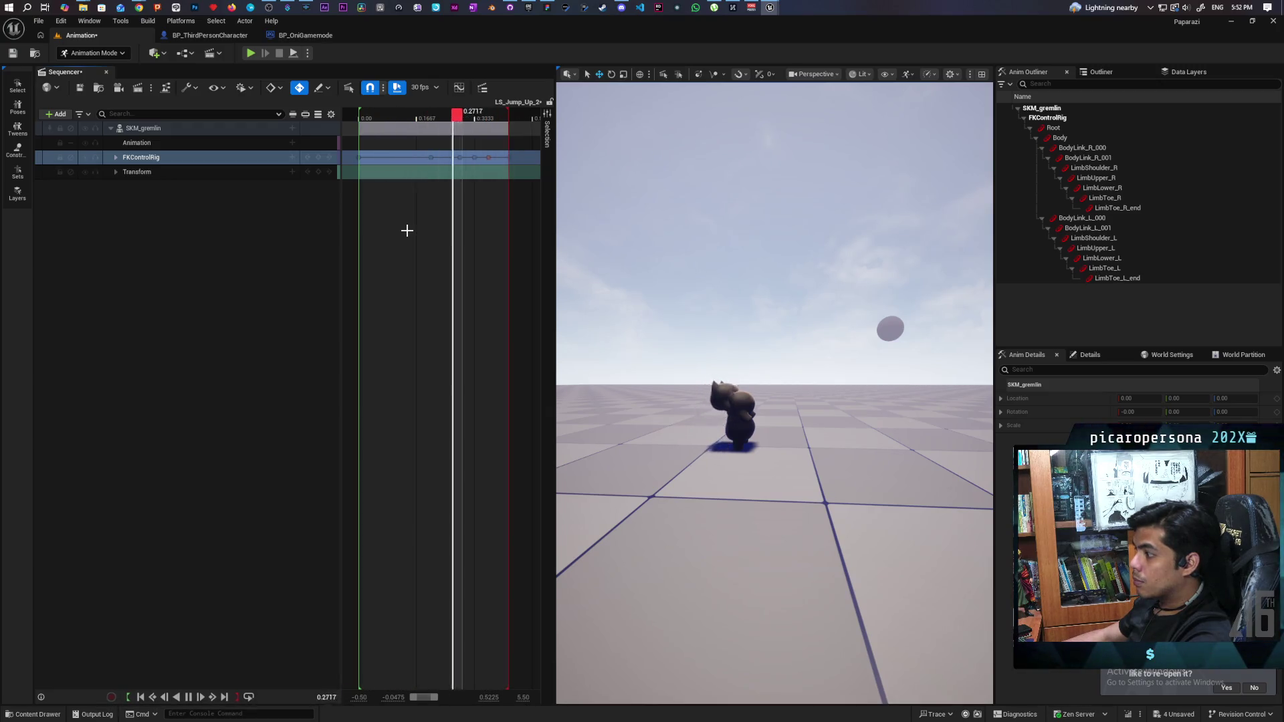
key("space")
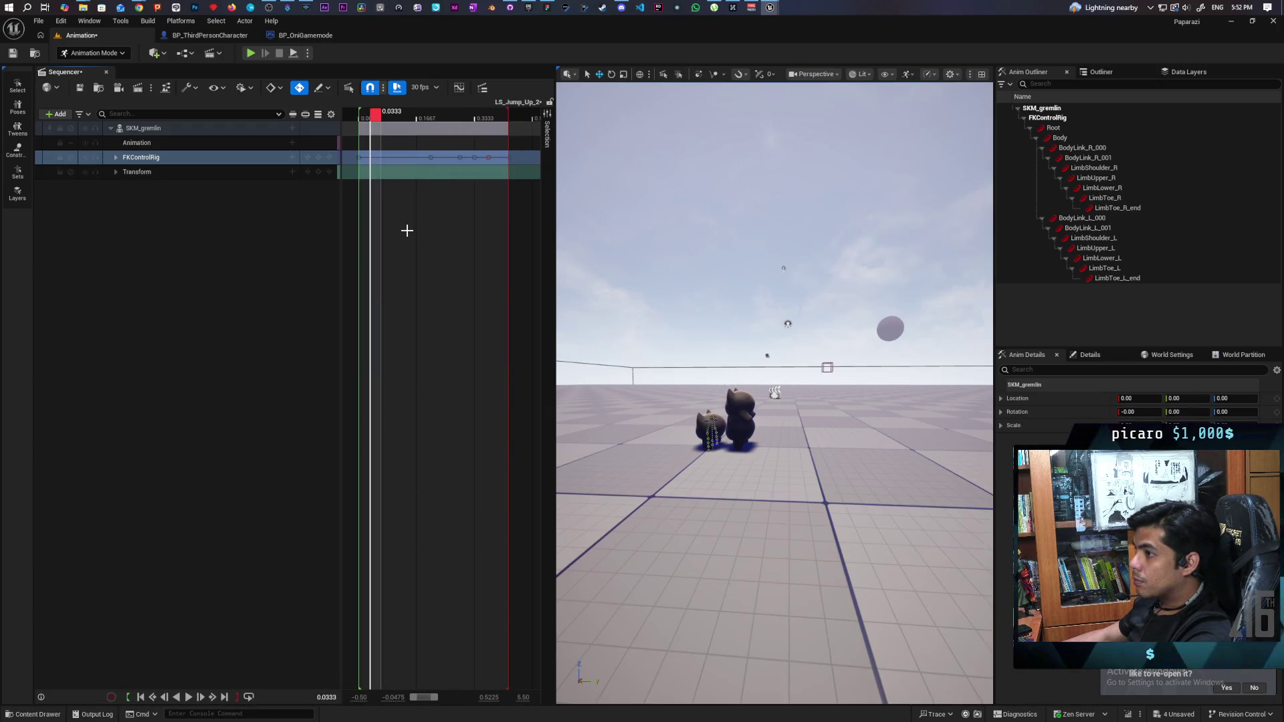
- Expand the FKControlRig to inspect the Root and Body bone channels, then collapse it
left_click(115, 158)
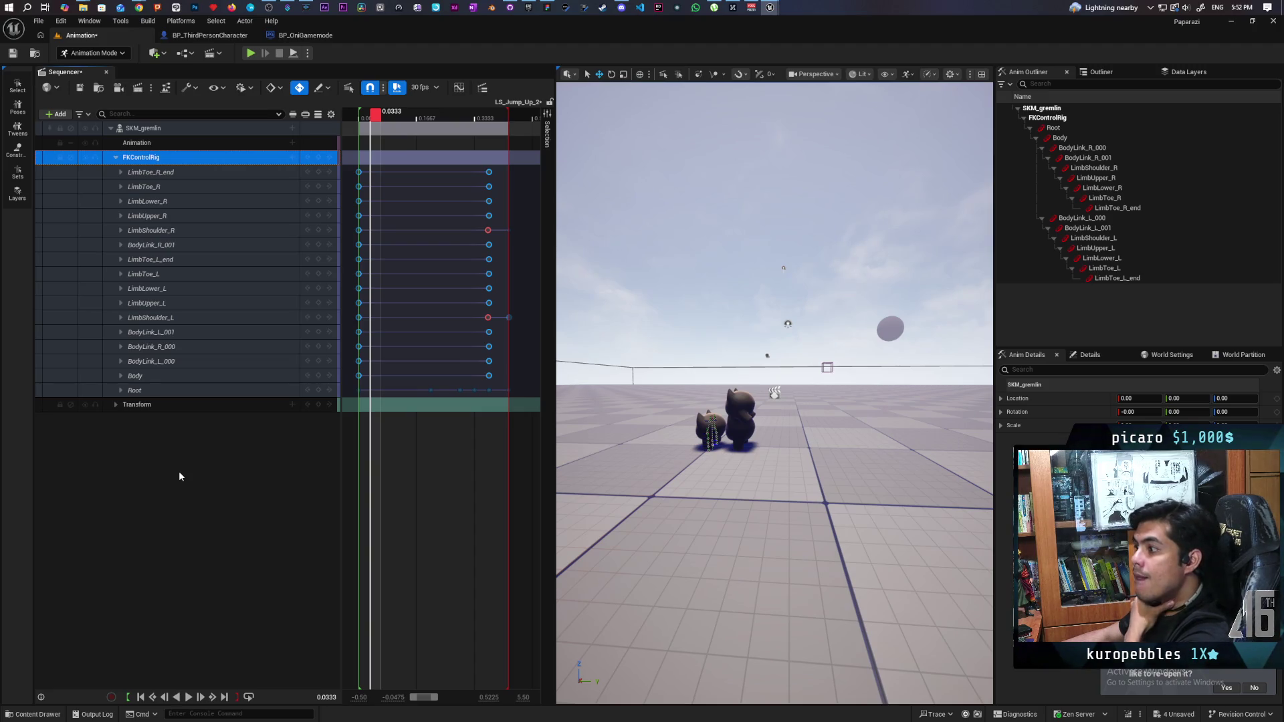
left_click(121, 391)
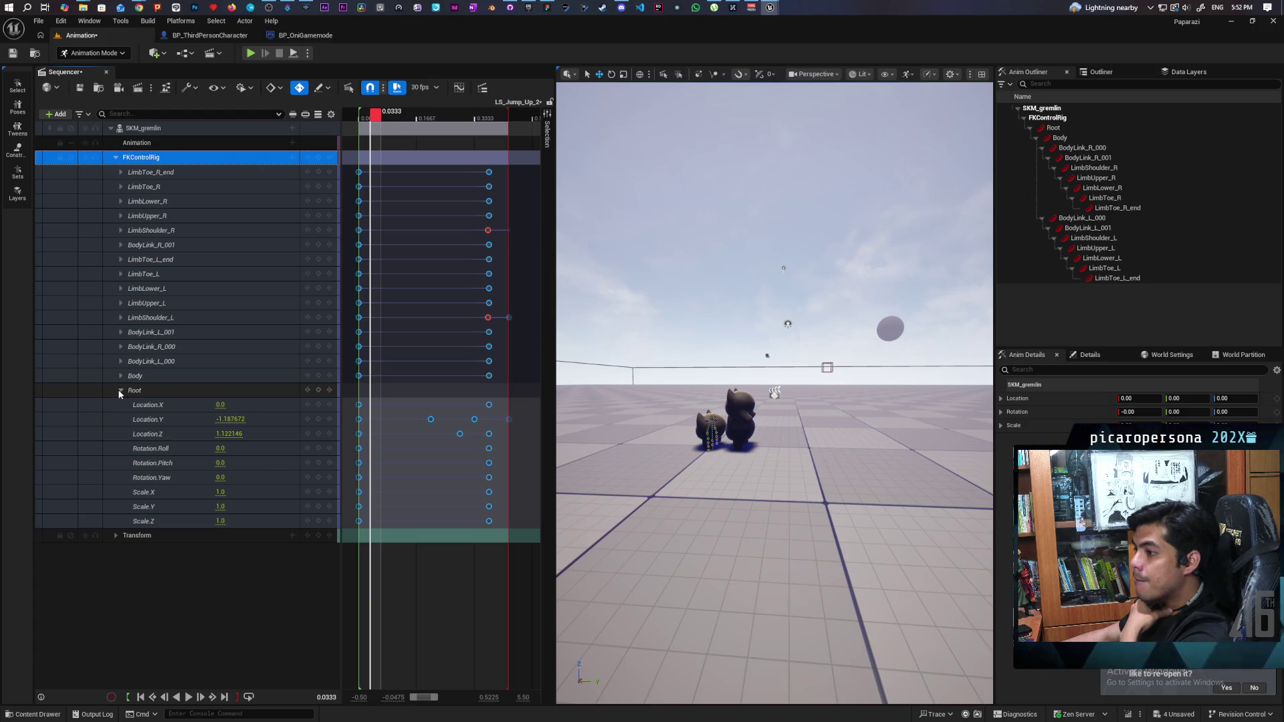
left_click(120, 375)
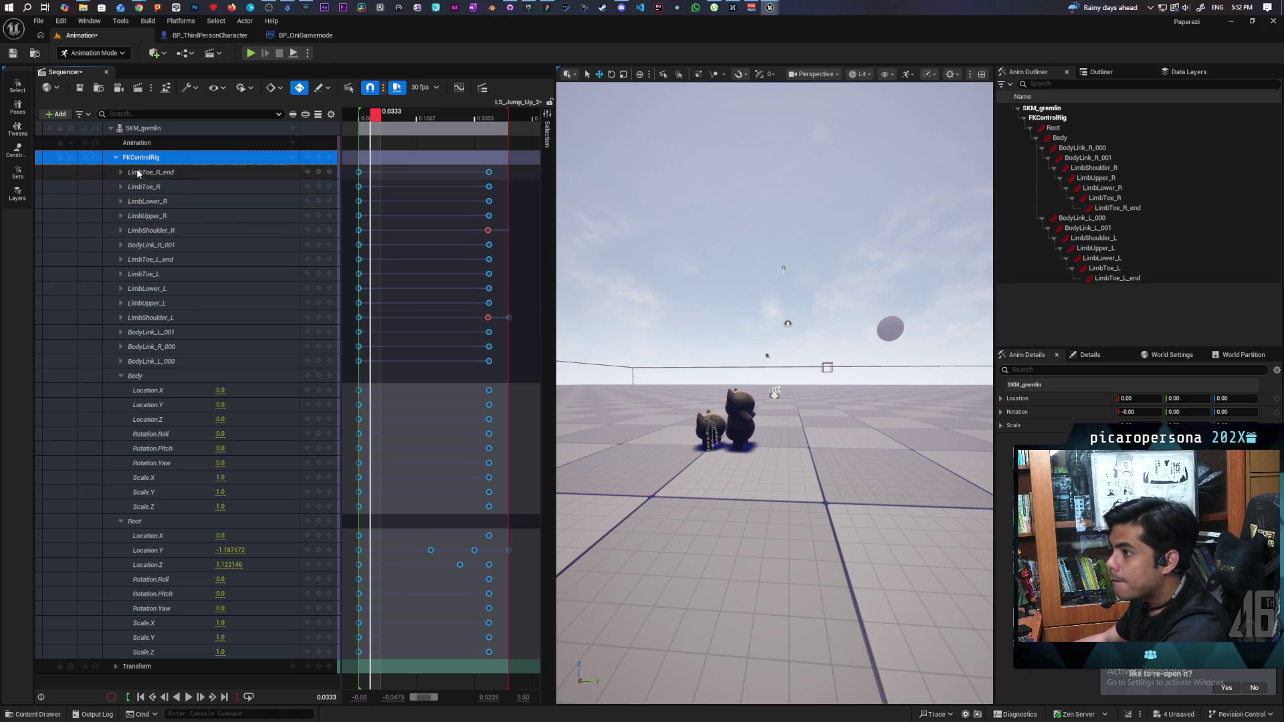
left_click(117, 158)
scroll(339, 169, "left", 1)
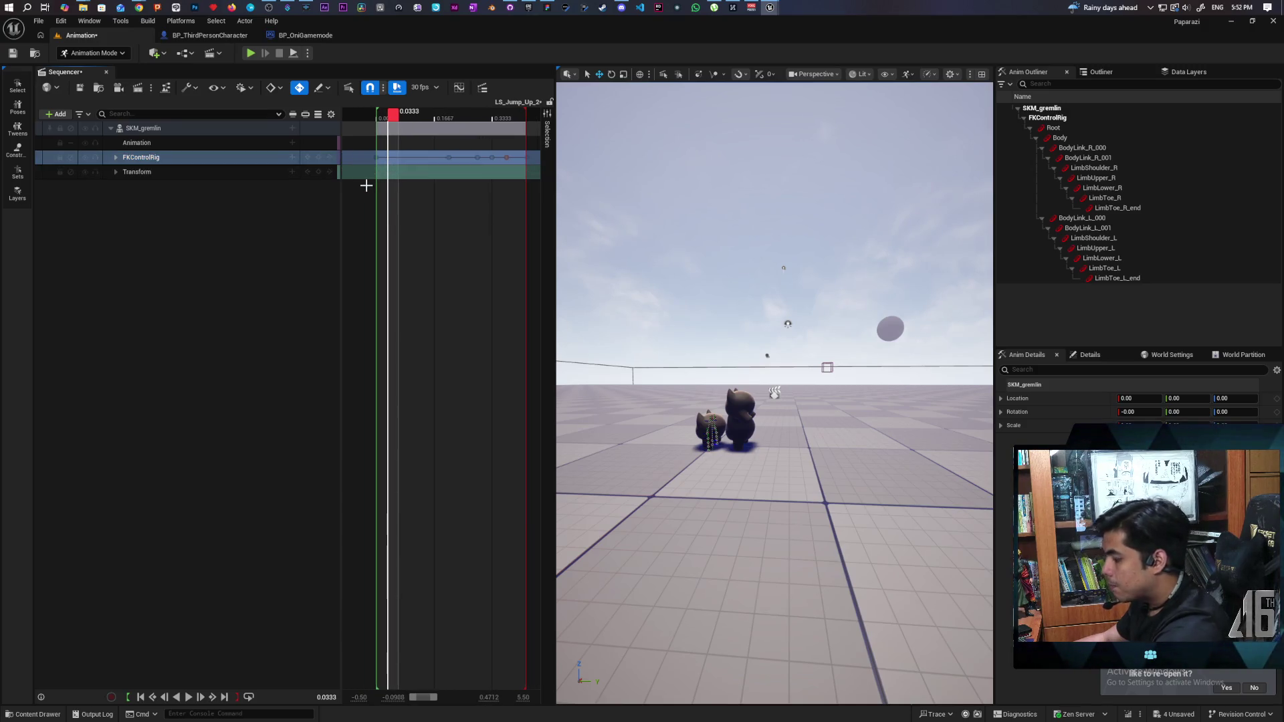
- Inspect the Transform track channels and the SKM_gremlin add-track list
left_click(118, 171)
left_click(118, 171)
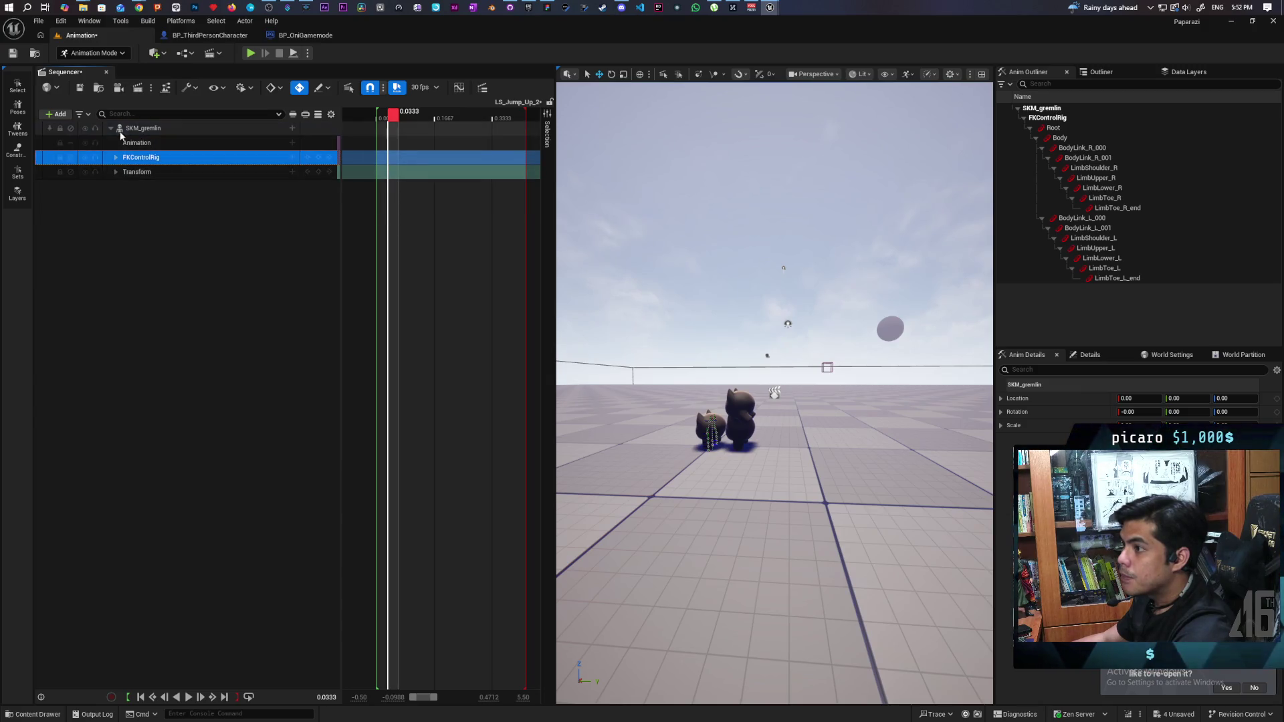
left_click(292, 129)
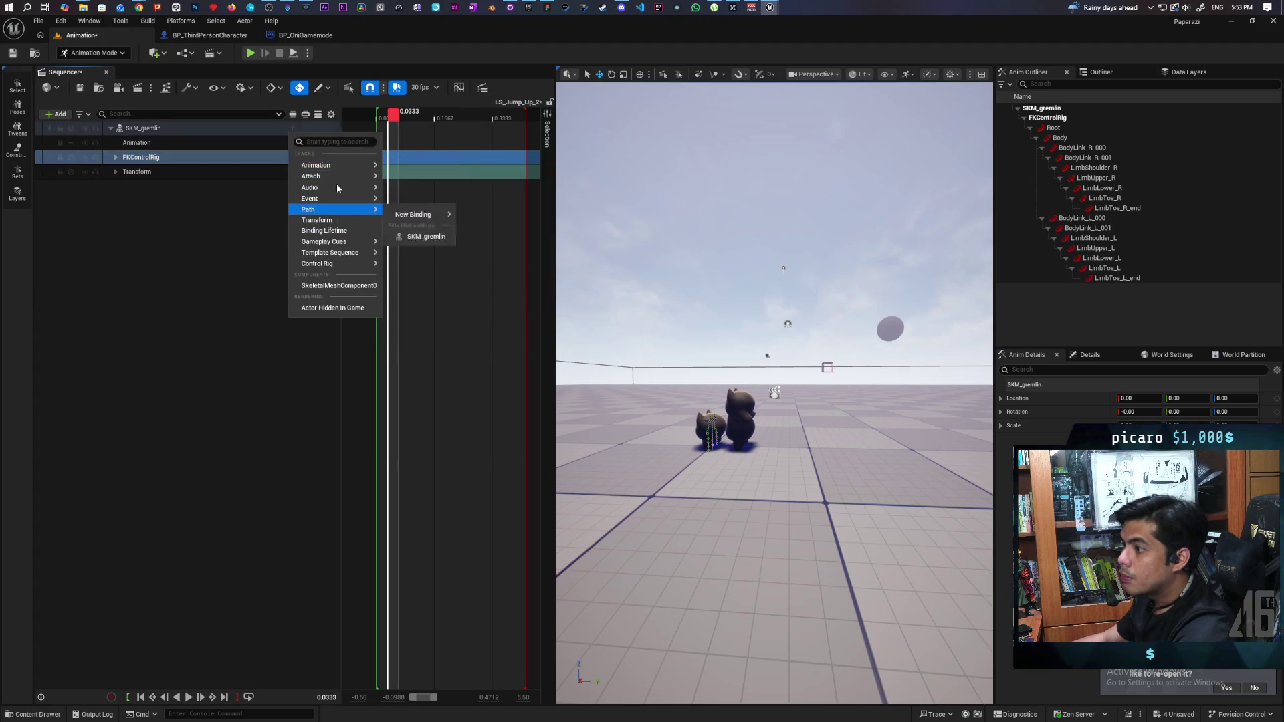
mouse_move(334, 210)
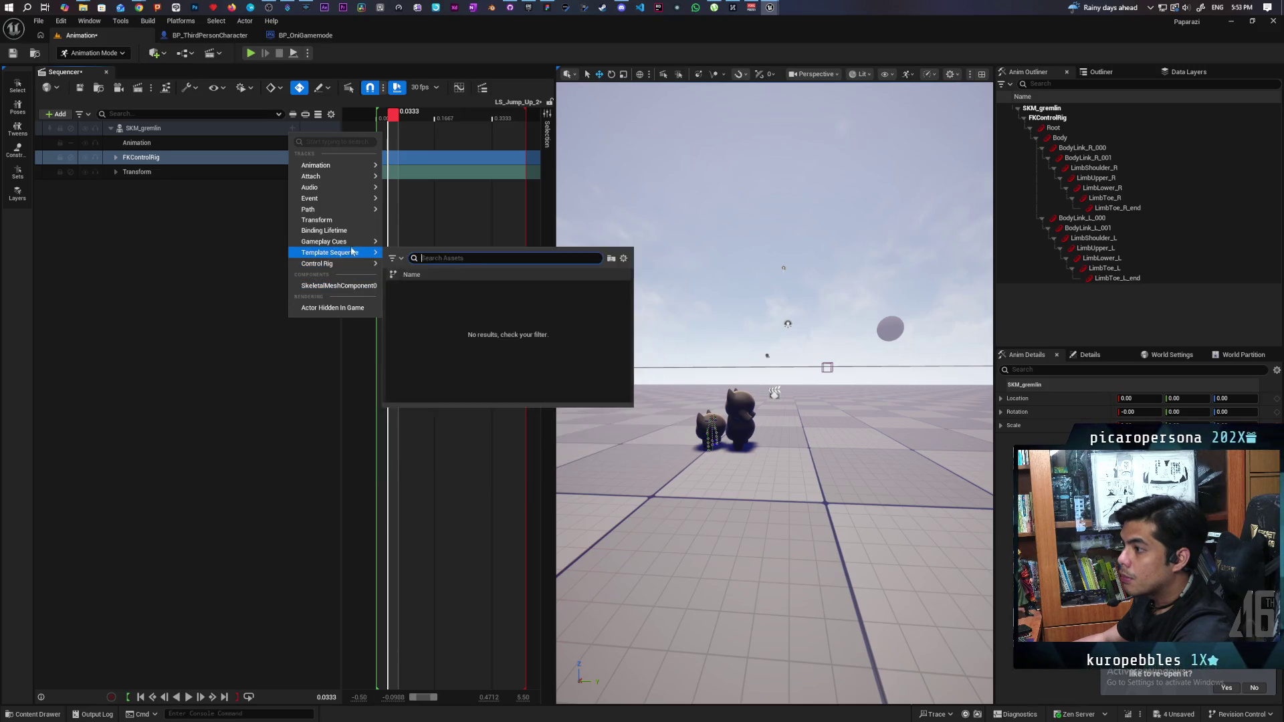
mouse_move(351, 242)
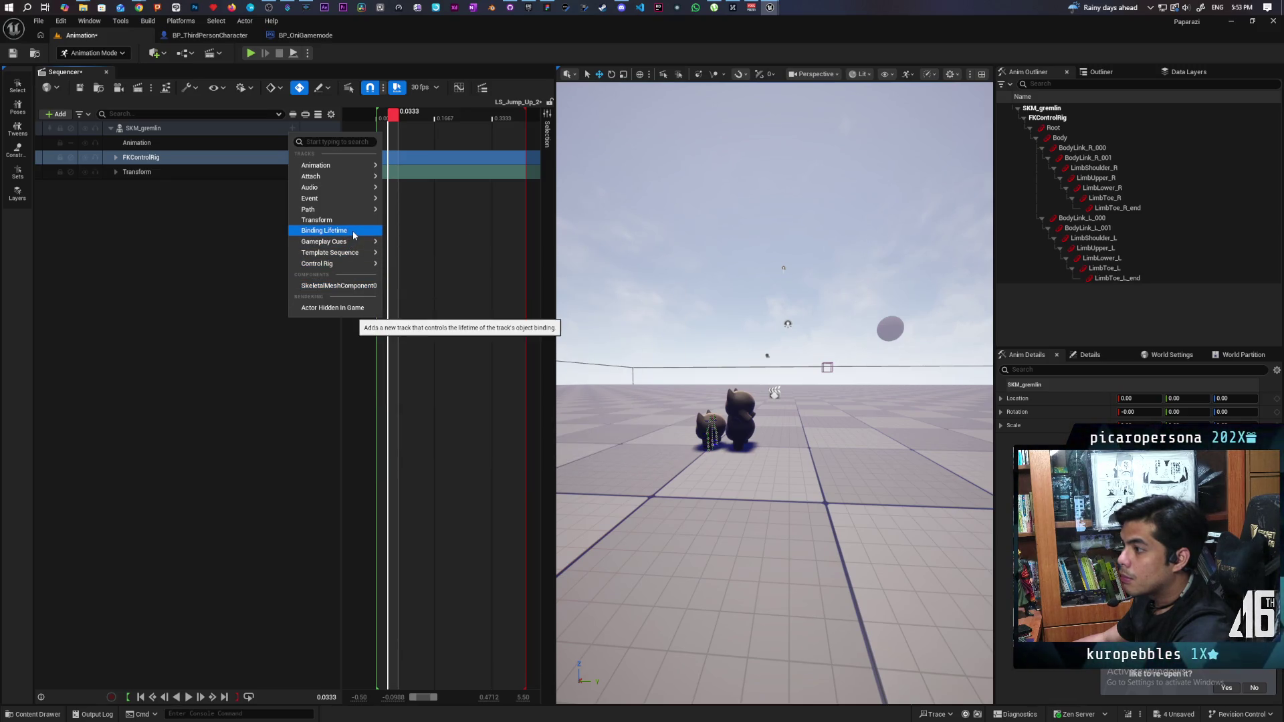
- Browse the SKM_gremlin binding's options, including actor reassignment, and dismiss them unchanged
right_click(143, 129)
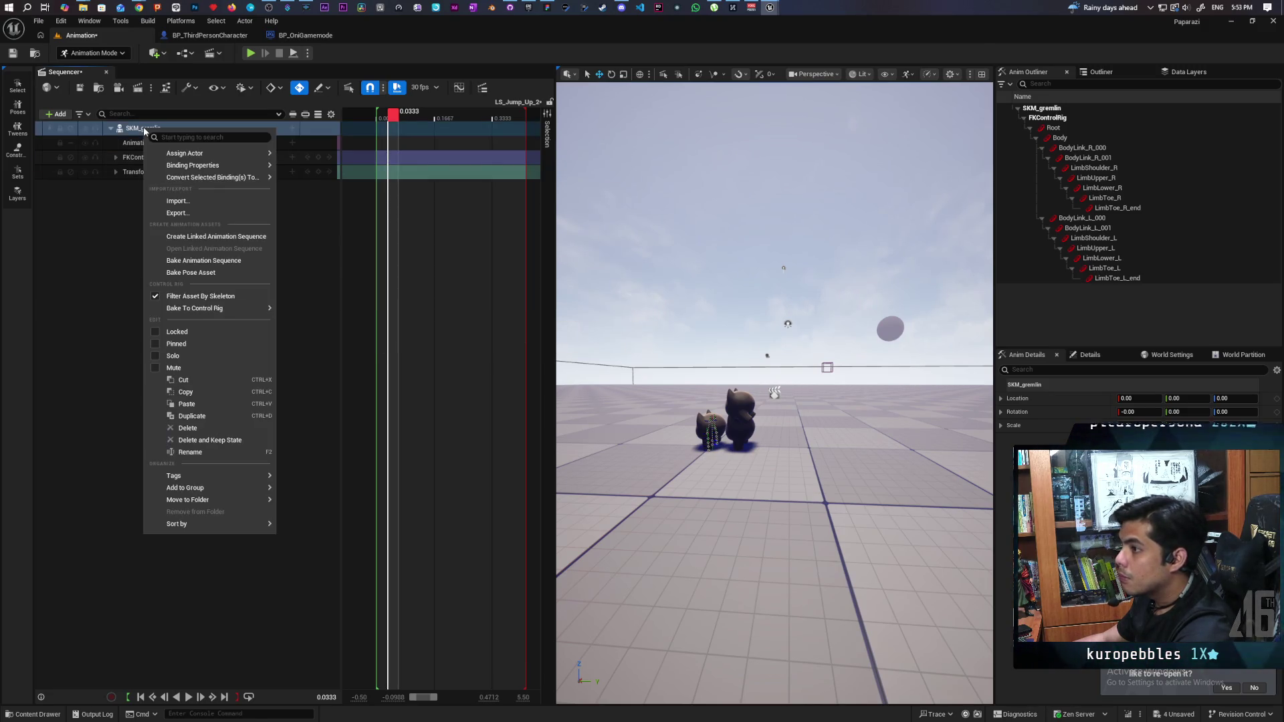
mouse_move(250, 158)
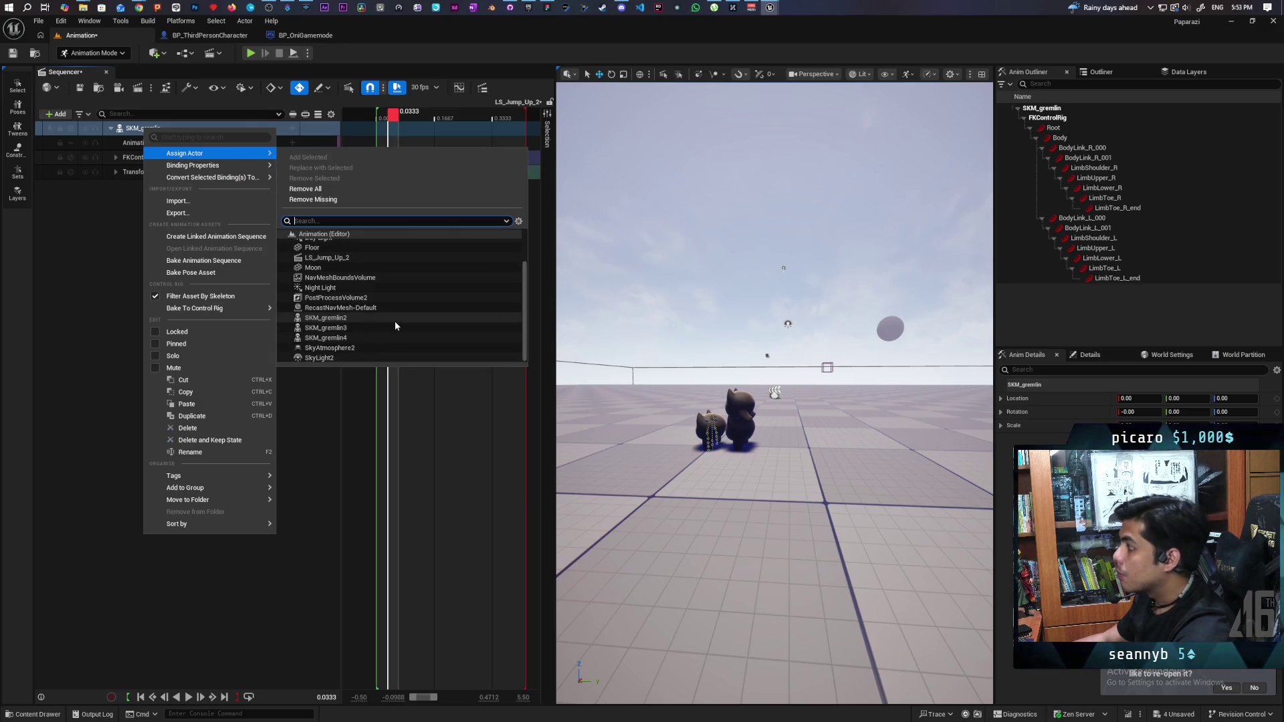
left_click(99, 207)
left_click(142, 128)
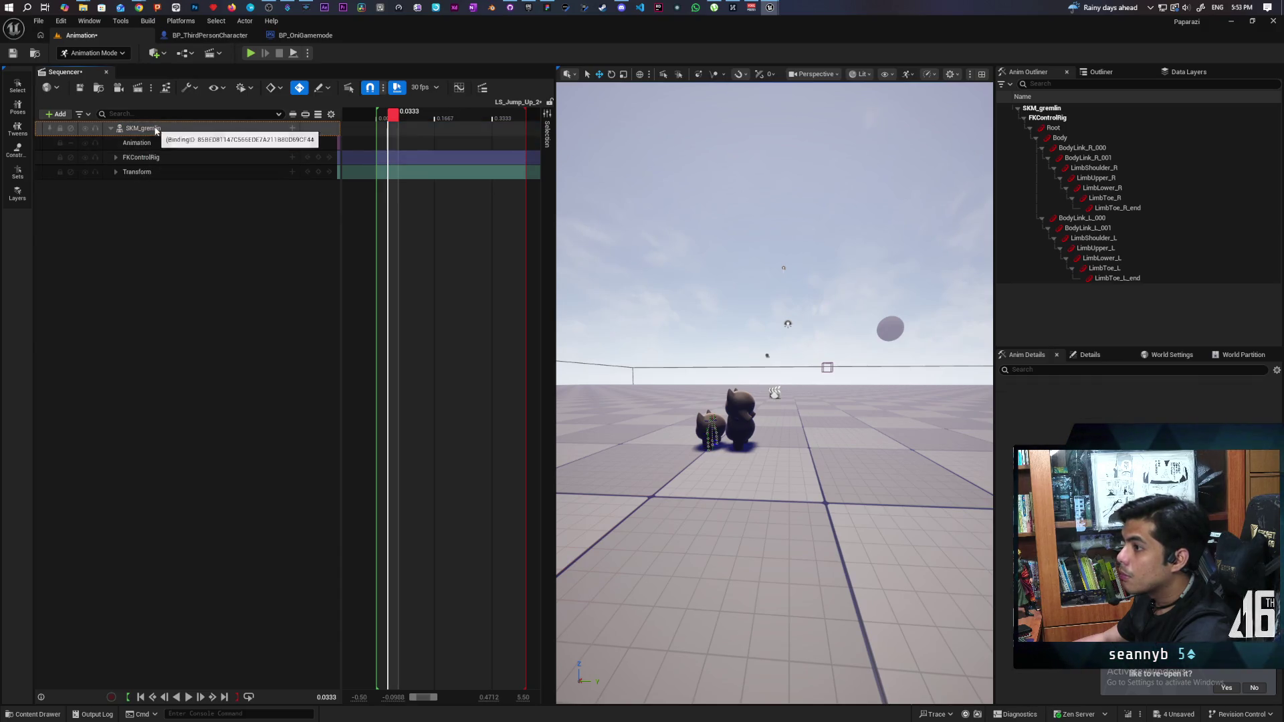
right_click(155, 129)
mouse_move(255, 151)
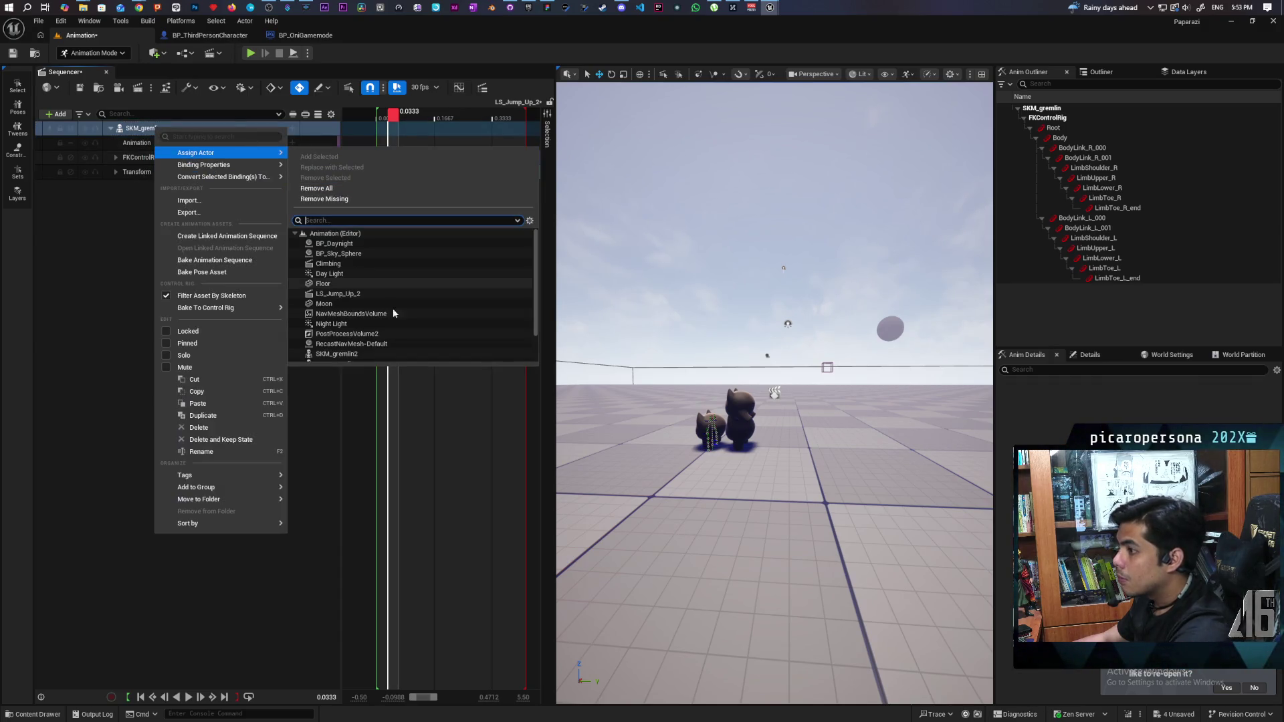
scroll(399, 313, "down", 2)
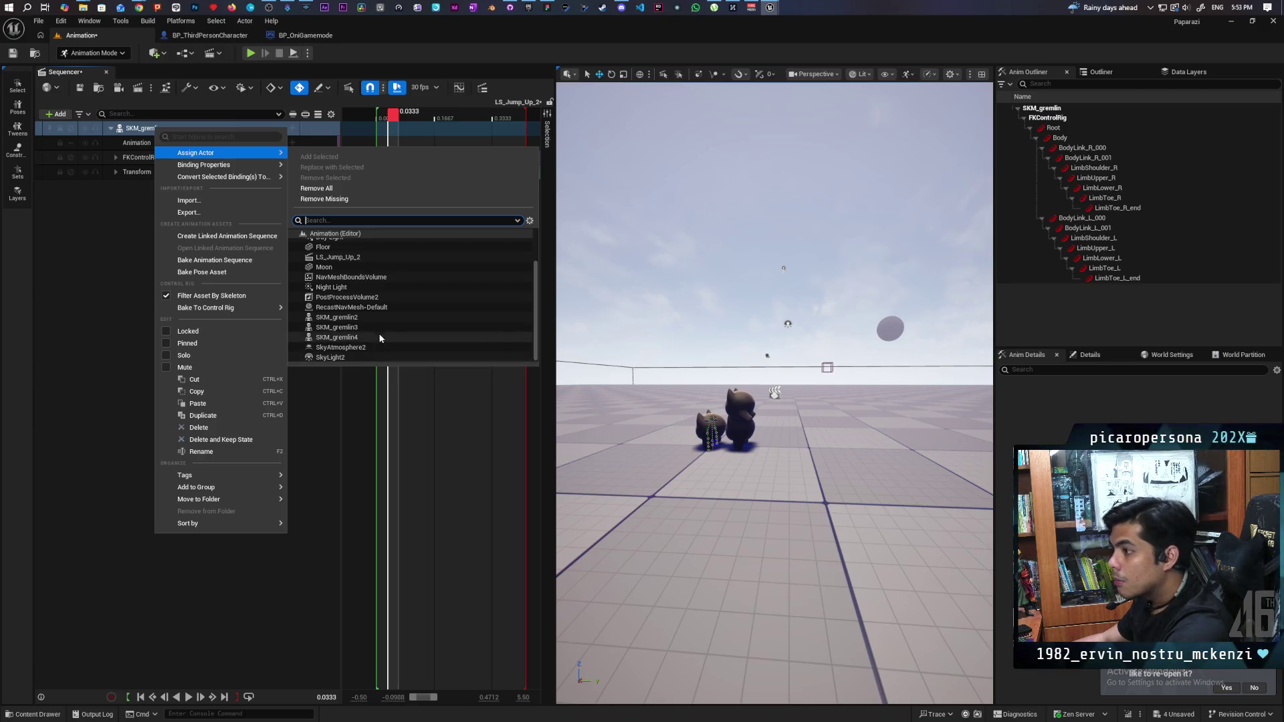
scroll(385, 313, "up", 3)
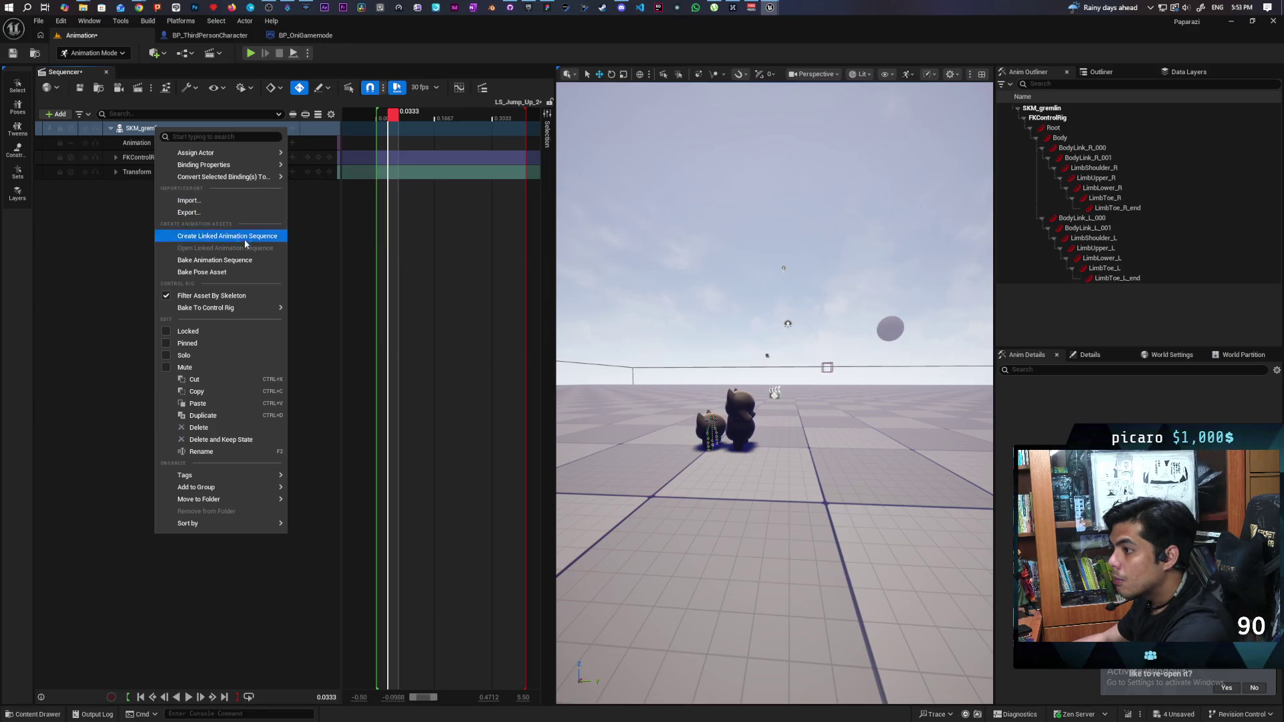
mouse_move(245, 477)
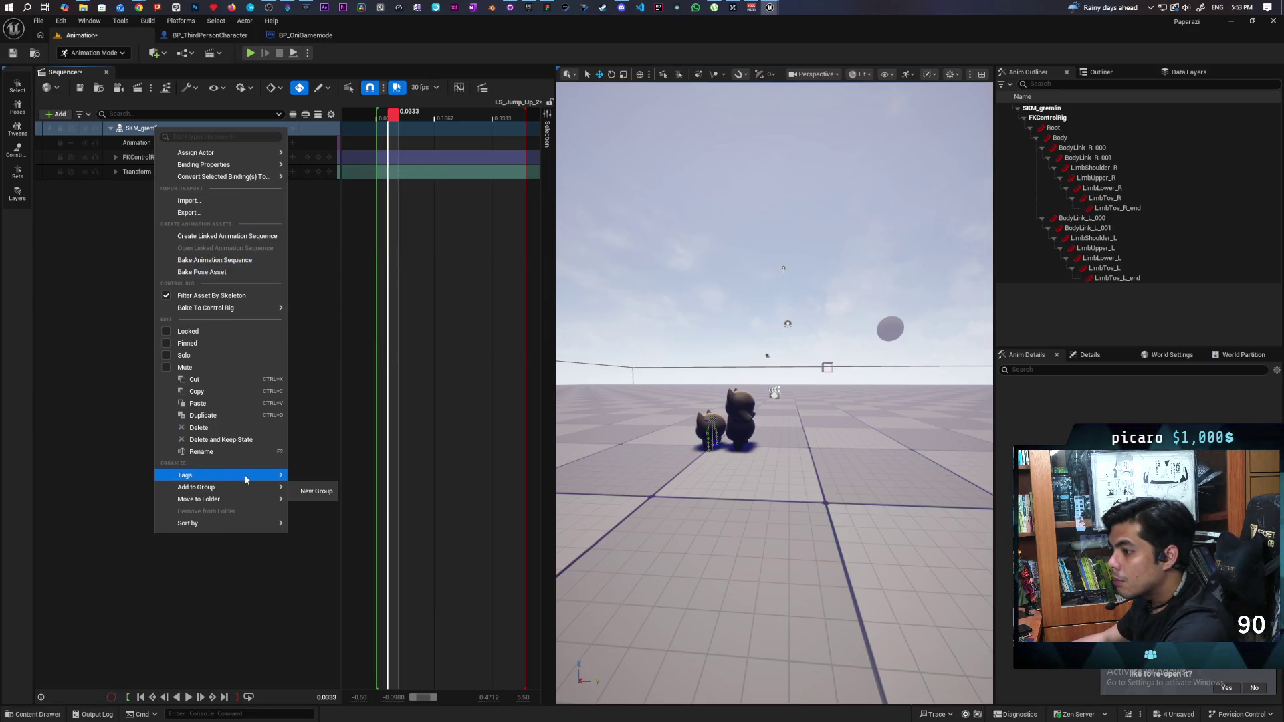
mouse_move(256, 523)
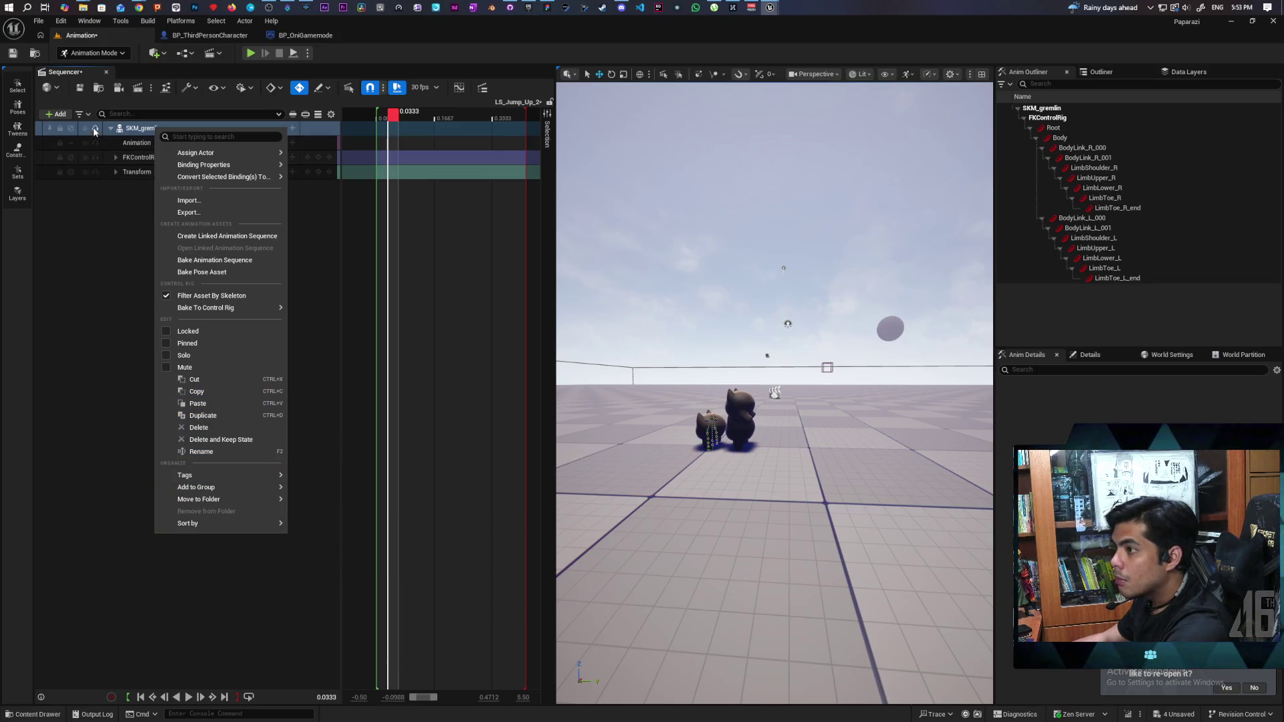
key("Escape")
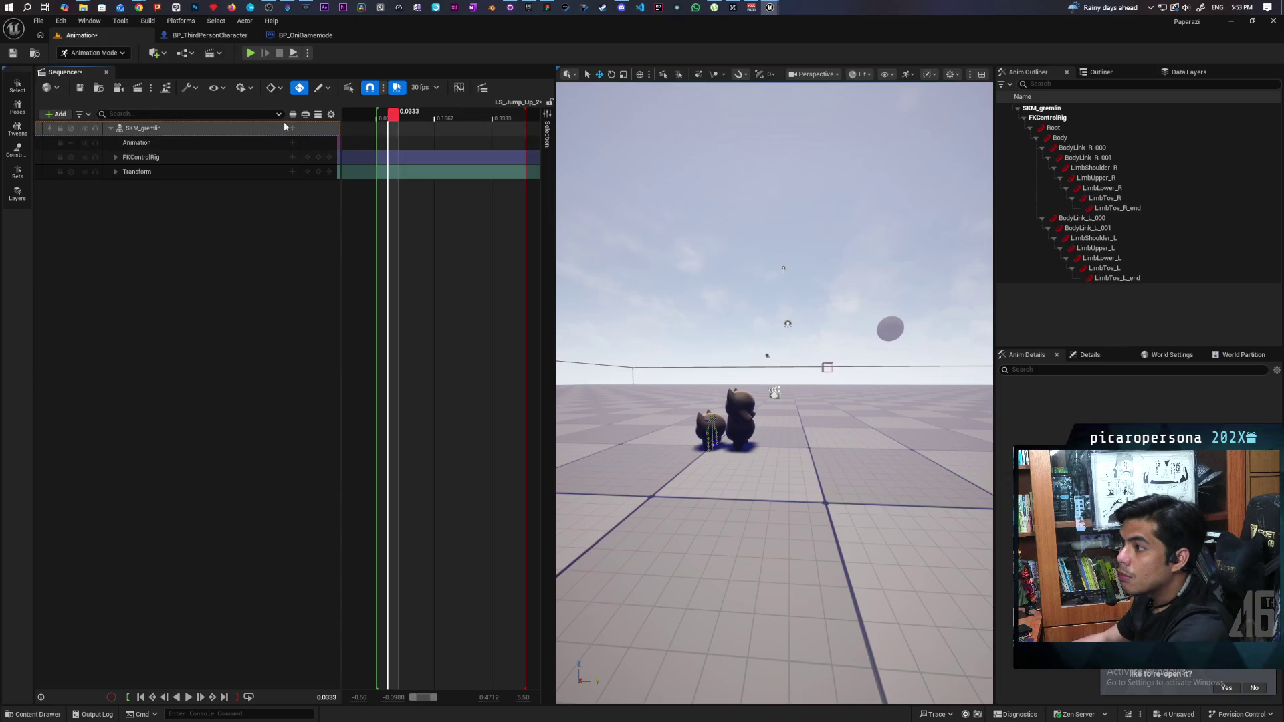
- Scrub the jump back to frame 0 and select the gremlin's FKControlRig track
left_click(292, 129)
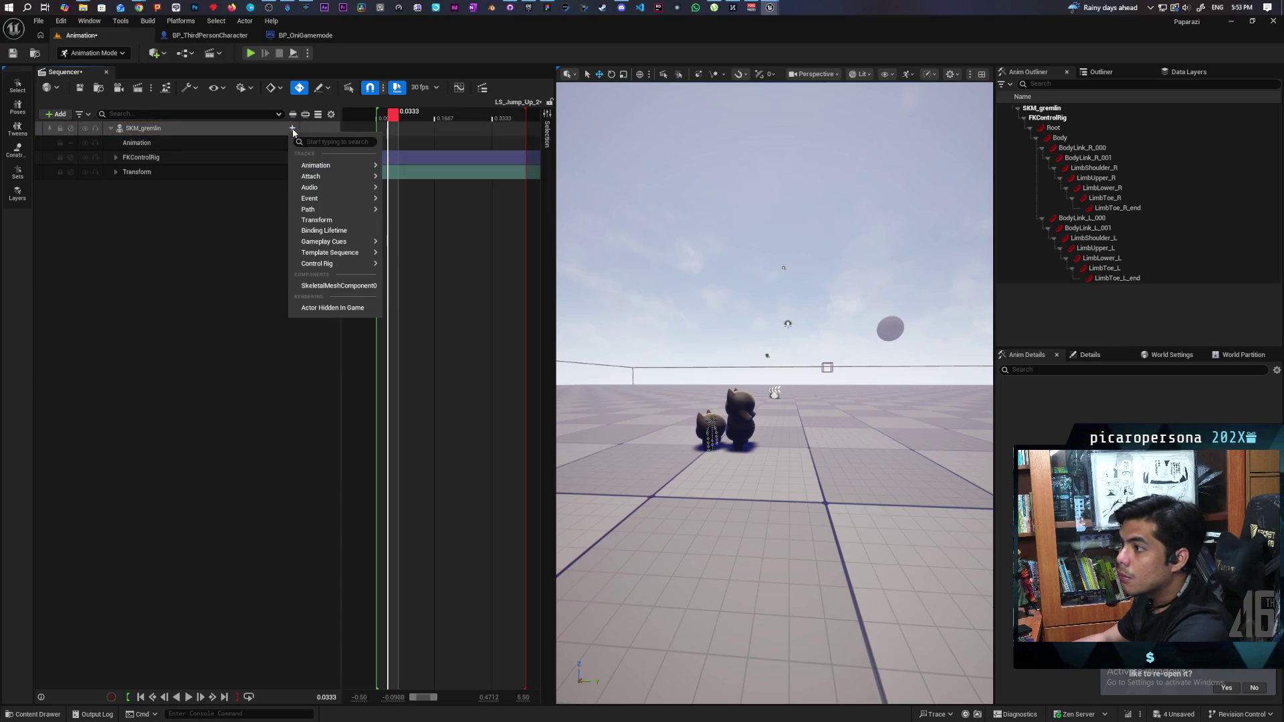
left_click(330, 115)
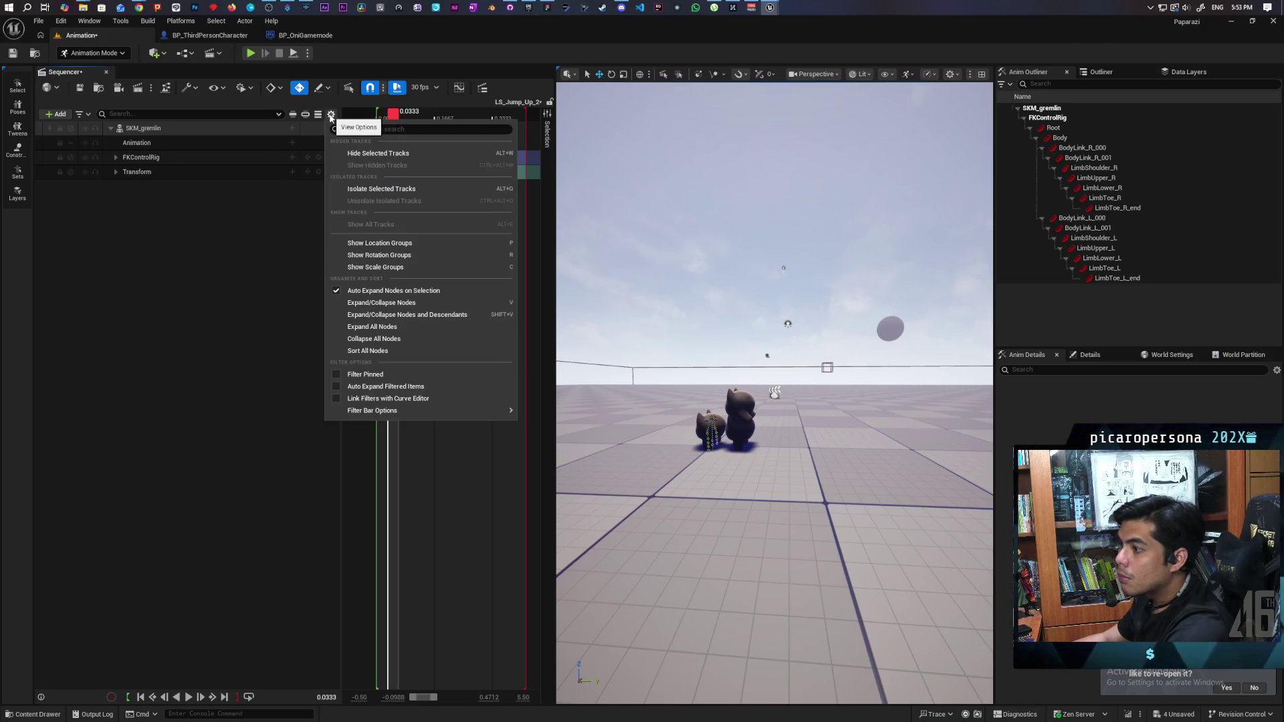
left_click(221, 239)
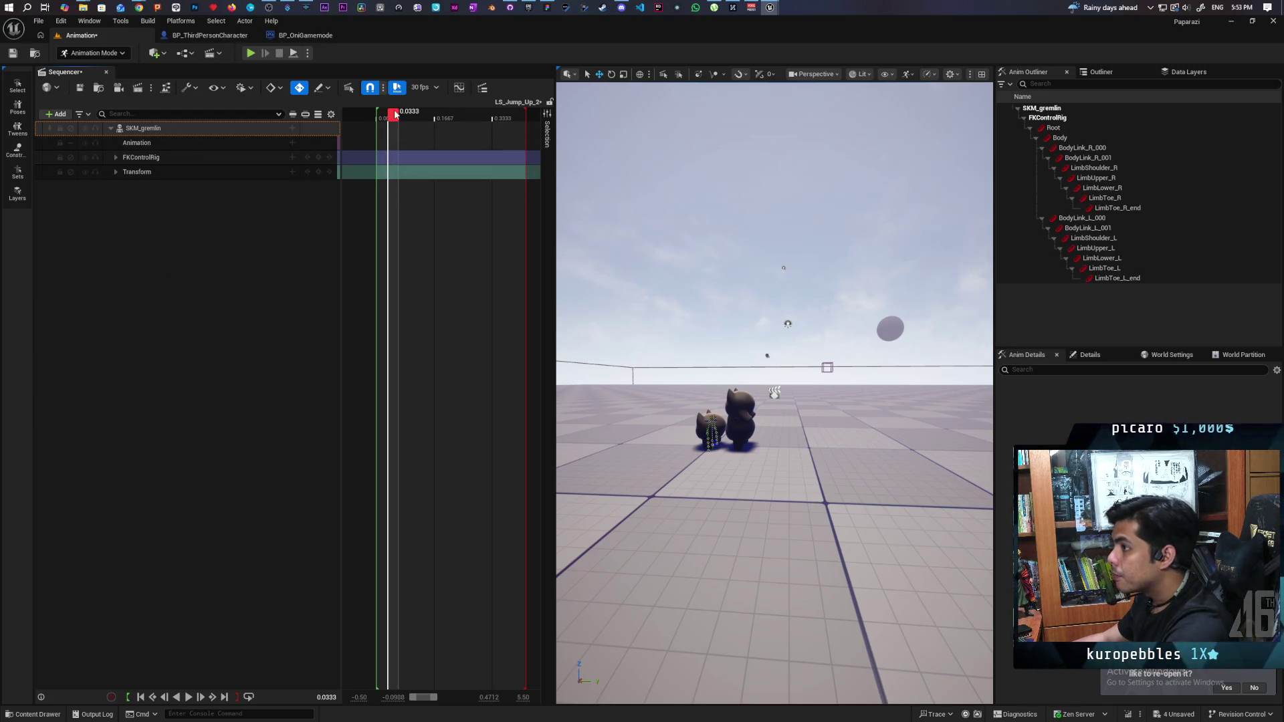
mouse_move(393, 114)
left_mouse_down()
mouse_move(532, 132)
mouse_move(312, 139)
mouse_move(441, 135)
mouse_move(366, 137)
mouse_move(382, 142)
left_mouse_up()
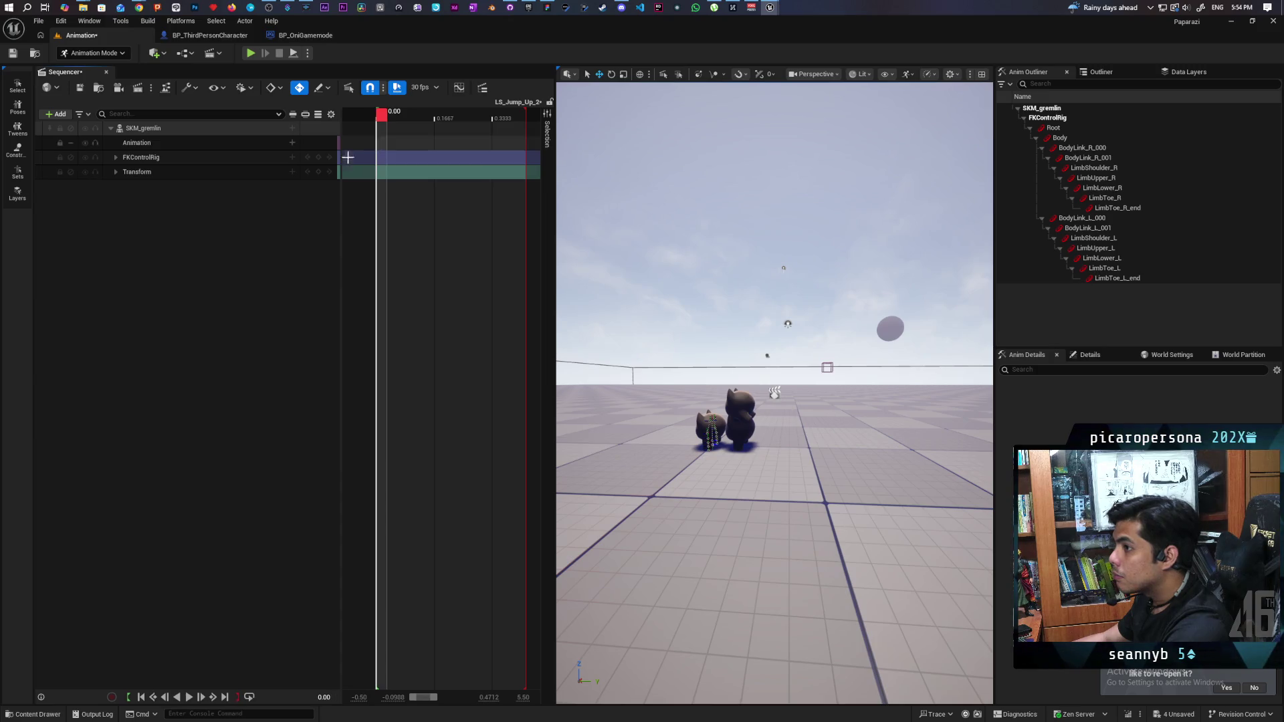
left_click(189, 161)
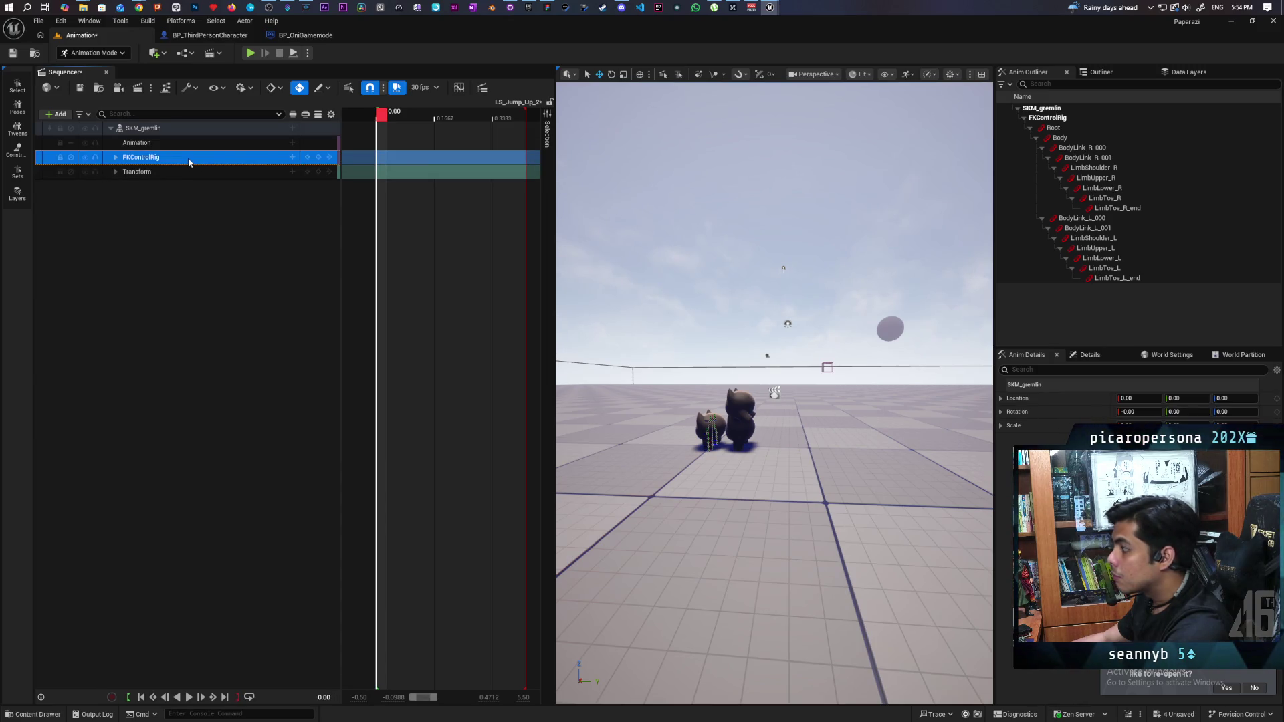
- Select the Body control and set the Root control's Location.Y and Location.Z to 0
left_click(1089, 355)
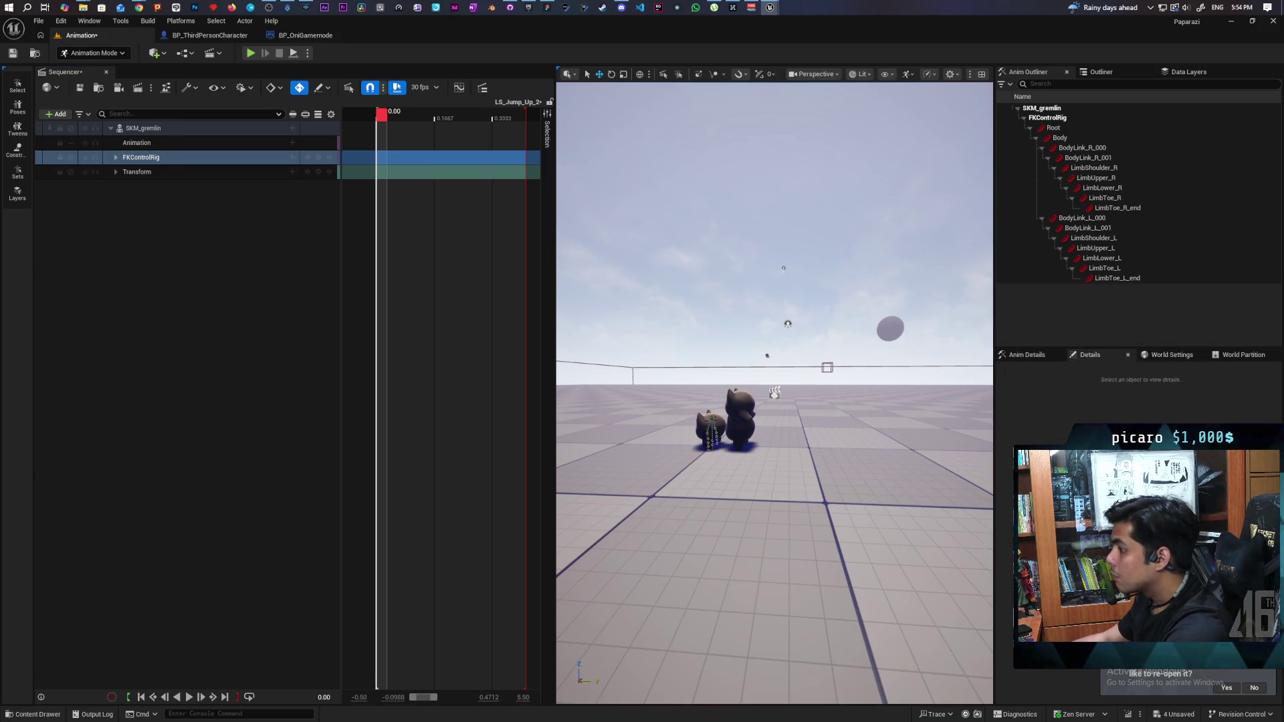
left_click(711, 431)
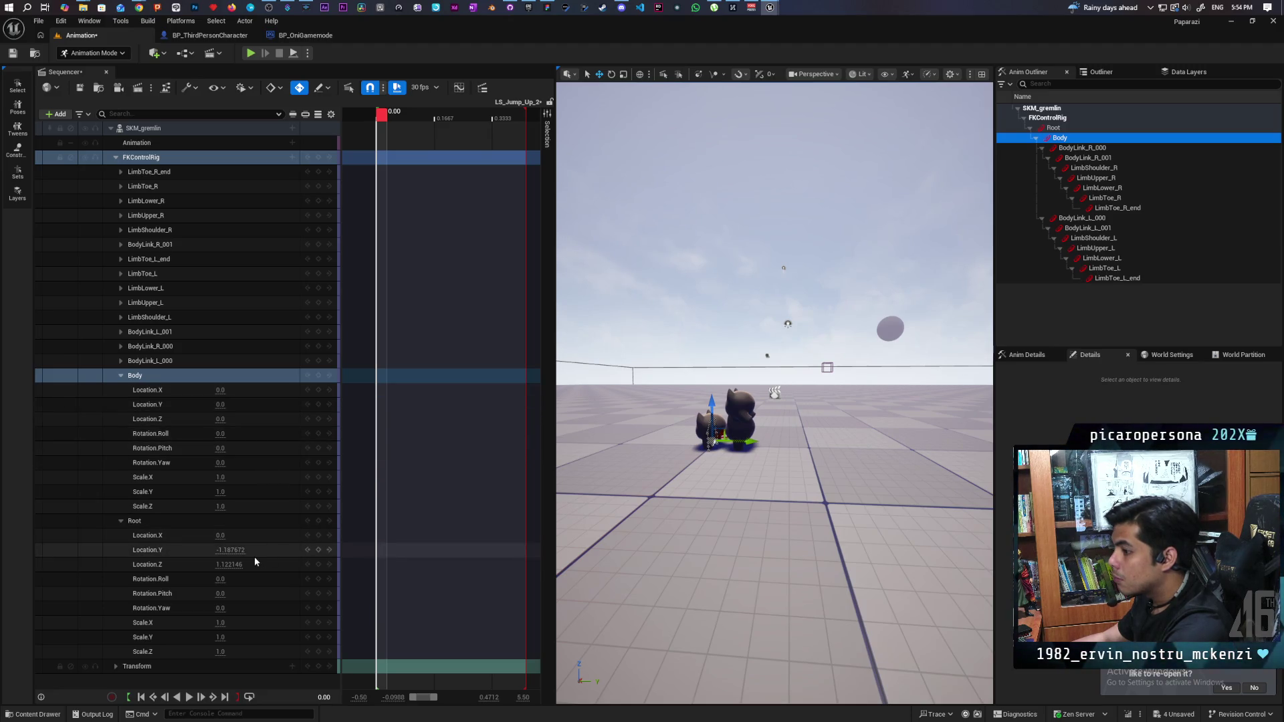
left_click(232, 551)
type("0")
key("Return")
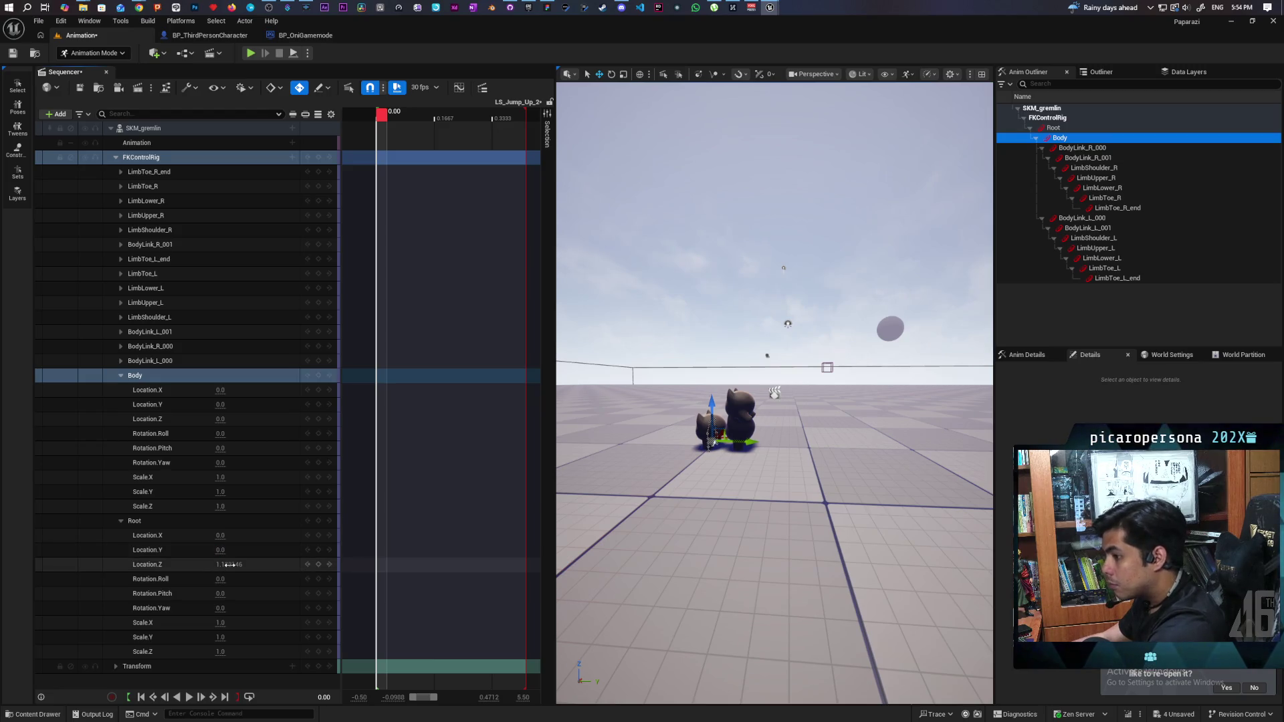
left_click(259, 568)
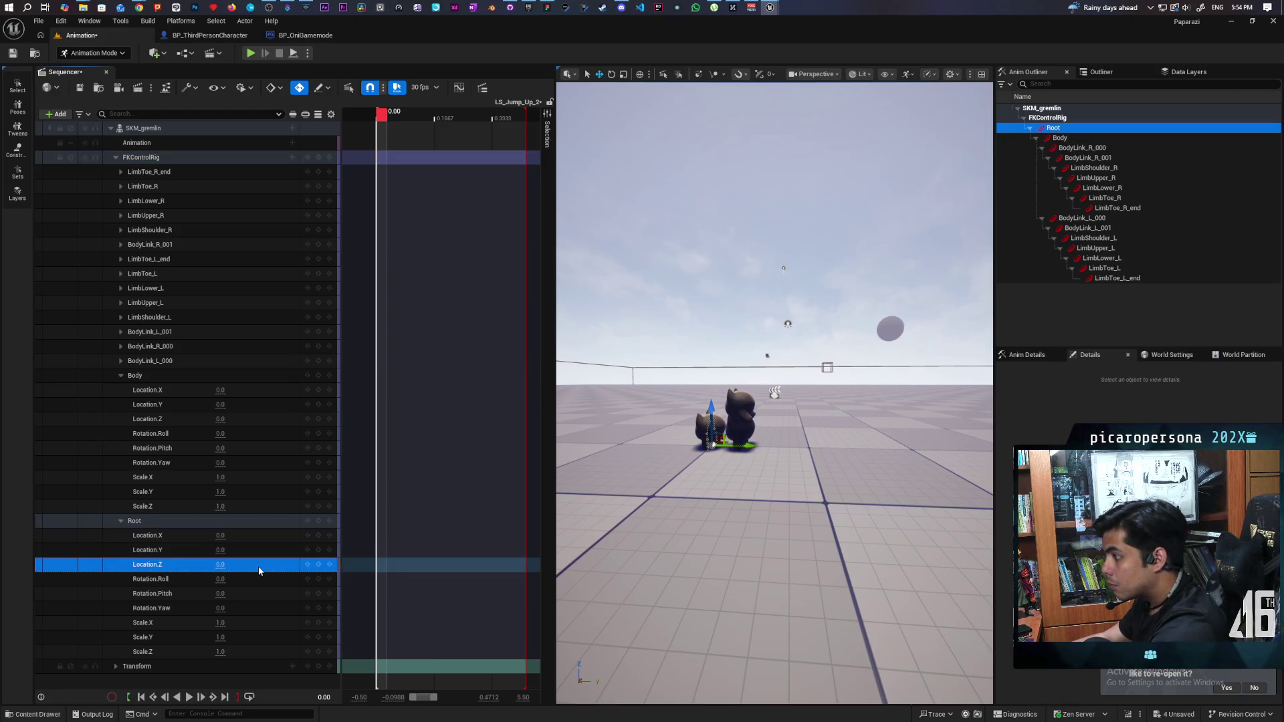
mouse_move(774, 468)
left_mouse_down()
mouse_move(775, 415)
mouse_move(709, 415)
mouse_move(709, 508)
mouse_move(735, 495)
mouse_move(722, 508)
mouse_move(743, 508)
left_mouse_up()
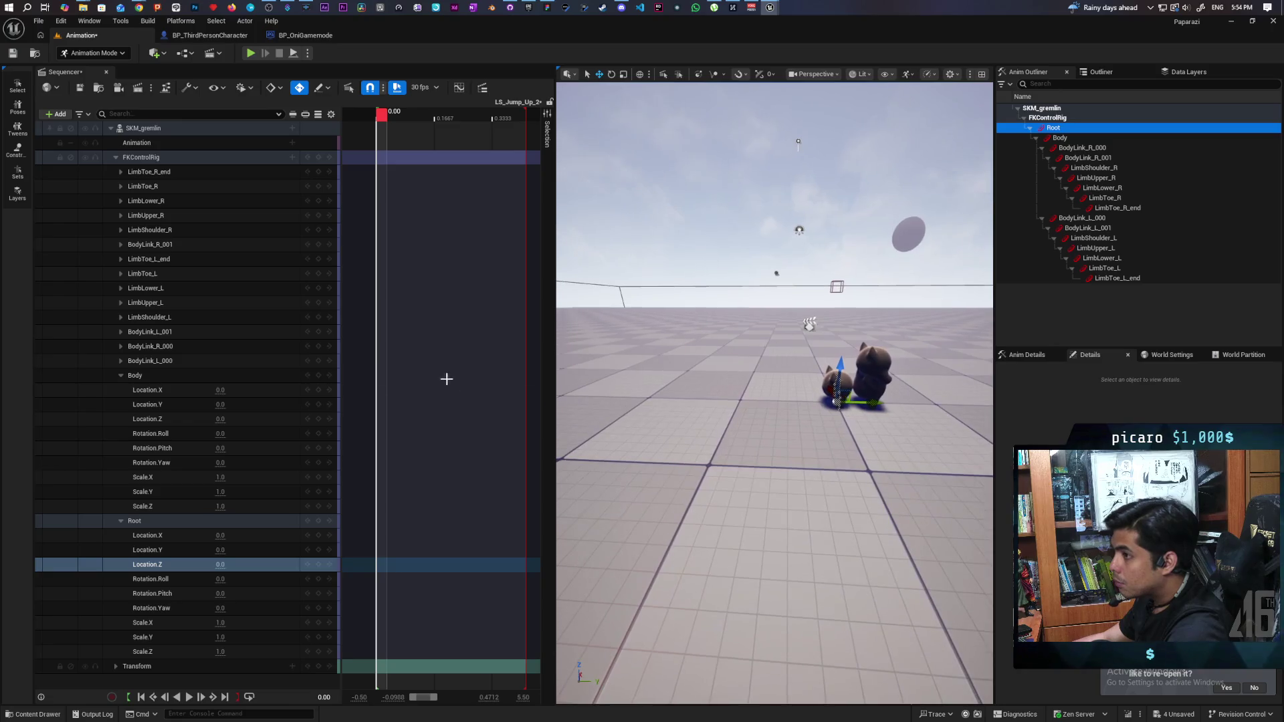
- Expand the gremlin's Transform track to check its Location, Rotation and Scale channels
left_click(117, 666)
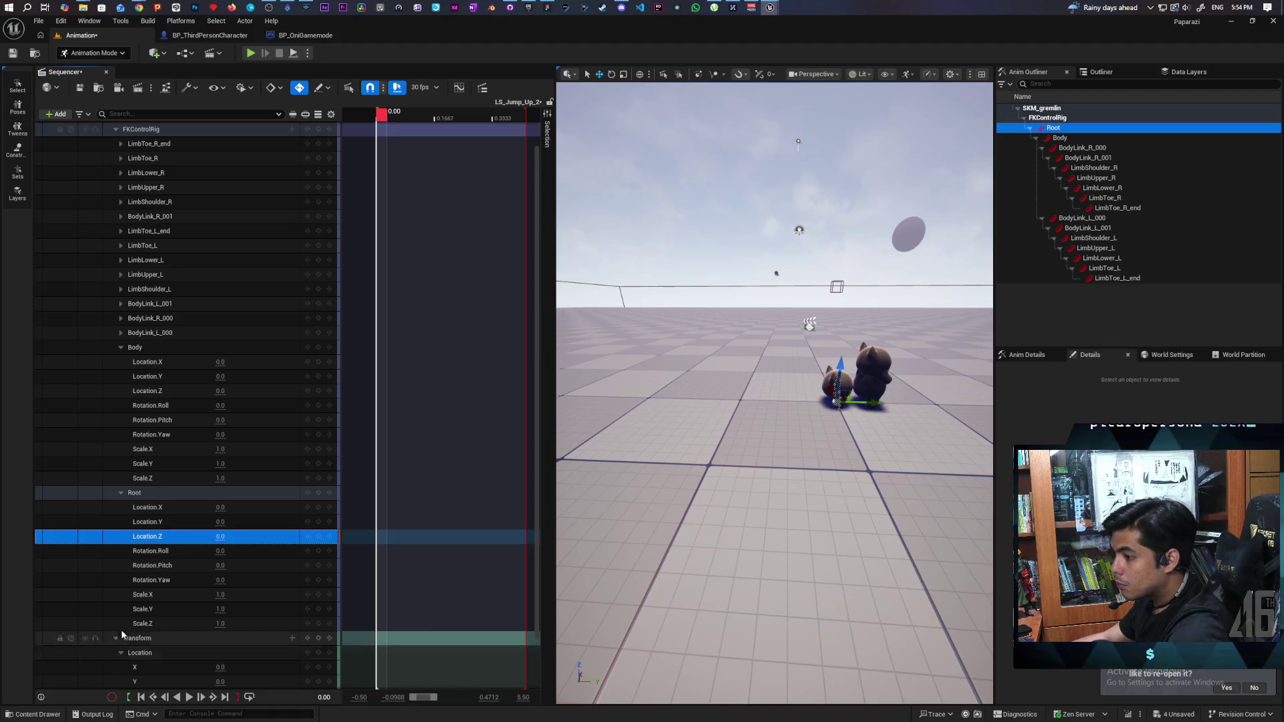
left_click(120, 652)
left_click(123, 610)
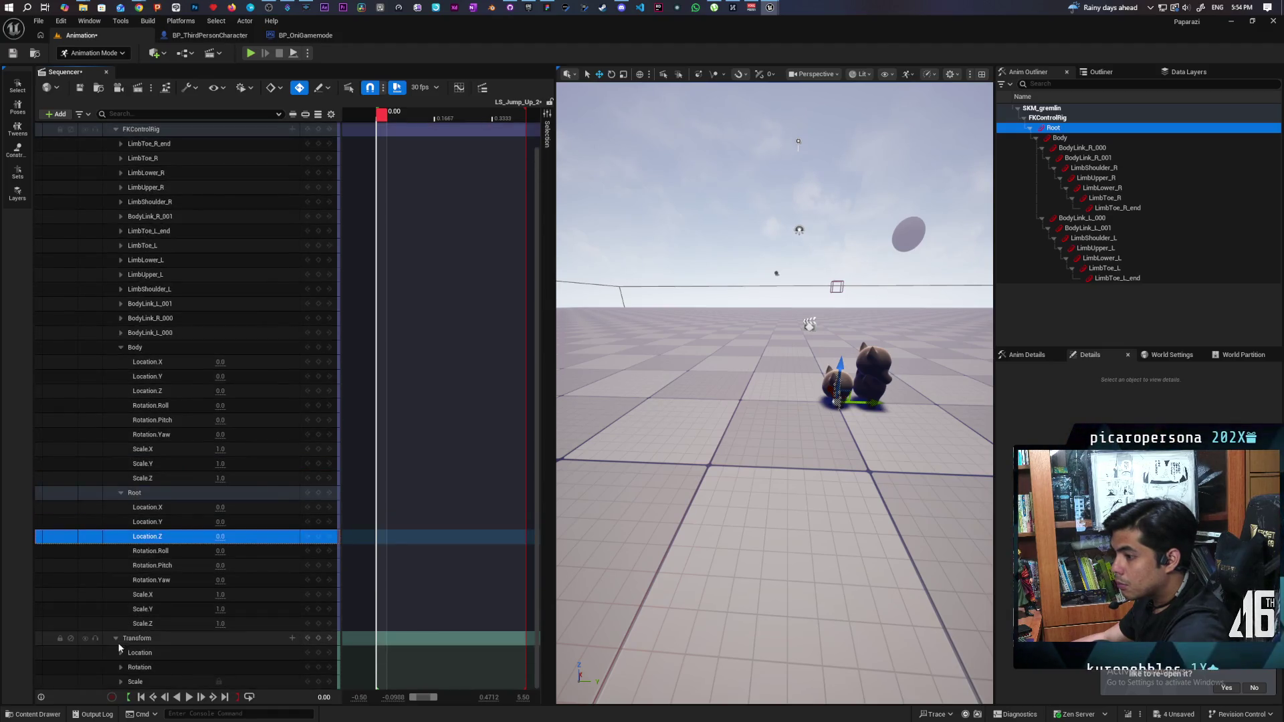
left_click(122, 624)
left_click(122, 623)
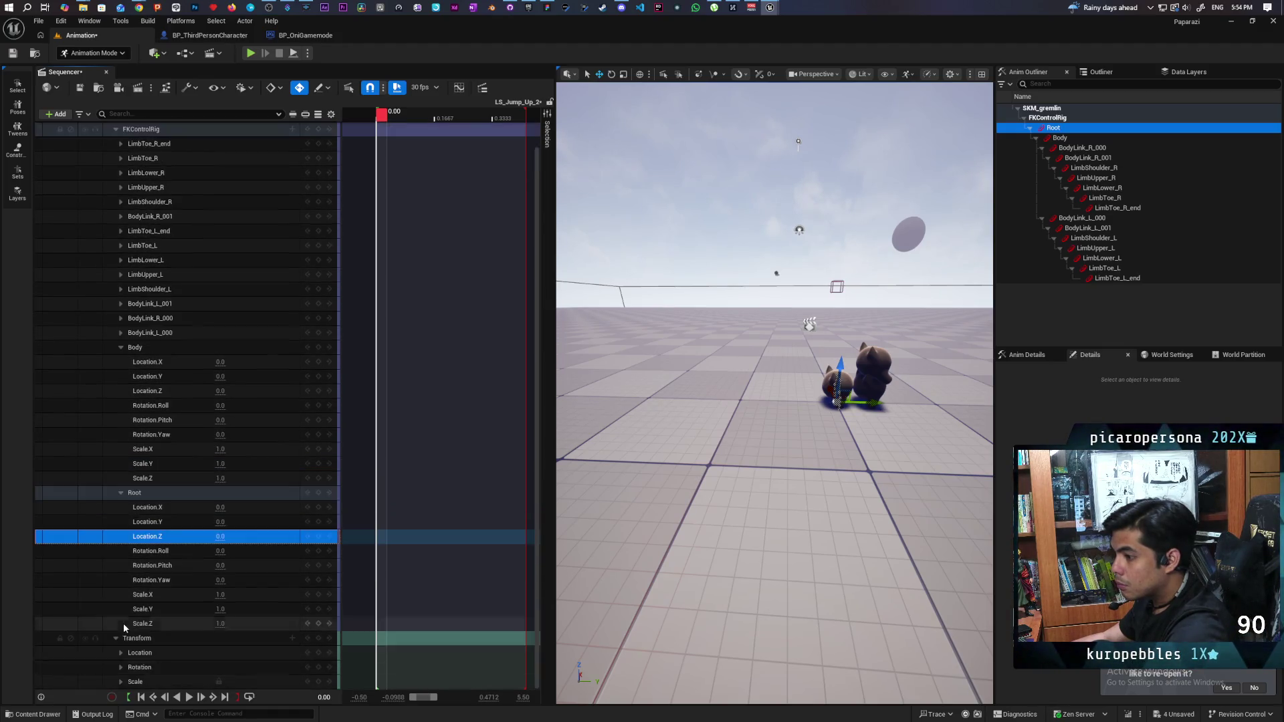
left_click(122, 680)
left_click(122, 681)
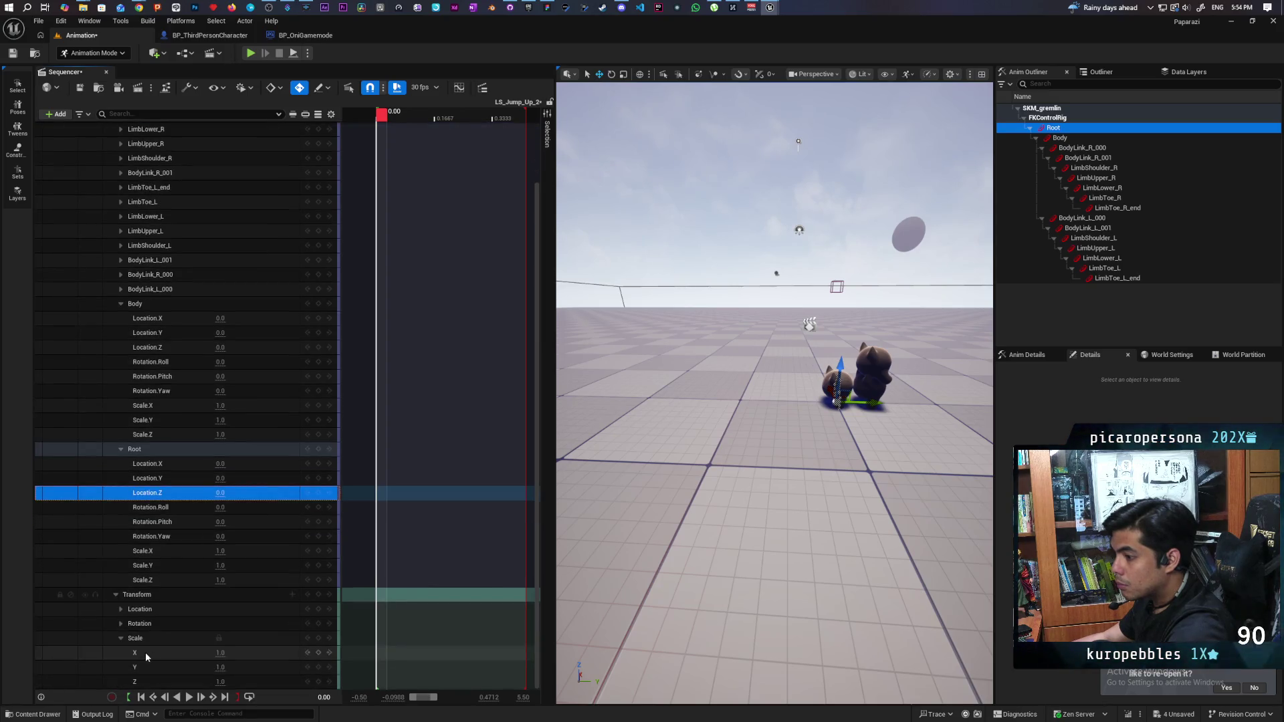
scroll(153, 628, "up", 2)
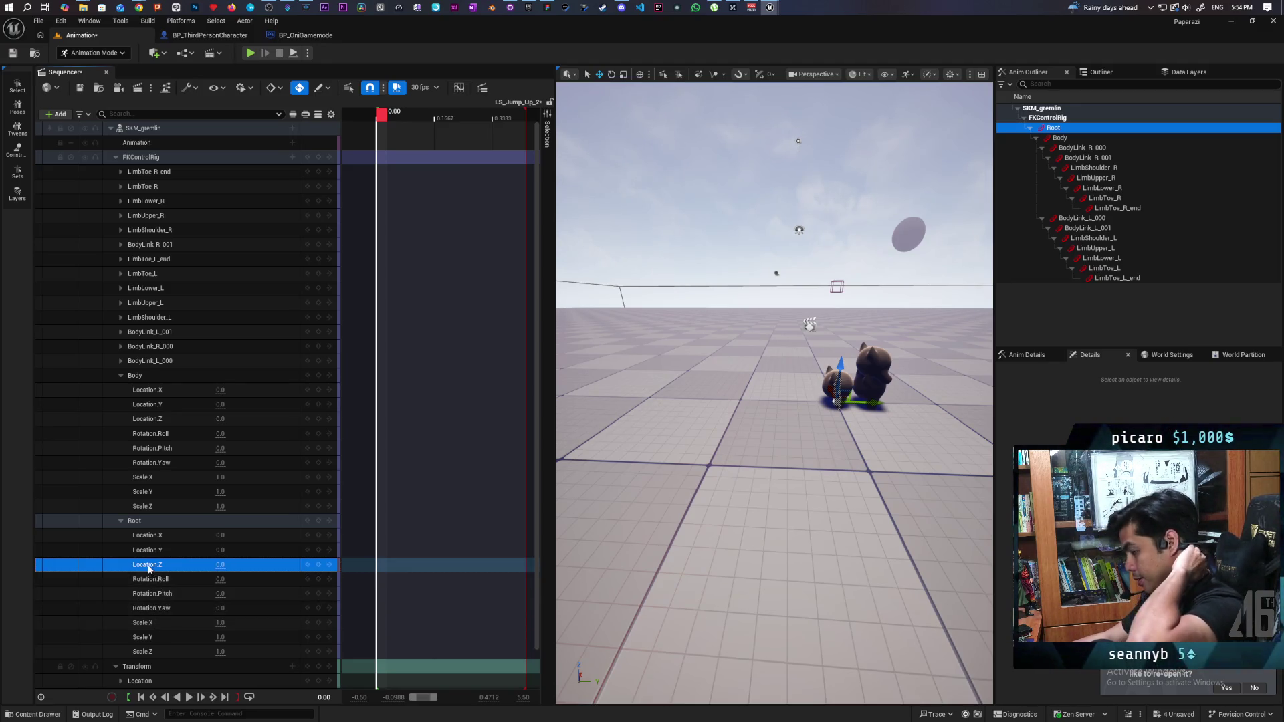
- Select the third gremlin and try Root Location.Y values of -45 and -24
left_click(874, 387)
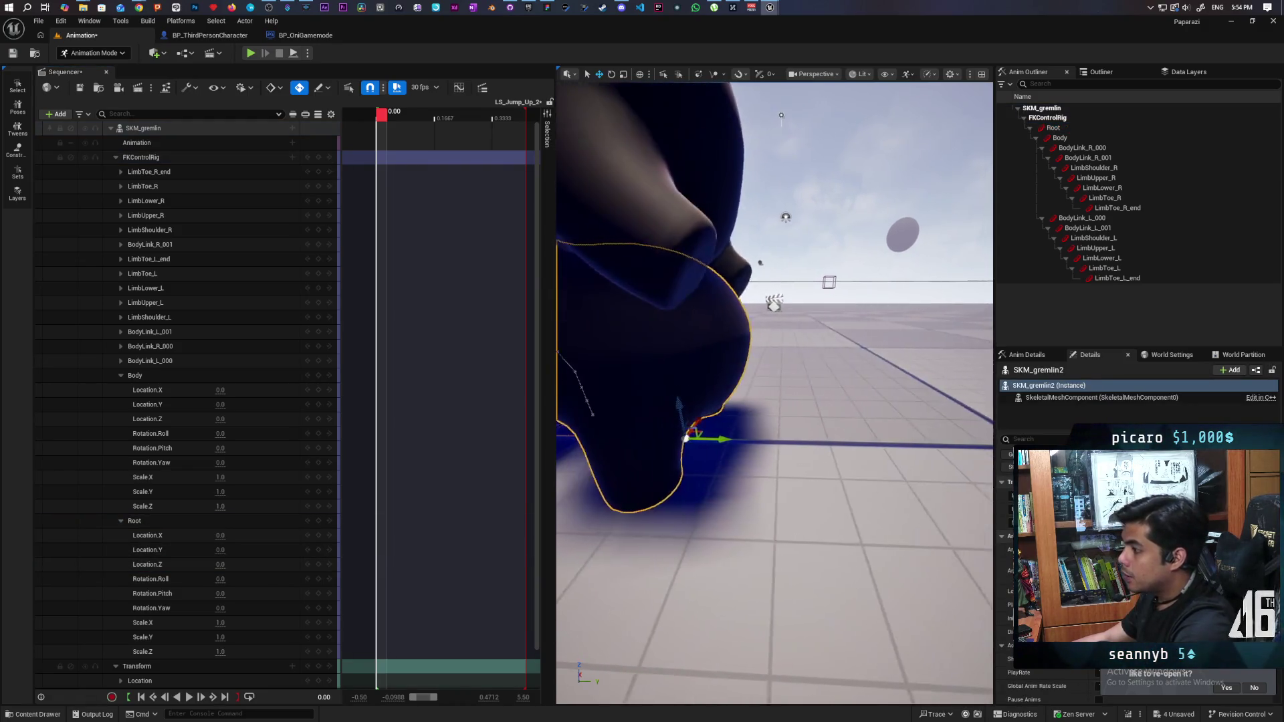
scroll(728, 344, "down", 5)
left_click(728, 345)
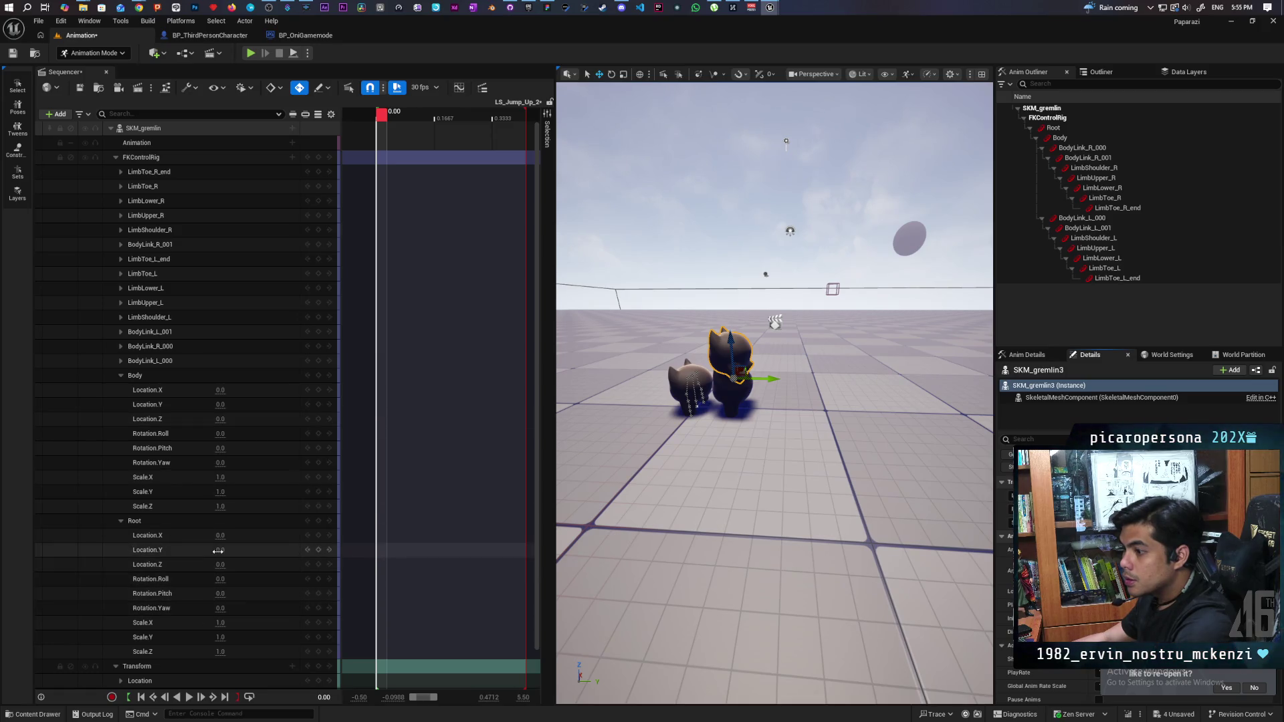
left_click_drag(218, 551, 191, 551)
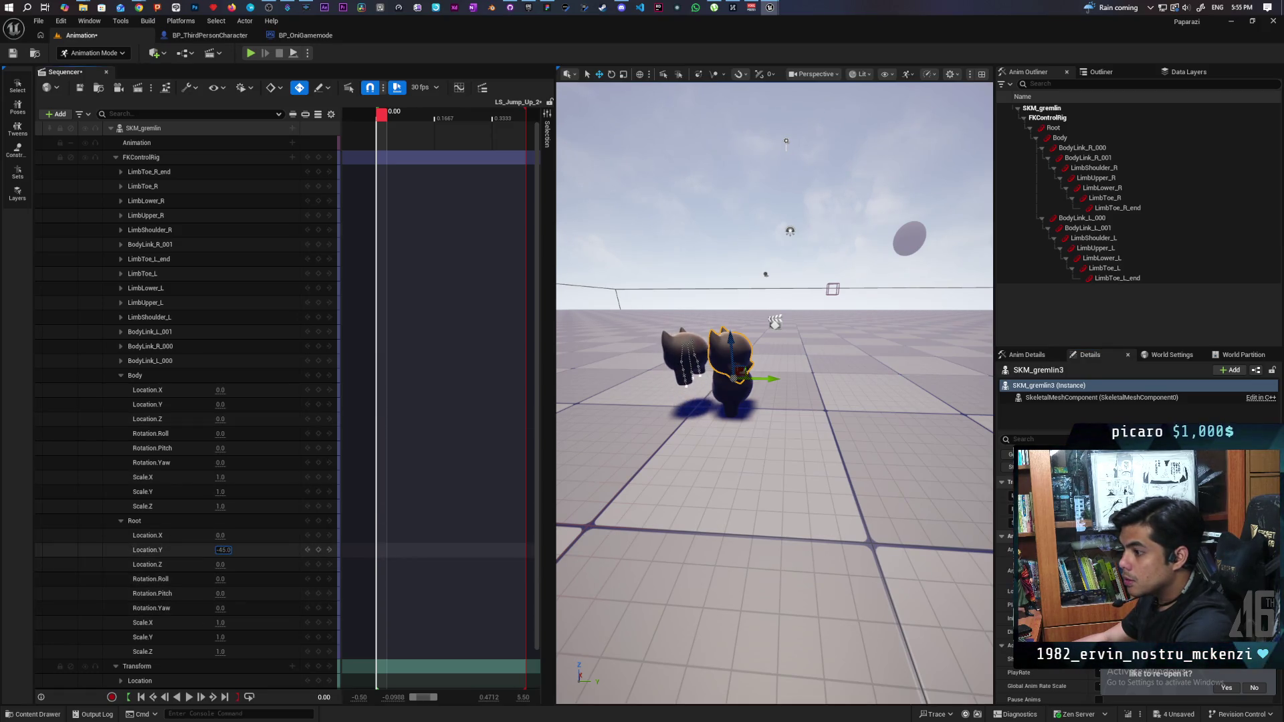
left_click(223, 550)
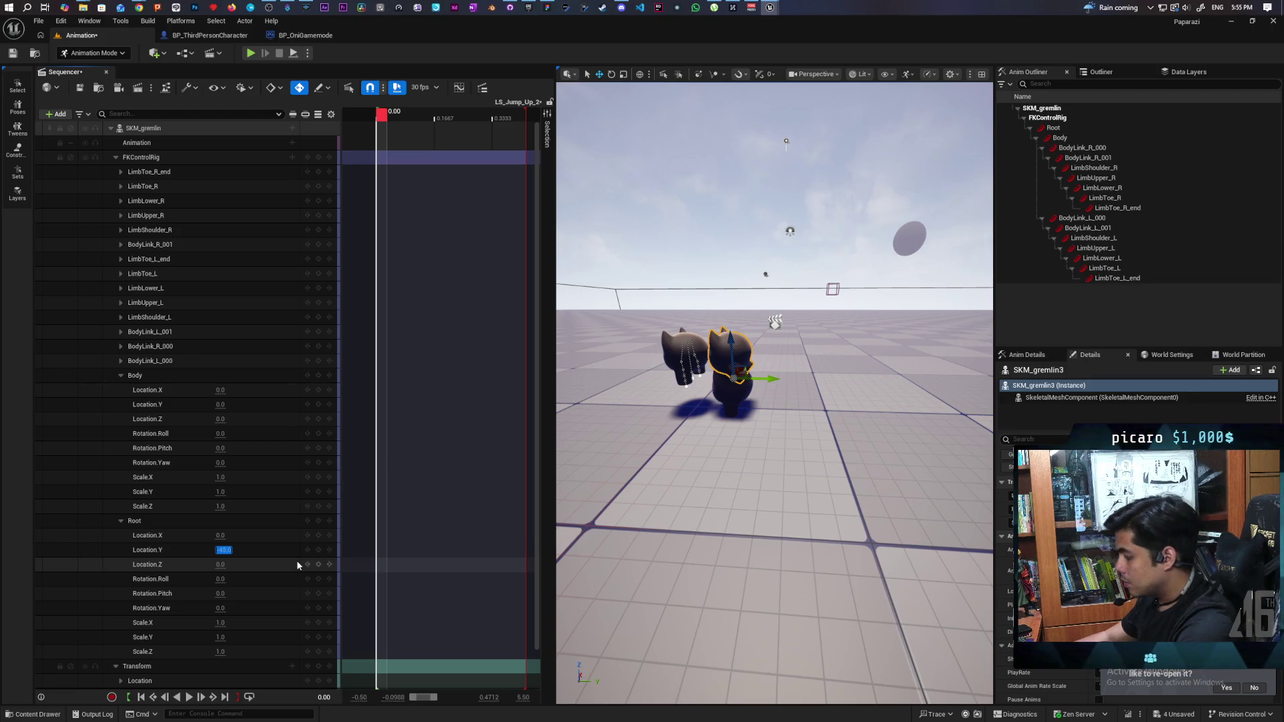
type("-2")
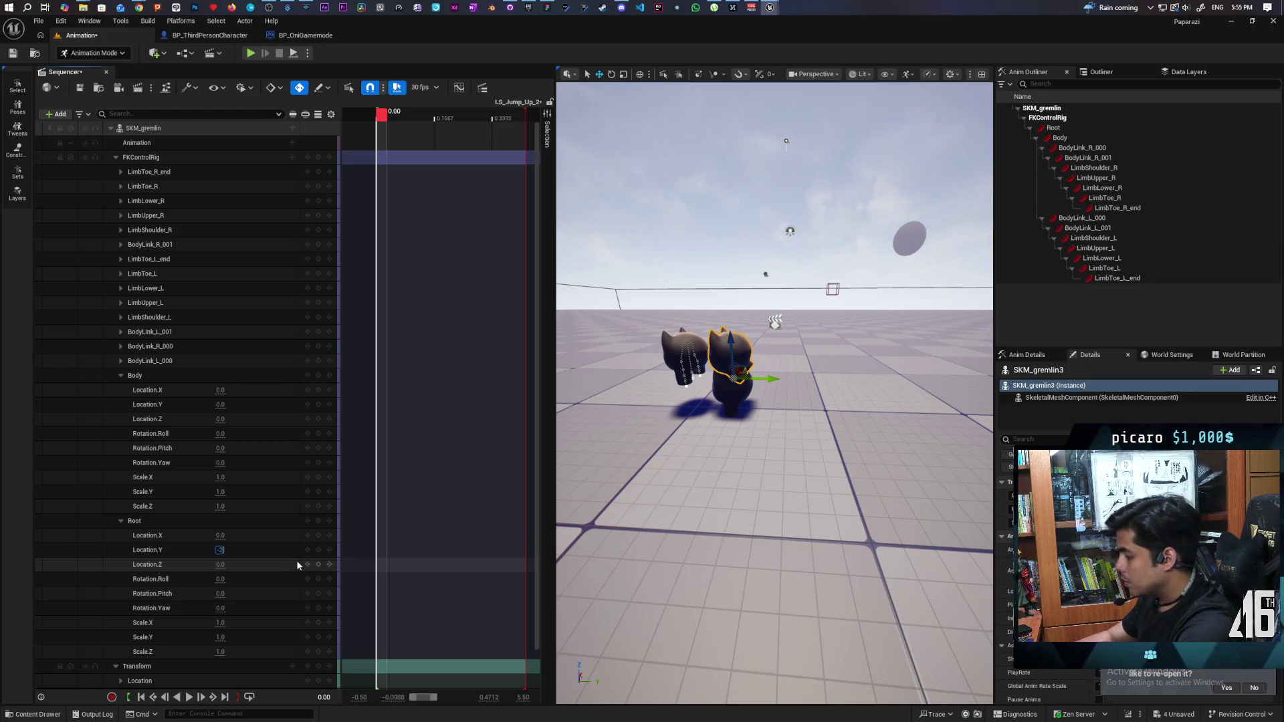
type("4")
key("Return")
mouse_move(775, 393)
left_mouse_down()
mouse_move(736, 414)
mouse_move(769, 402)
mouse_move(751, 428)
mouse_move(789, 402)
mouse_move(608, 567)
left_mouse_up()
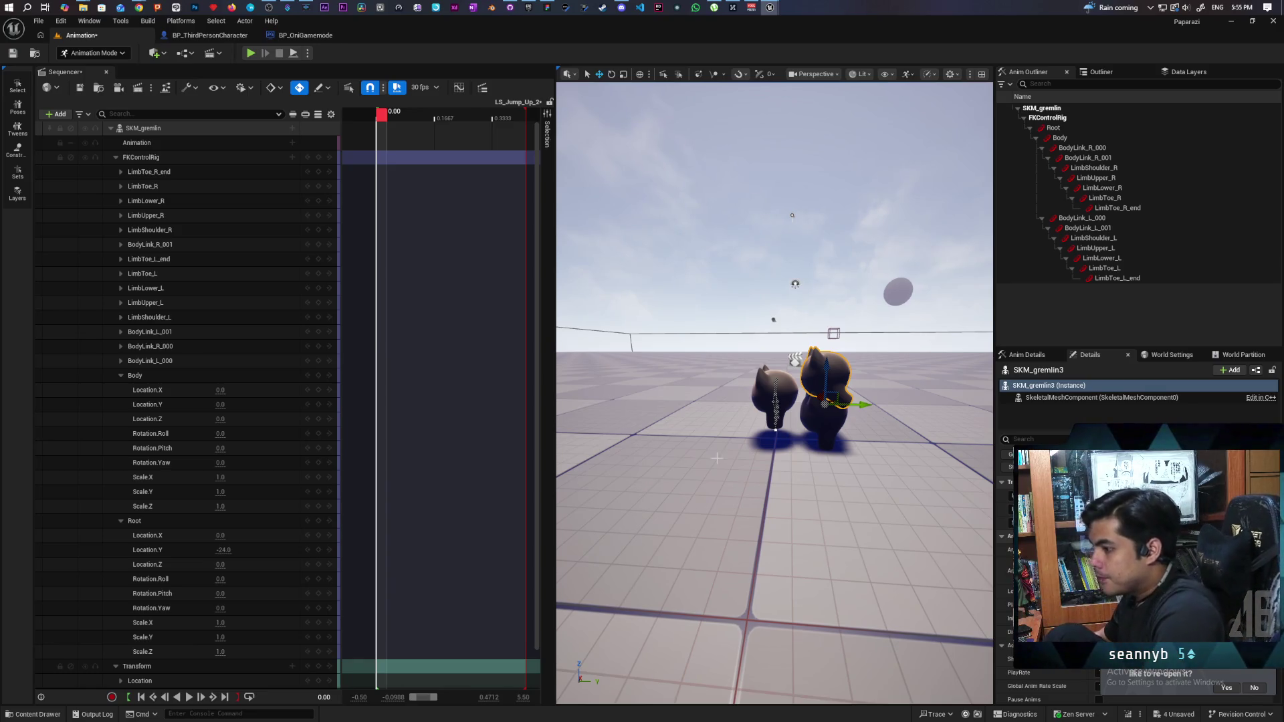
- Reset Root Location.Y to 0 and set Transform Location Z to 24
left_click(227, 550)
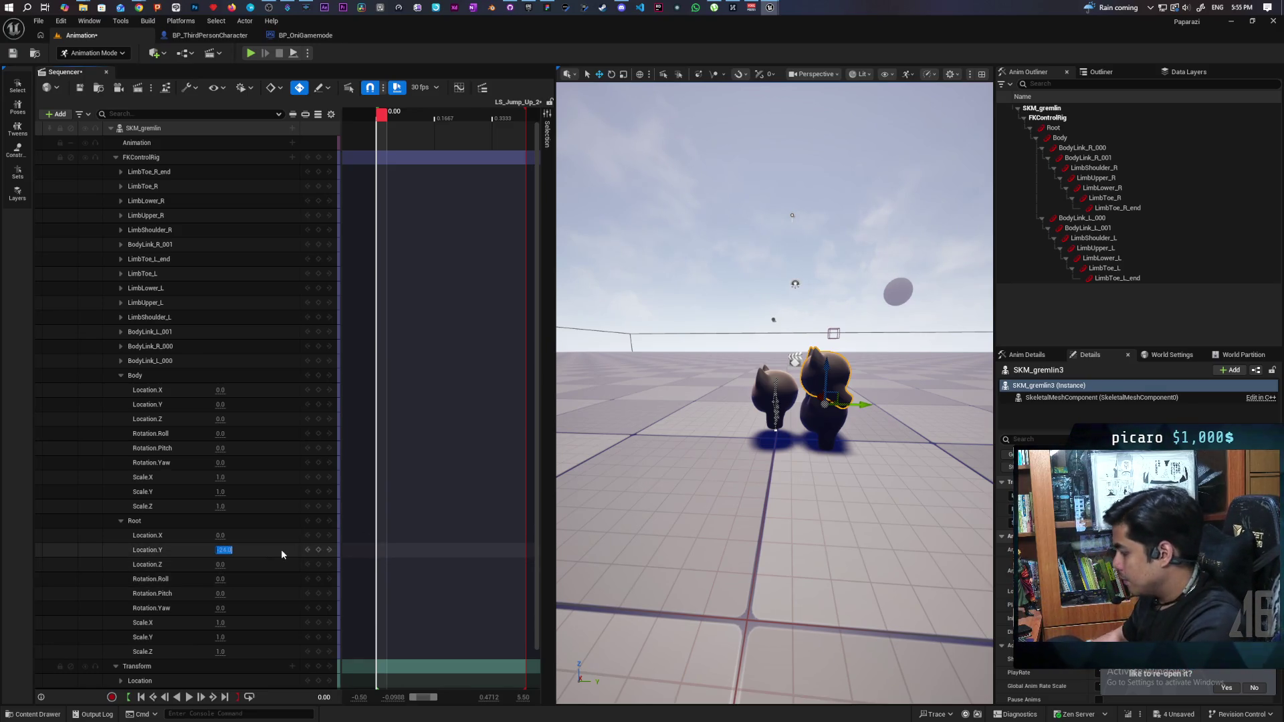
type("0")
key("Return")
scroll(87, 579, "down", 1)
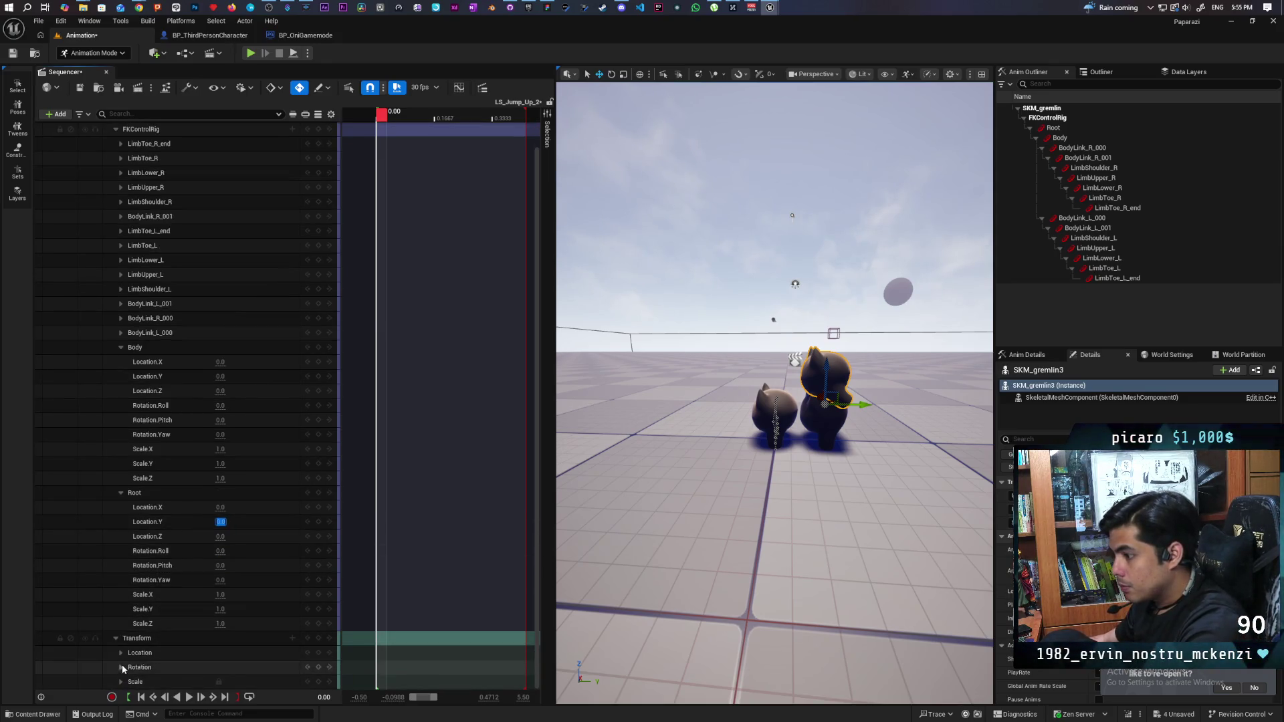
scroll(122, 653, "down", 2)
left_click(121, 609)
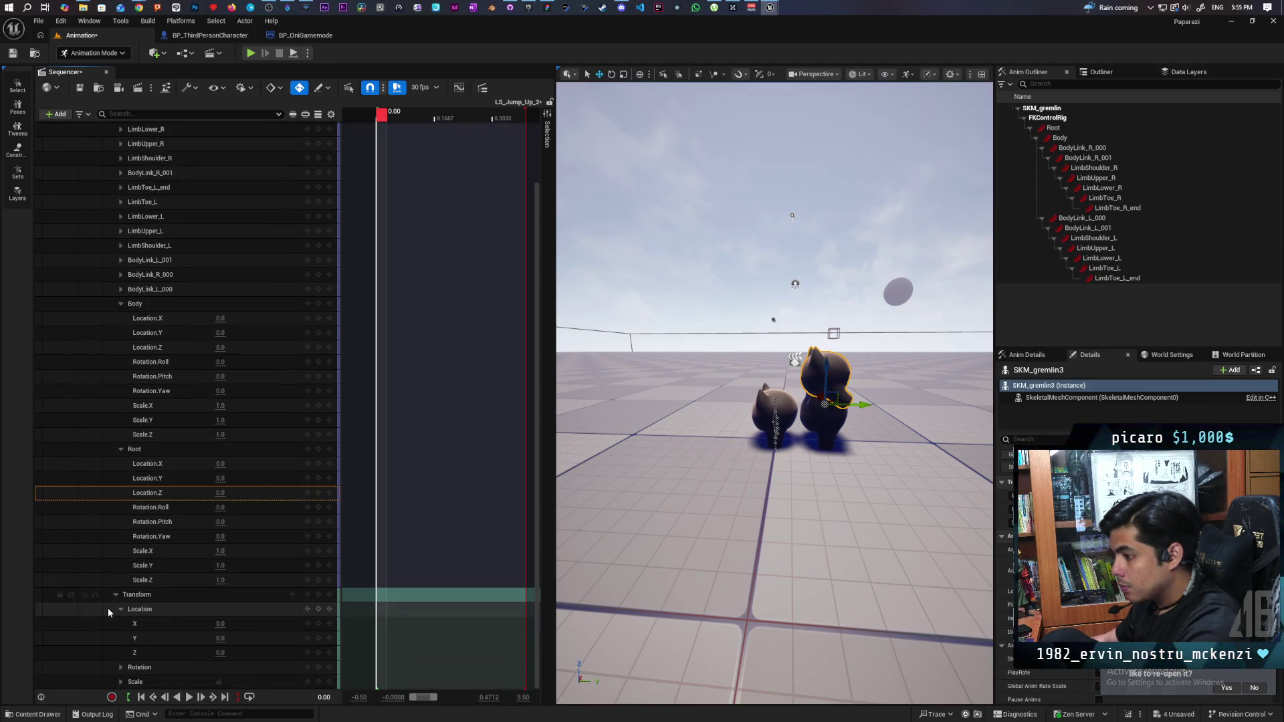
left_click(221, 653)
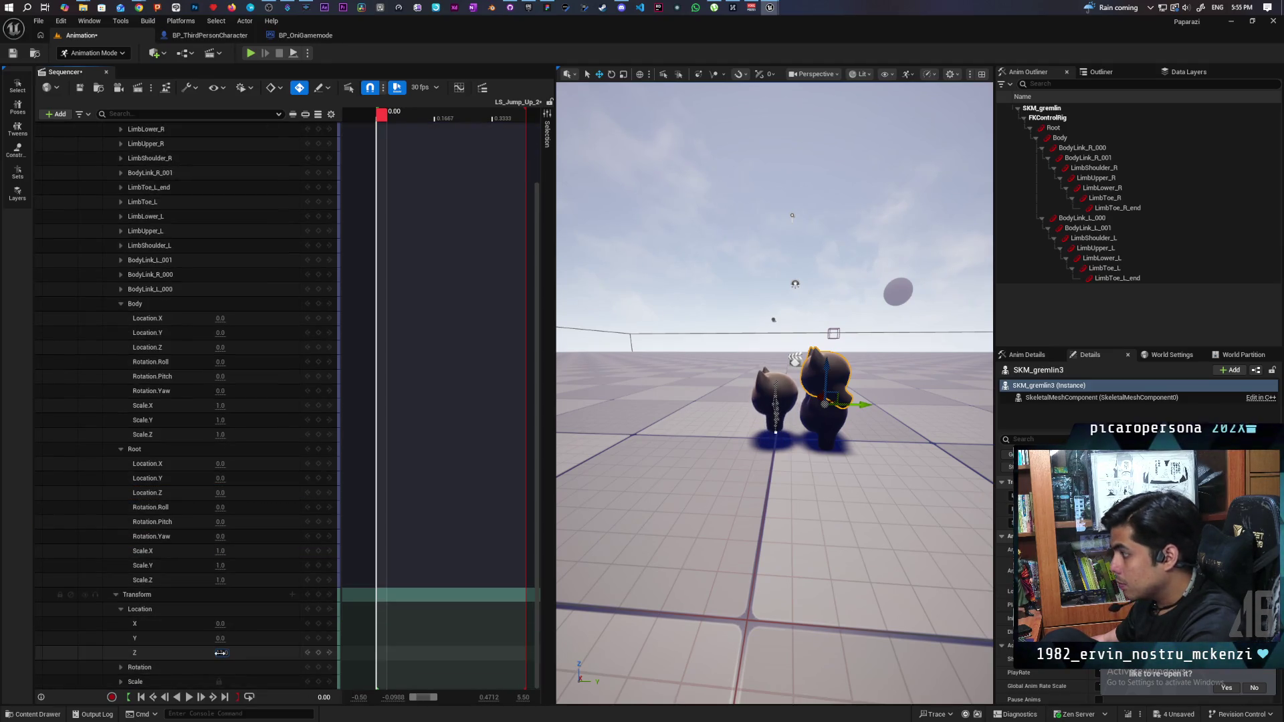
type("24")
key("Return")
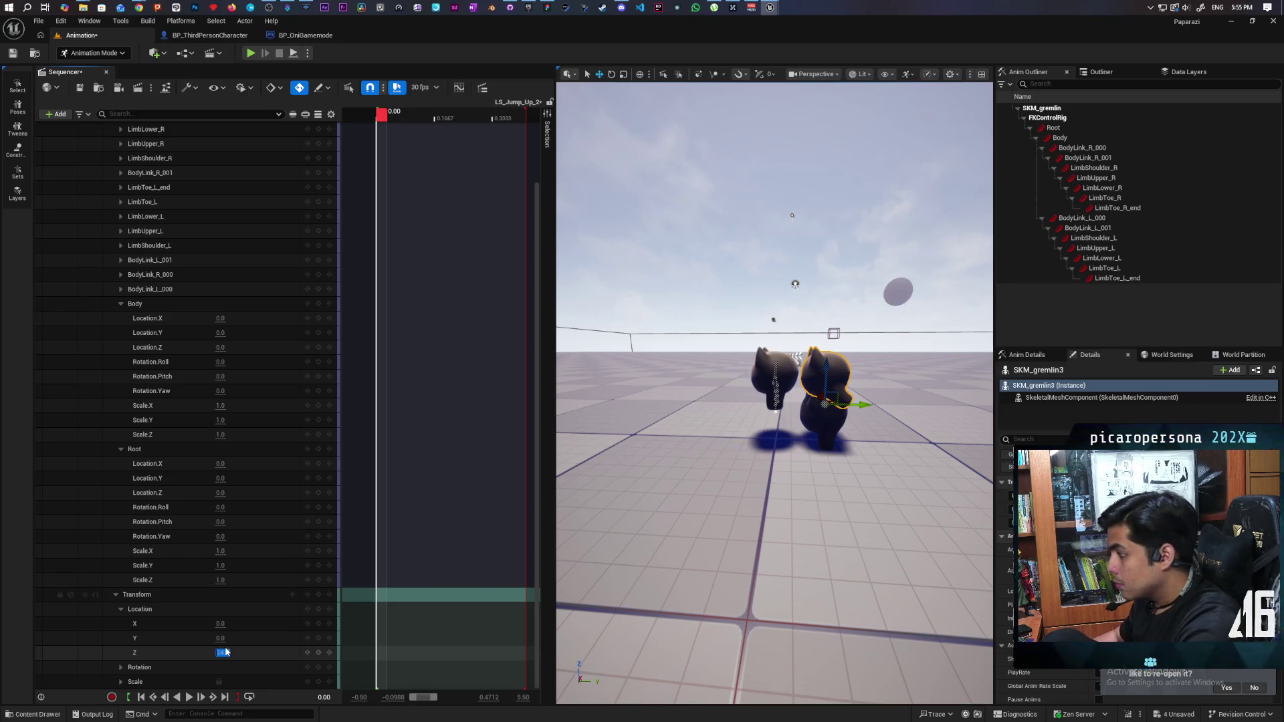
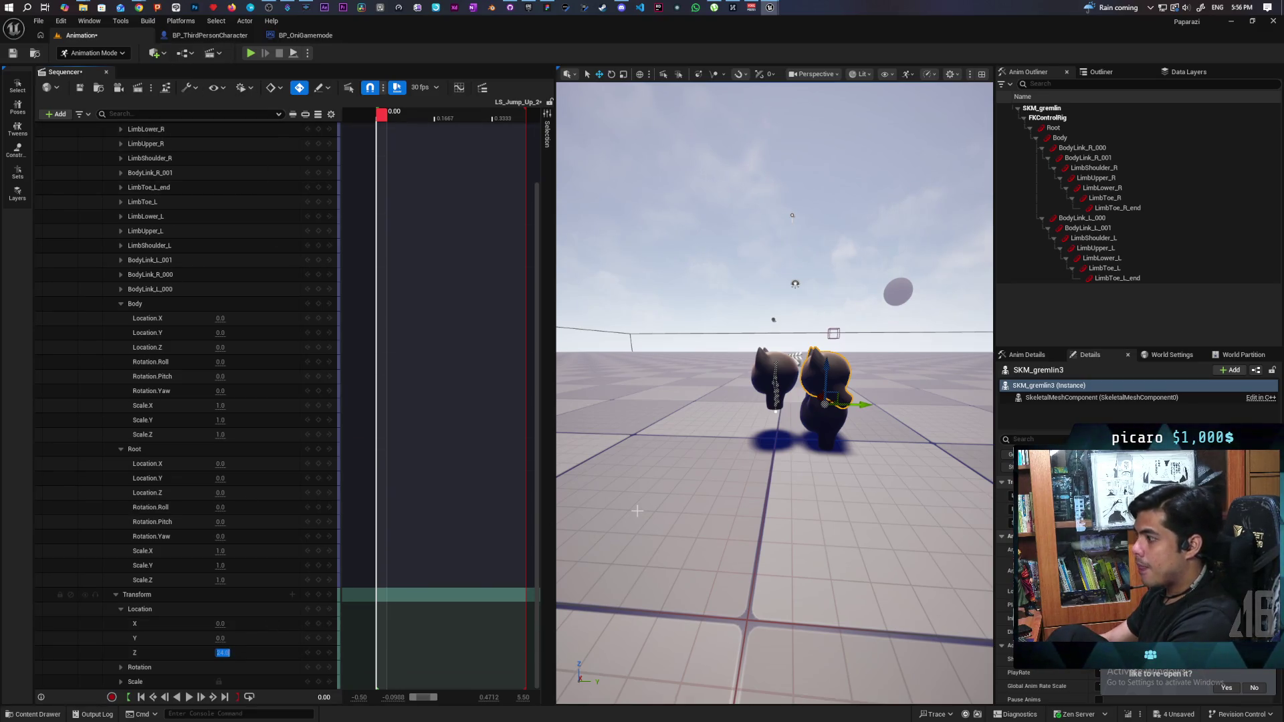
- Select the gremlin's Body control and show the Characters/Oni folder in the Content Browser
left_click(765, 376)
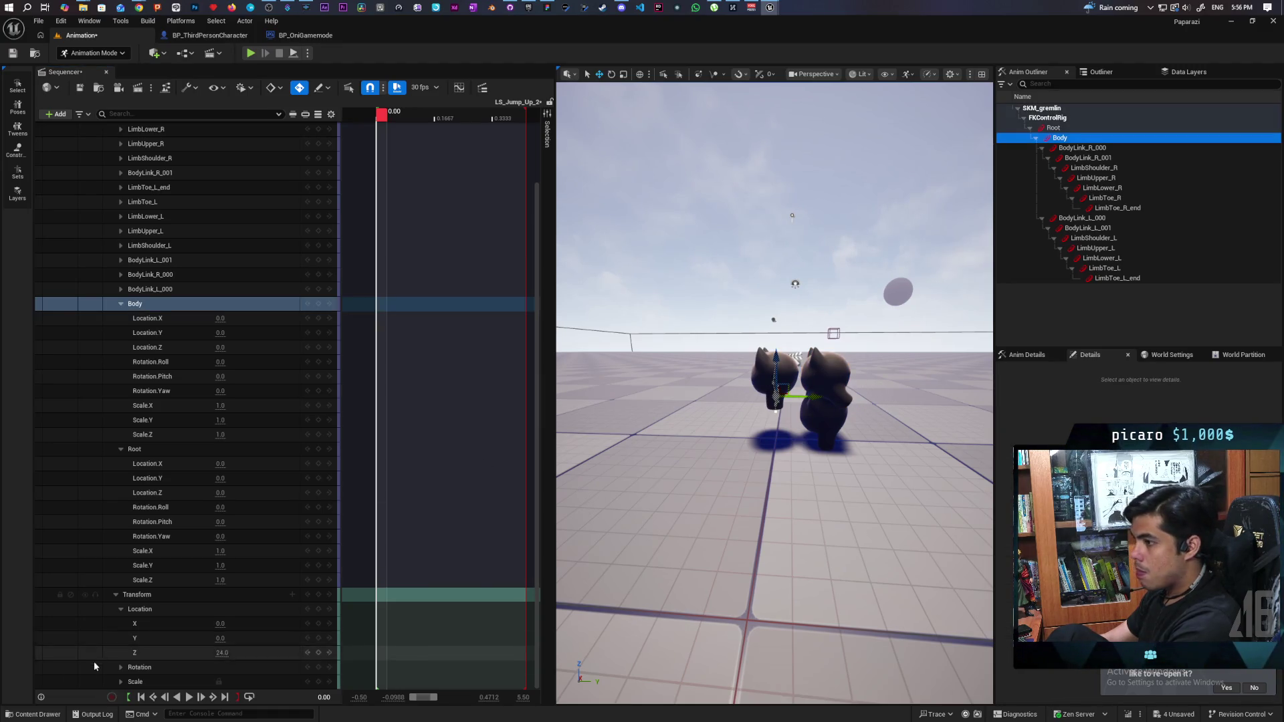
left_click(35, 715)
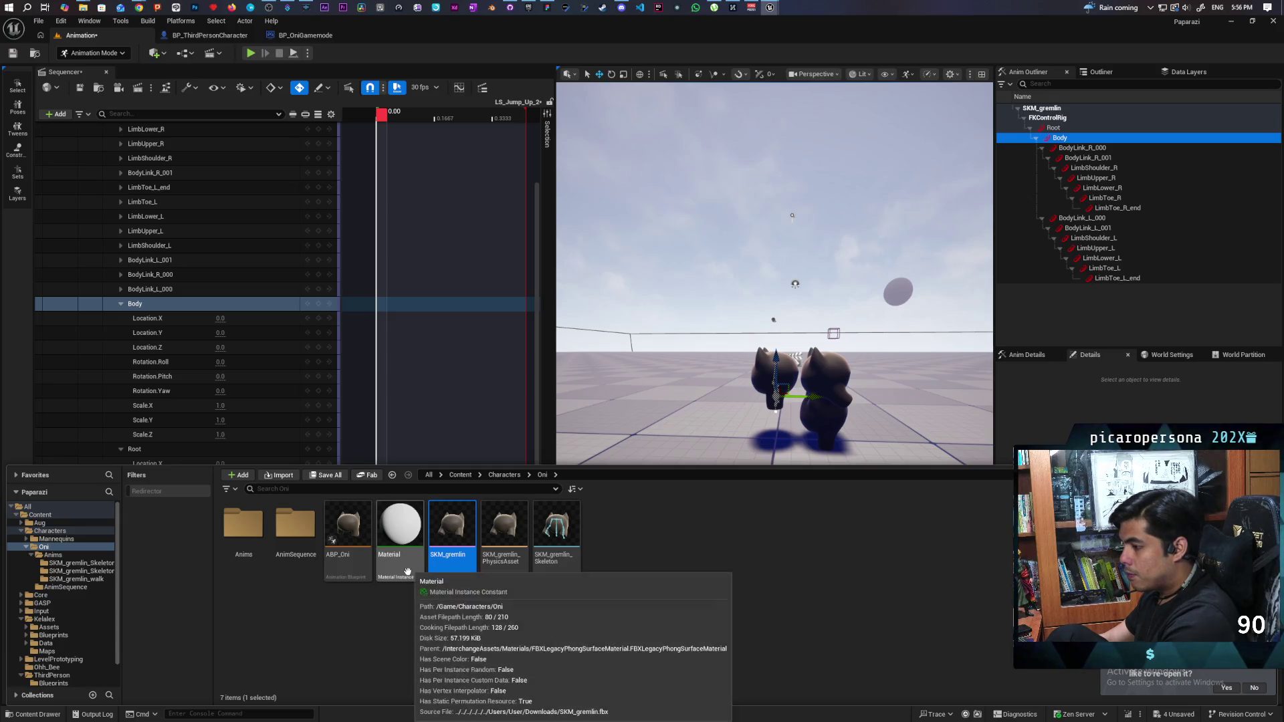
- Open SKM_gremlin, check the Root bone's 0.5187 scale in Details, then minimize the mesh editor
double_click(455, 538)
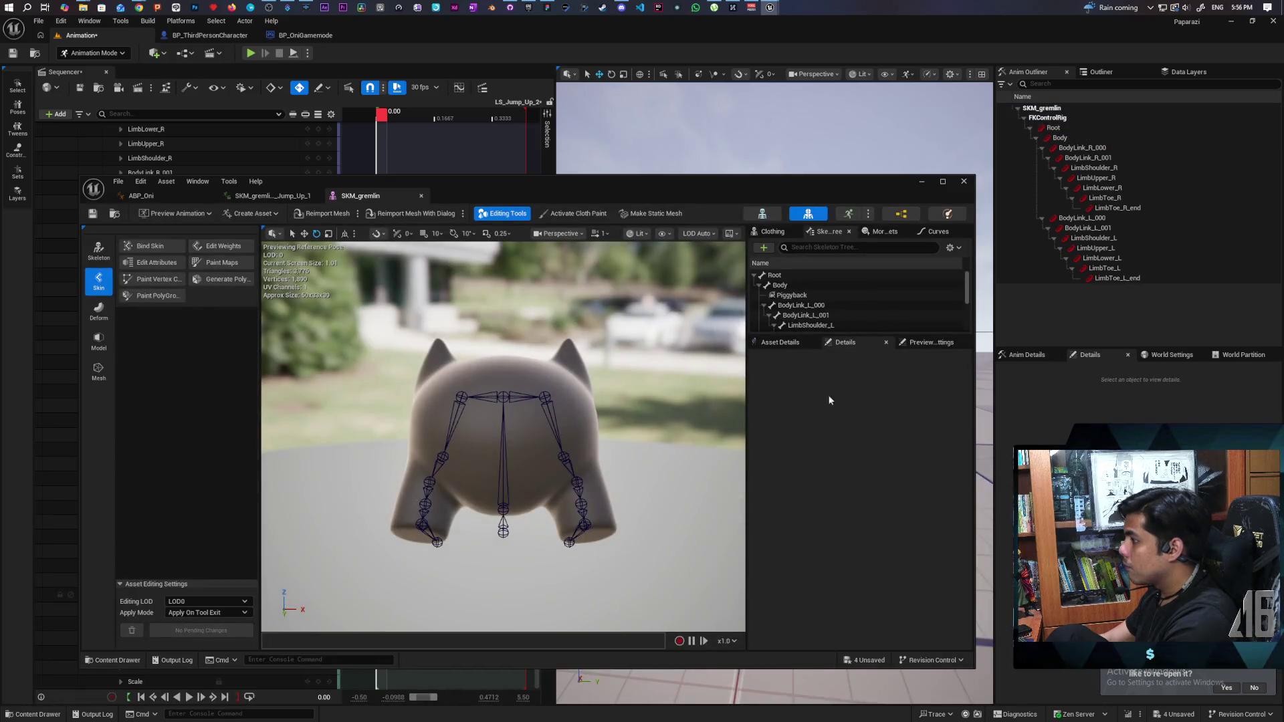
left_click(780, 343)
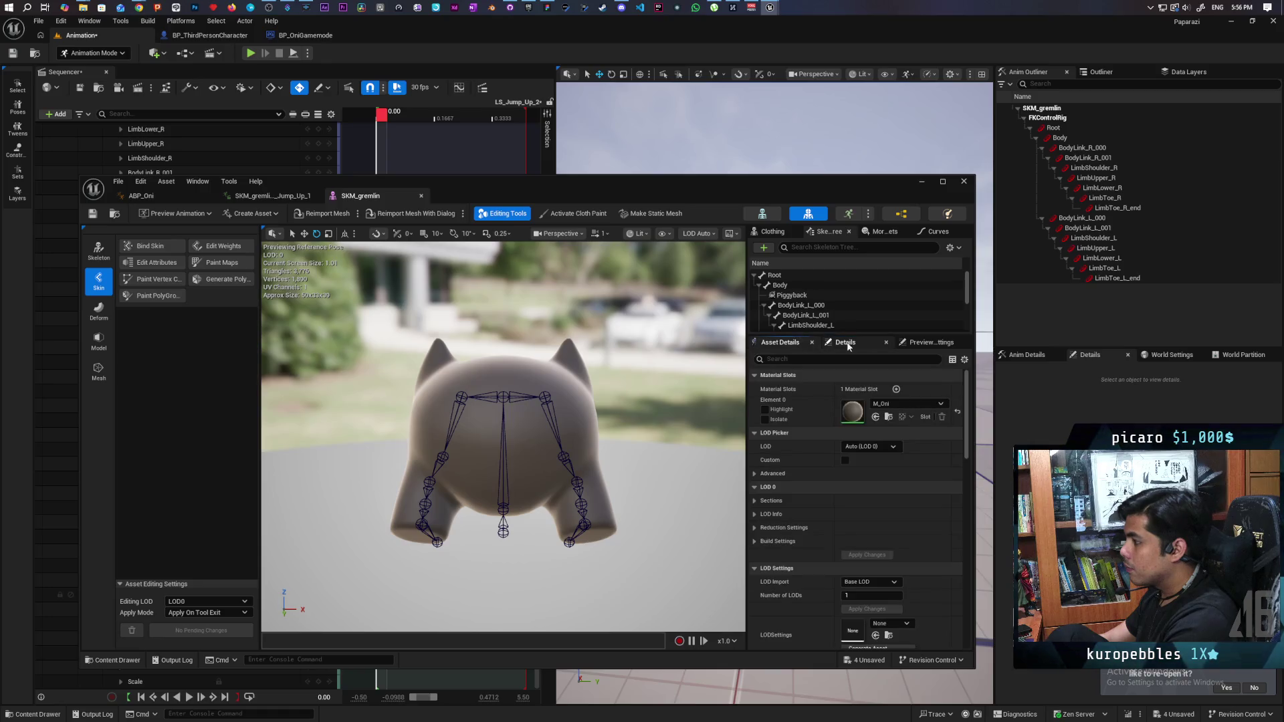
left_click(941, 346)
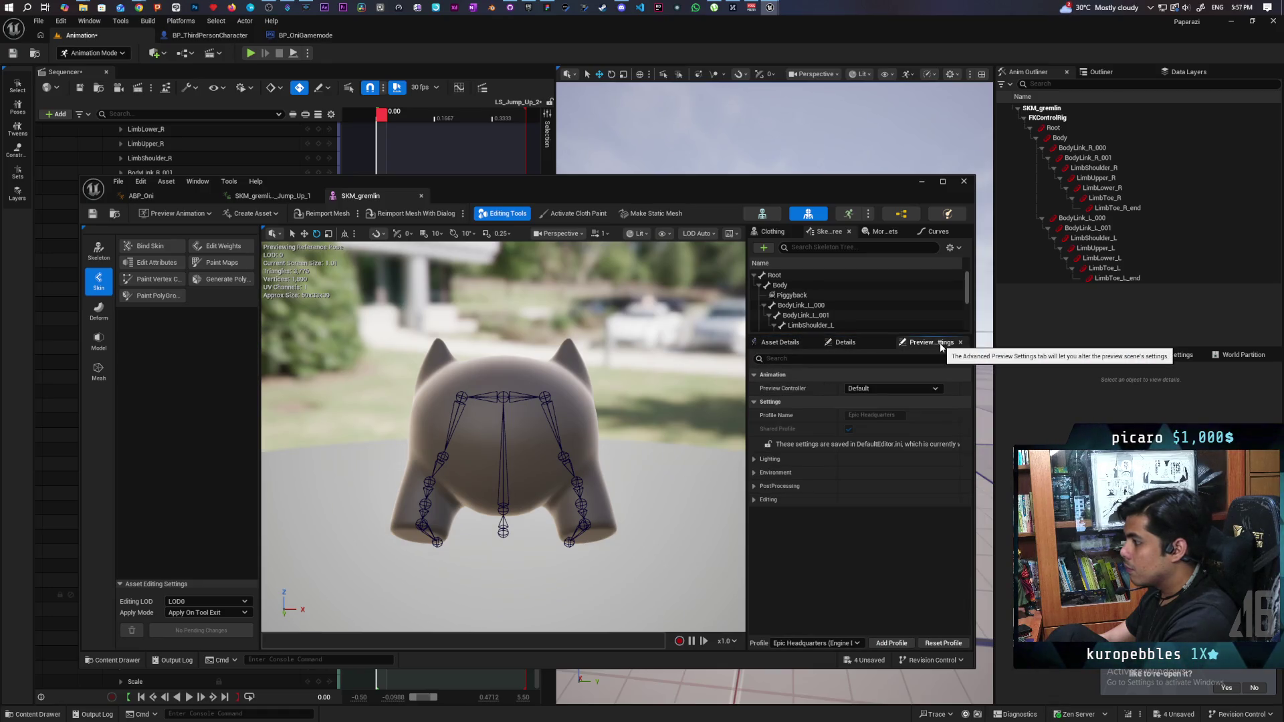
left_click(774, 275)
left_click(849, 344)
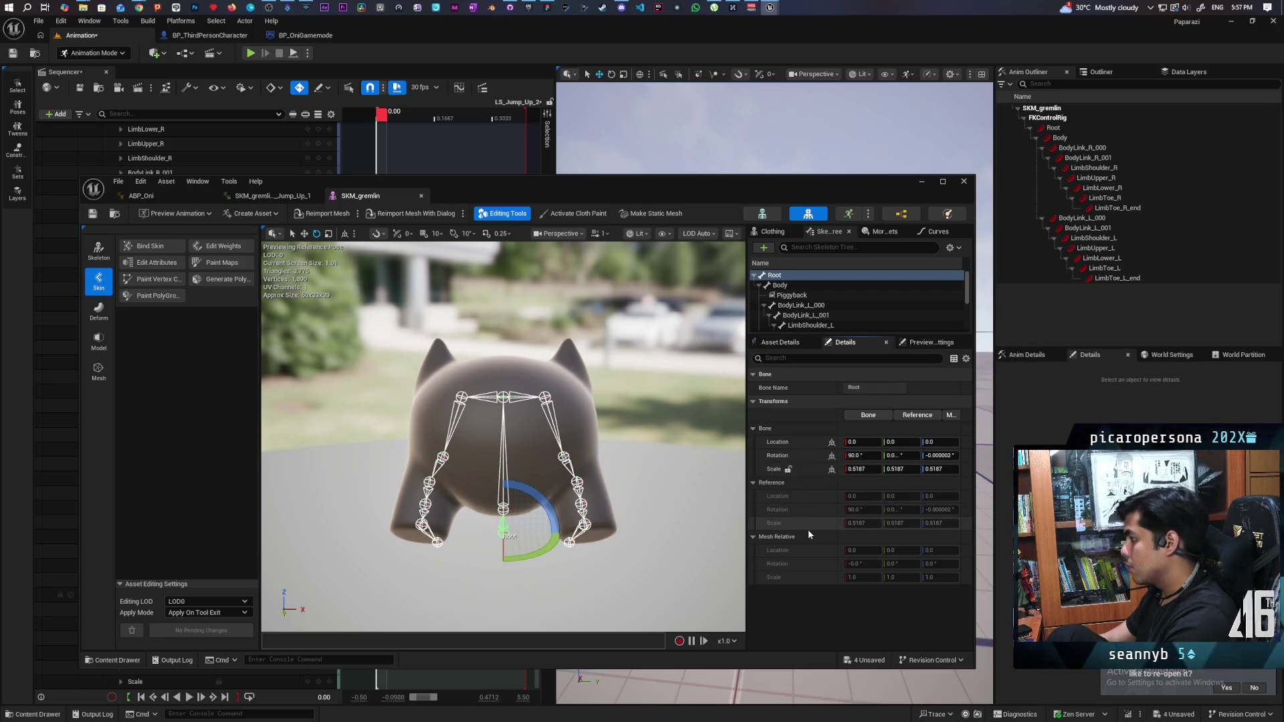
left_click(856, 469)
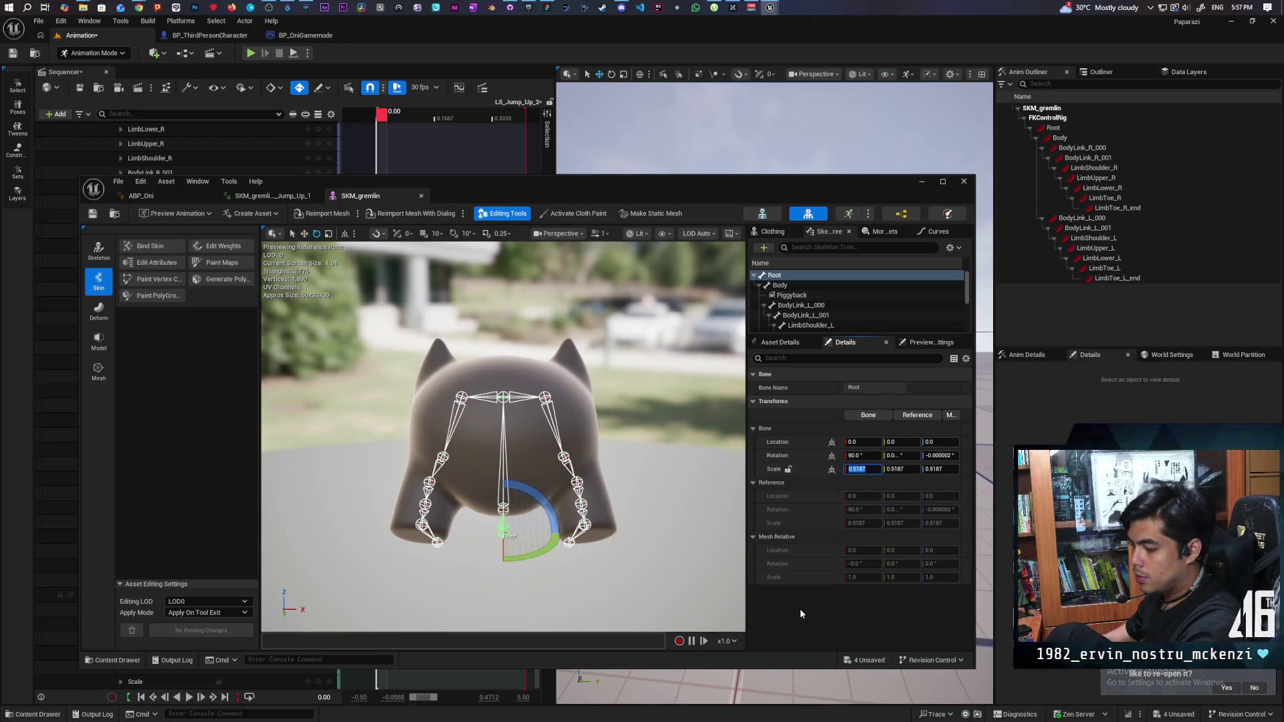
left_click(926, 184)
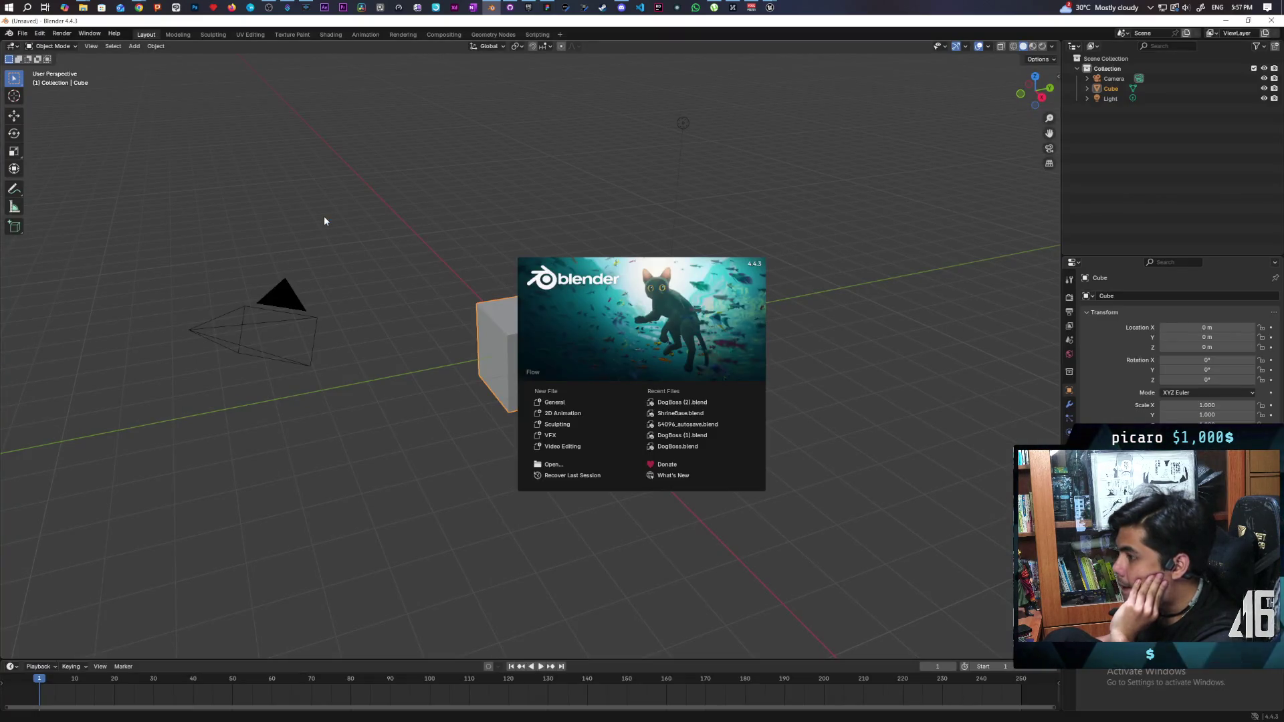
- Dismiss the splash and delete the default camera, cube and light
left_click(279, 267)
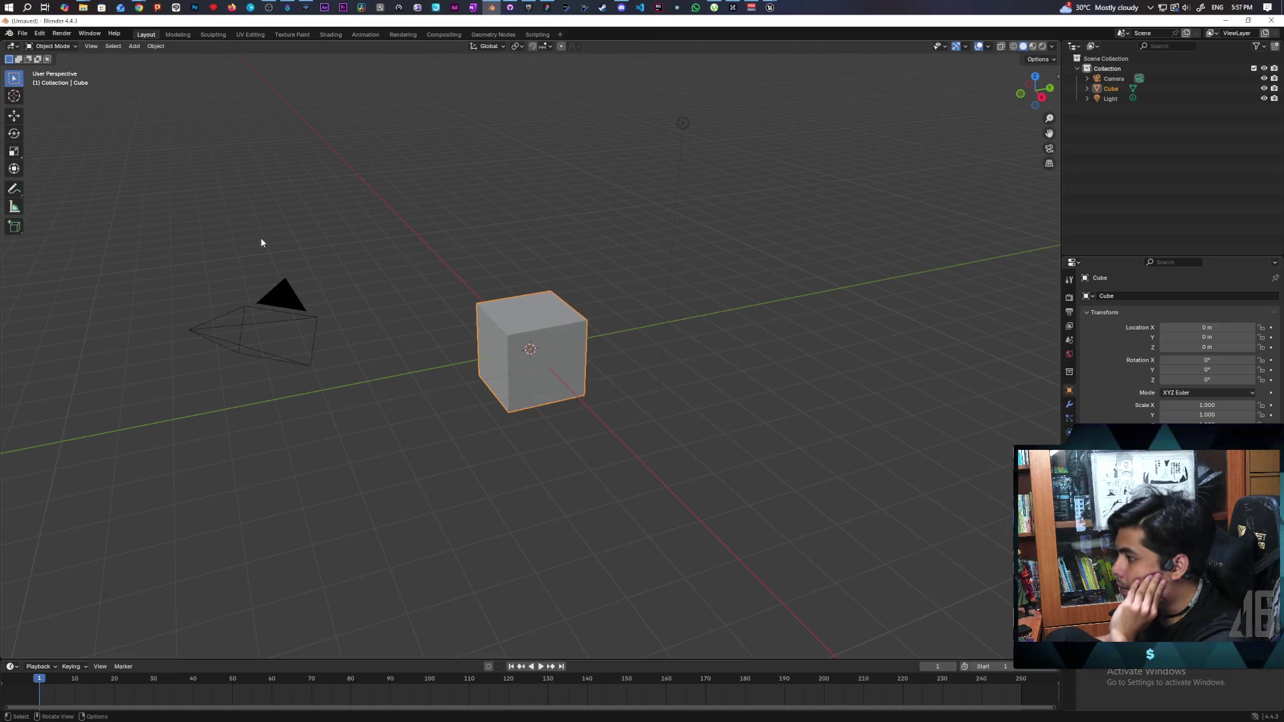
key("a")
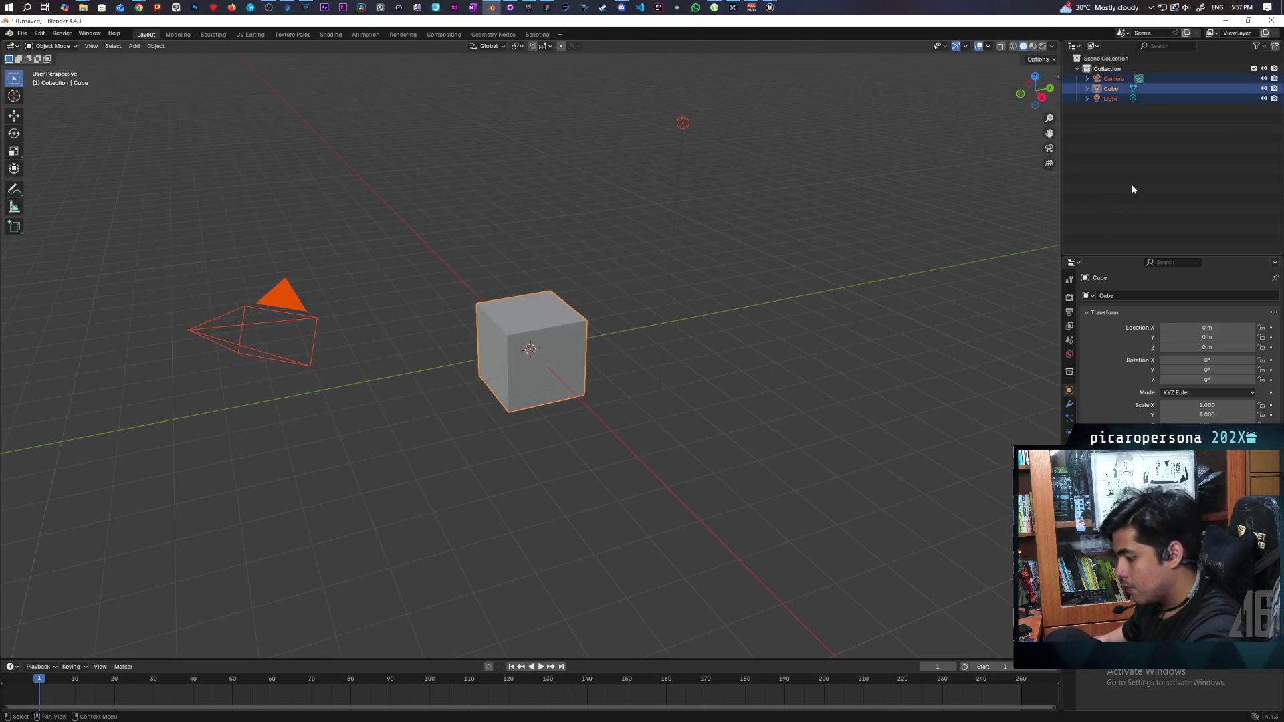
key("Delete")
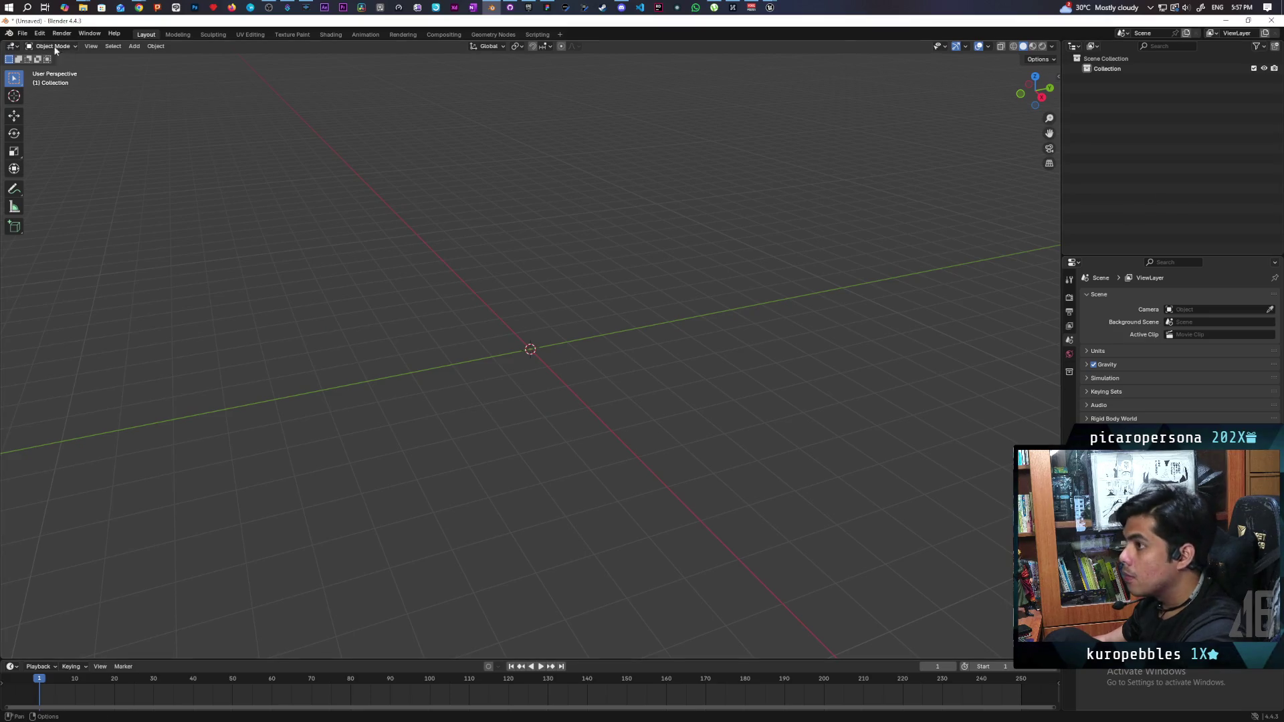
- Import SKM_gremlin (1).fbx from the Downloads folder as an FBX
left_click(23, 32)
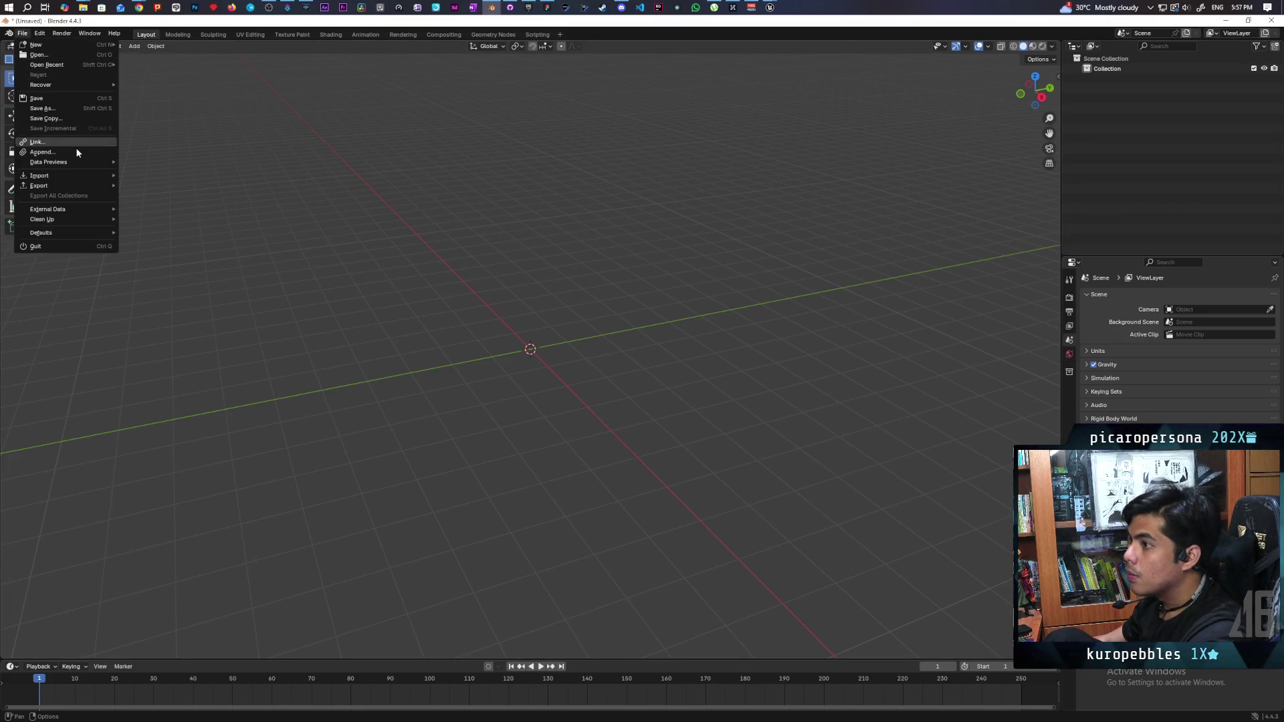
mouse_move(82, 177)
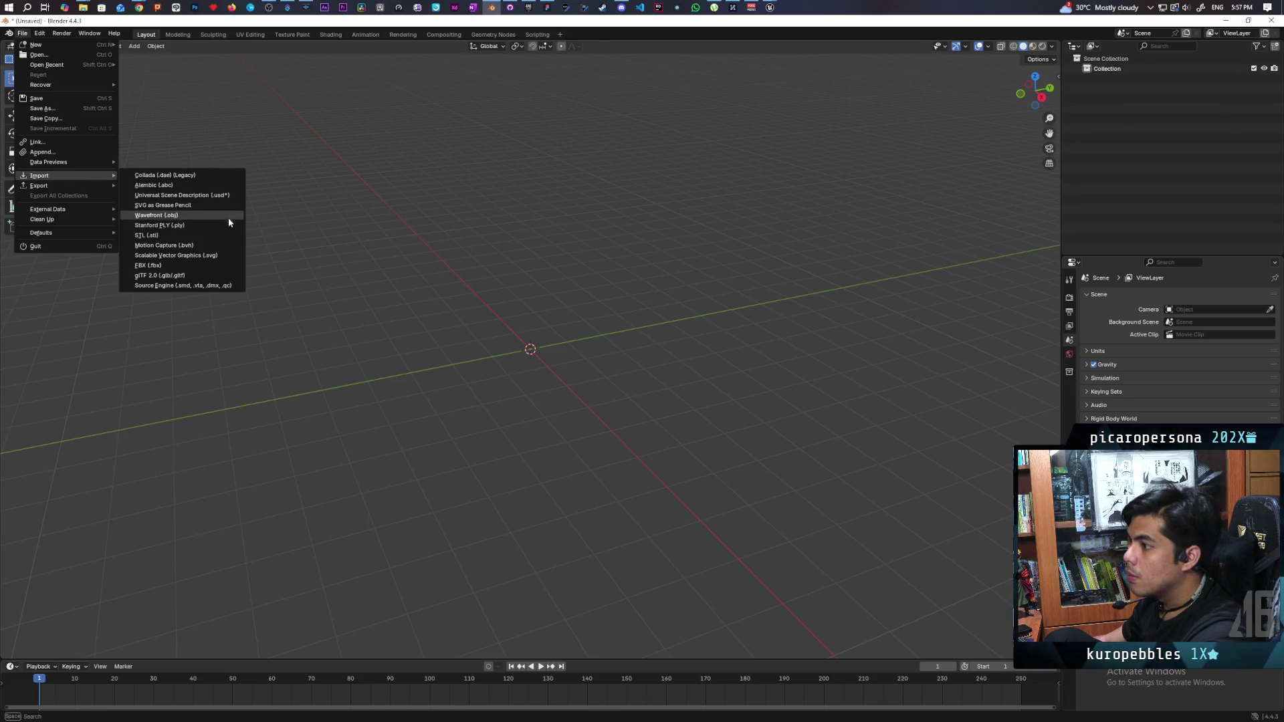
left_click(160, 265)
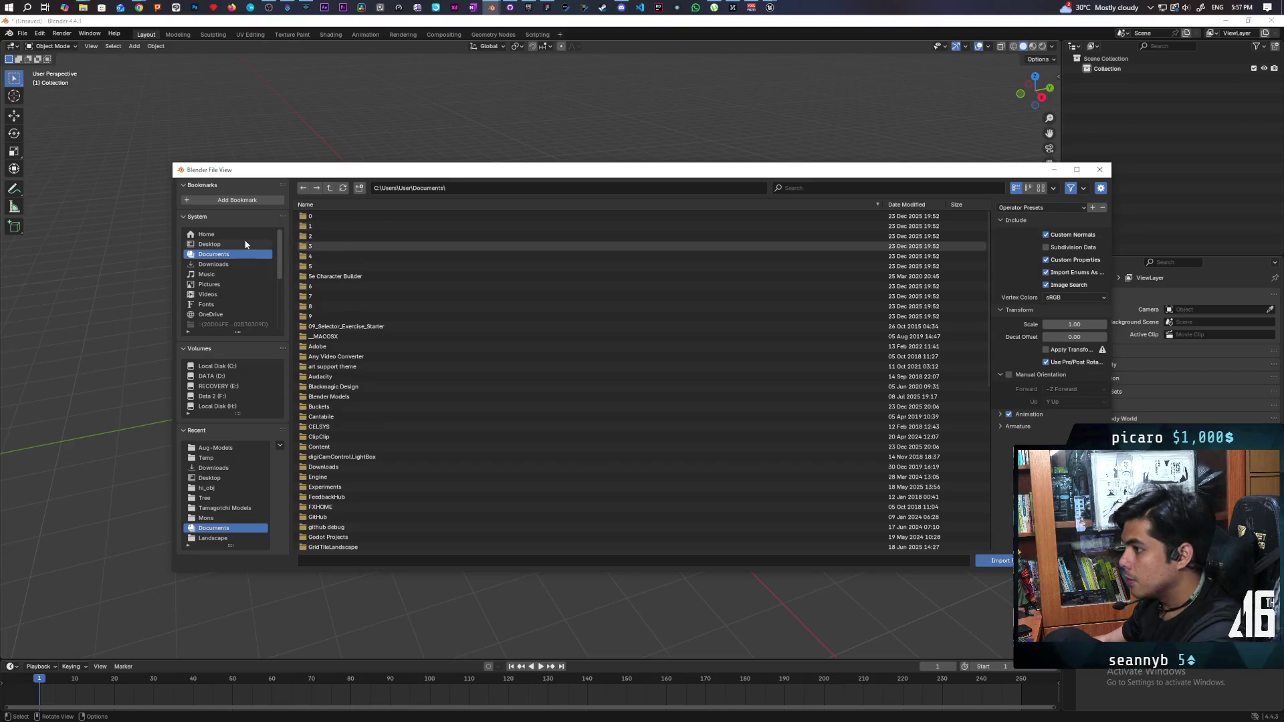
left_click(226, 264)
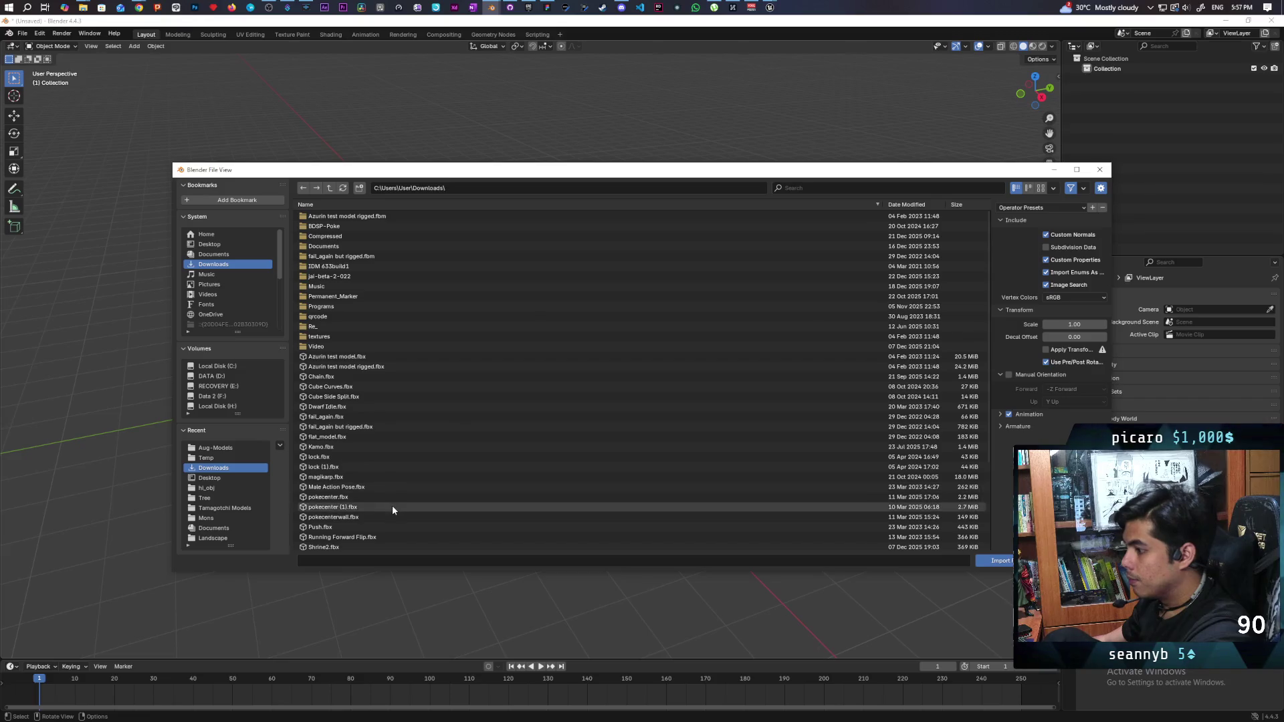
scroll(392, 505, "down", 5)
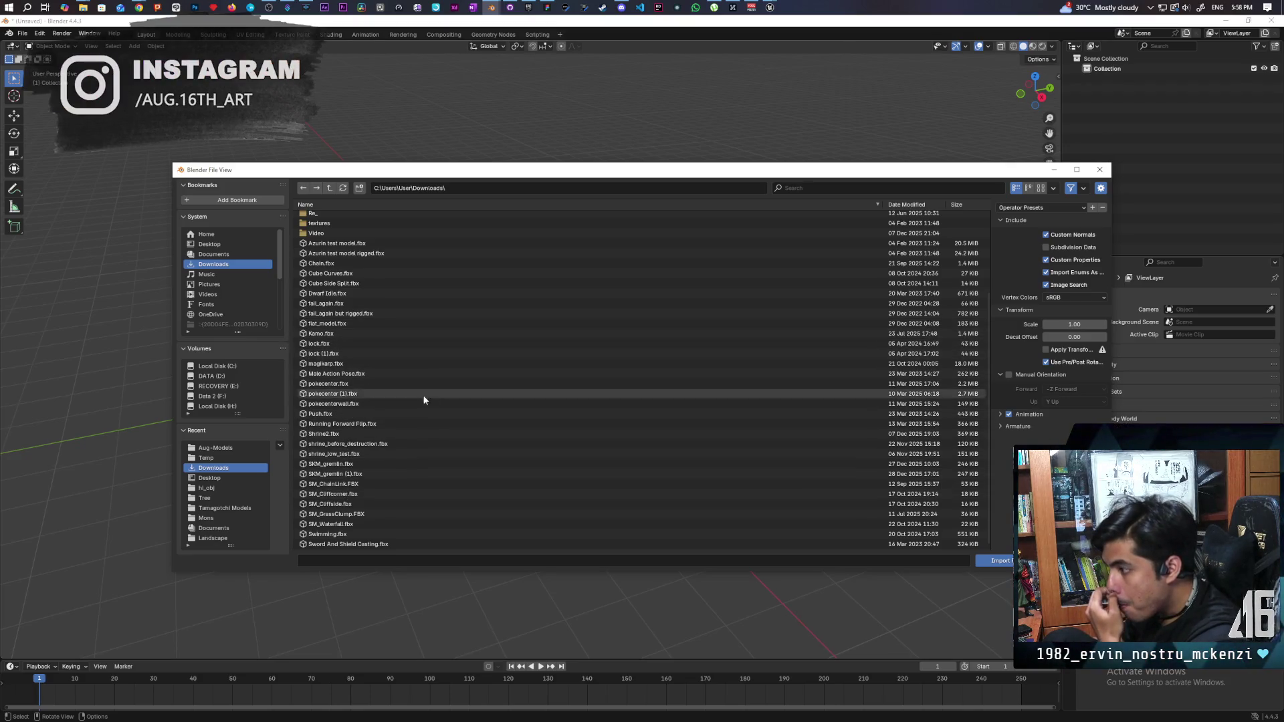
left_click(361, 474)
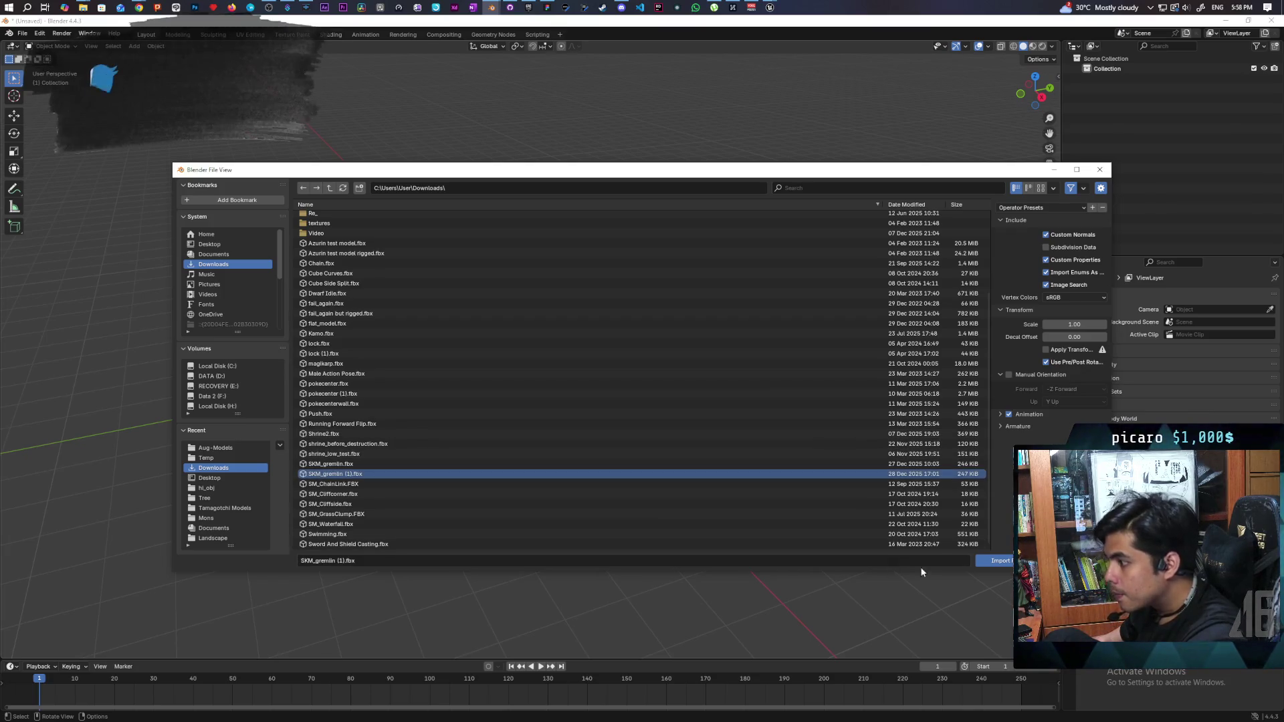
left_click(997, 560)
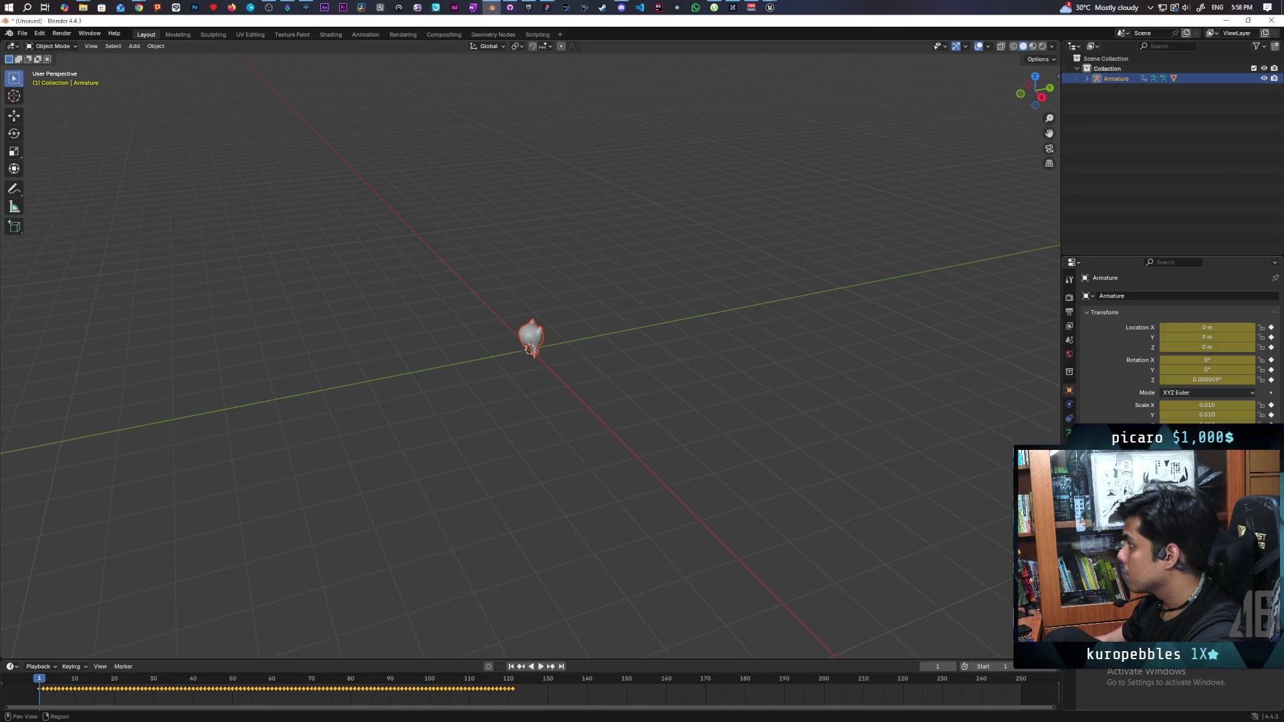
- Expand the Armature in the Outliner and compare its scale with the SKM_Gremlin mesh
left_click(1108, 68)
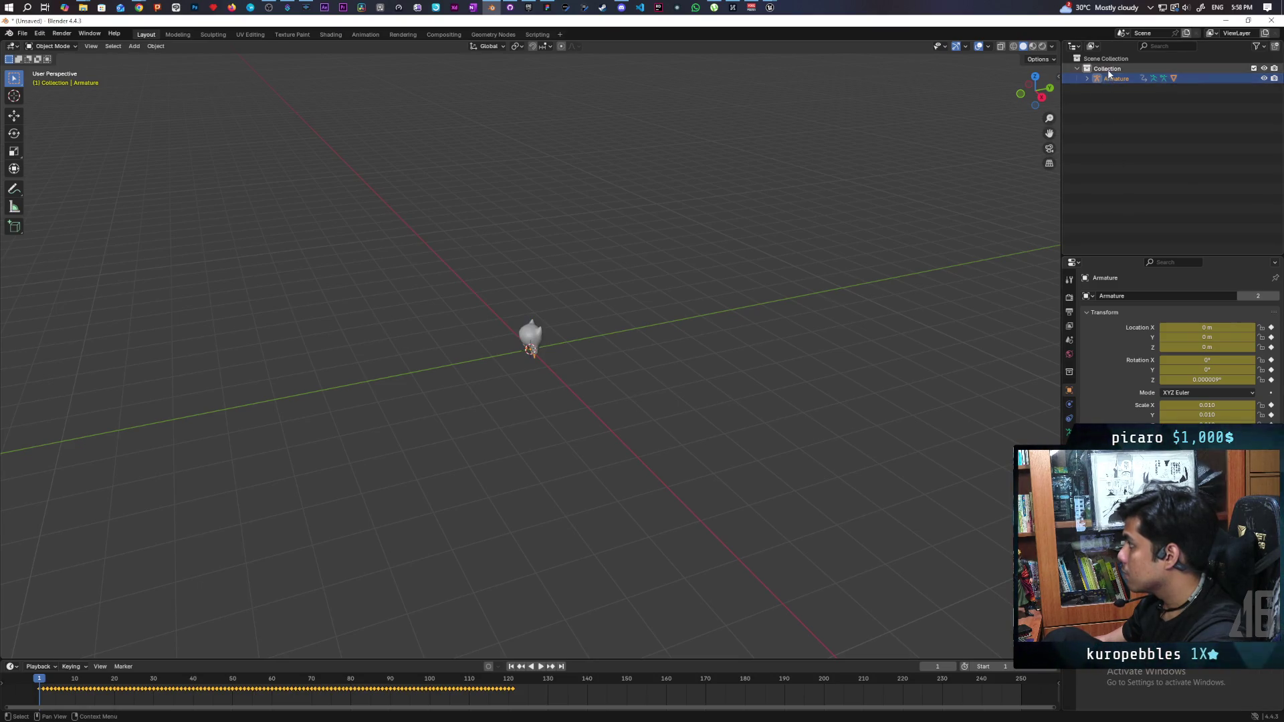
left_click(1111, 80)
left_click(1087, 79)
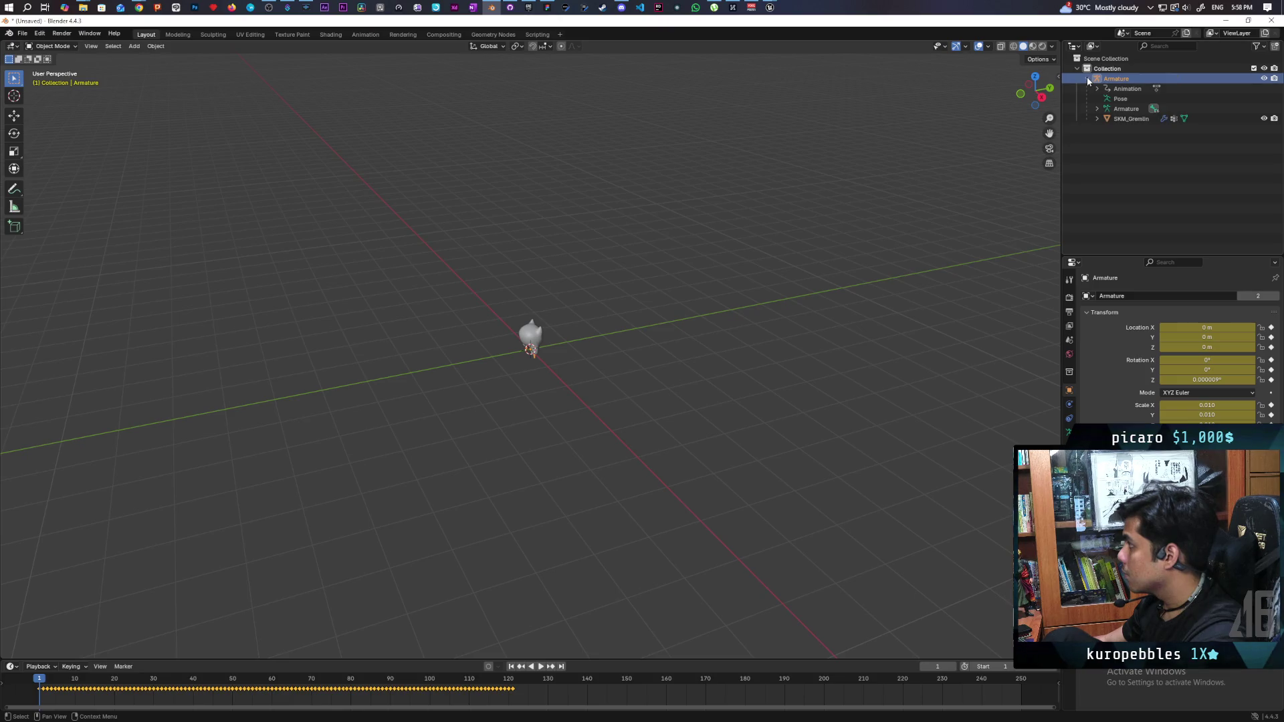
left_click(1115, 117)
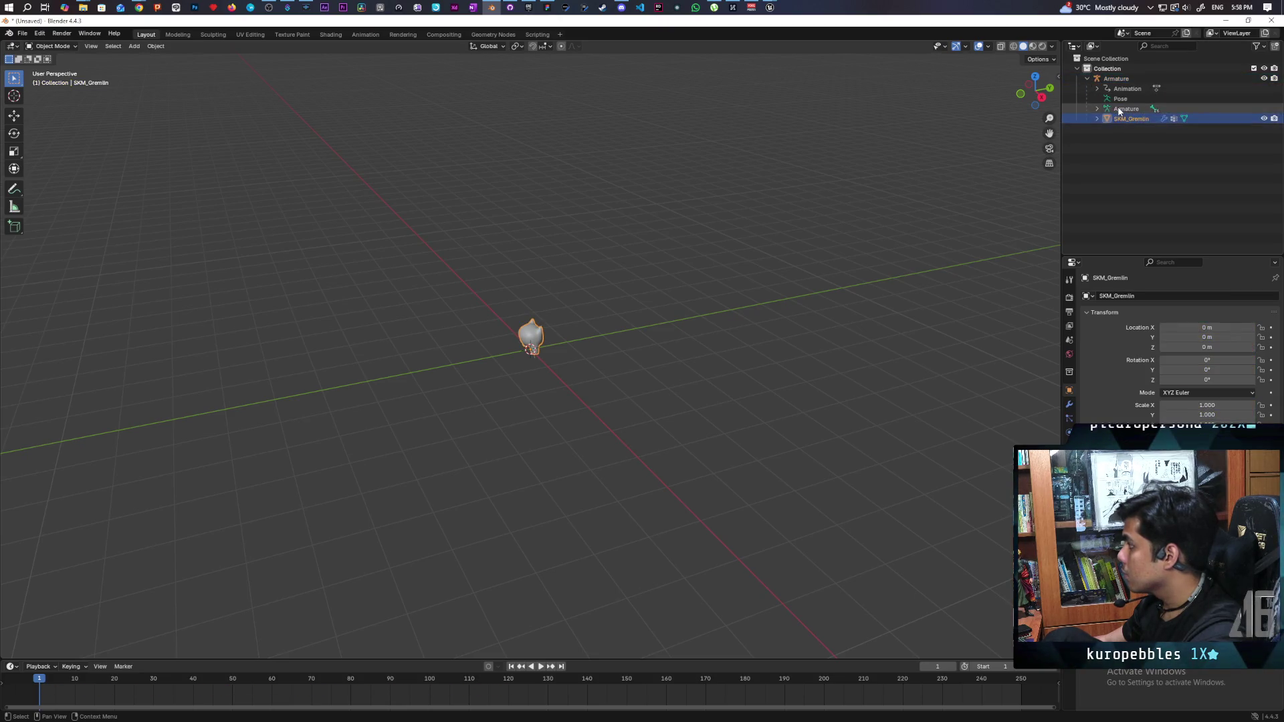
left_click(1118, 109)
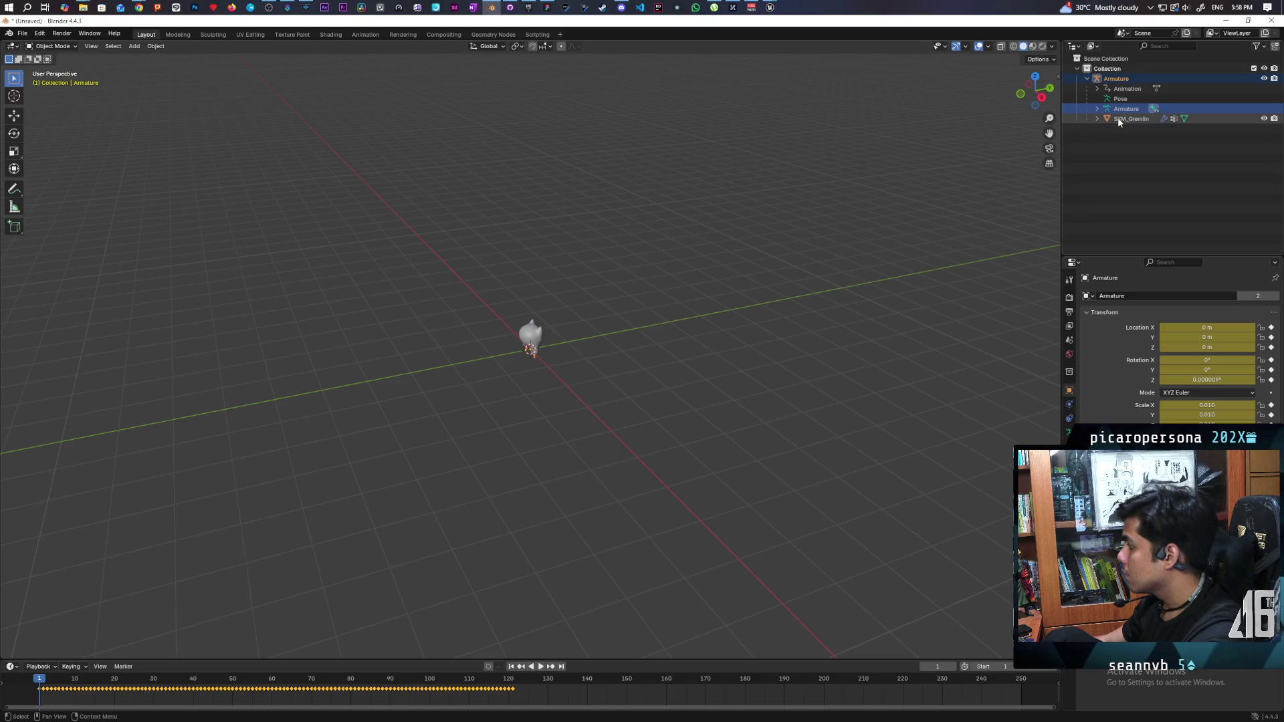
left_click(1119, 120)
left_click(1116, 109)
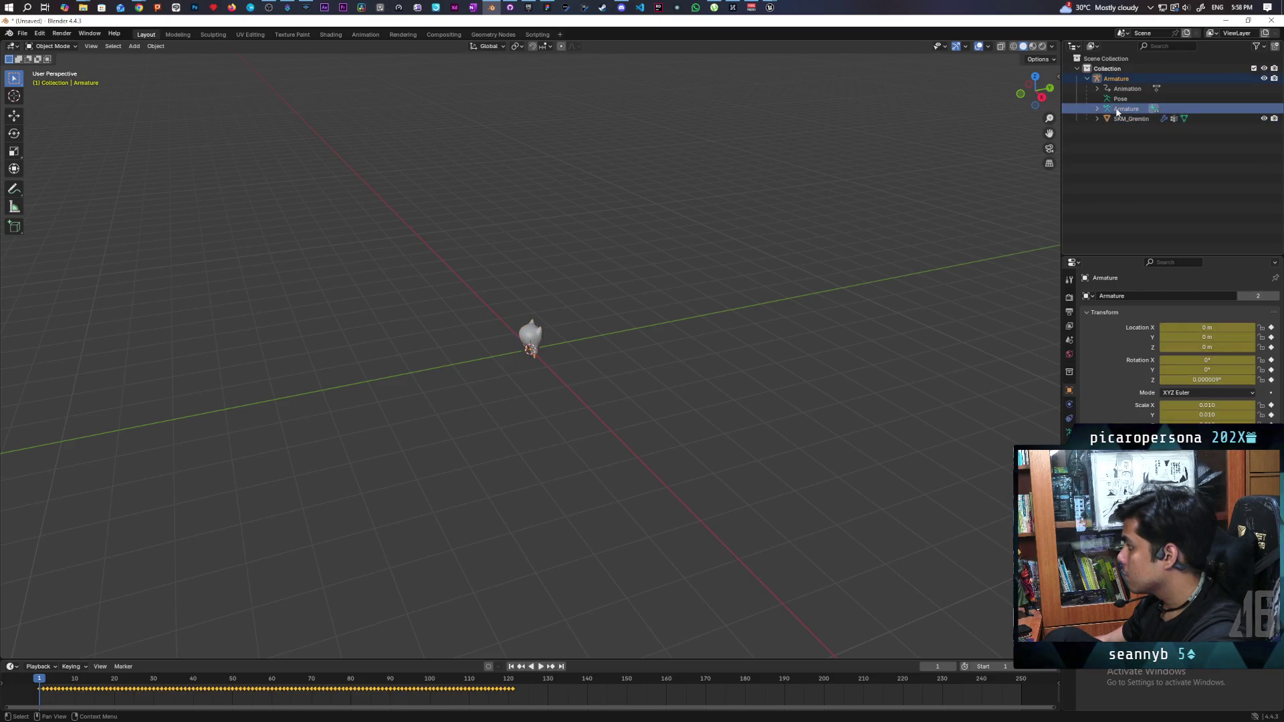
left_click(1118, 119)
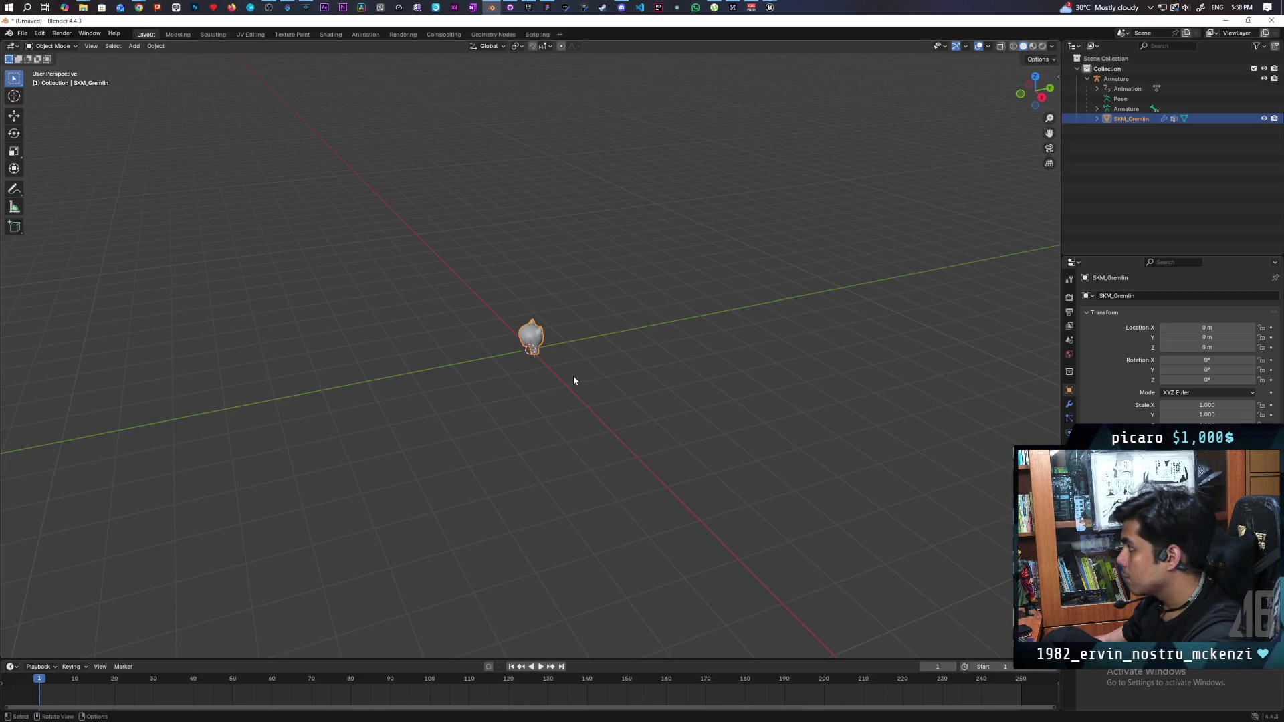
- Recheck the Armature, its Animation data and SKM_Gremlin transforms while orbiting the gremlin
left_click(1111, 80)
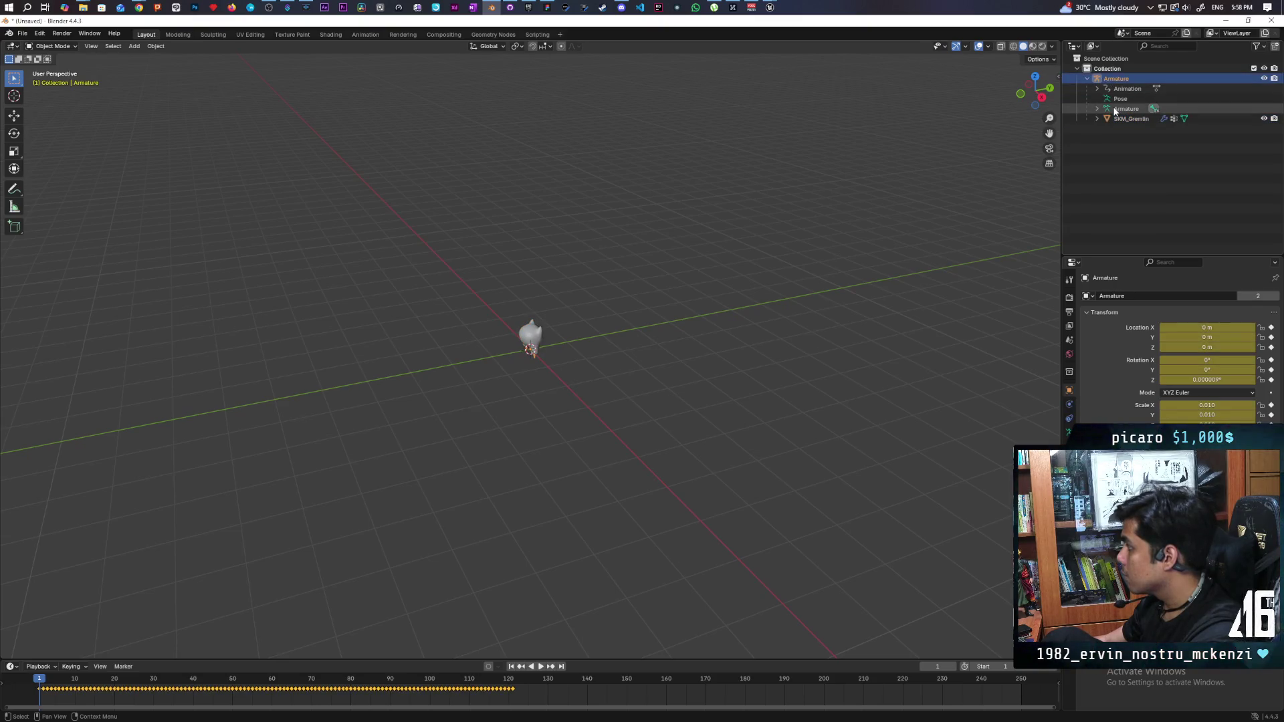
left_click(1115, 110)
left_click(1113, 119)
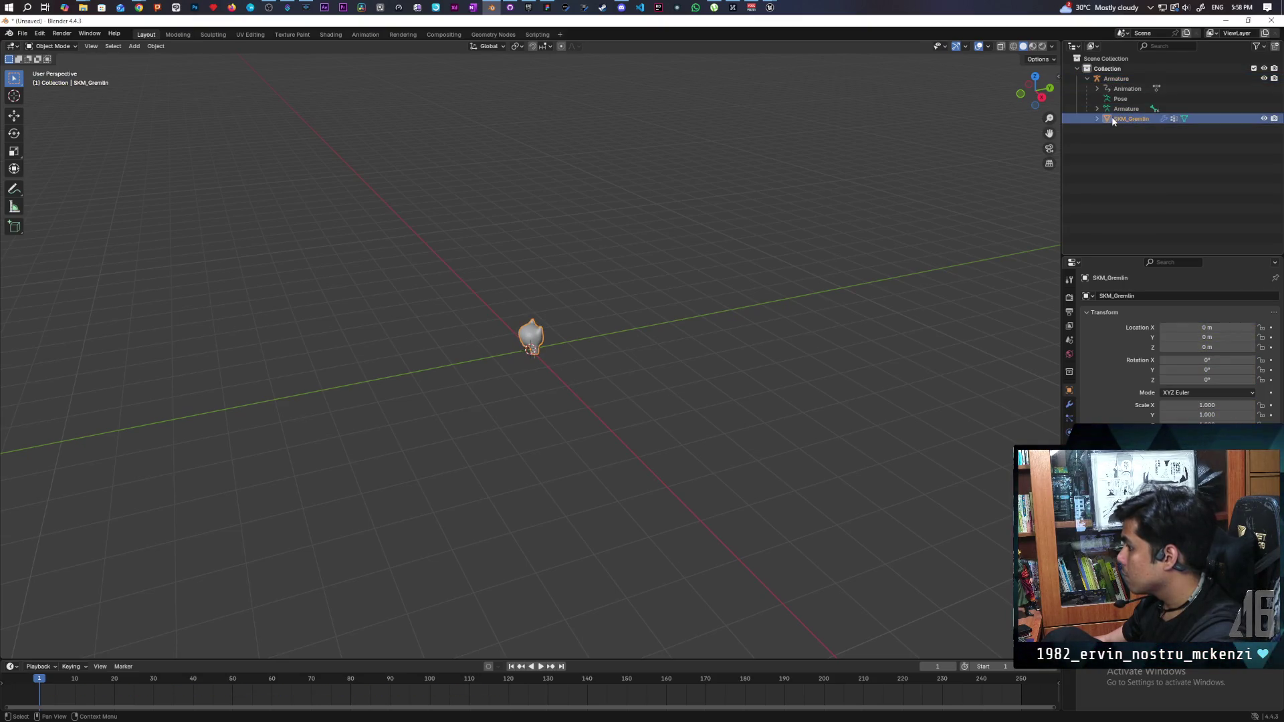
mouse_move(647, 335)
left_mouse_down()
mouse_move(620, 306)
mouse_move(668, 301)
mouse_move(583, 307)
left_mouse_up()
scroll(574, 308, "up", 5)
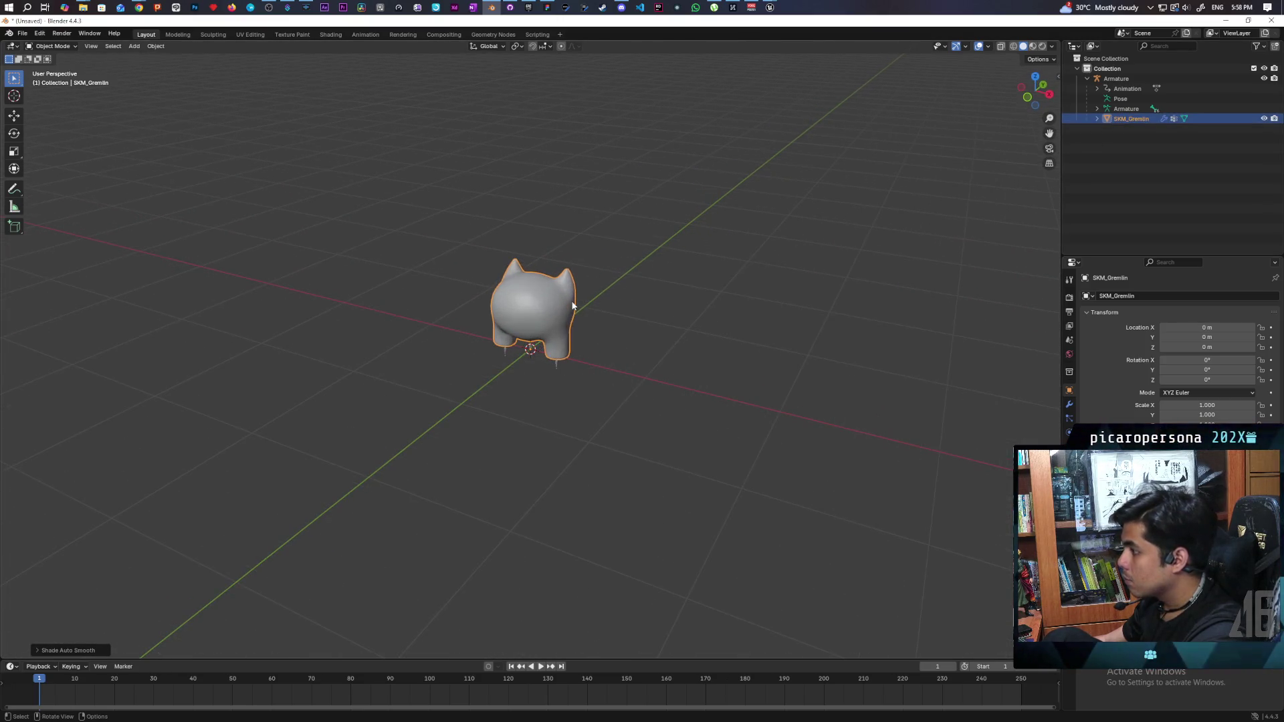
left_click(1128, 89)
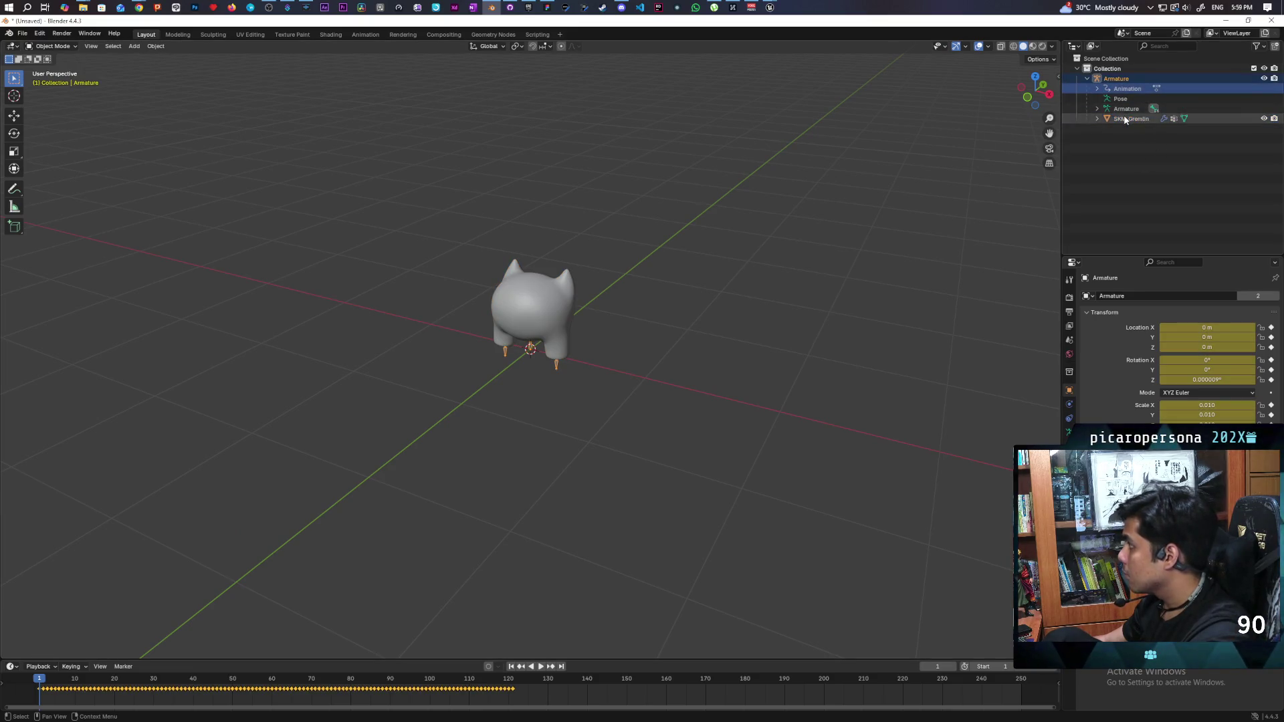
left_click(1126, 119)
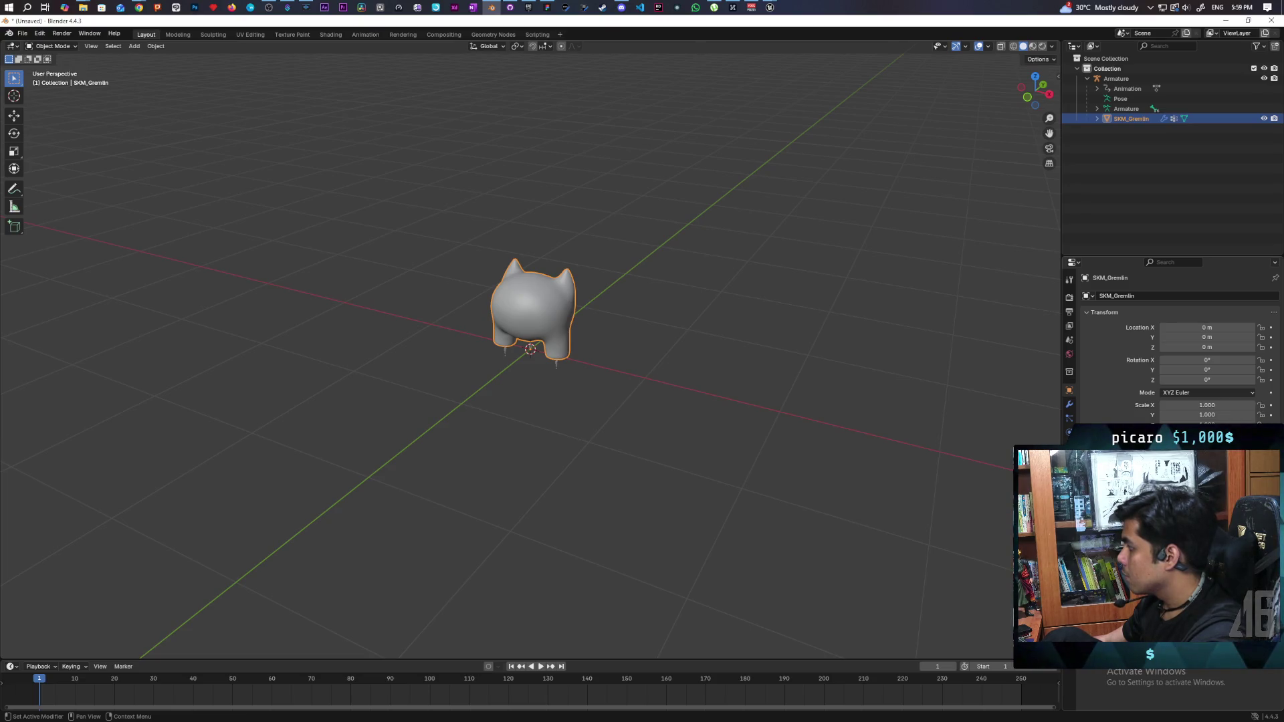
- Scale SKM_Gremlin to 0.5187 on X, Y and Z, then set it back to 1.000
type("0.5187")
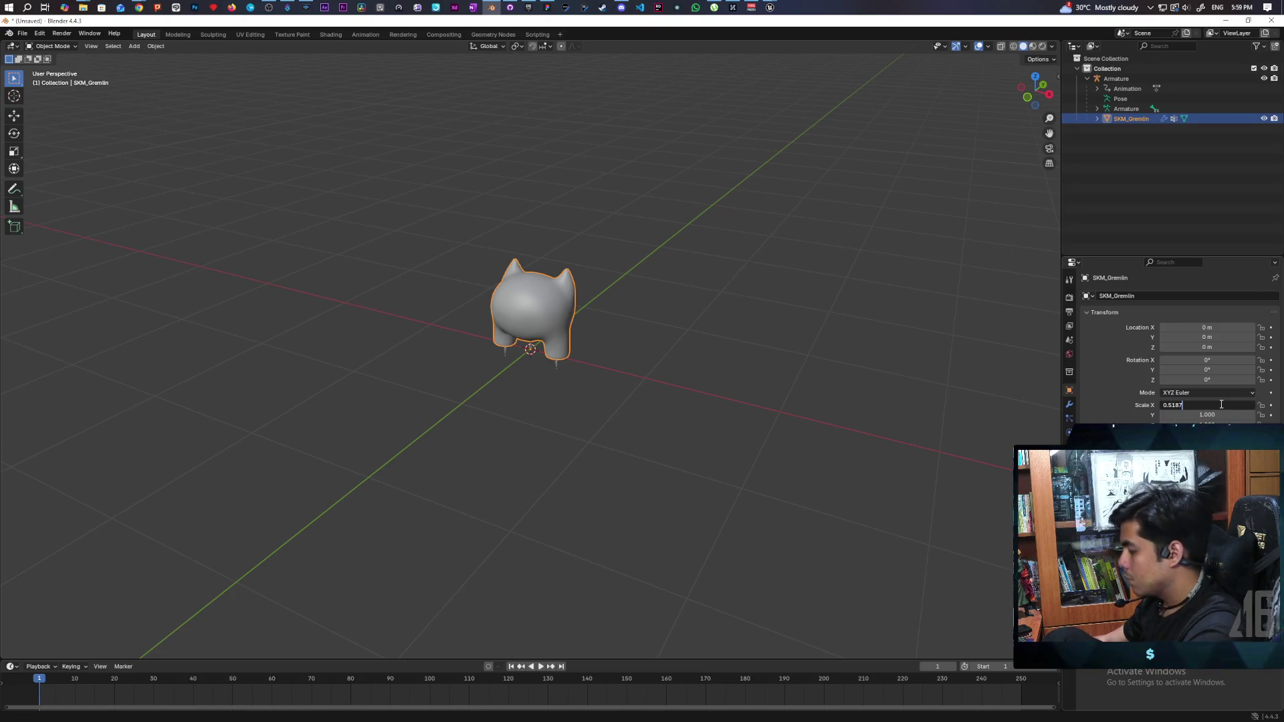
key("Return")
left_click(1214, 416)
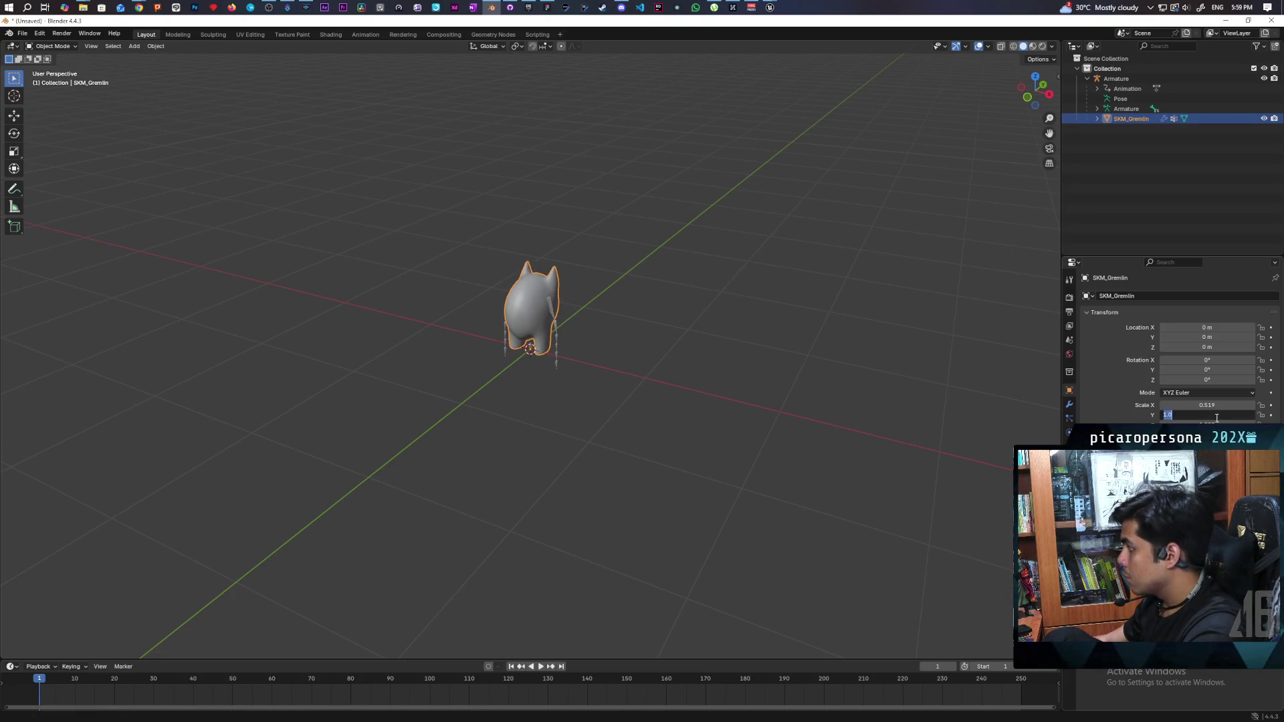
type("0.5187")
type("0.519")
key("Return")
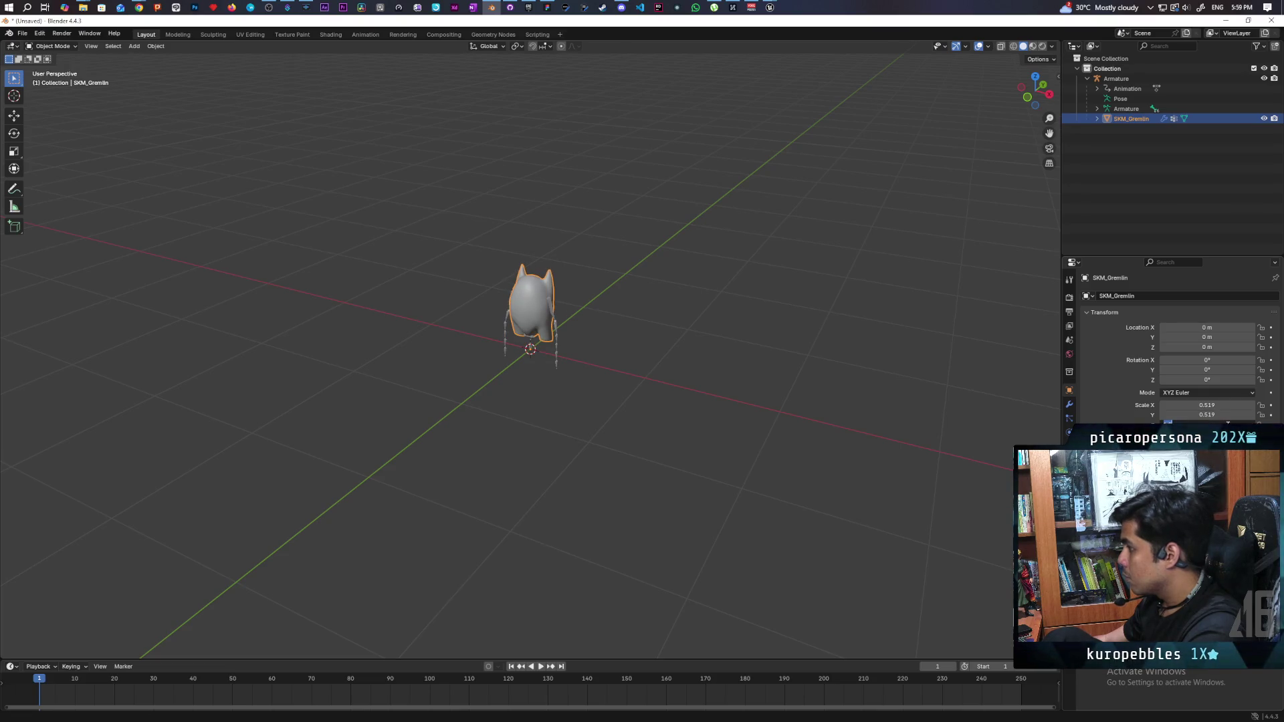
key("Return")
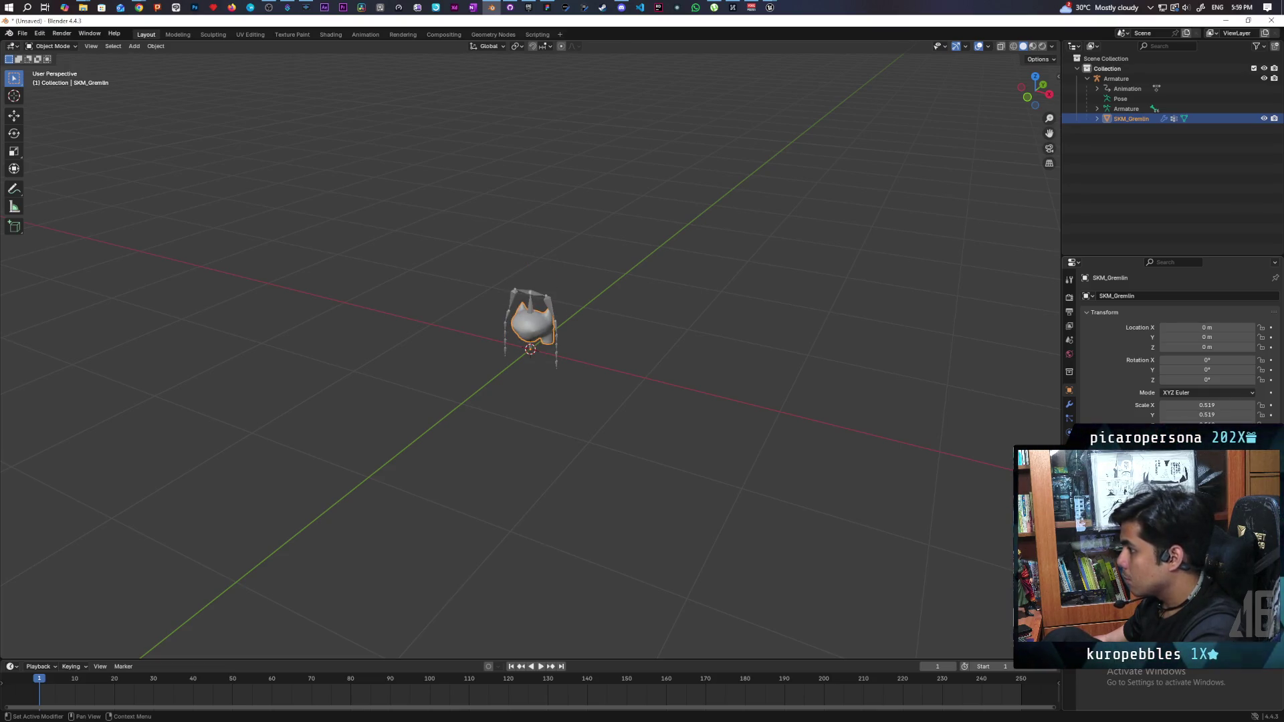
scroll(522, 355, "up", 12)
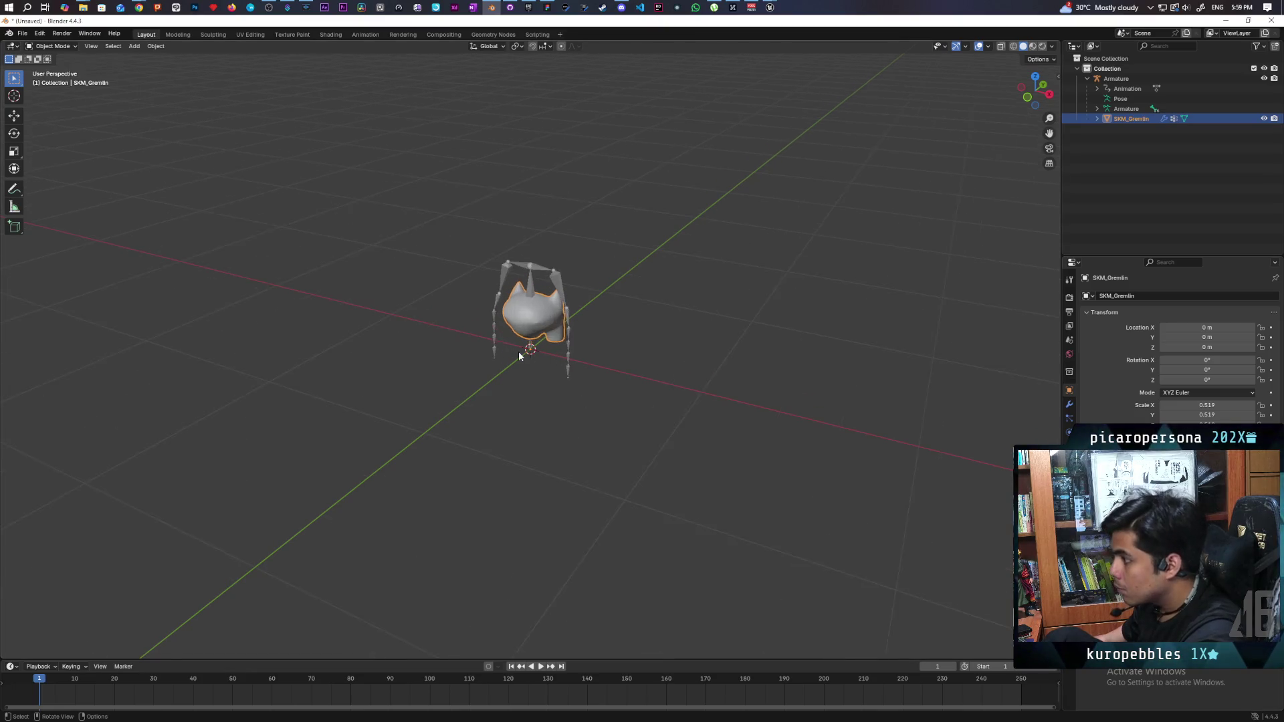
scroll(521, 353, "down", 8)
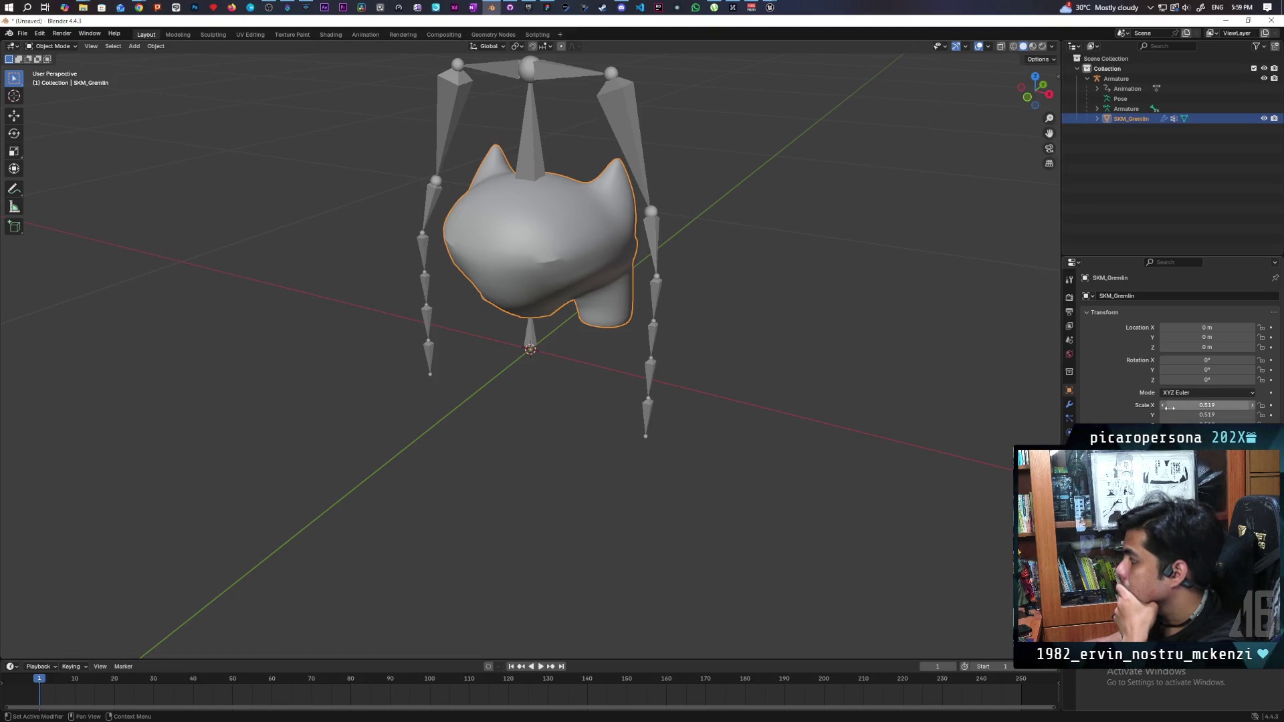
left_click_drag(1170, 416, 1245, 416)
scroll(776, 368, "down", 6)
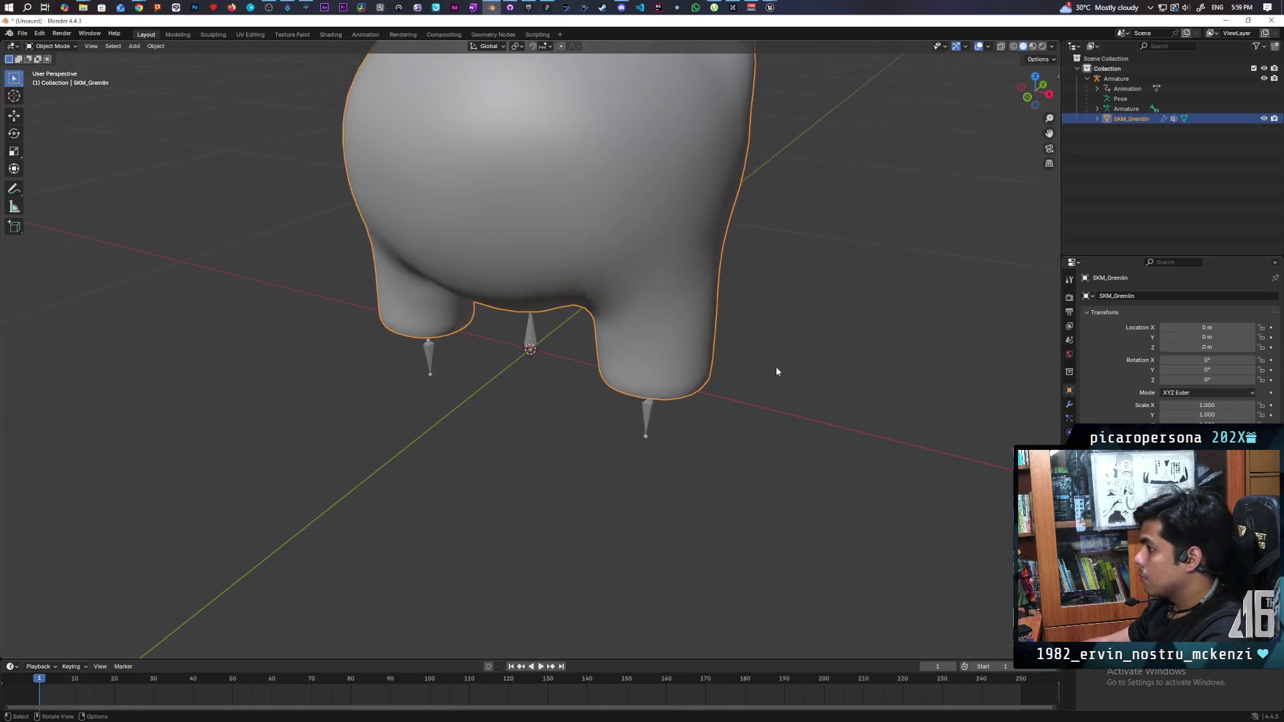
- Confirm the Armature's 0.010 X scale and undo three earlier changes to the gremlin
left_click(1116, 78)
left_click(1214, 406)
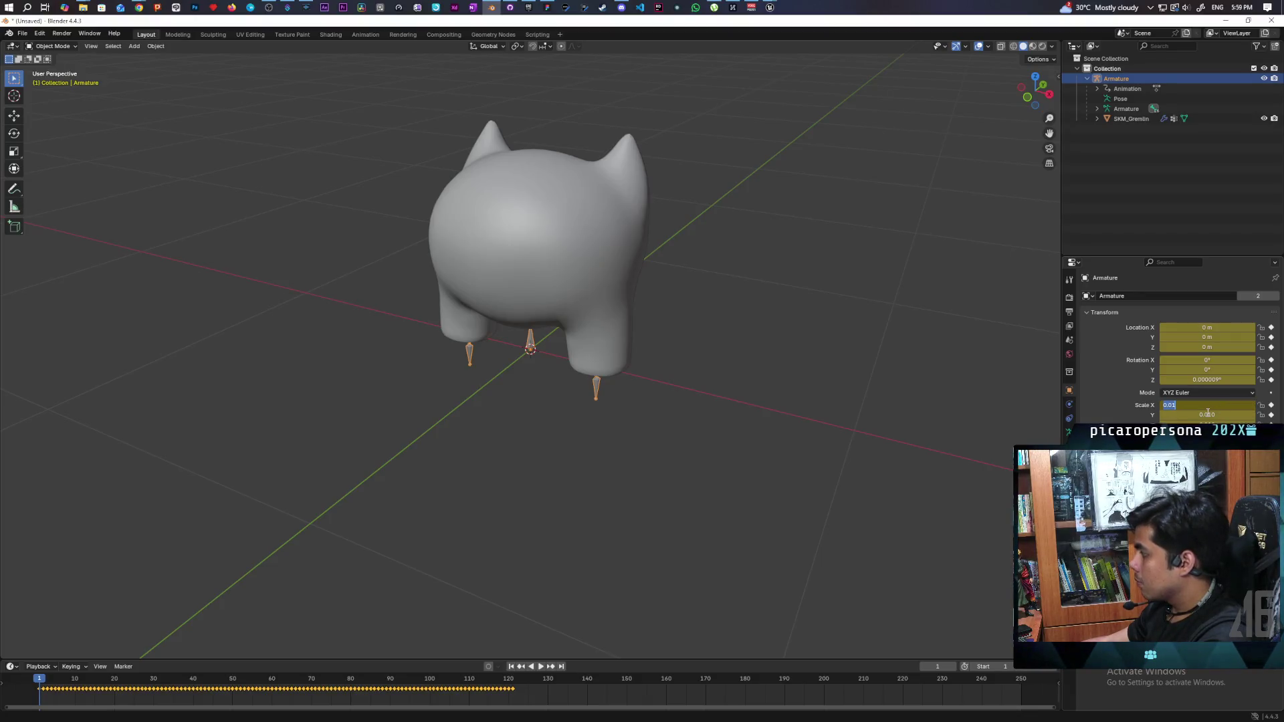
key("Return")
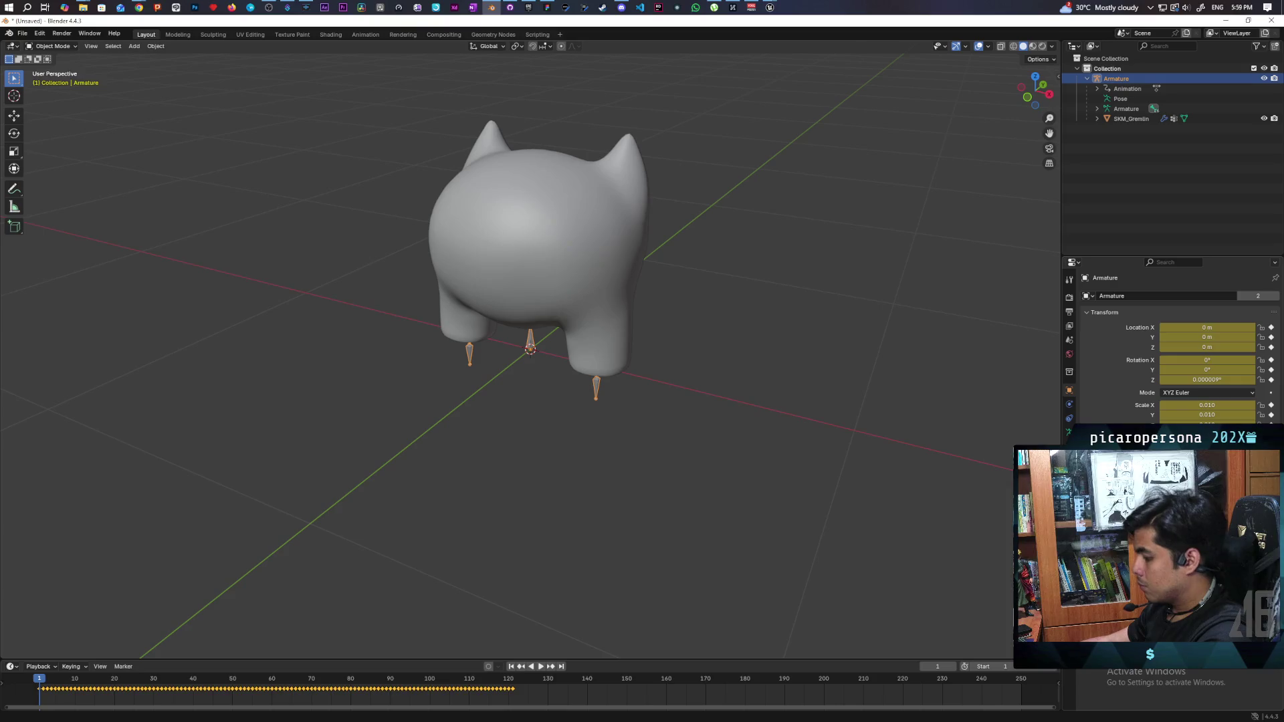
key("ctrl+z")
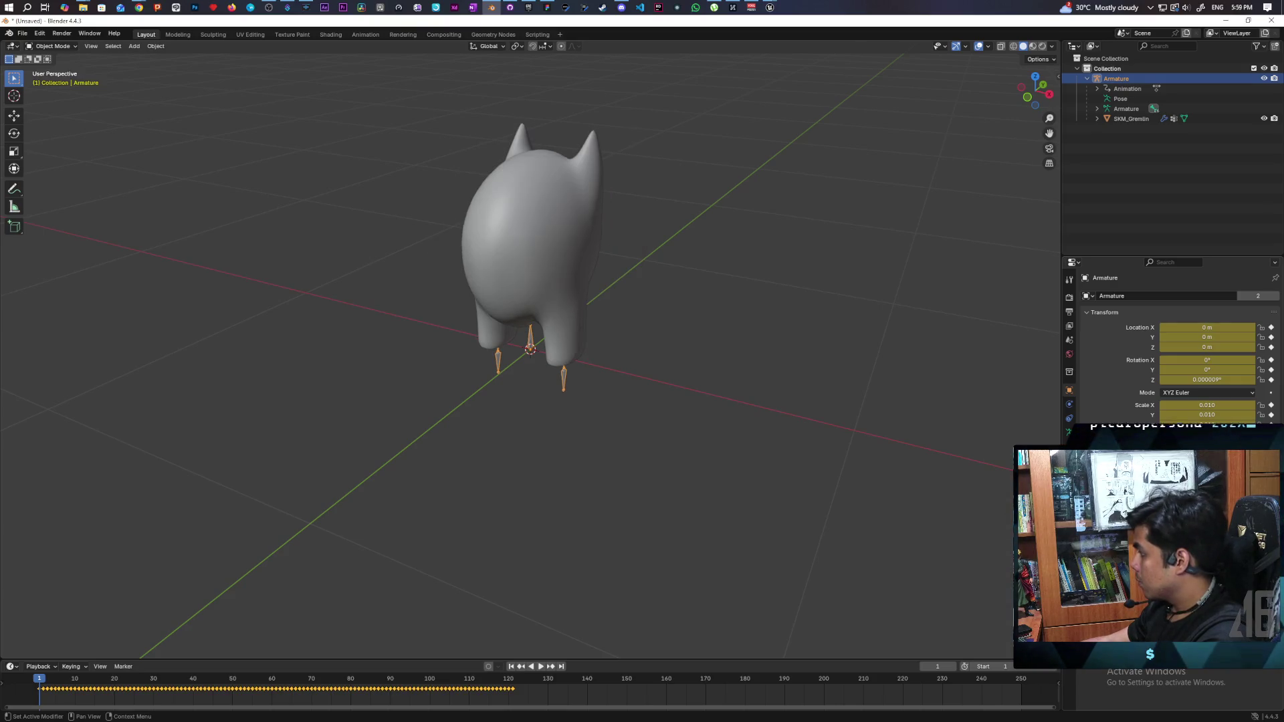
key("ctrl+z")
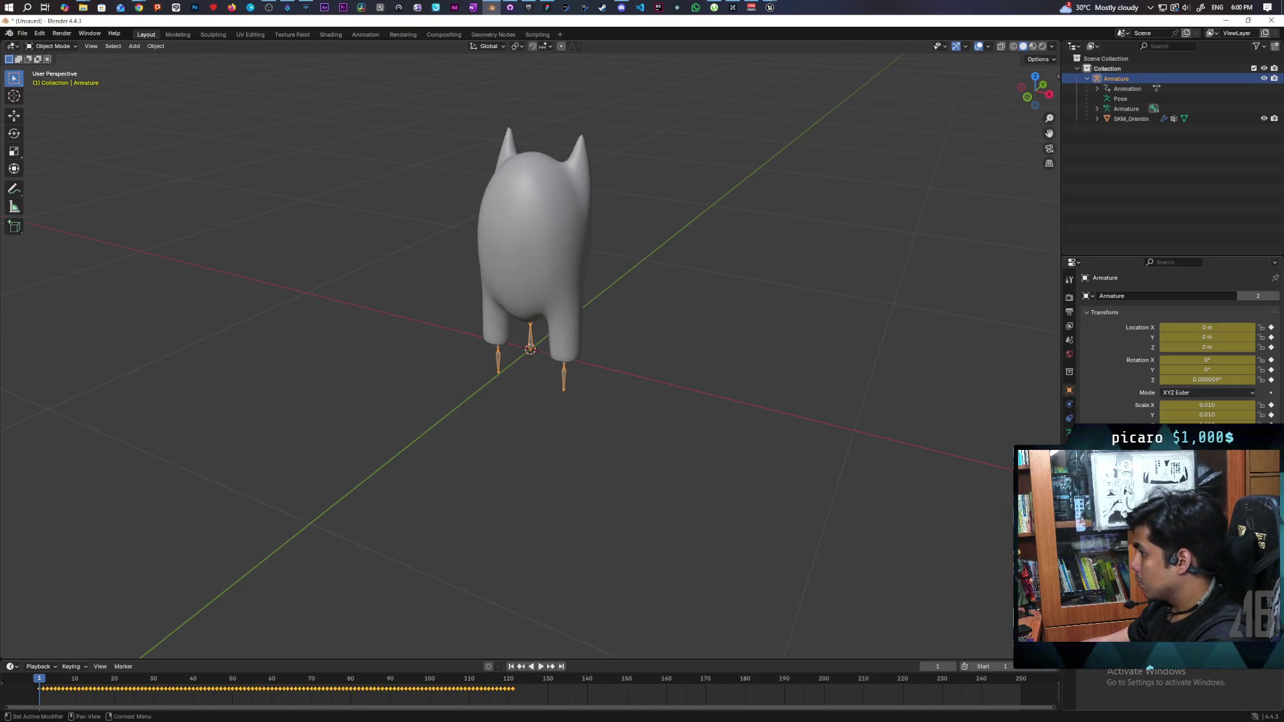
key("ctrl+z")
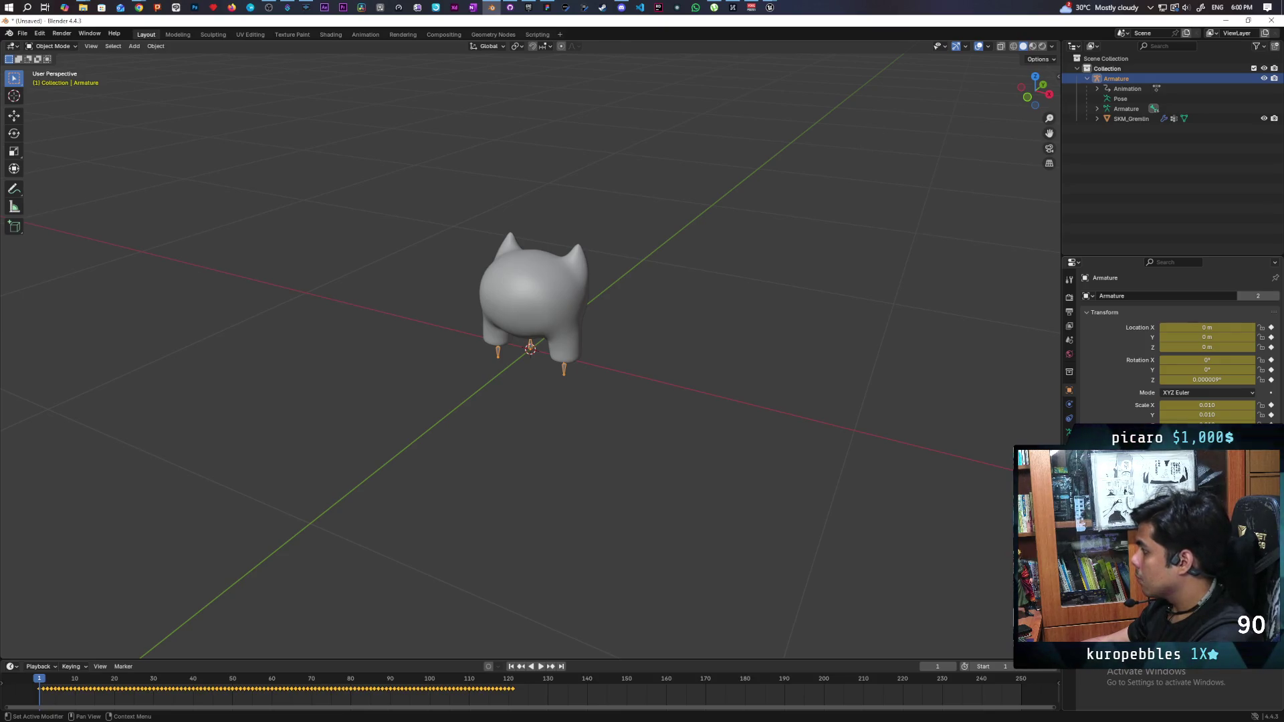
- Select both SKM_Gremlin and the Armature and bring up the FBX export browser
left_click(1130, 119)
left_click(1116, 78, "ctrl")
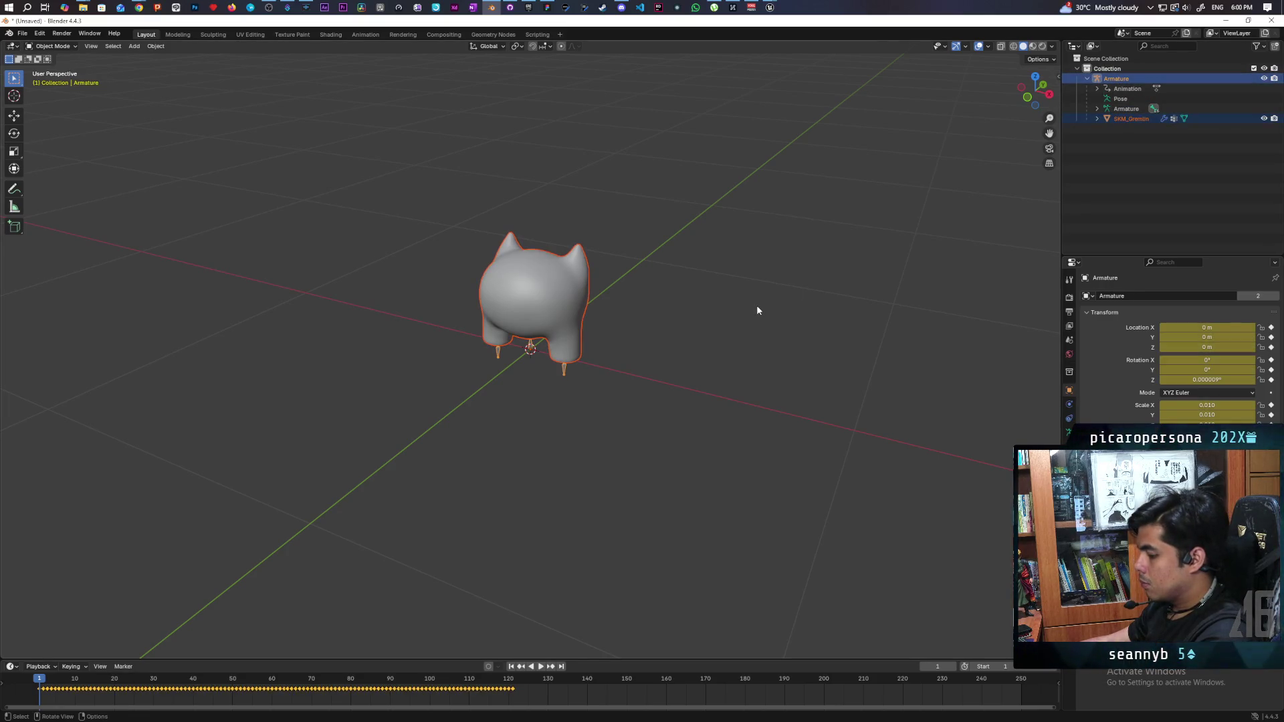
key("F3")
key("Return")
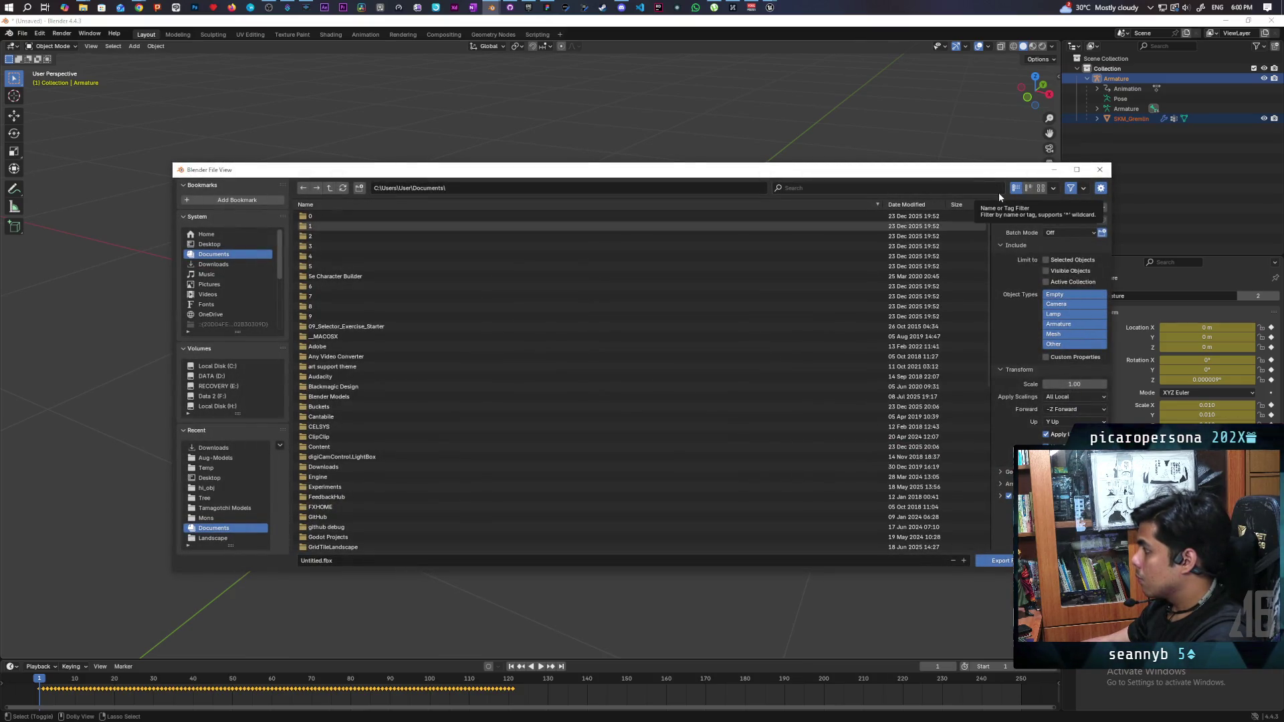
- Export only the selected objects to the Desktop as SKM_Oni.fbx
left_click(1046, 260)
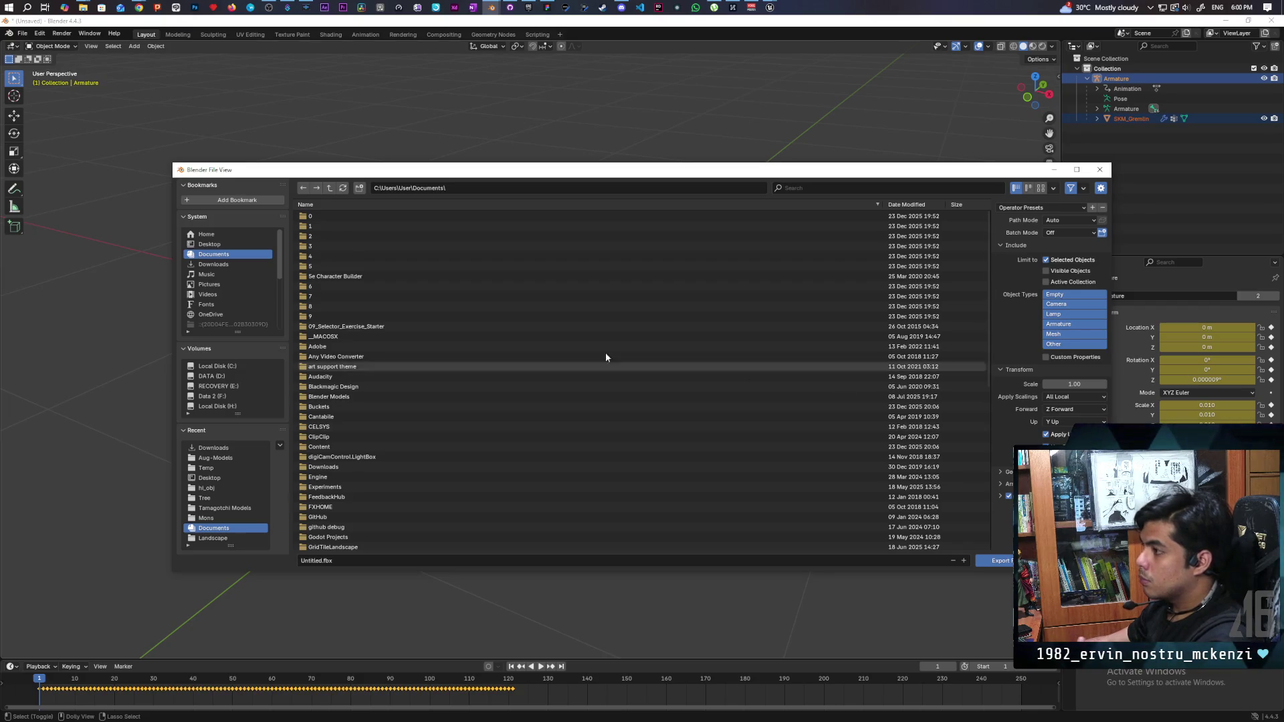
left_click(211, 244)
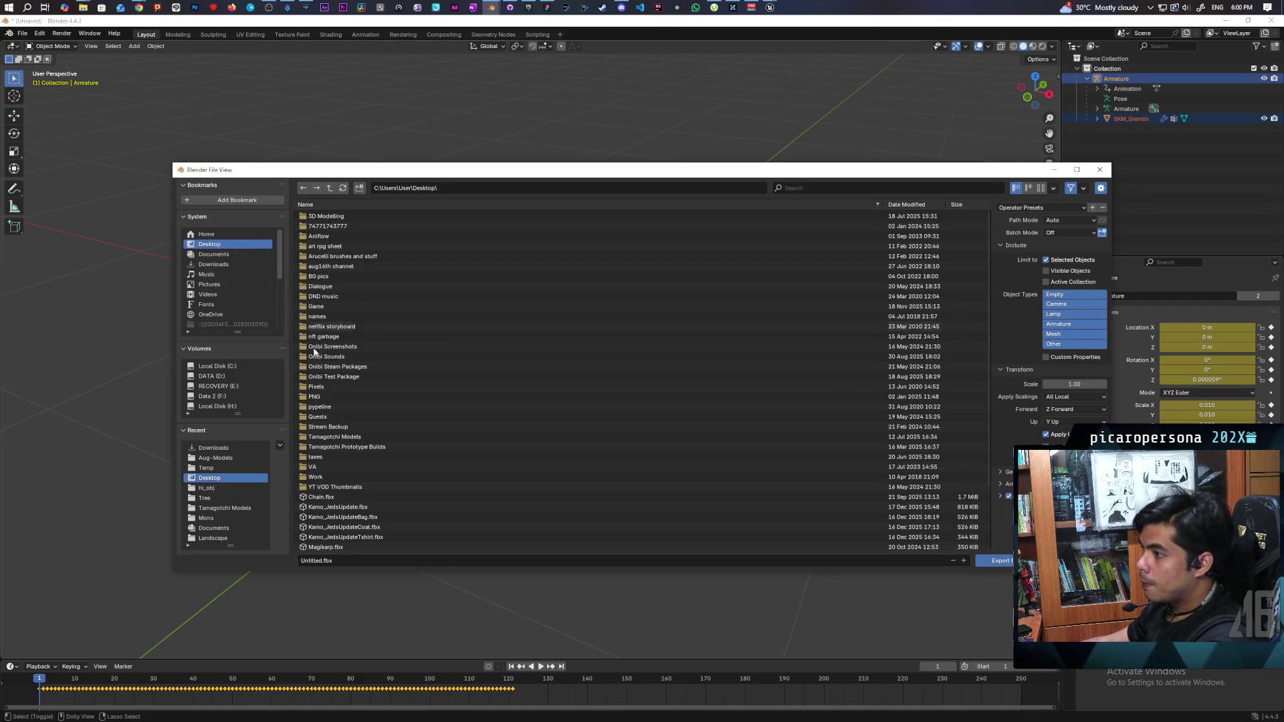
left_click(349, 561)
type("SKM_Ori")
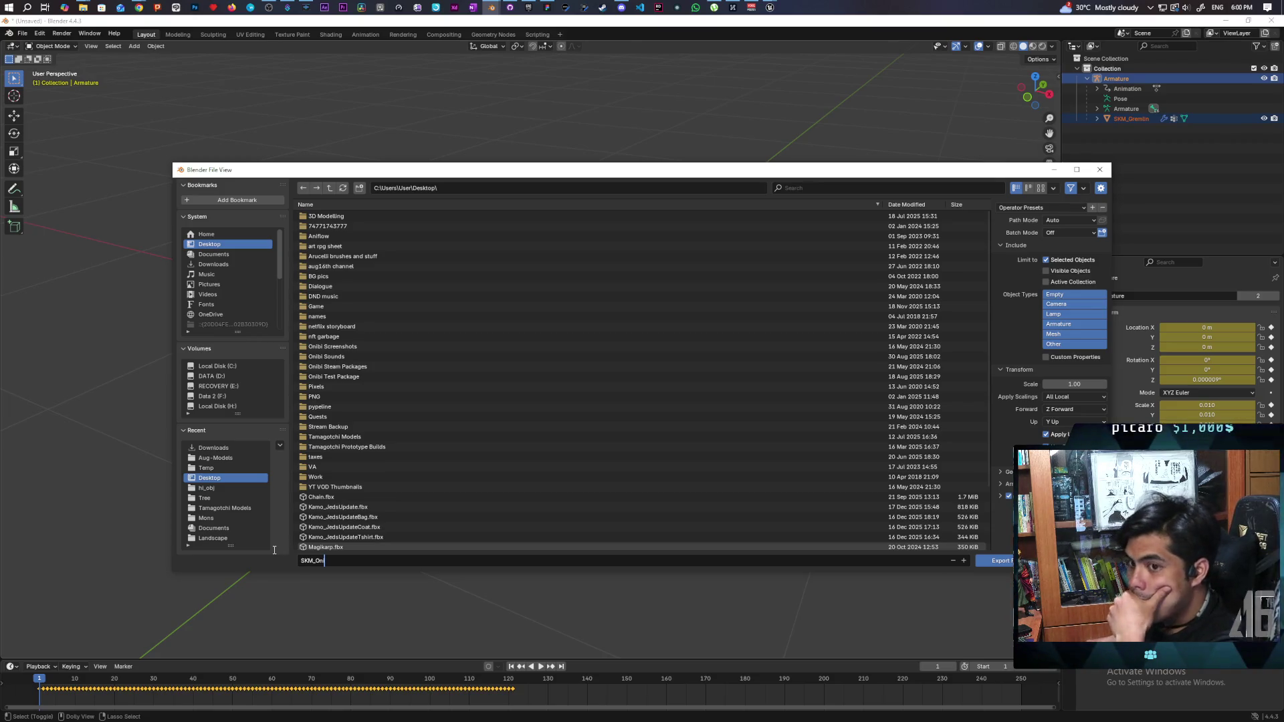
left_click(998, 561)
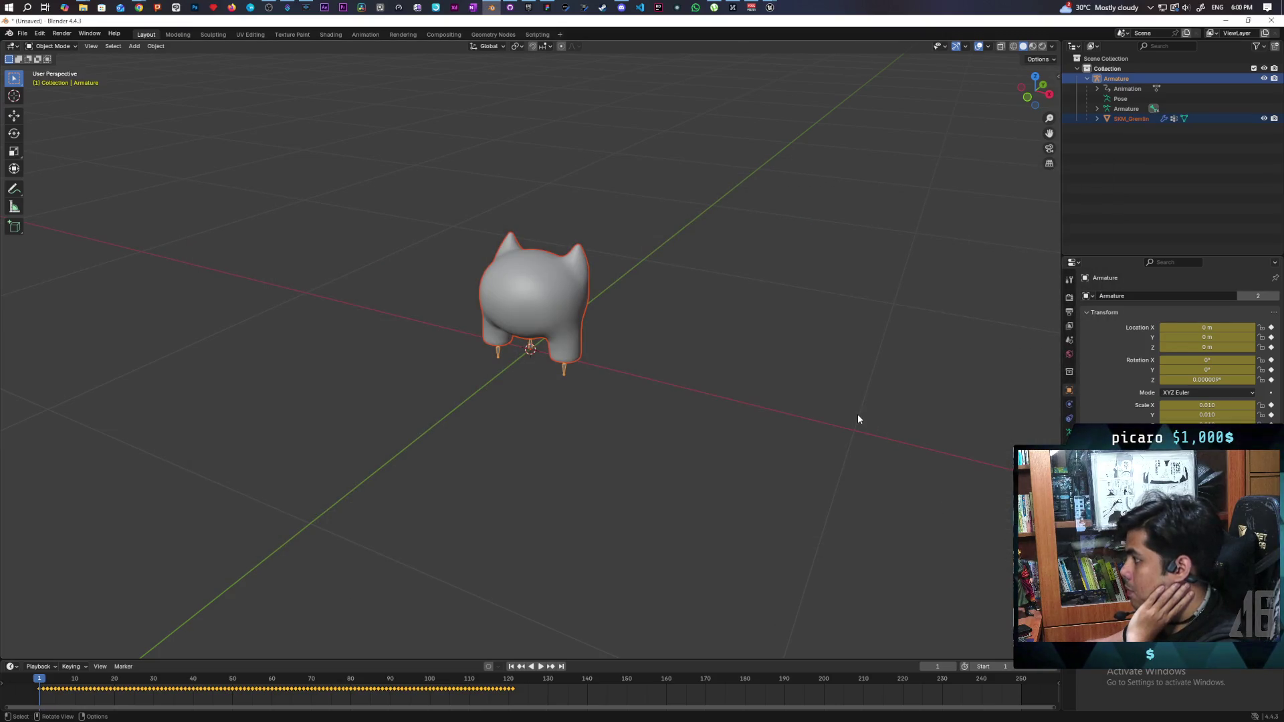
- Reimport SKM_gremlin with the new file SKM_Oni.fbx from the Desktop
mouse_move(769, 8)
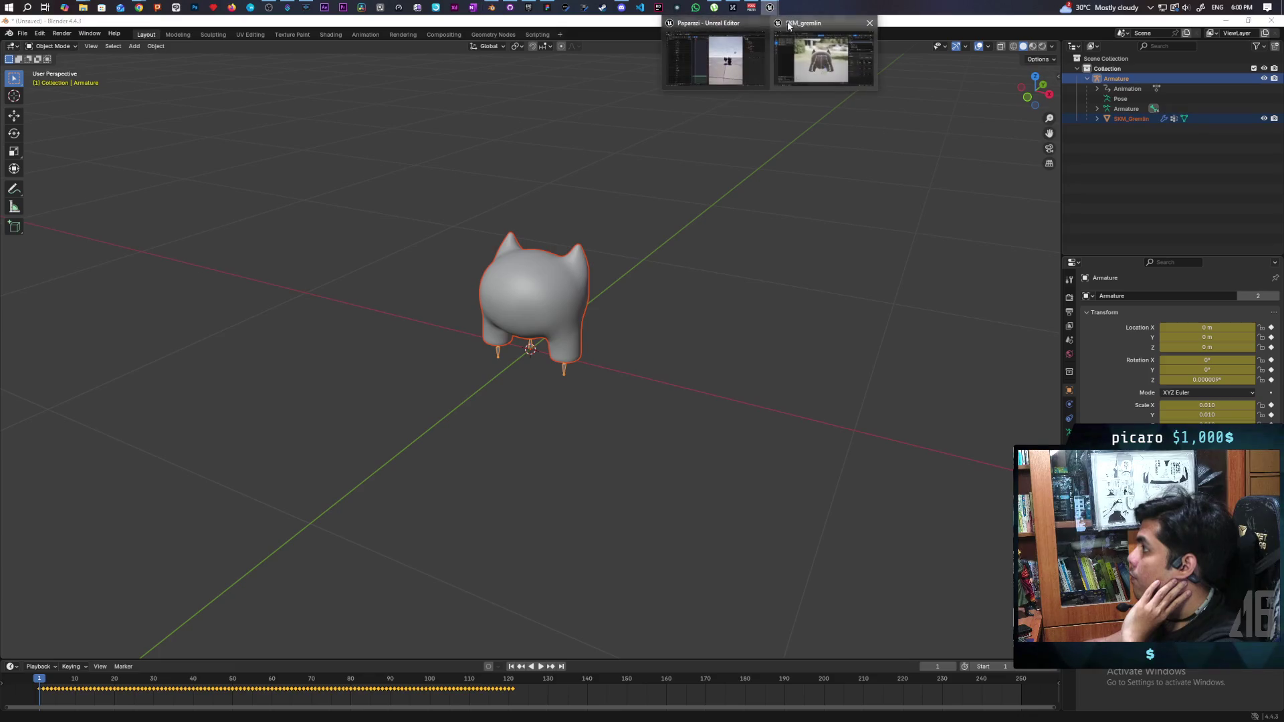
left_click(780, 73)
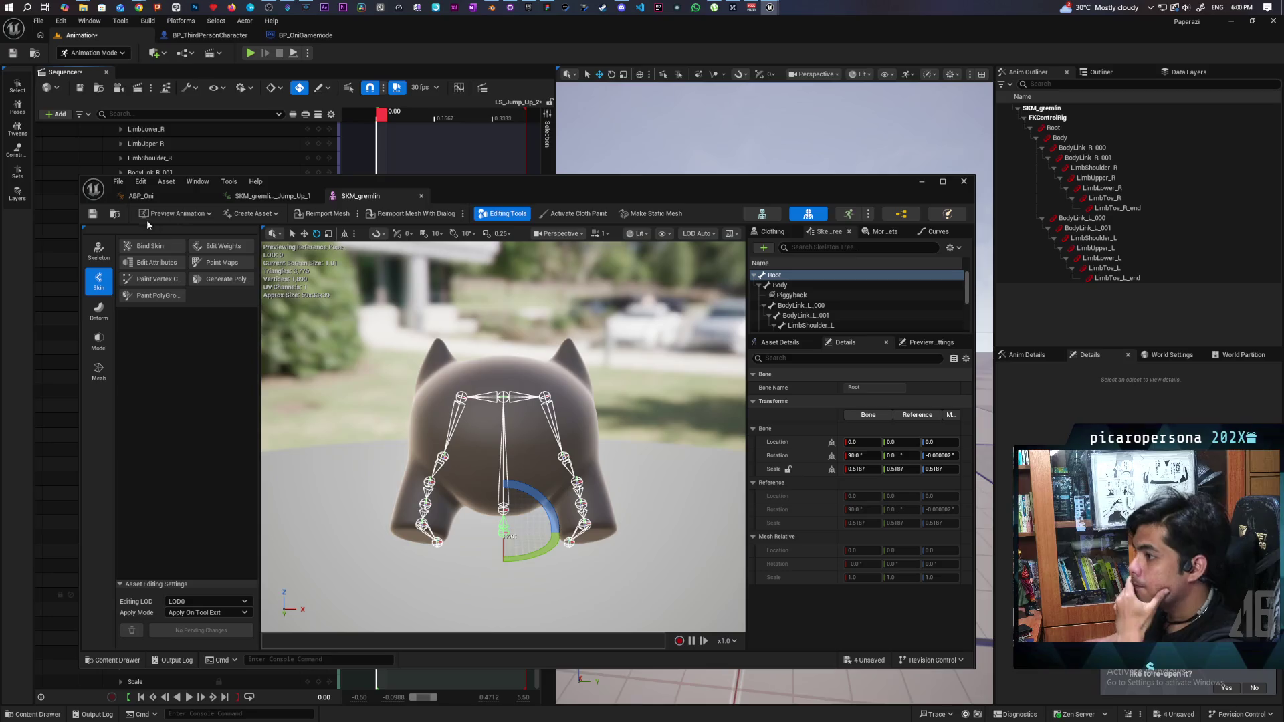
left_click(116, 213)
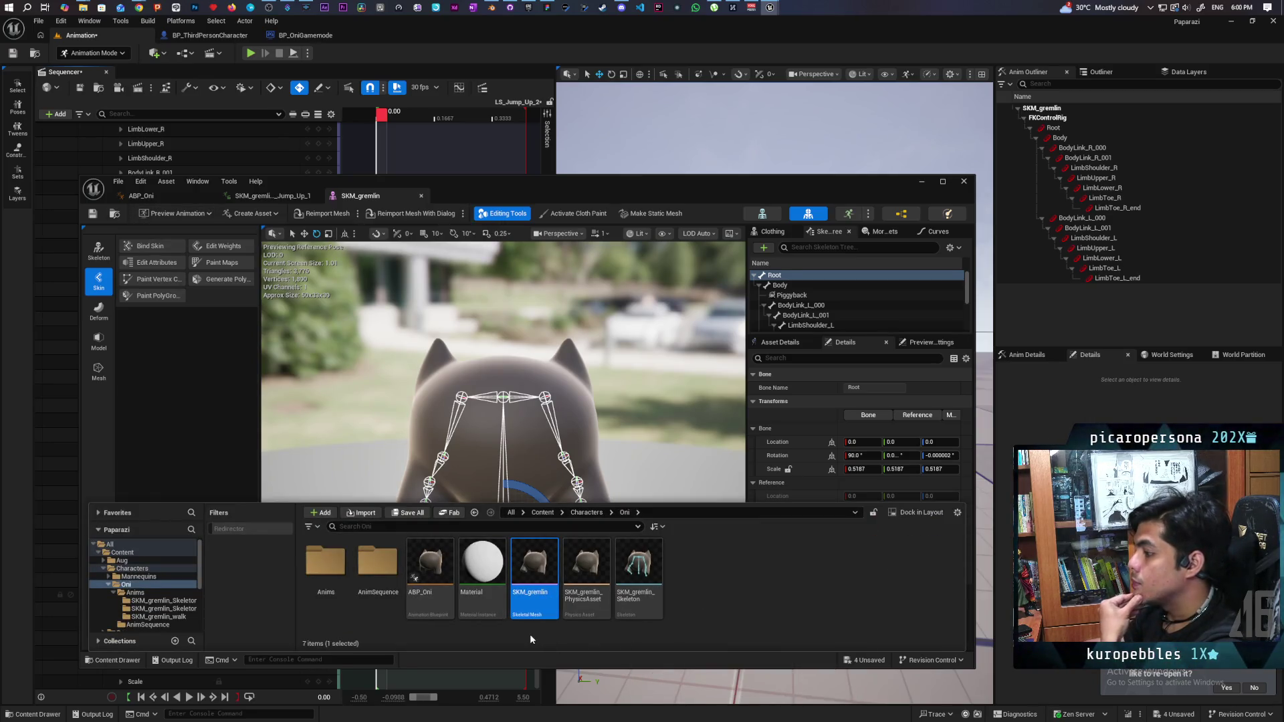
right_click(548, 602)
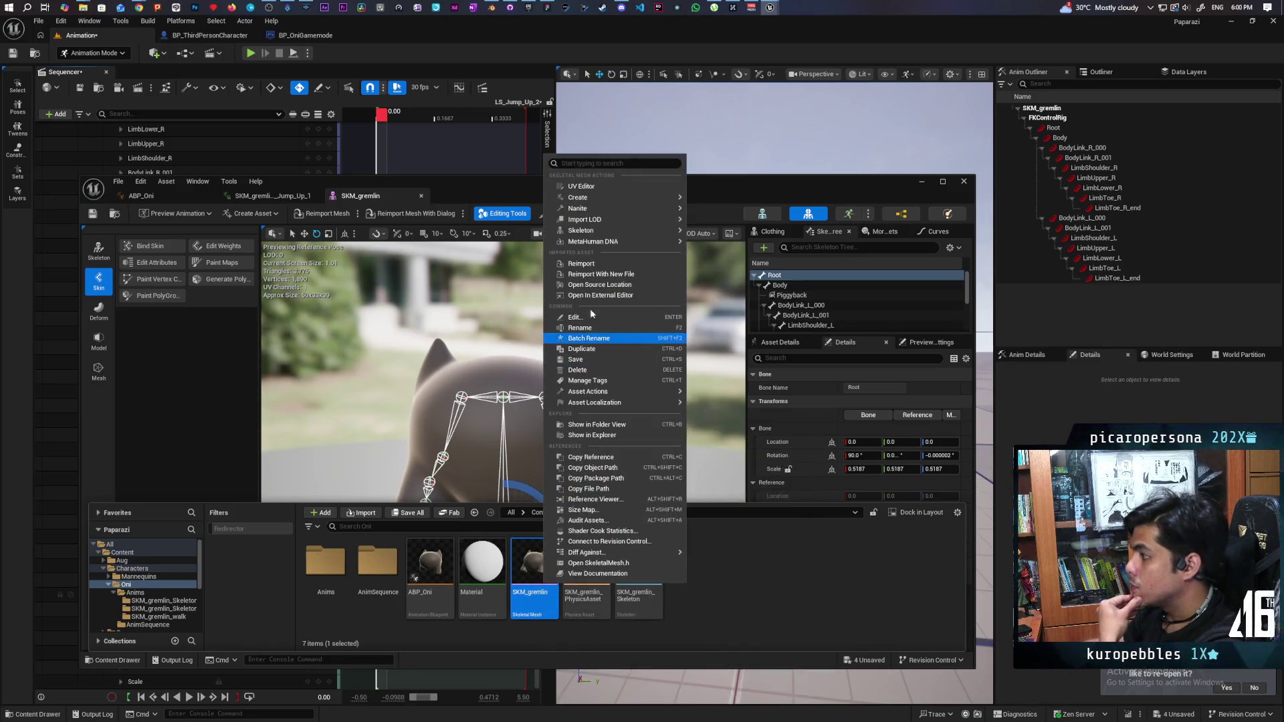
left_click(610, 275)
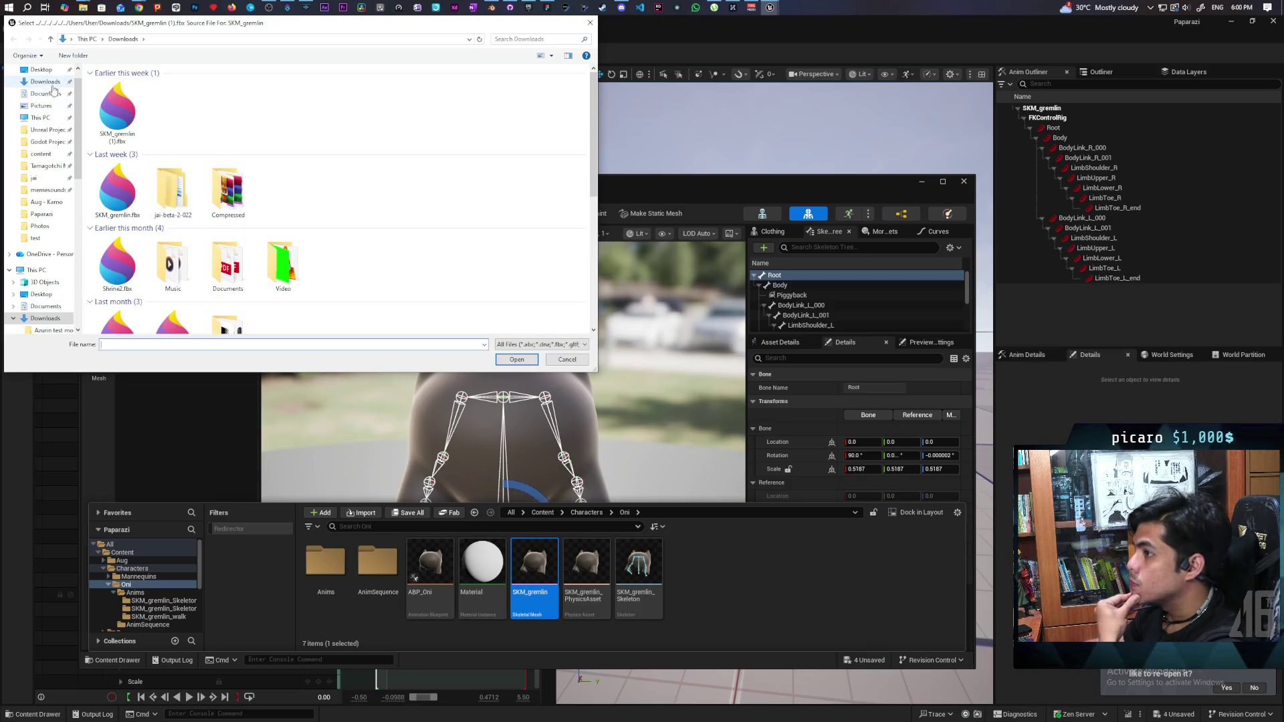
left_click(40, 294)
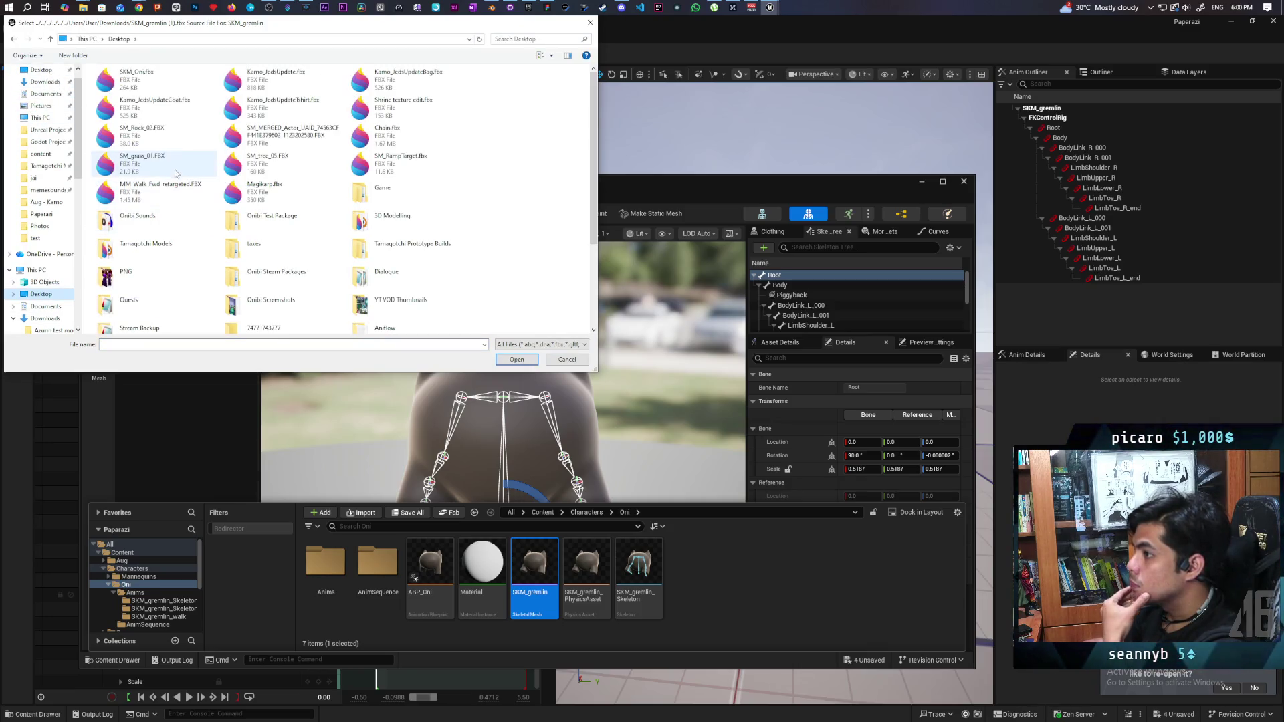
double_click(136, 74)
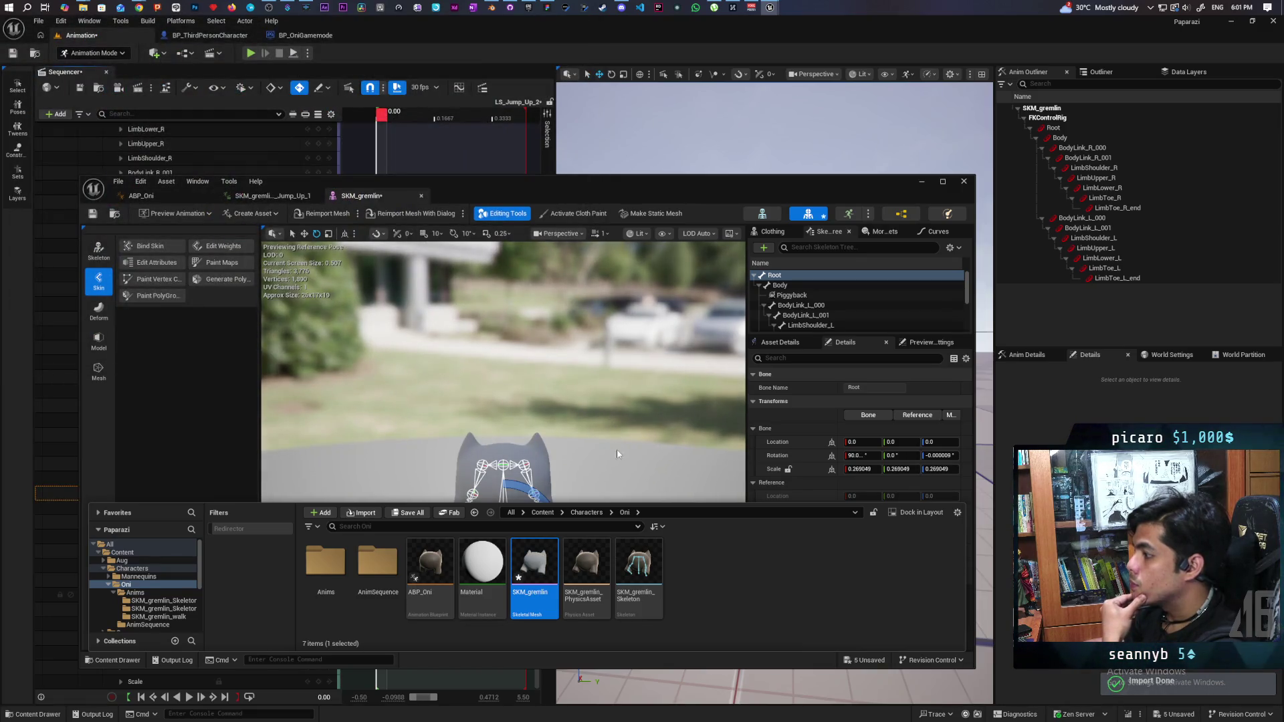
- Reimport SKM_gremlin again with its import options shown
mouse_move(657, 501)
left_mouse_down()
mouse_move(649, 568)
mouse_move(652, 503)
left_mouse_up()
mouse_move(539, 545)
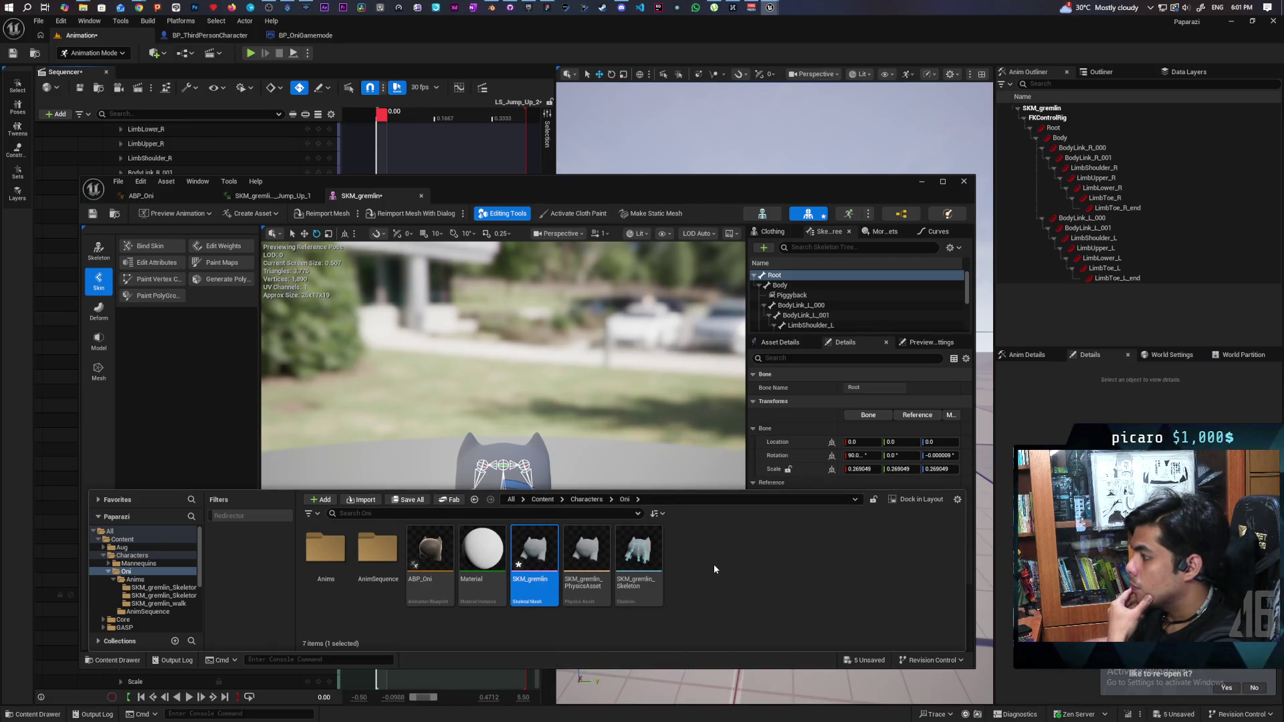
right_click(537, 556)
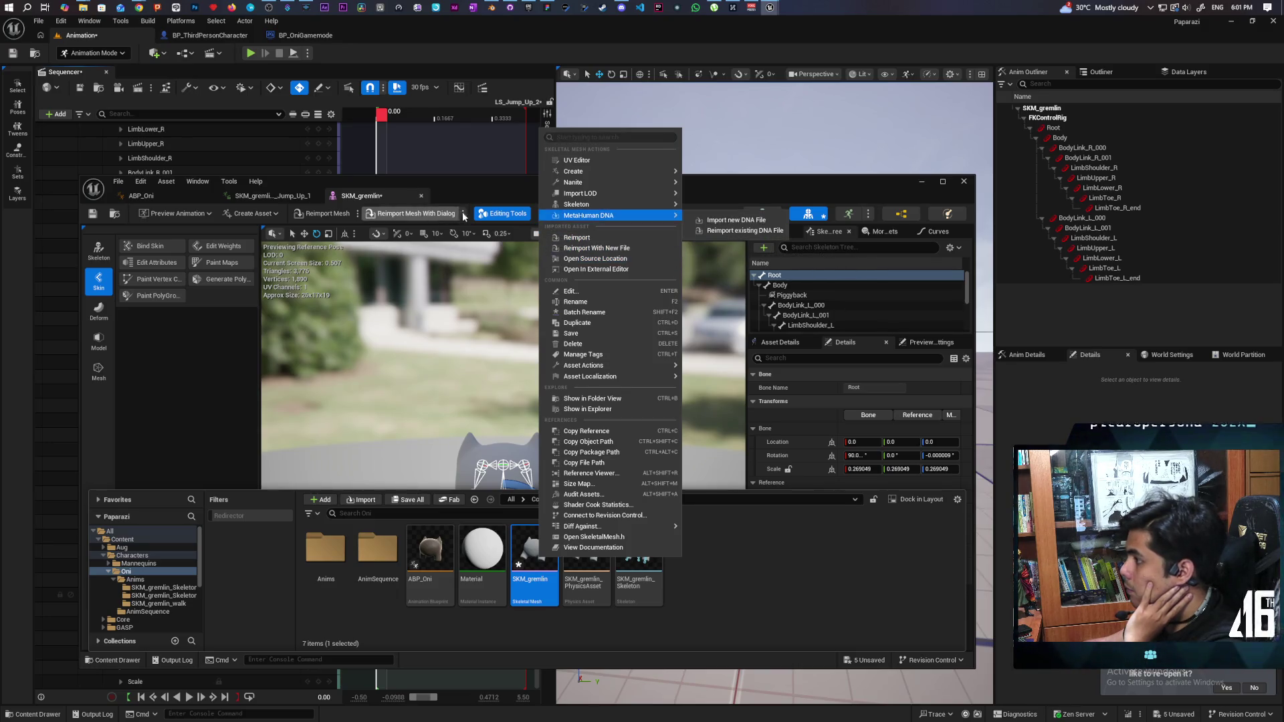
left_click(427, 215)
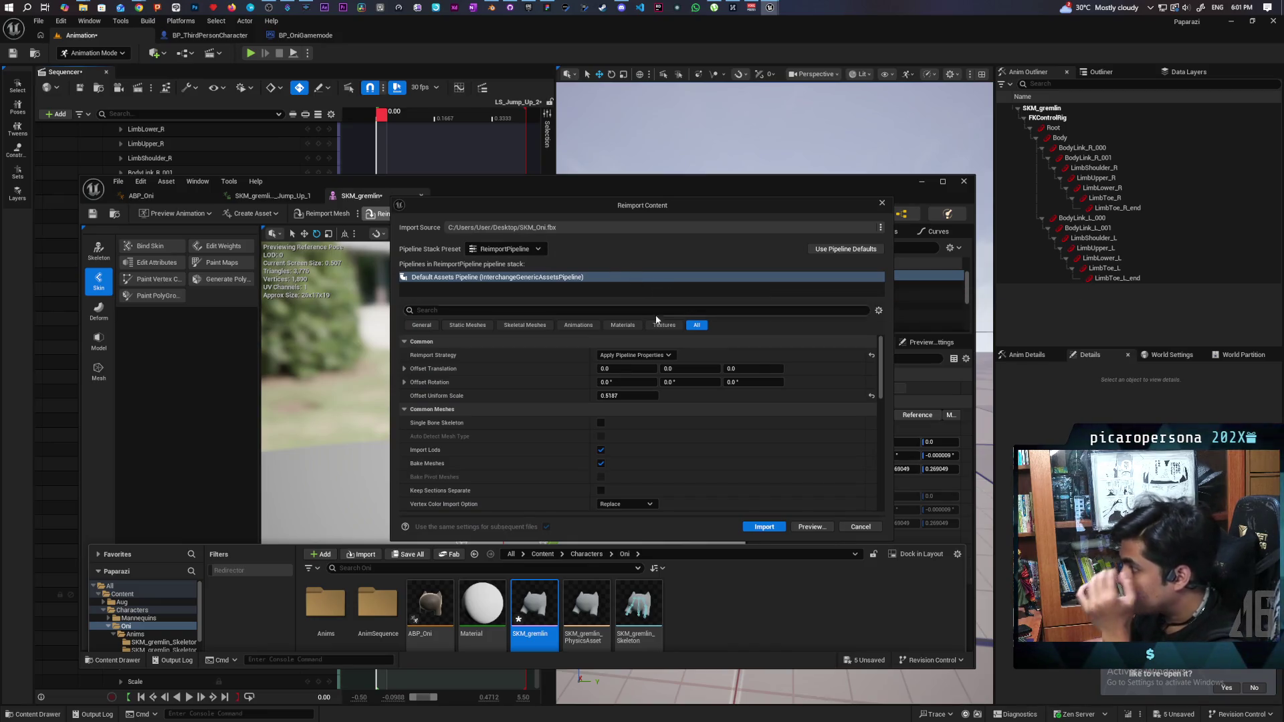
- Reimport with Offset Uniform Scale 1.0, assign M_Oni to the material slot, and minimize the editor
left_click(871, 396)
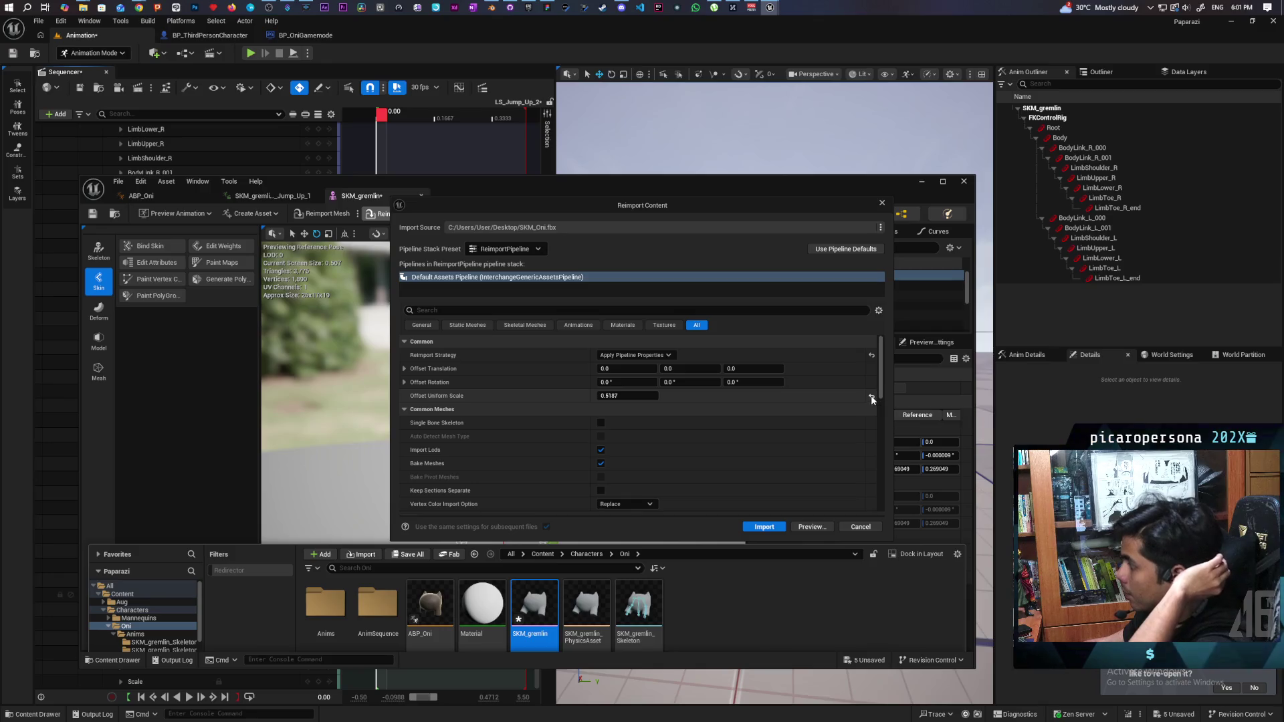
left_click(764, 533)
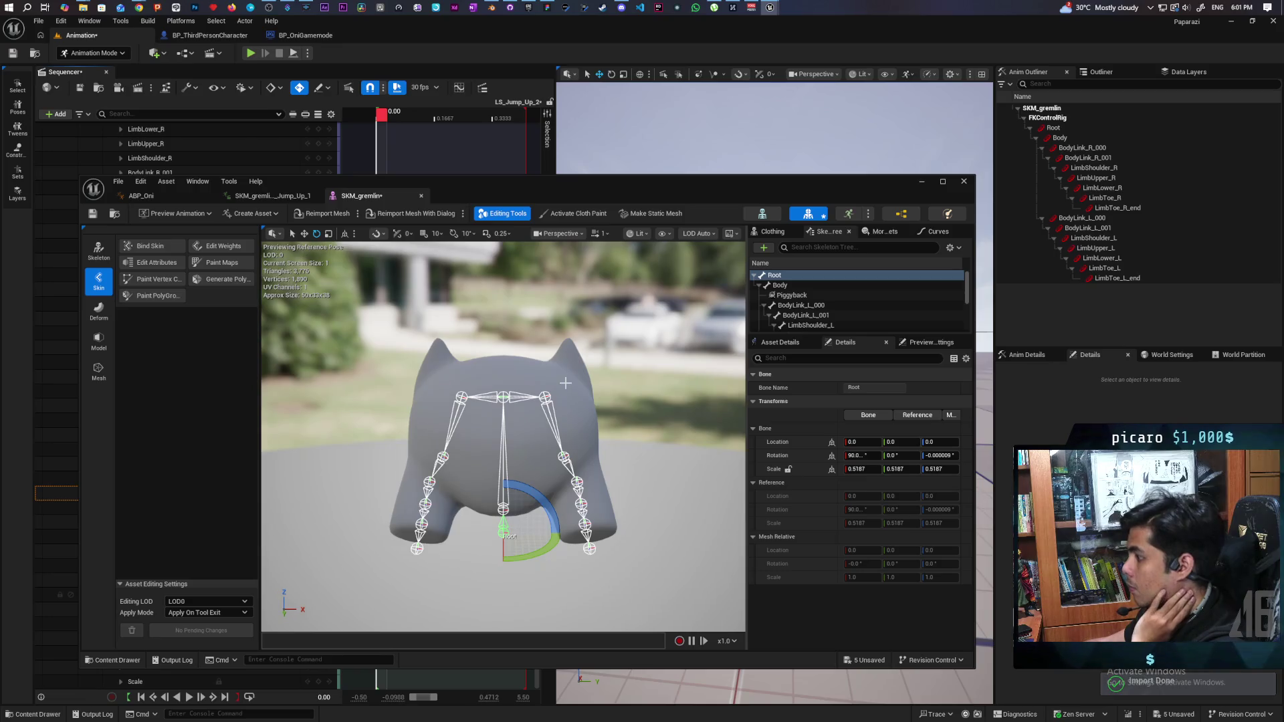
left_click(793, 343)
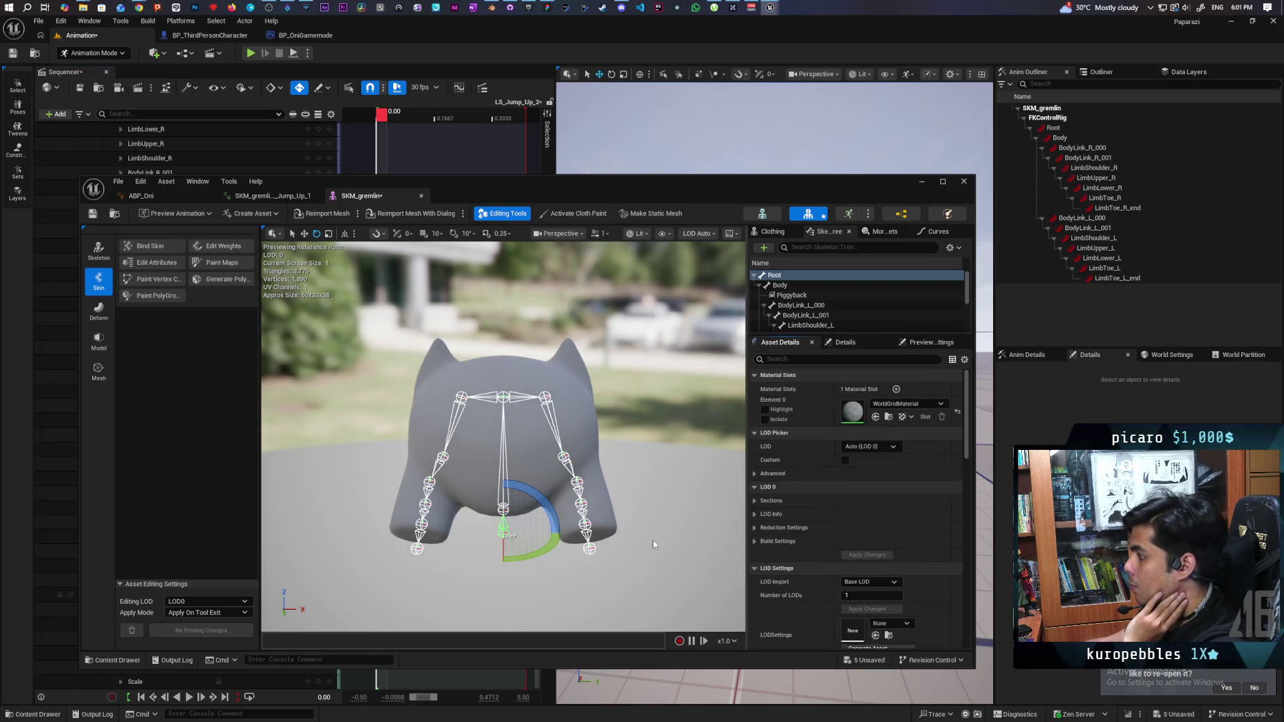
left_click(115, 660)
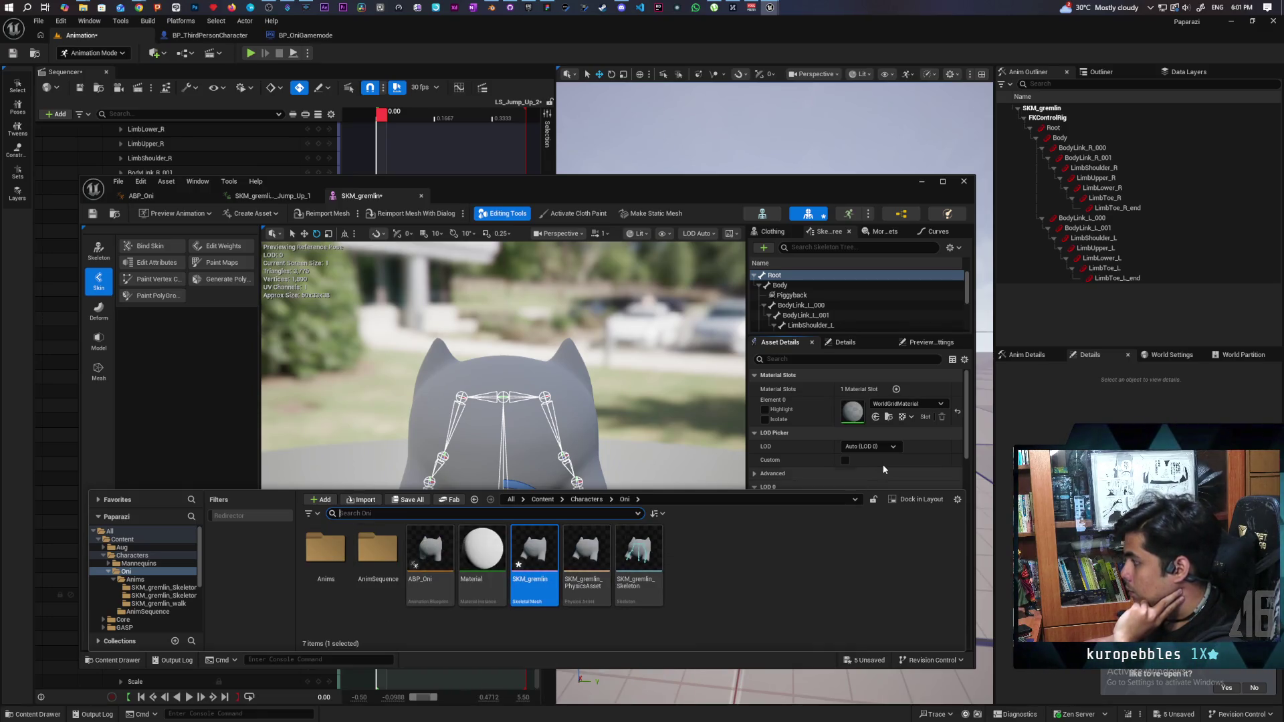
left_click(886, 404)
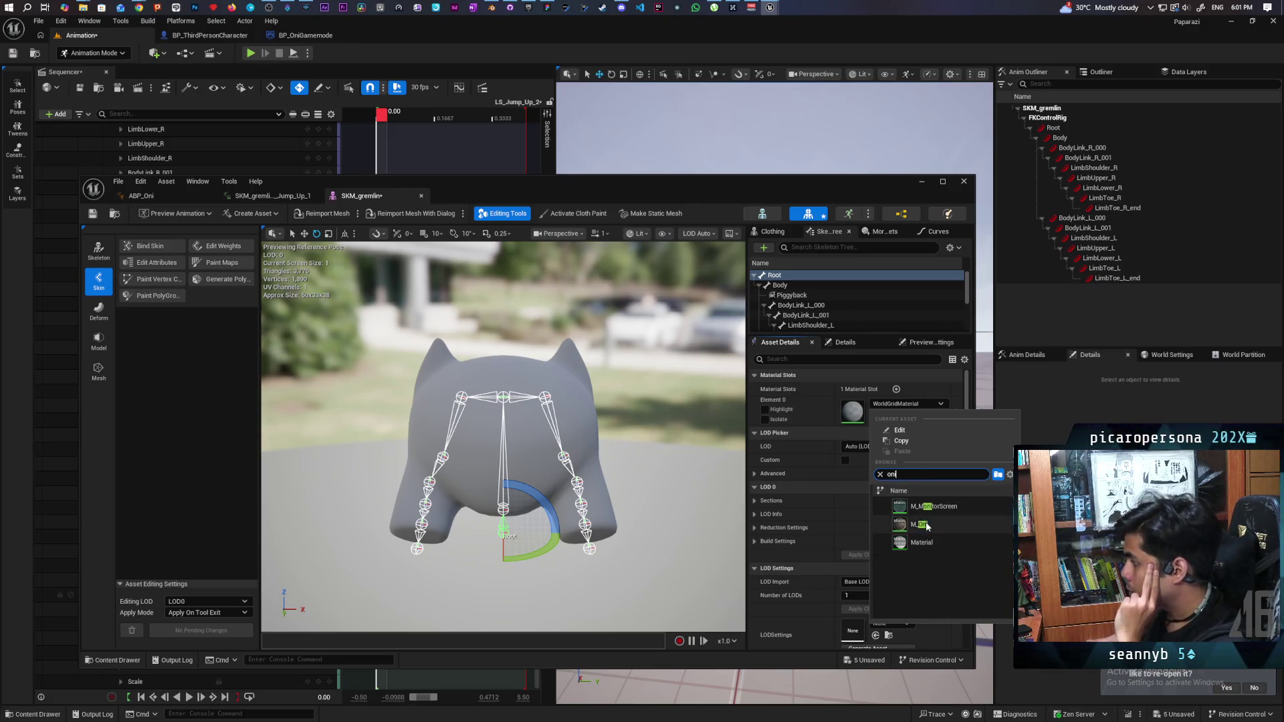
left_click(921, 524)
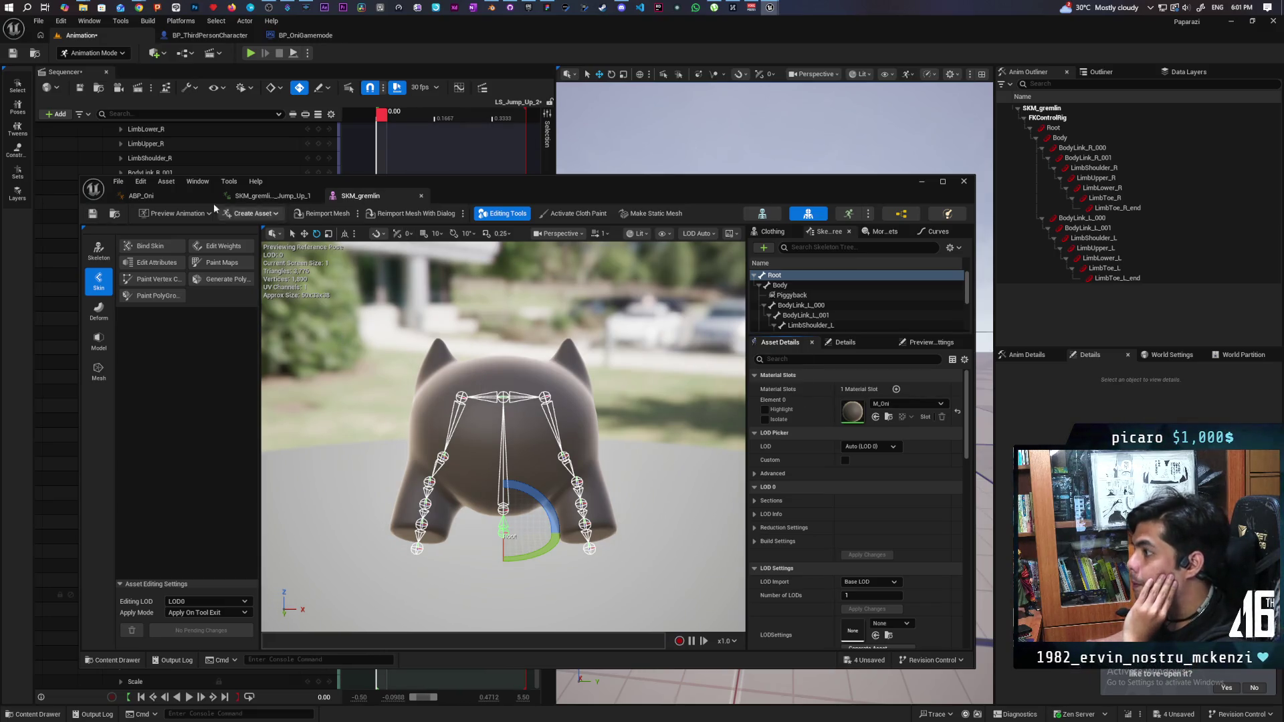
left_click(918, 183)
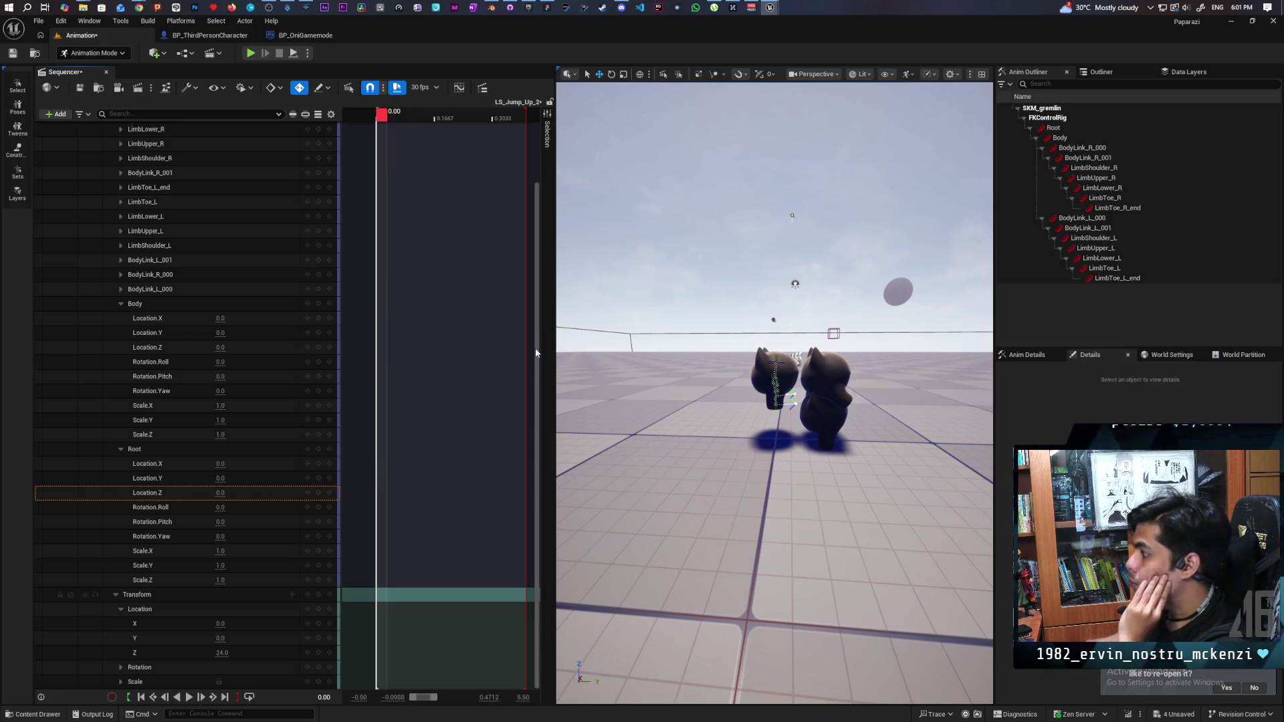
- Set transform Location Z to 0 and Root Location.Y to -24.0, then save the level
left_click(223, 653)
type("0")
key("Return")
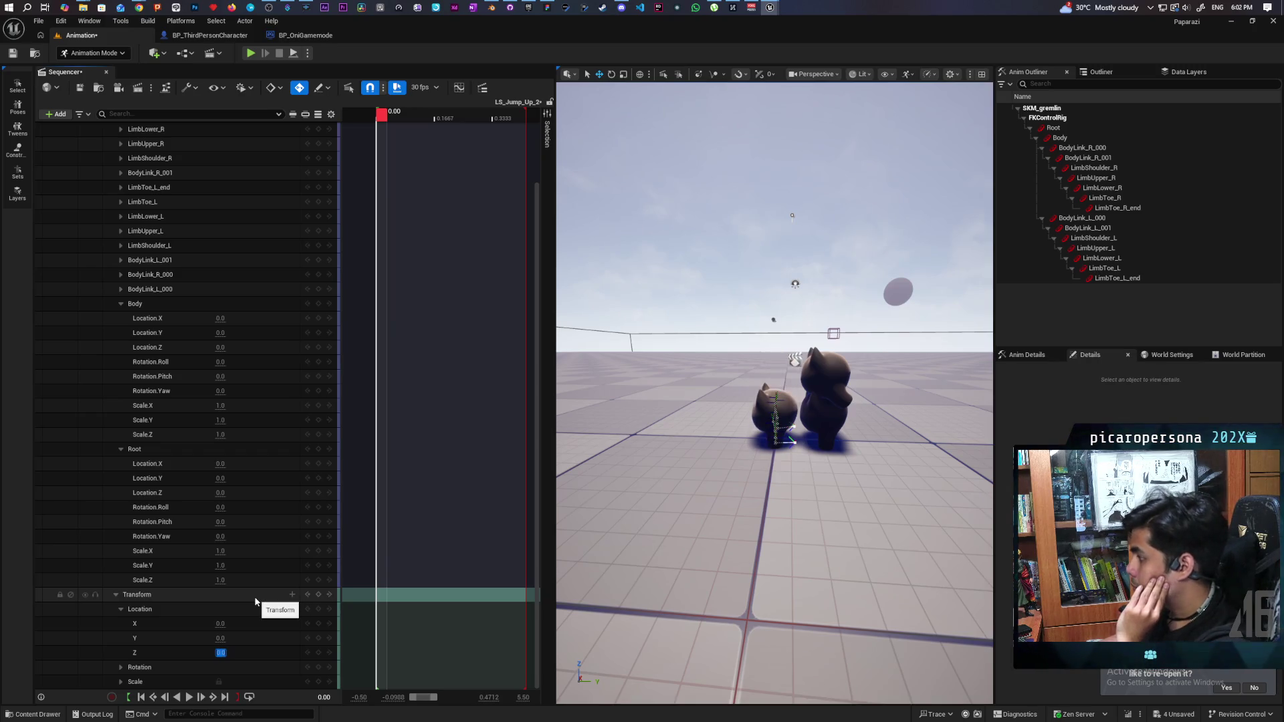
left_click(221, 479)
type("4")
key("Return")
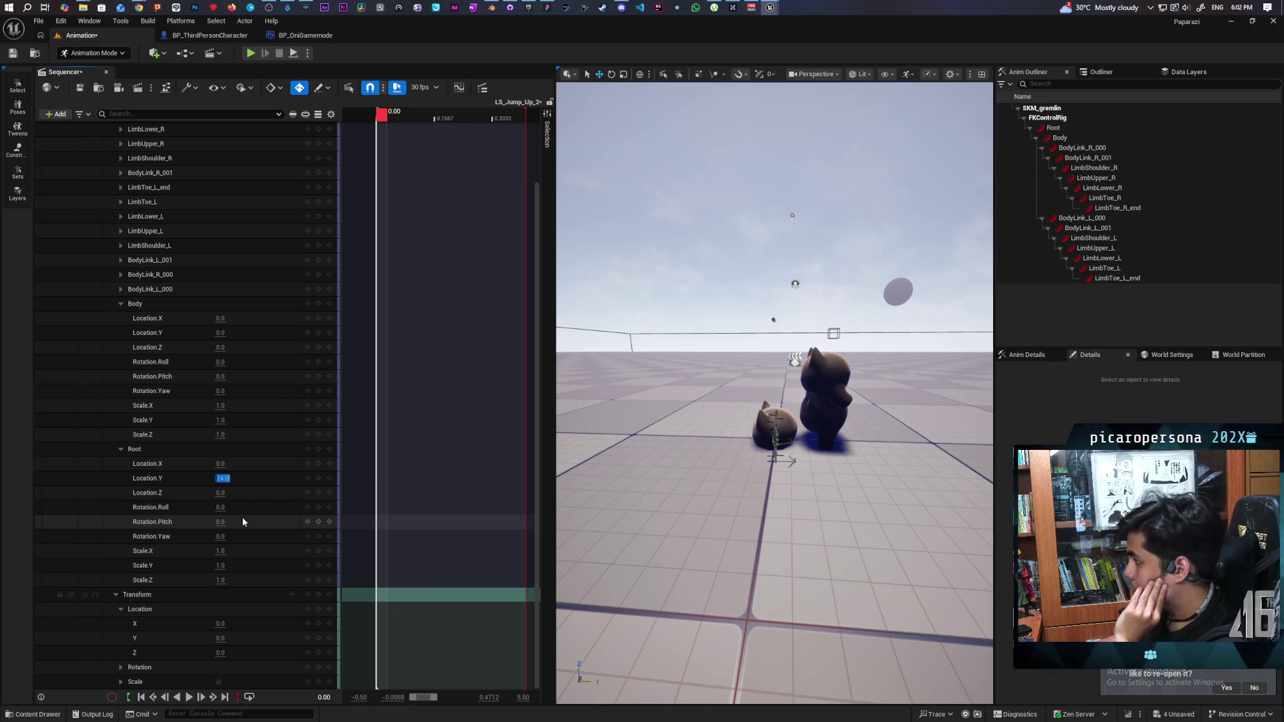
key("Home")
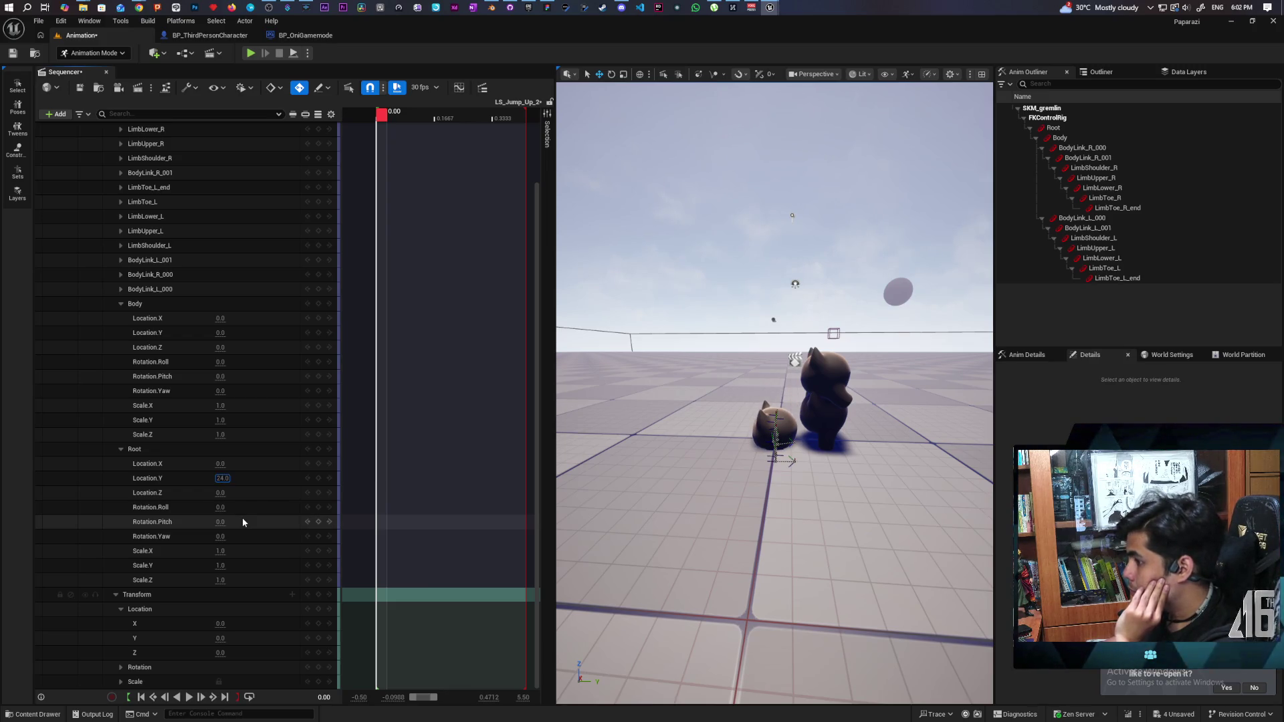
type("-")
key("Return")
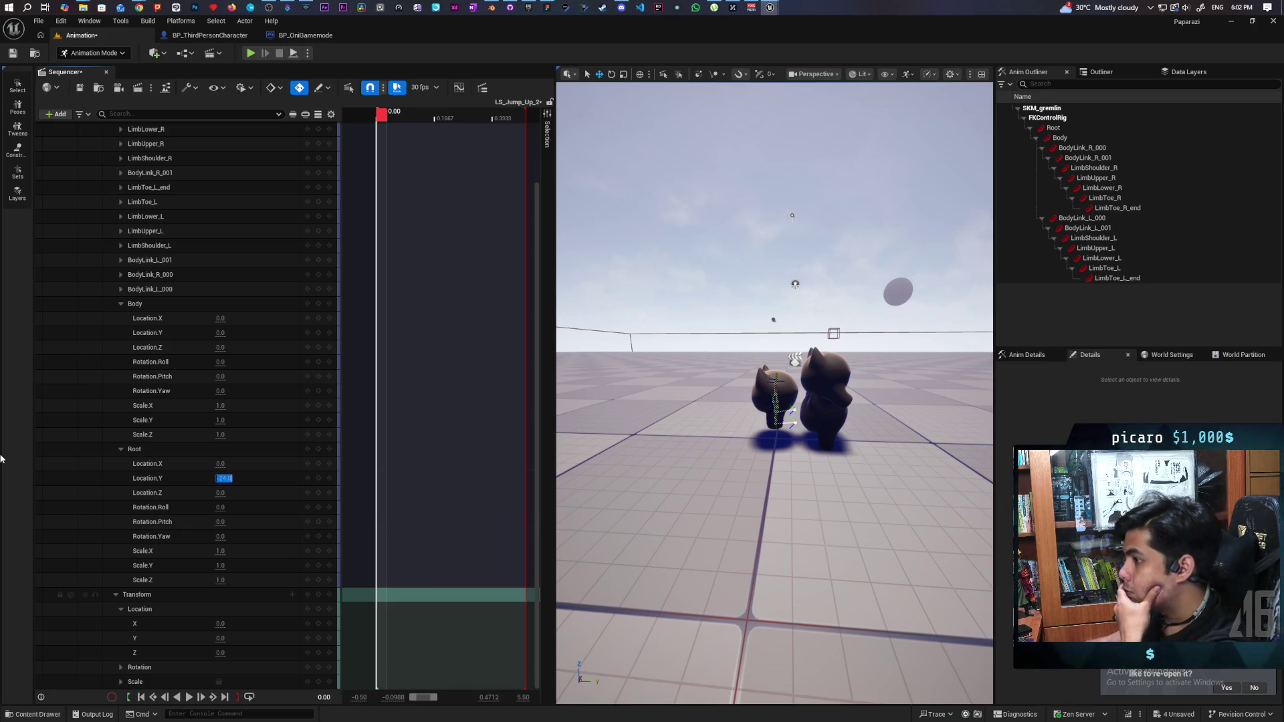
left_click(11, 54)
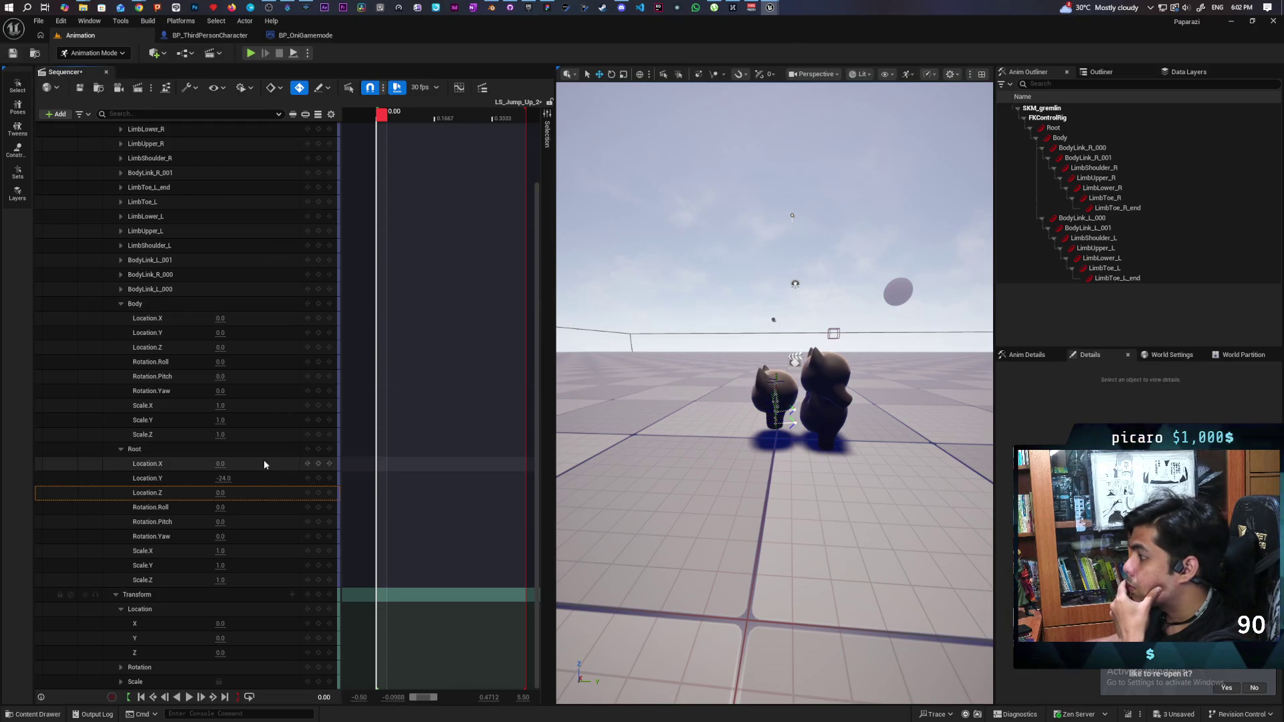
- Select the Root control's Location Y track and the rig's Body control
left_click(175, 478)
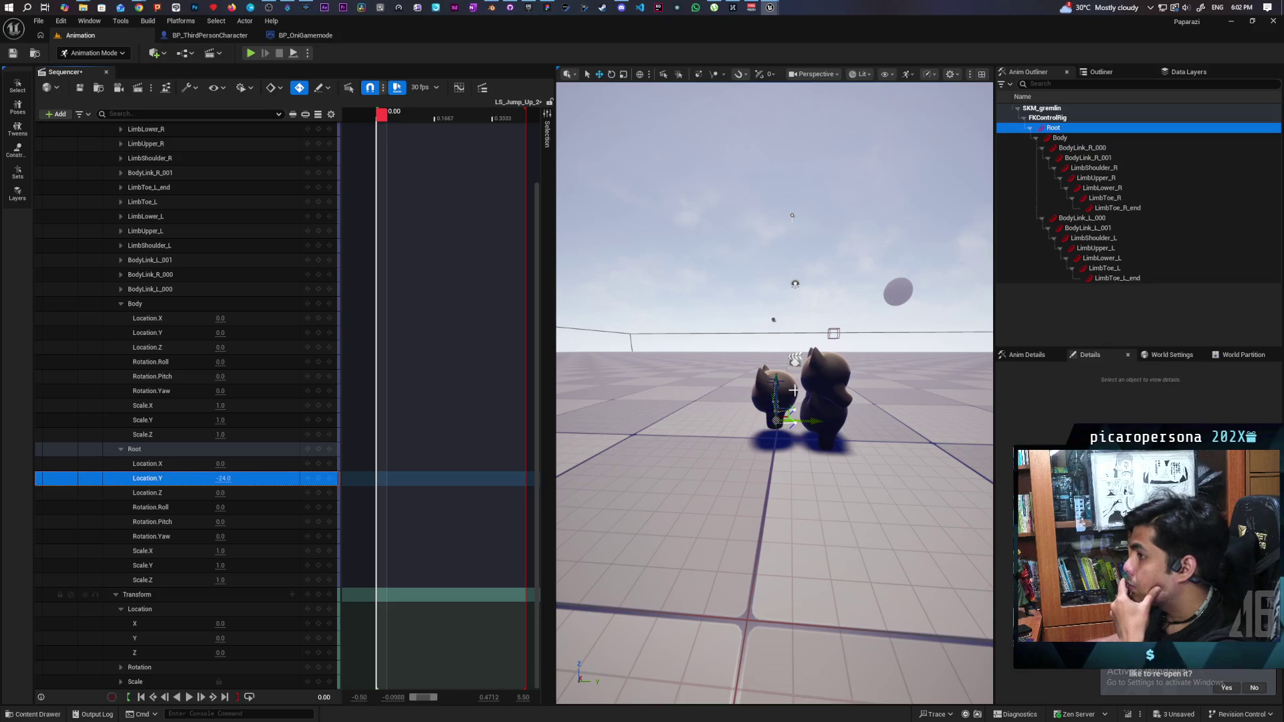
scroll(207, 324, "up", 3)
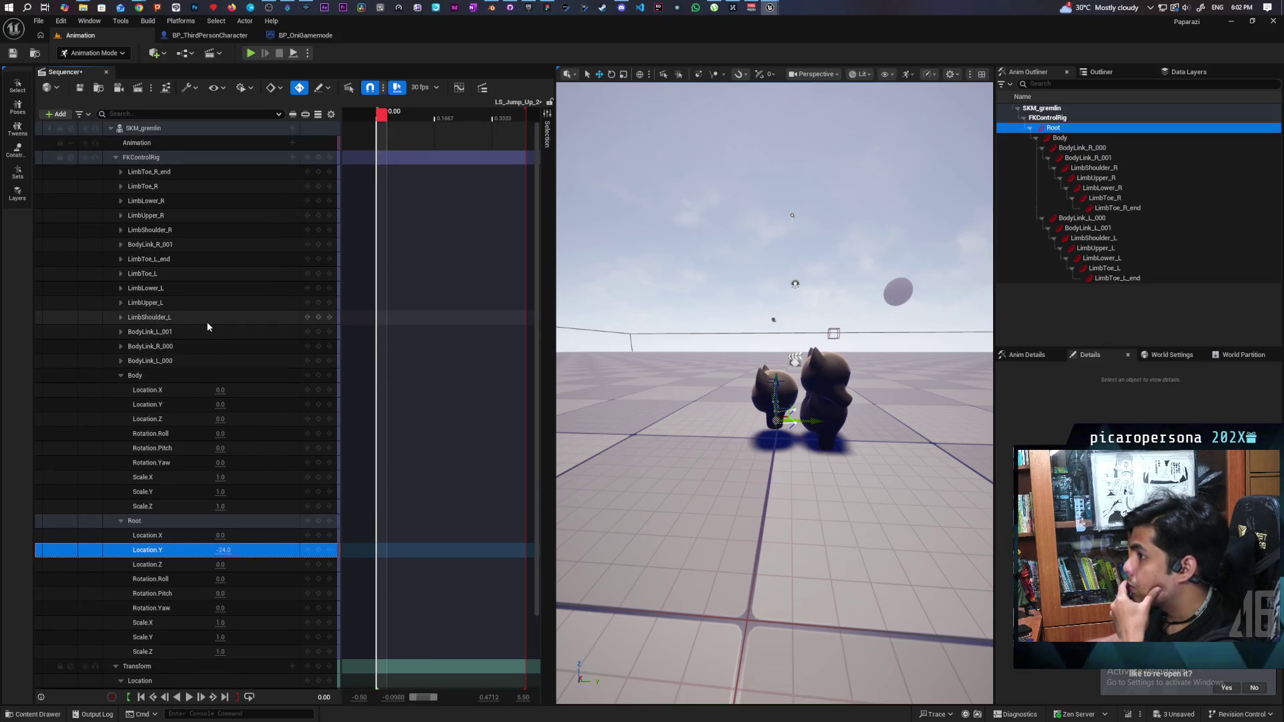
left_click(790, 392)
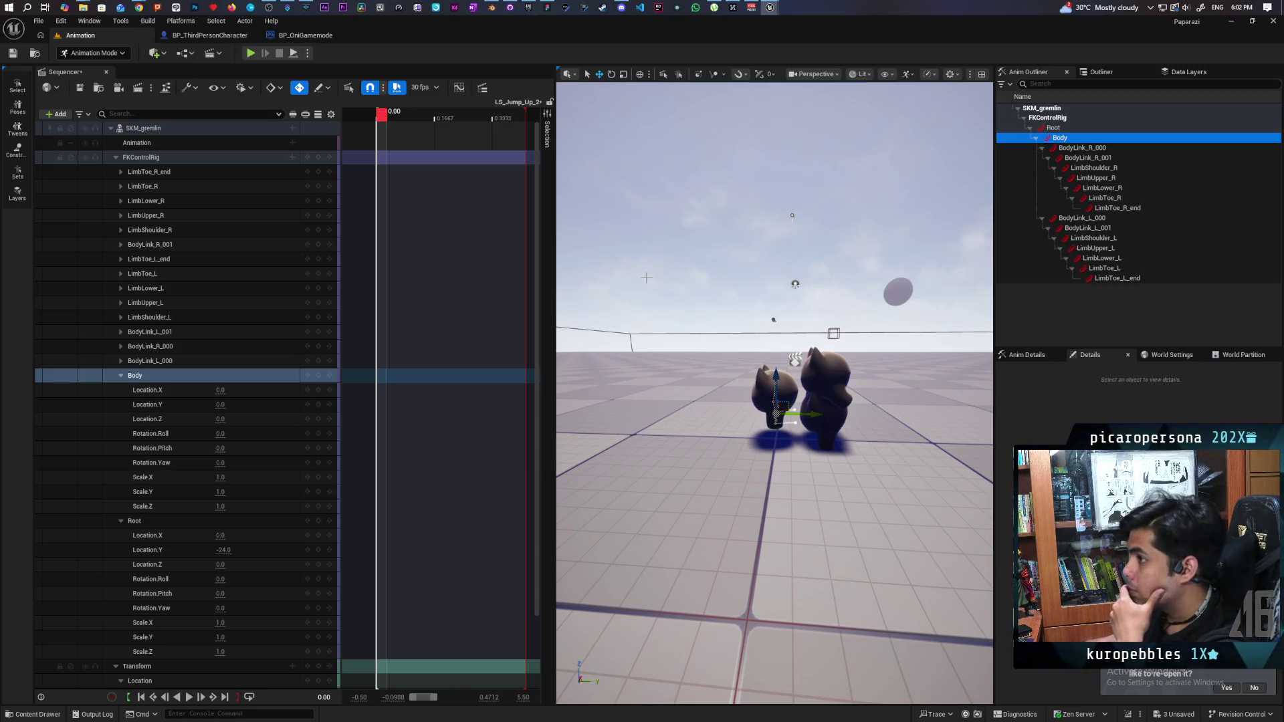
left_click(101, 52)
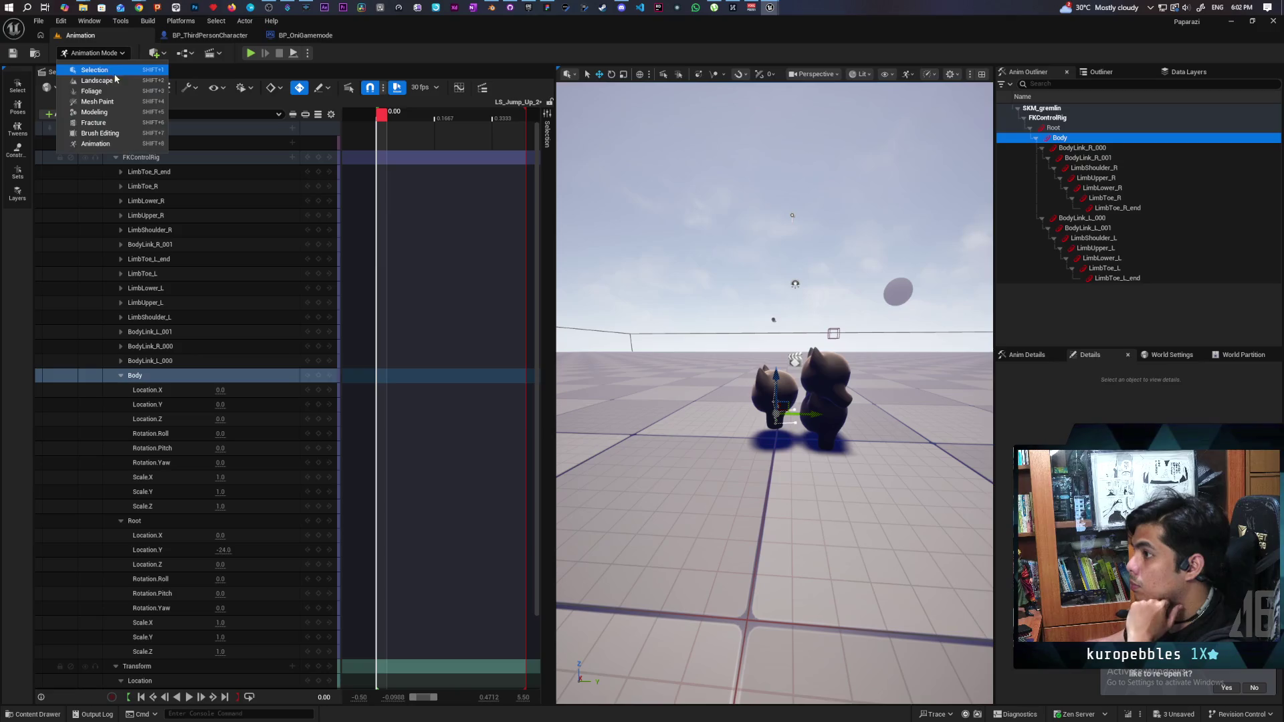
- In Selection Mode, delete the small gremlin actor from the level
left_click(114, 74)
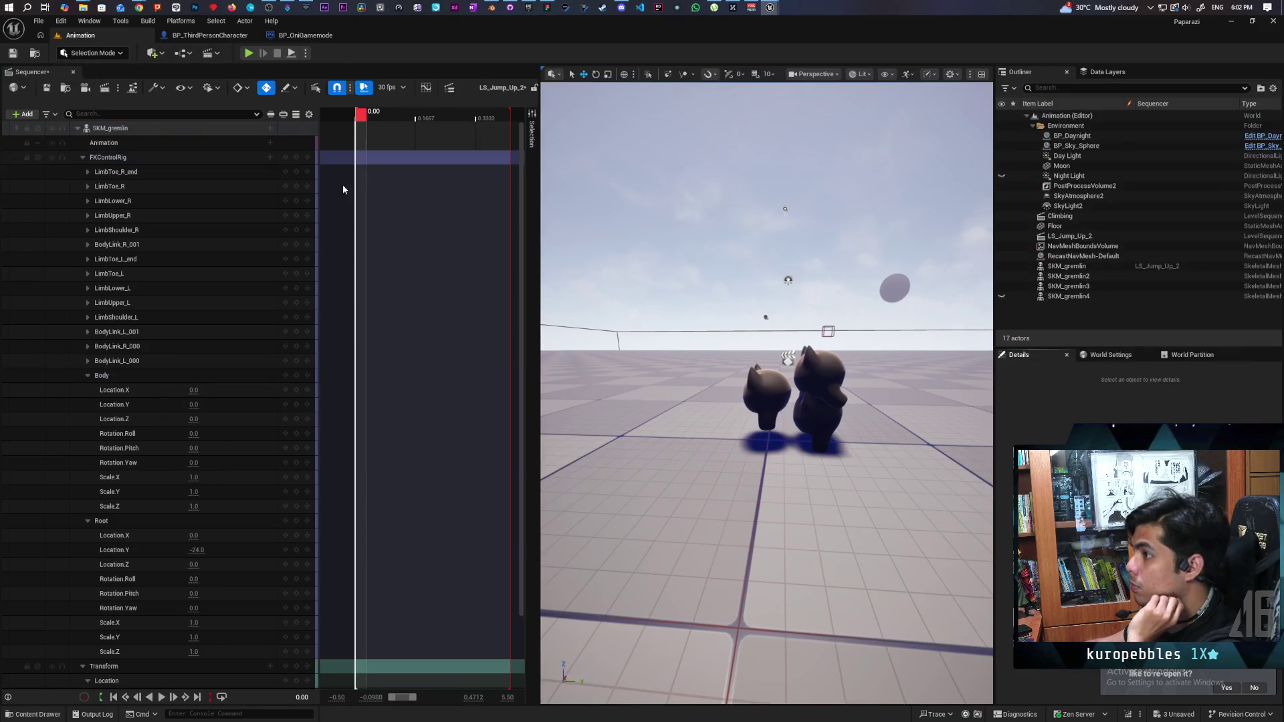
left_click(776, 396)
key("Delete")
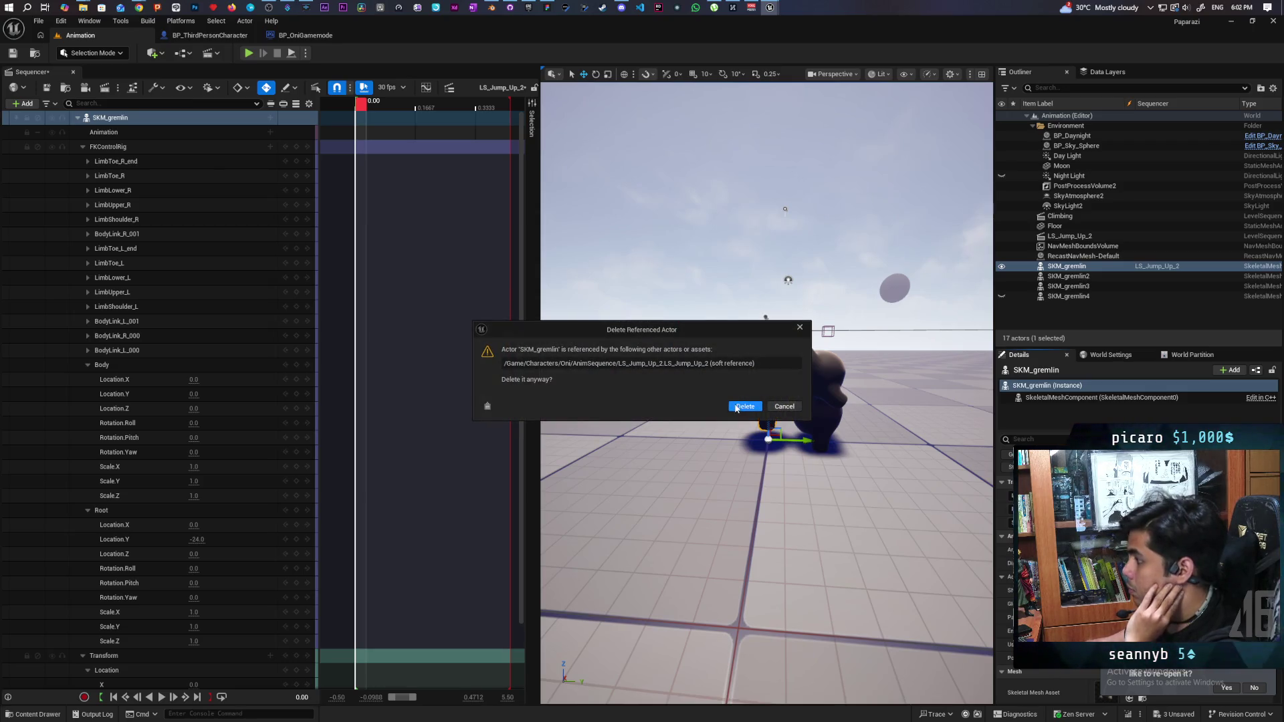
left_click(746, 407)
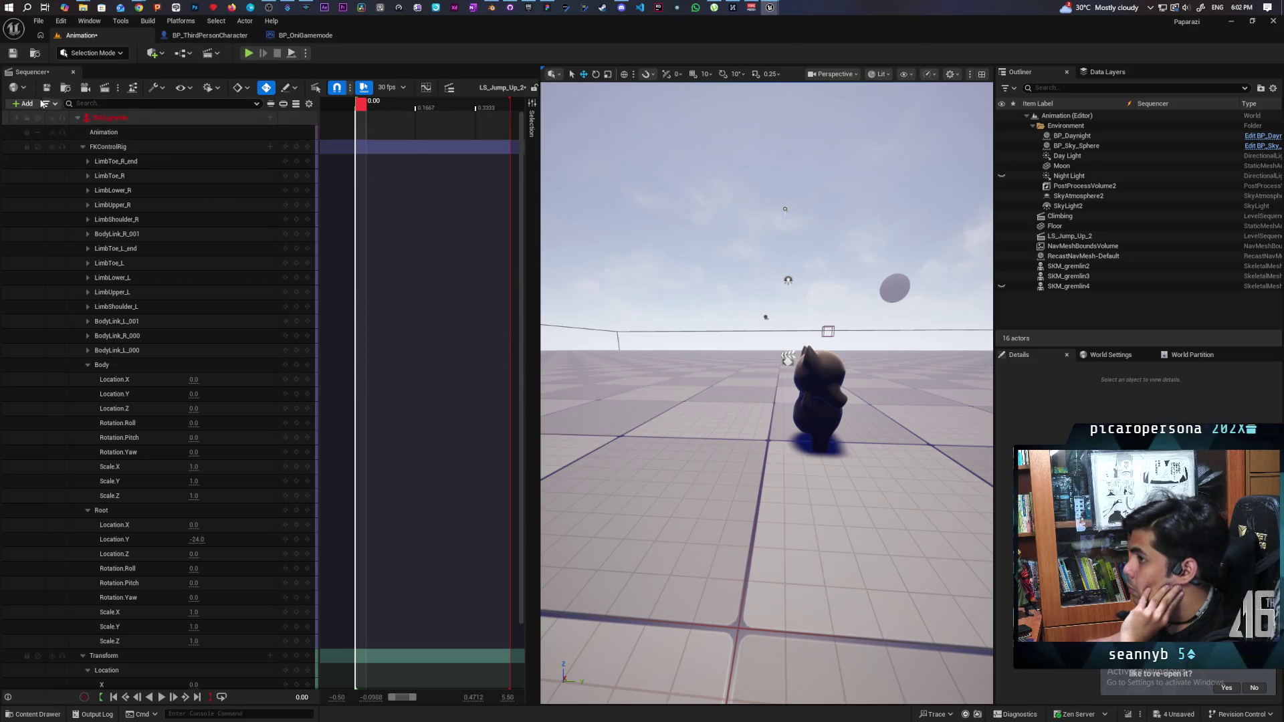
- Place a new SKM_gremlin from the Oni folder beside the larger cat
left_click(27, 714)
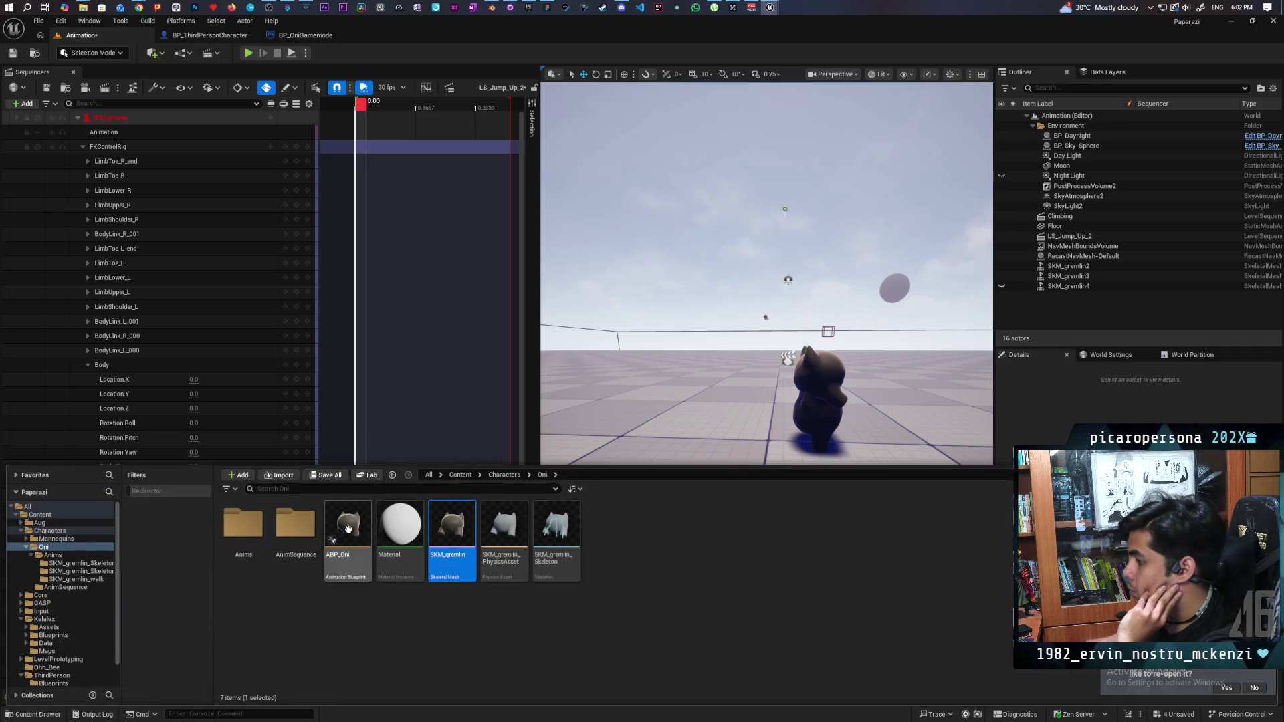
mouse_move(453, 555)
left_mouse_down()
mouse_move(669, 418)
mouse_move(758, 436)
mouse_move(758, 423)
mouse_move(768, 440)
left_mouse_up()
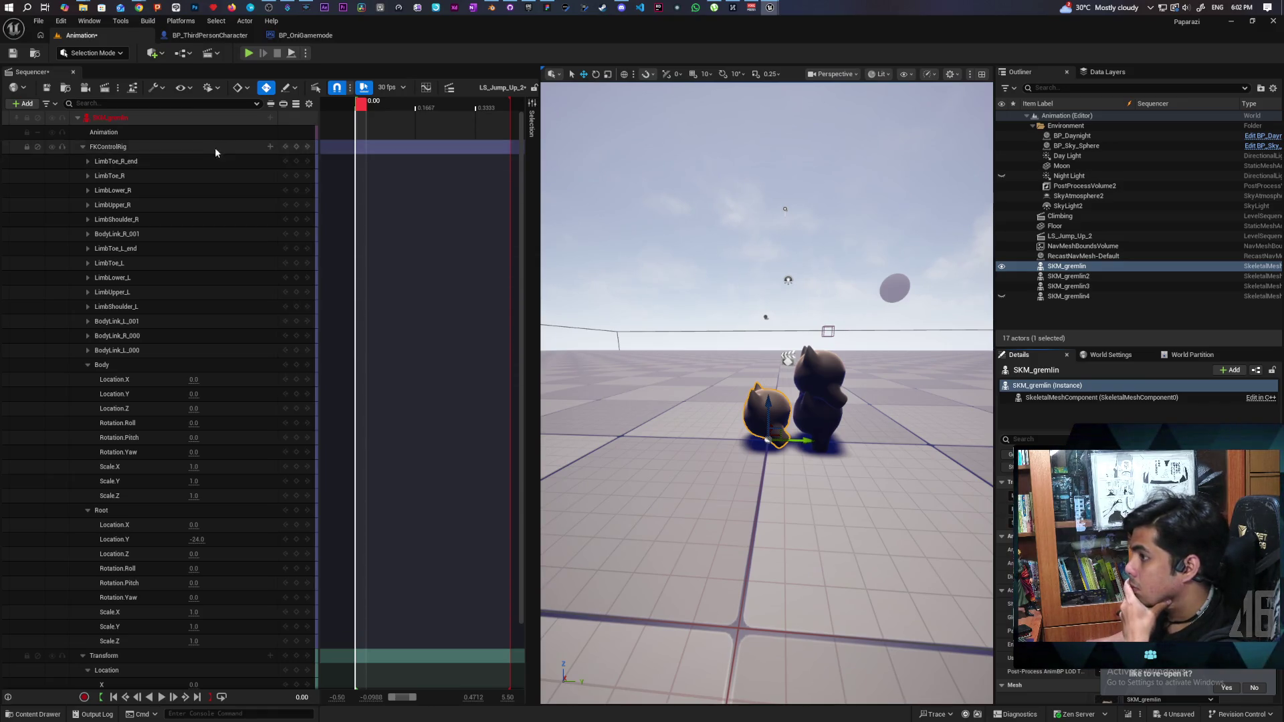
left_click(78, 117)
- Try reattaching the old gremlin binding to SKM_gremlin through its track options
left_click(77, 118)
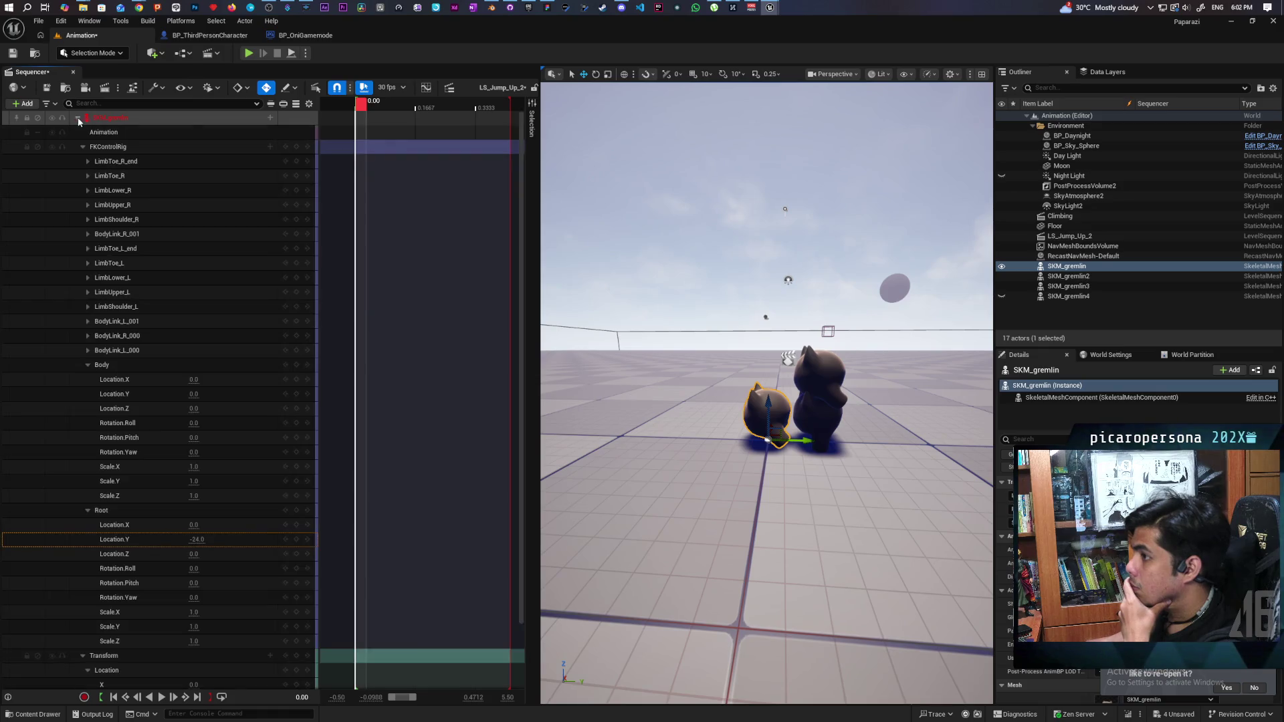
left_click(271, 119)
mouse_move(301, 149)
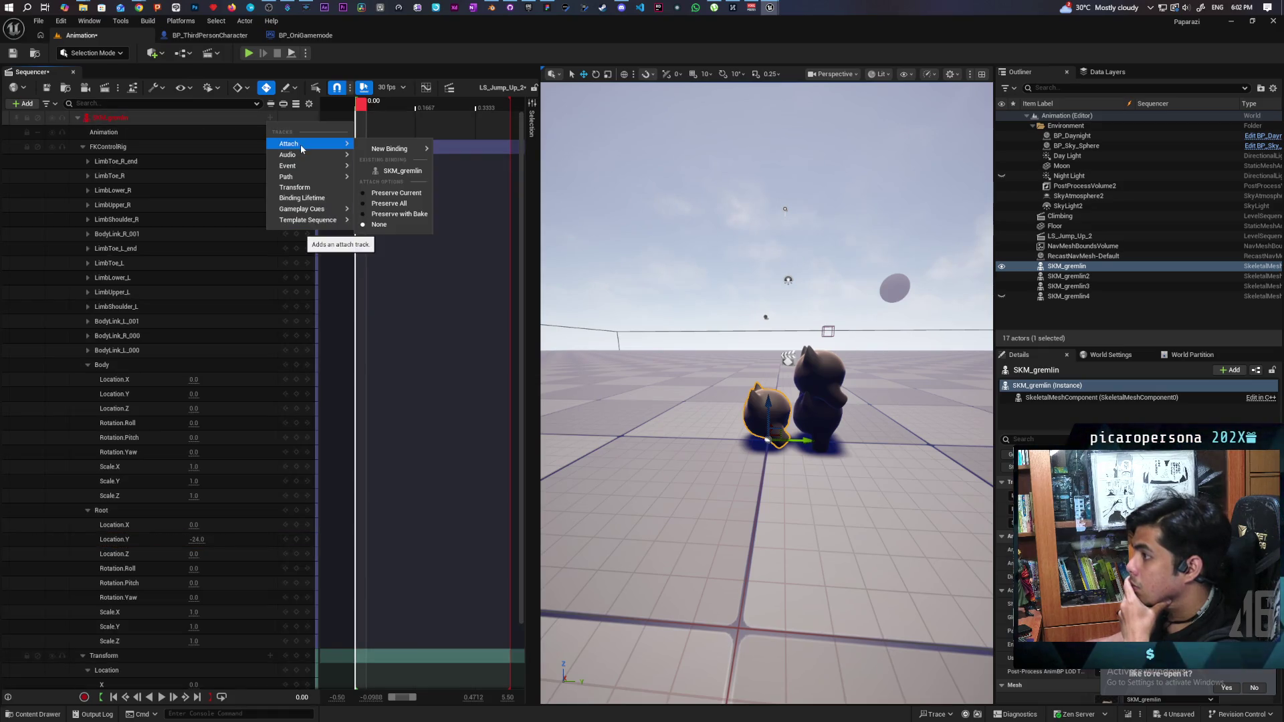
left_click(401, 172)
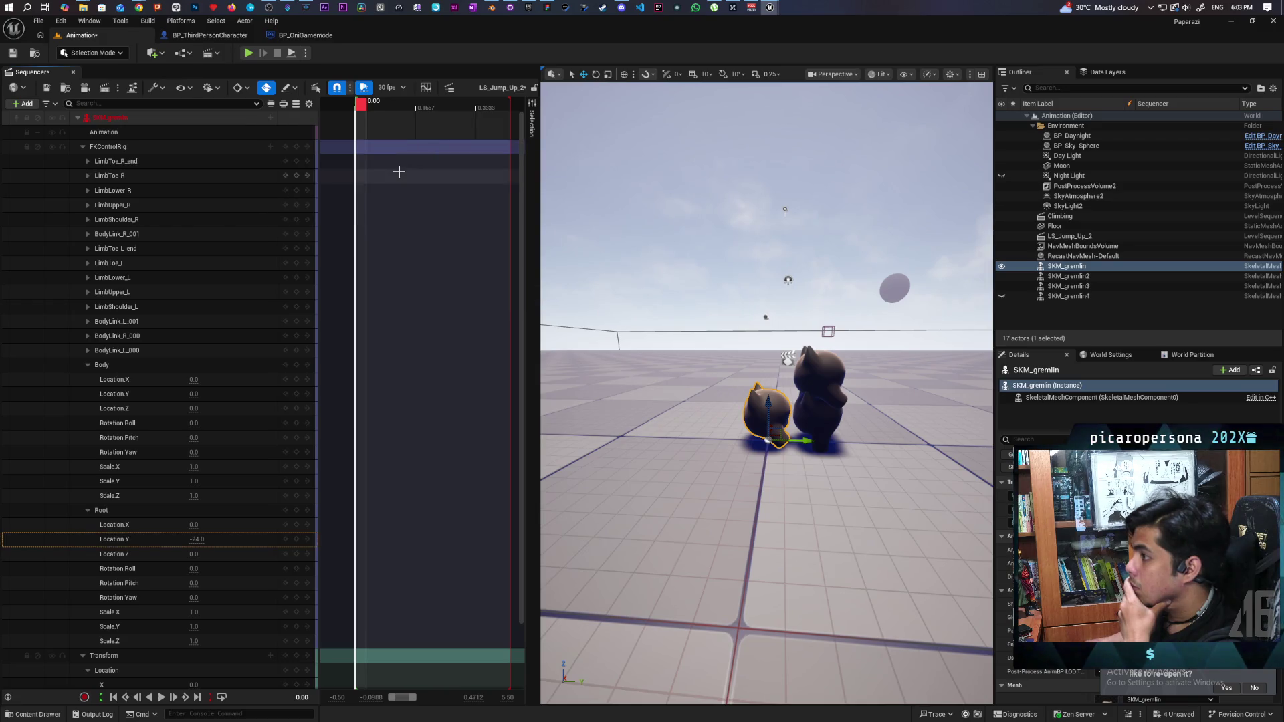
left_click(270, 119)
mouse_move(301, 209)
mouse_move(289, 144)
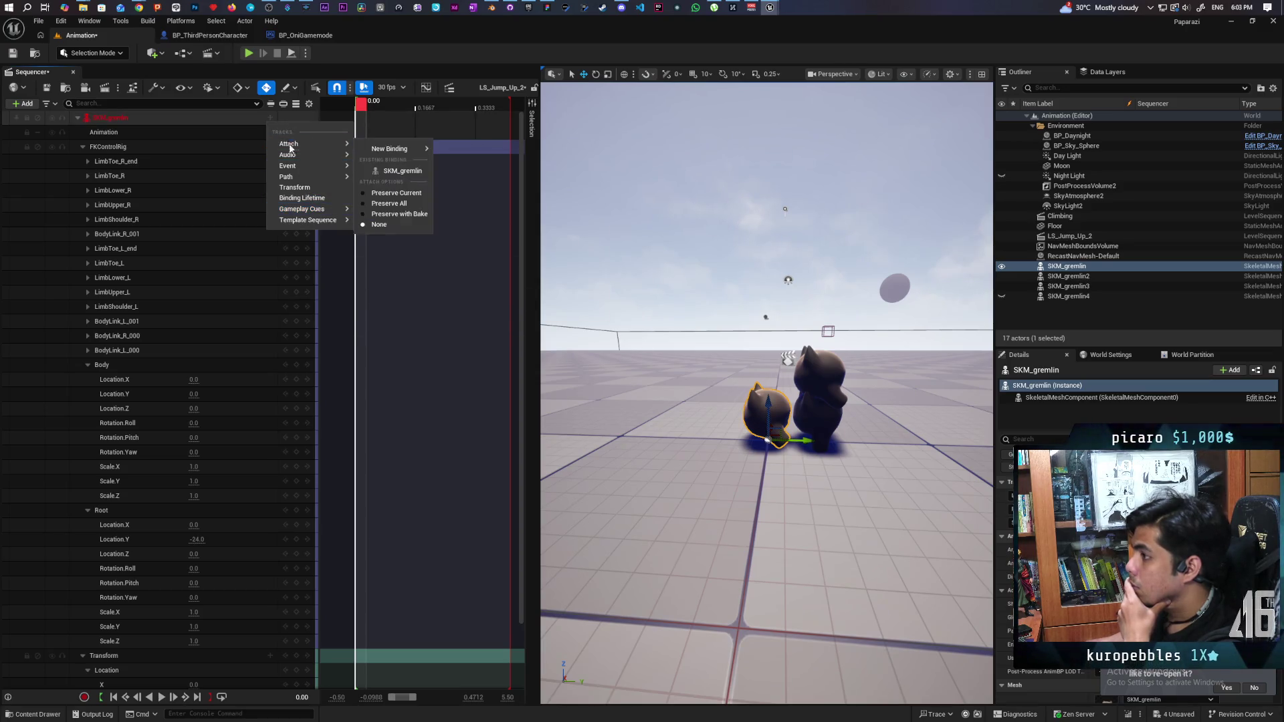
mouse_move(393, 150)
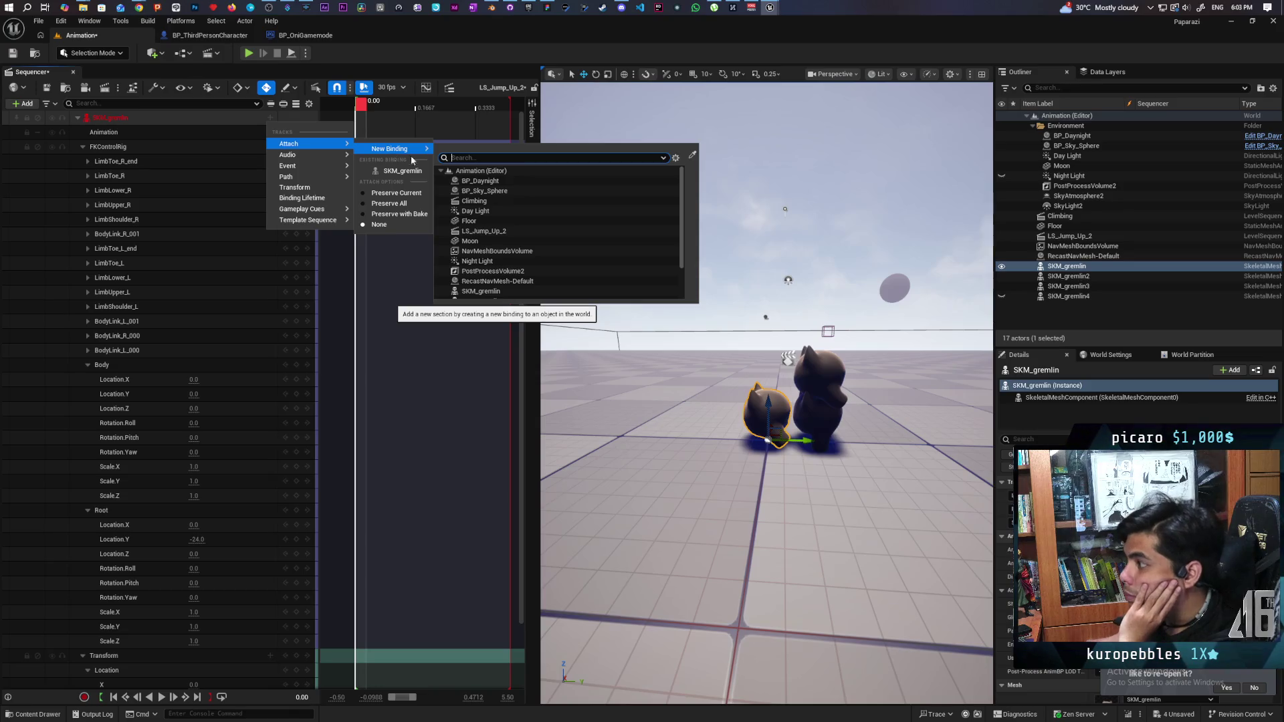
scroll(543, 255, "down", 3)
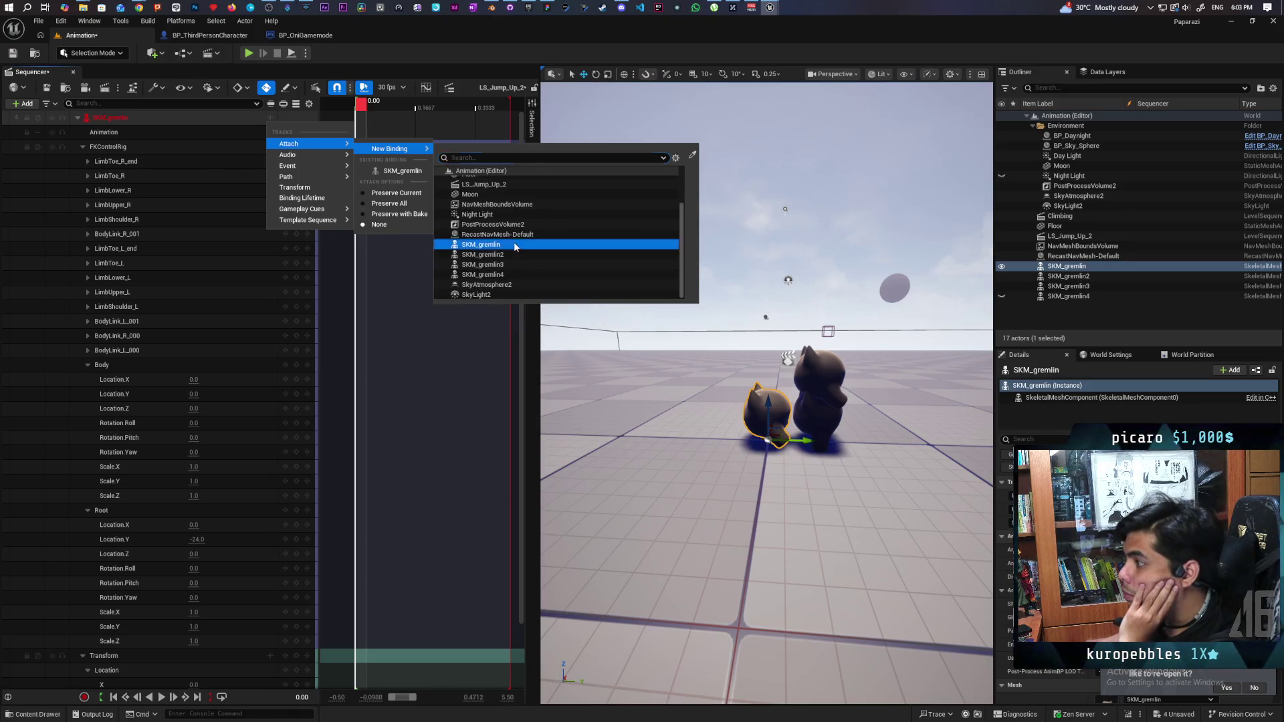
left_click(514, 243)
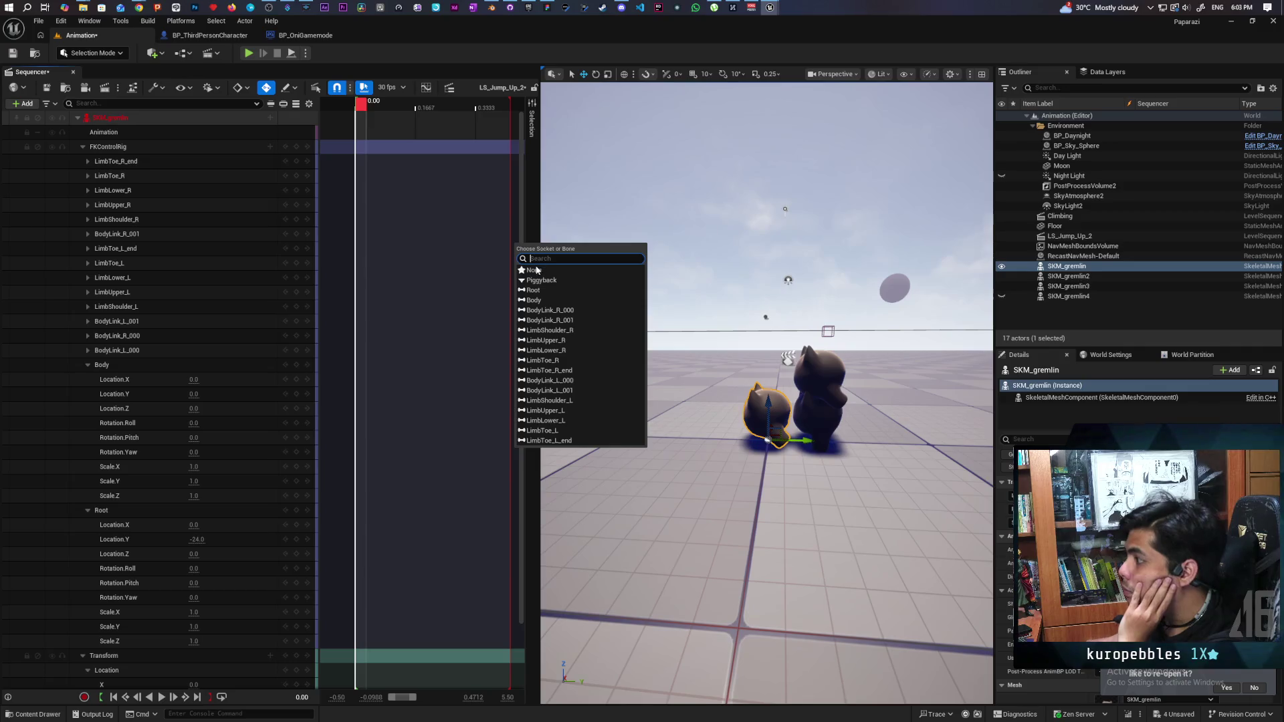
left_click(67, 204)
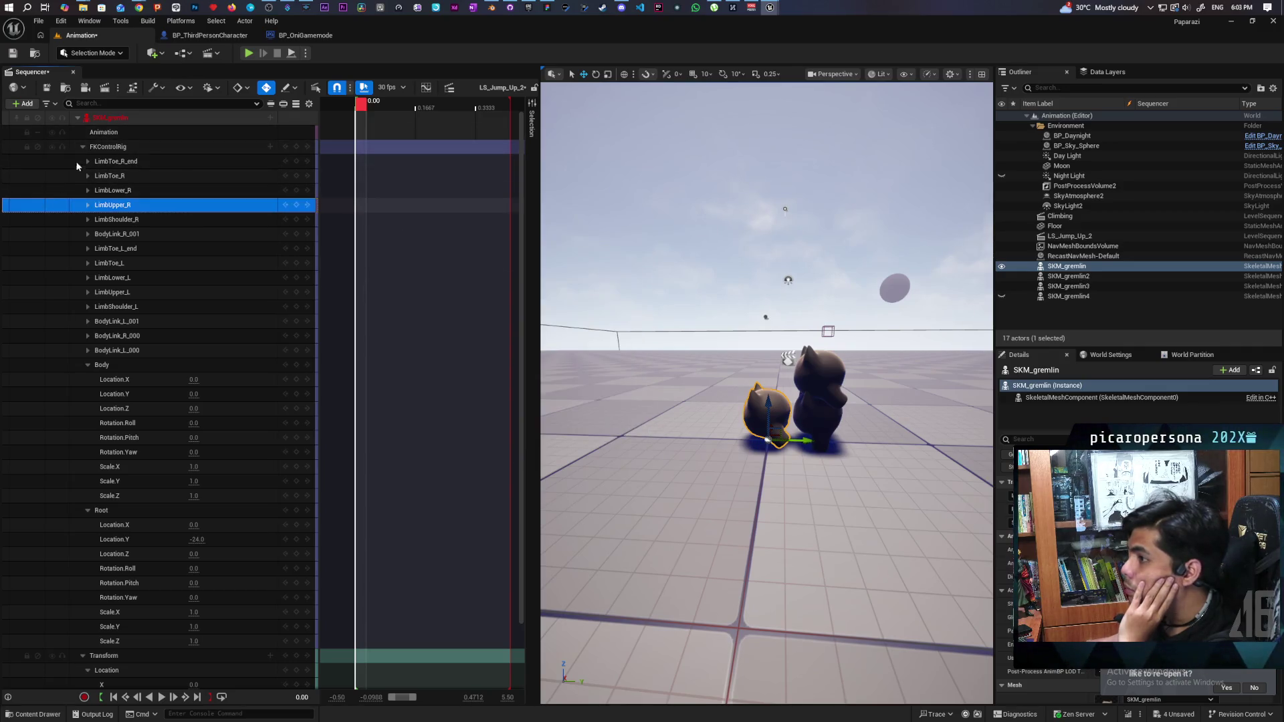
- Delete the old SKM_gremlin binding and add the new gremlin actor as an SKM_gremlin track
left_click(132, 131)
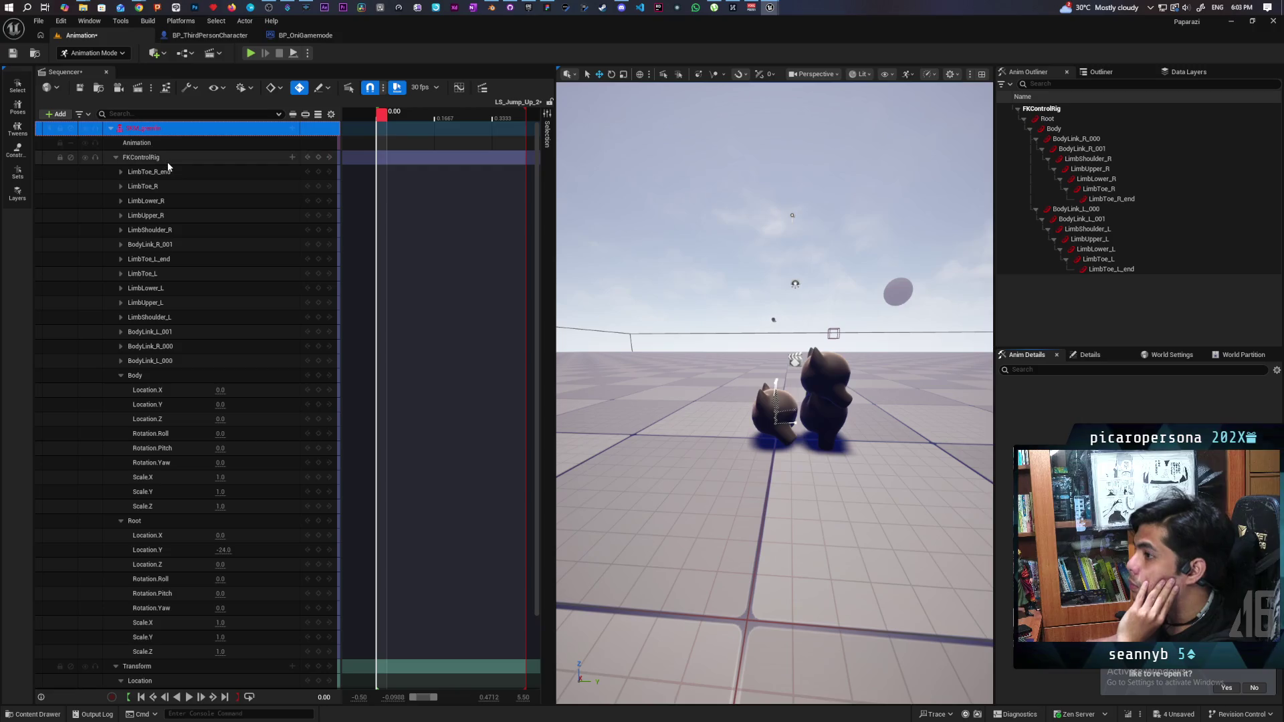
key("Delete")
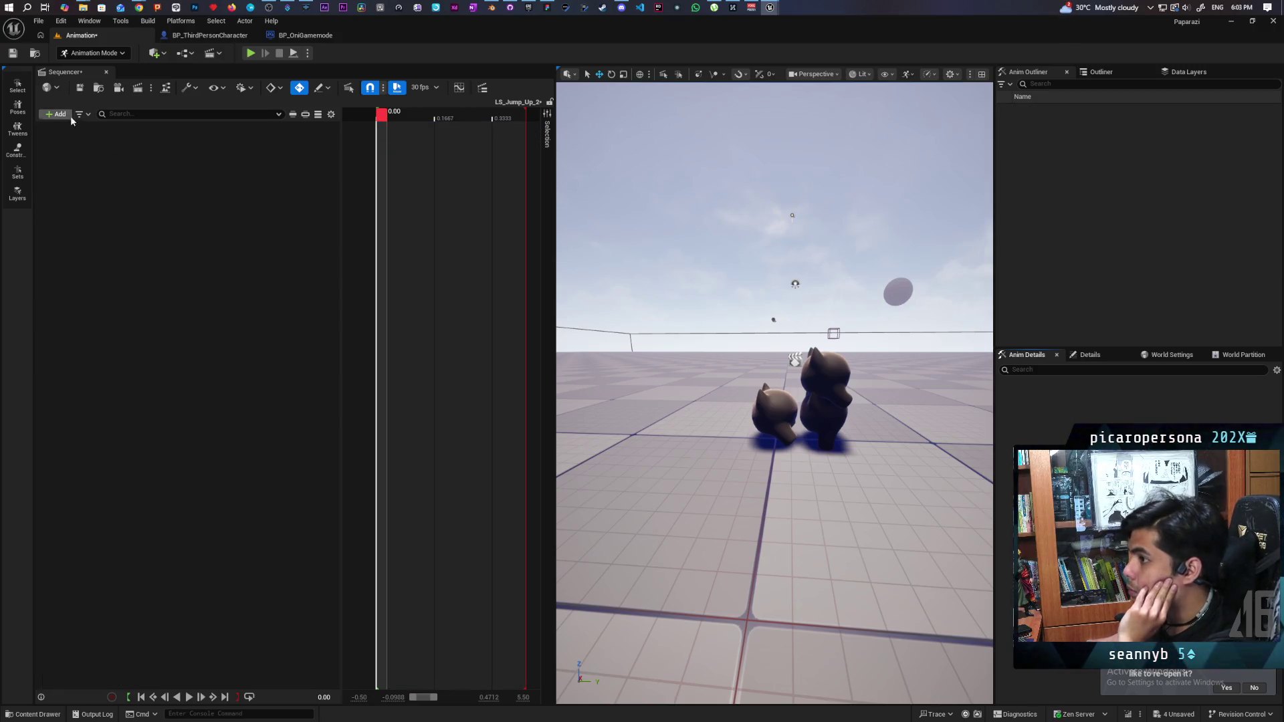
left_click(776, 411)
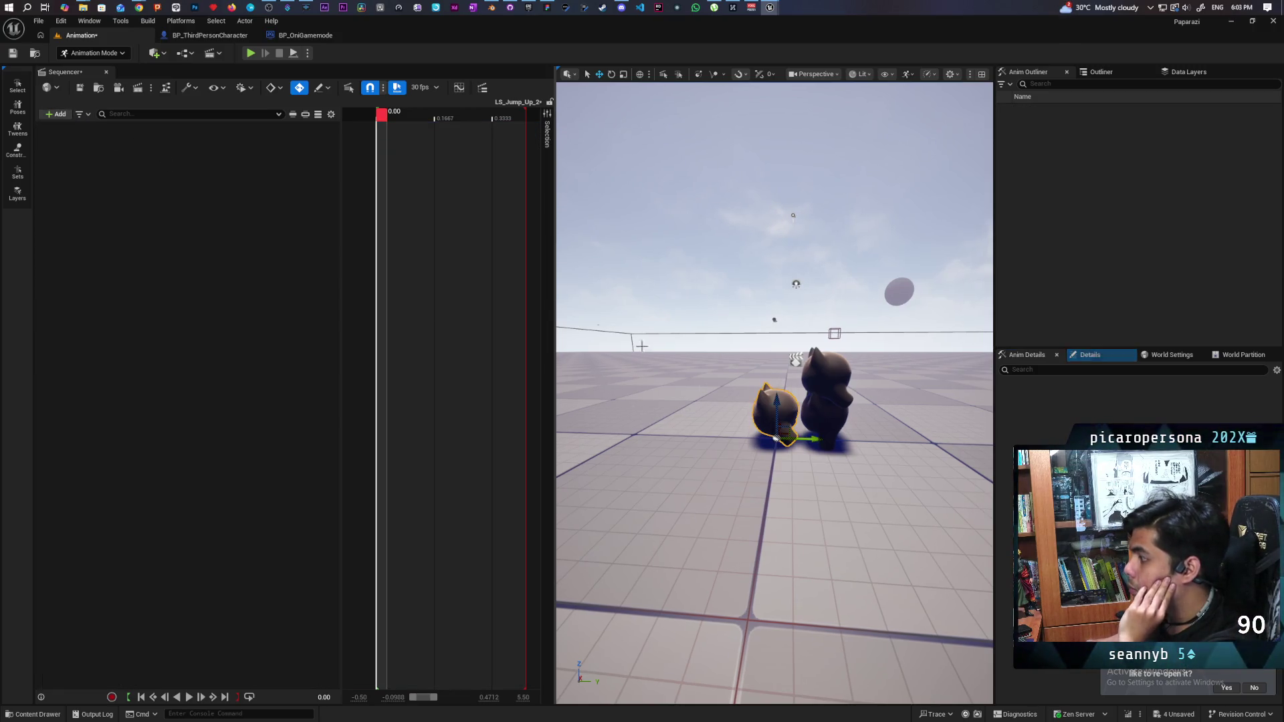
left_click(56, 114)
mouse_move(87, 155)
left_click(238, 160)
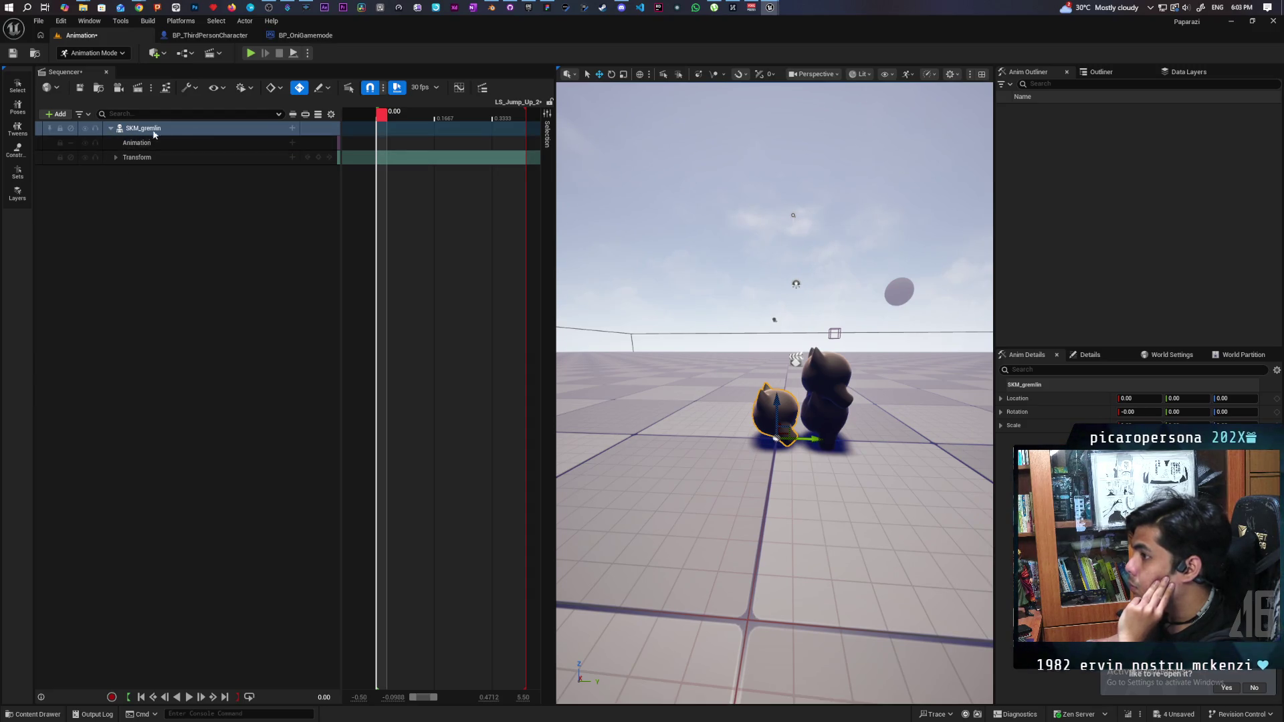
- Add an FKControlRig track to SKM_gremlin and set its Root Location.Y to -24
left_click(292, 128)
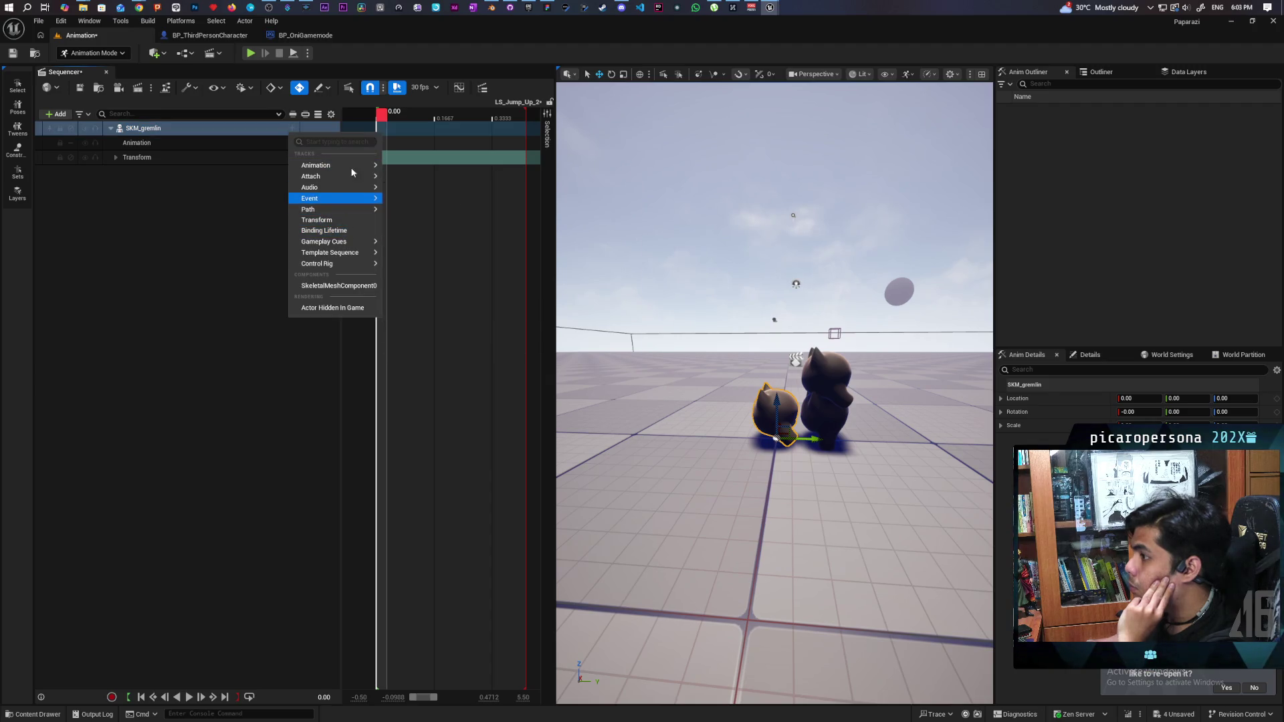
mouse_move(334, 264)
left_click(416, 318)
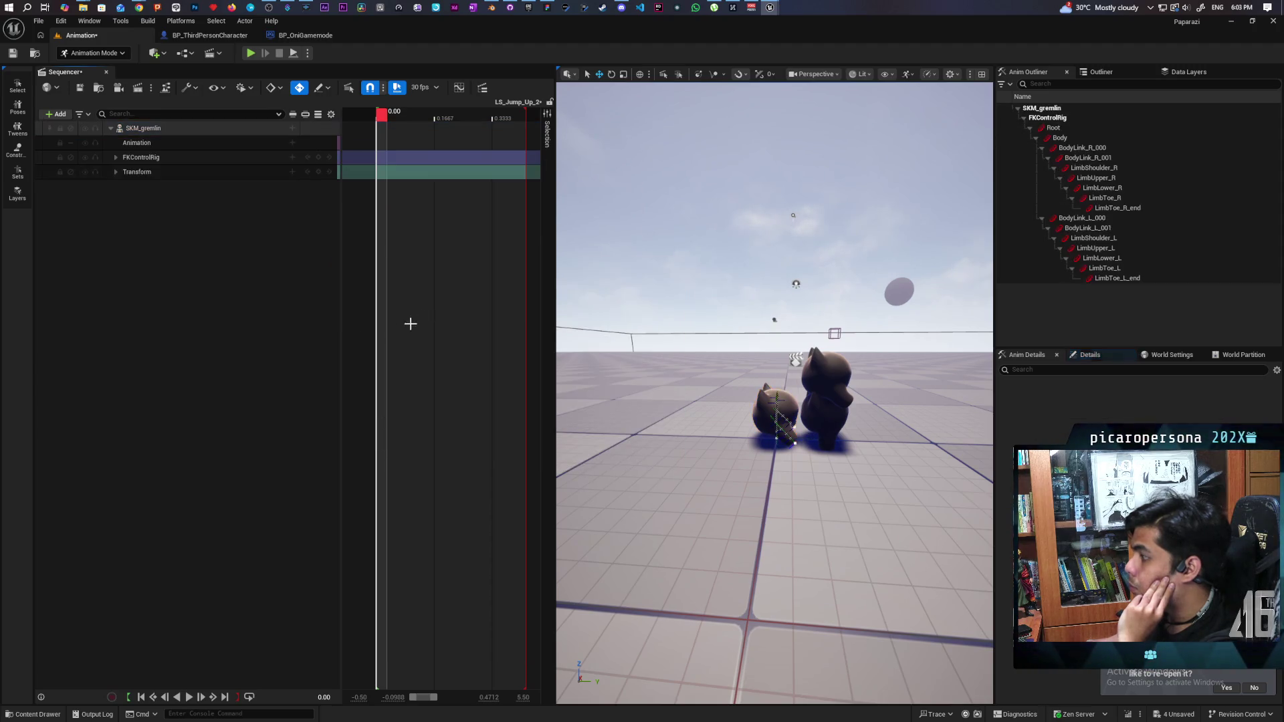
left_click(116, 158)
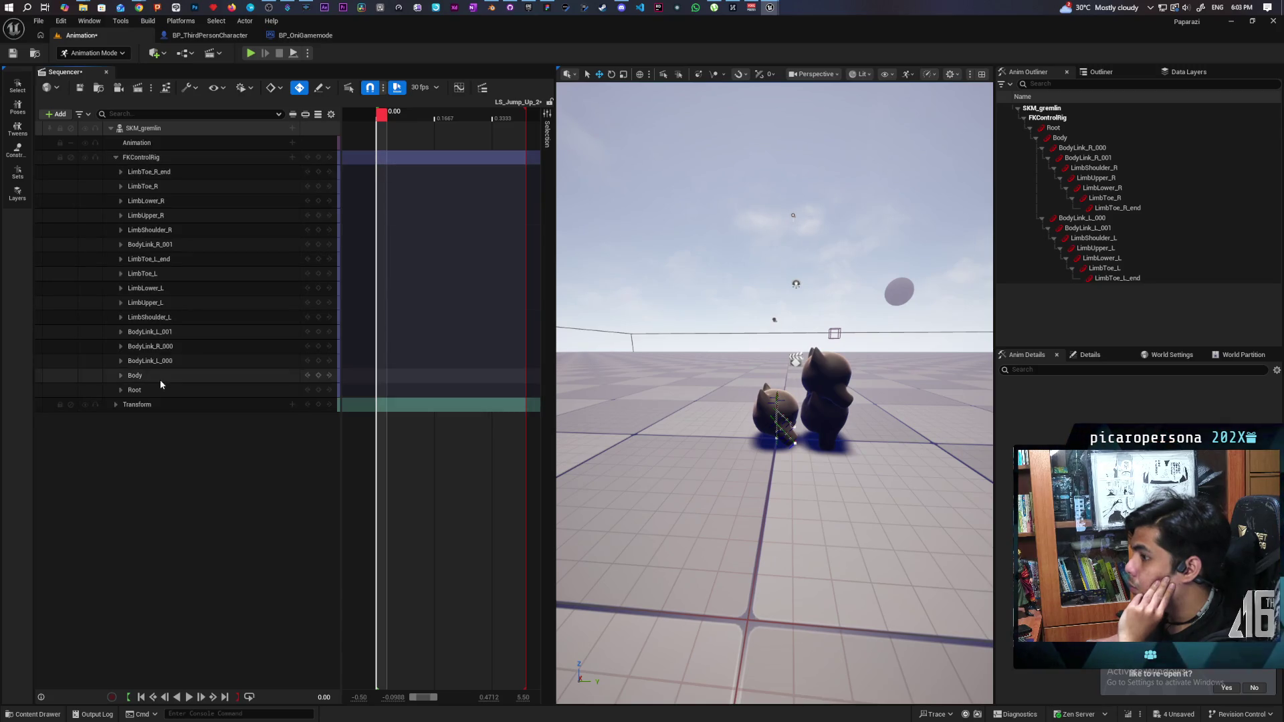
left_click(121, 390)
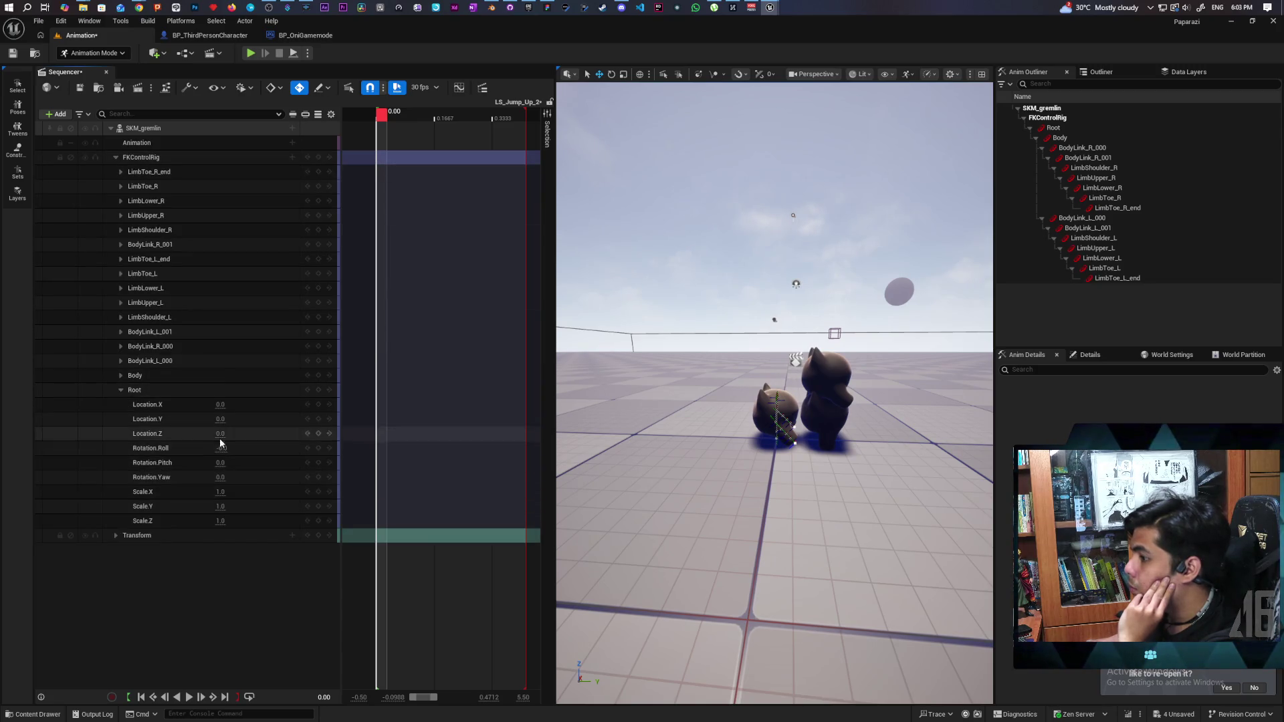
left_click_drag(221, 450, 219, 450)
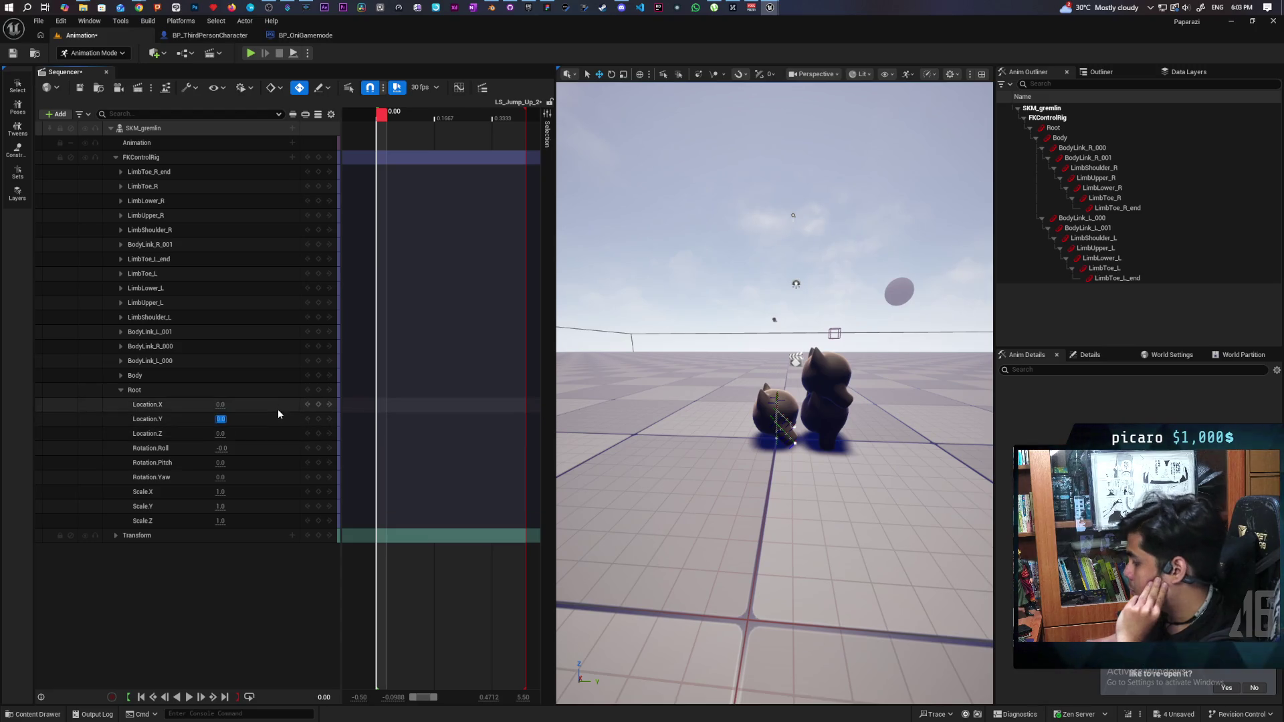
type("-24")
key("Return")
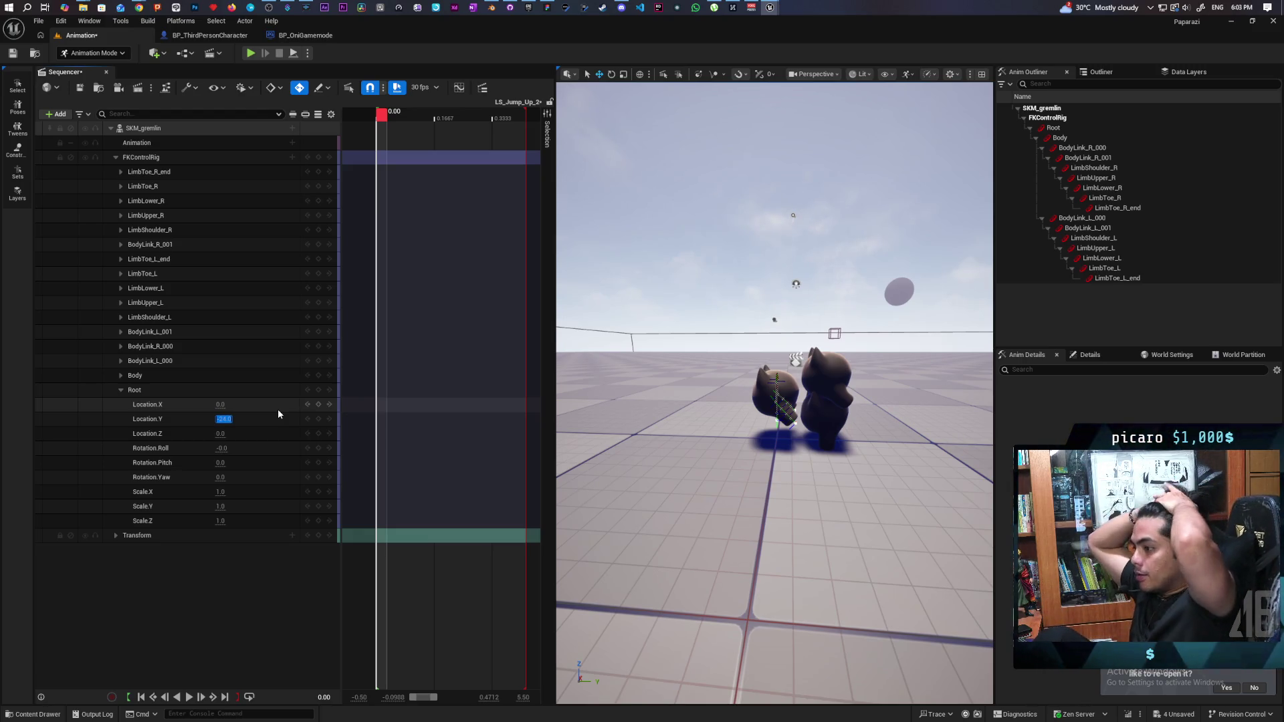
- Inspect the gremlin's Body control and the second gremlin's details in the level
left_click(762, 389)
left_click(1090, 355)
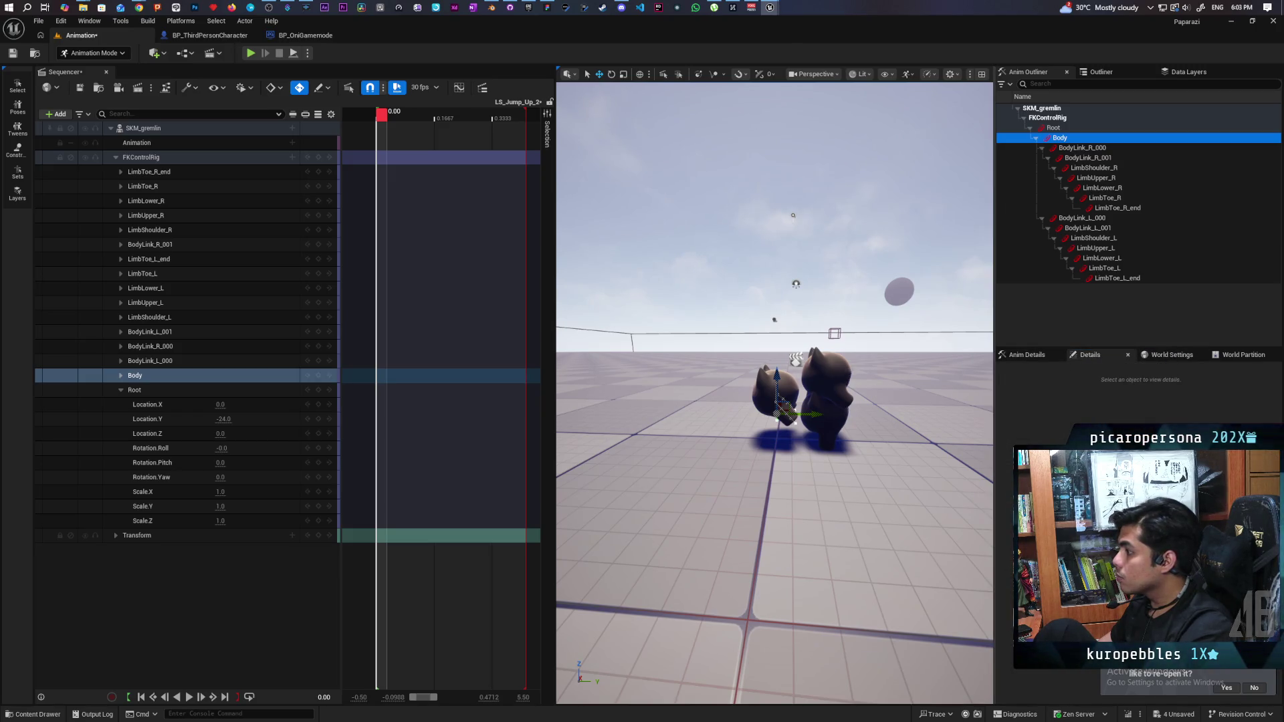
left_click(847, 372)
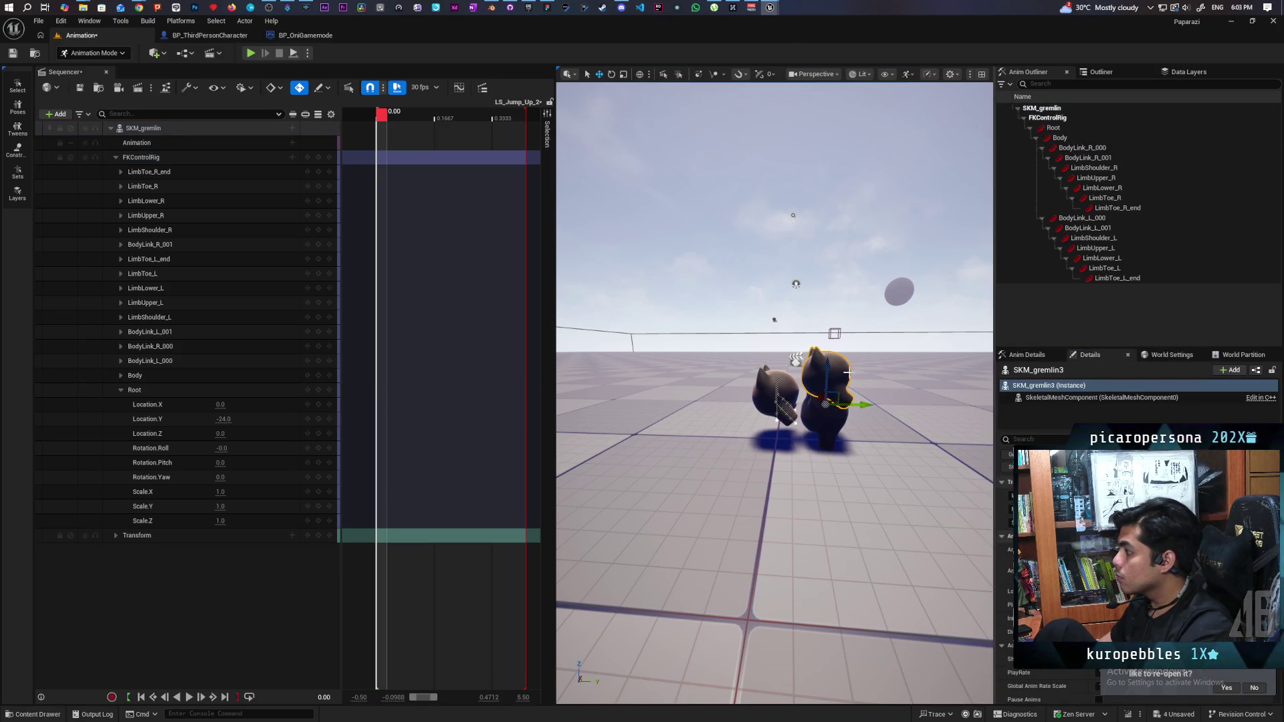
left_click(777, 401)
key("ctrl+space")
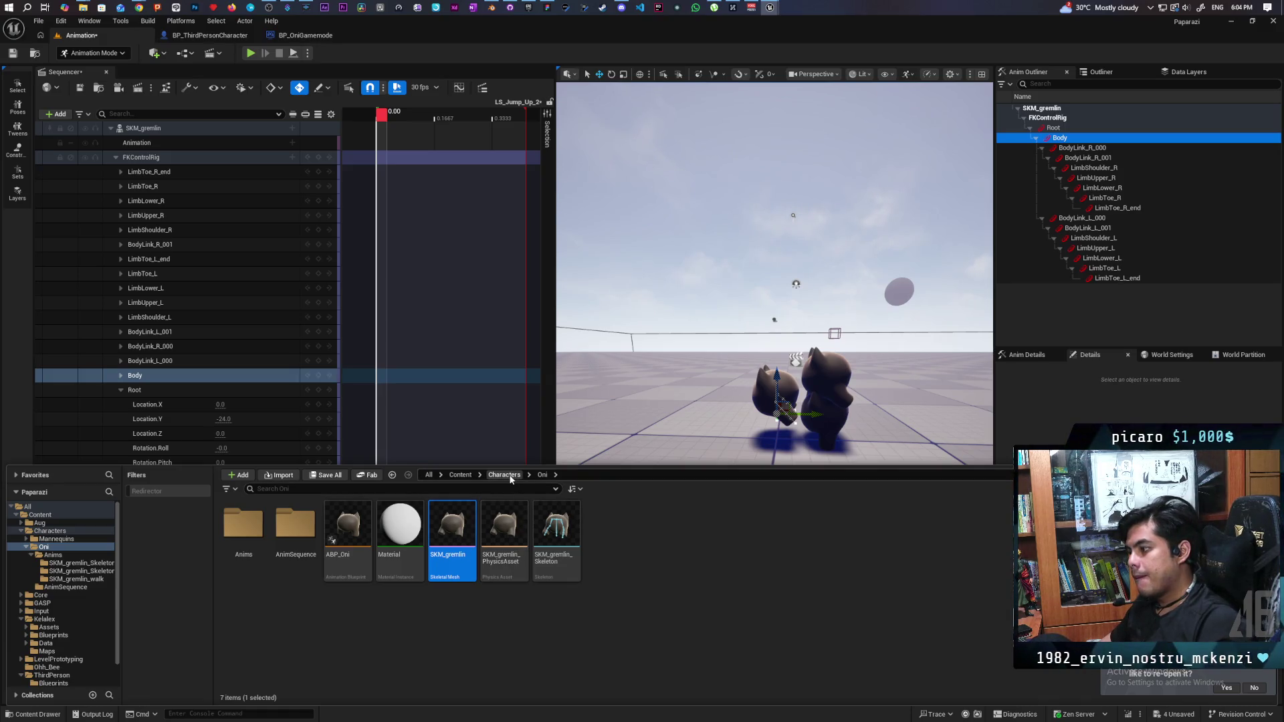
- Open the SKM_gremlin mesh editor and check the Root bone's 0.5187 scale in Details
double_click(458, 522)
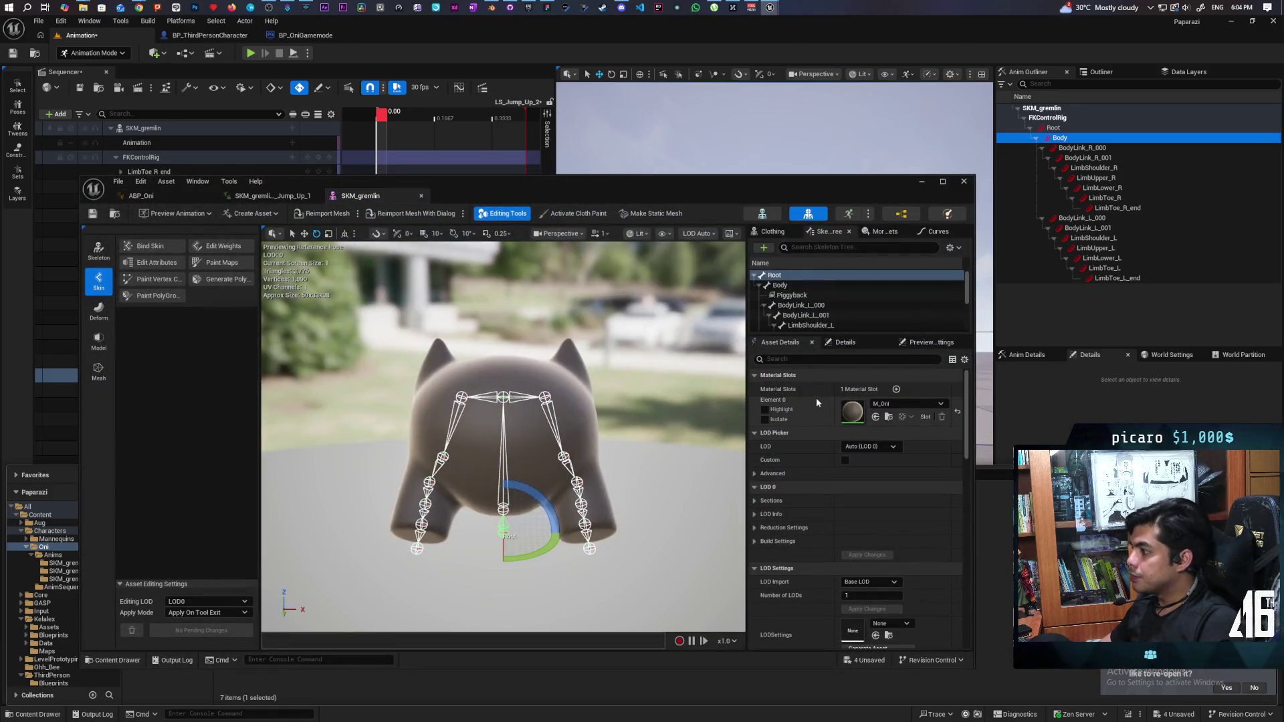
left_click(843, 342)
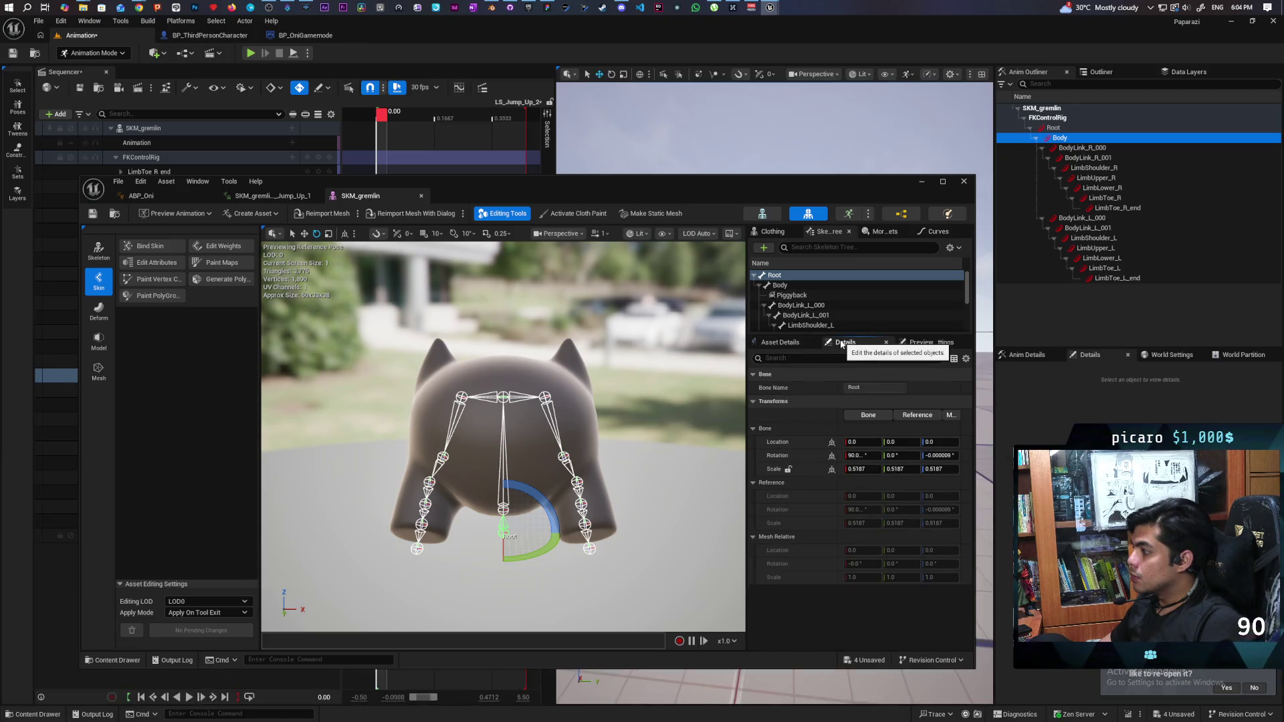
left_click(779, 277)
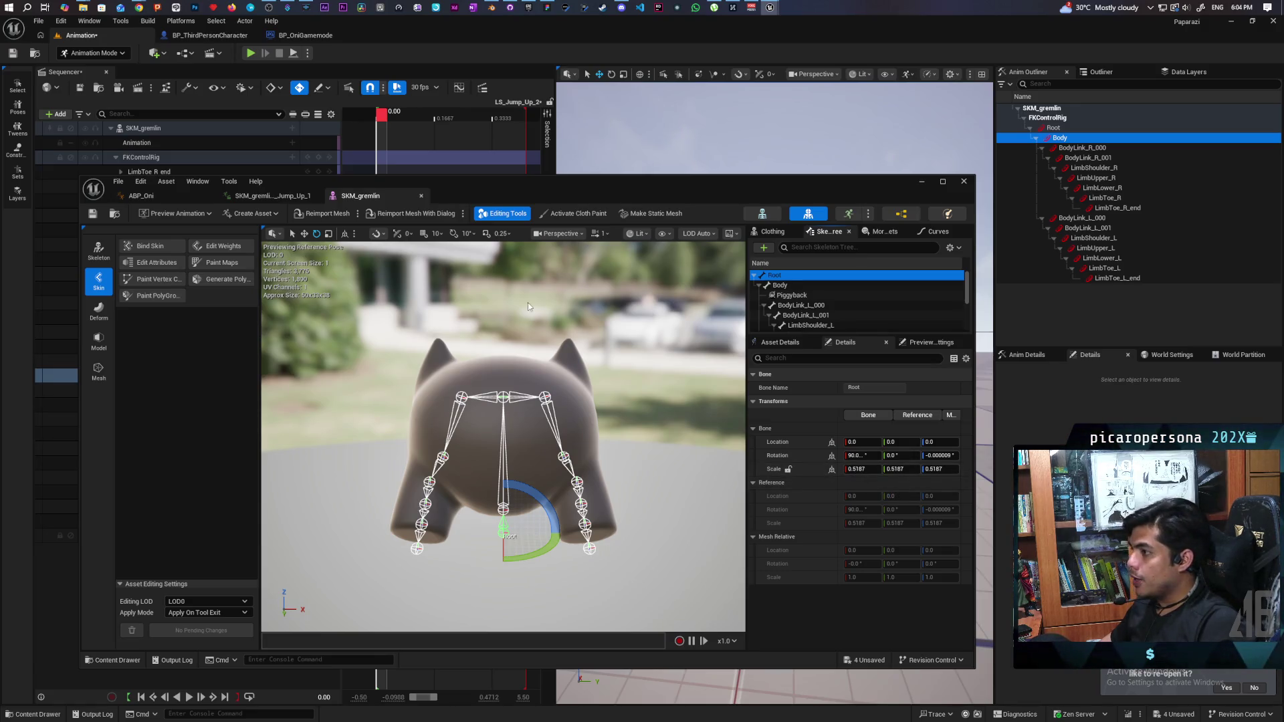
- Reimport SKM_gremlin with the current settings and check the Root bone's X scale
left_click(436, 215)
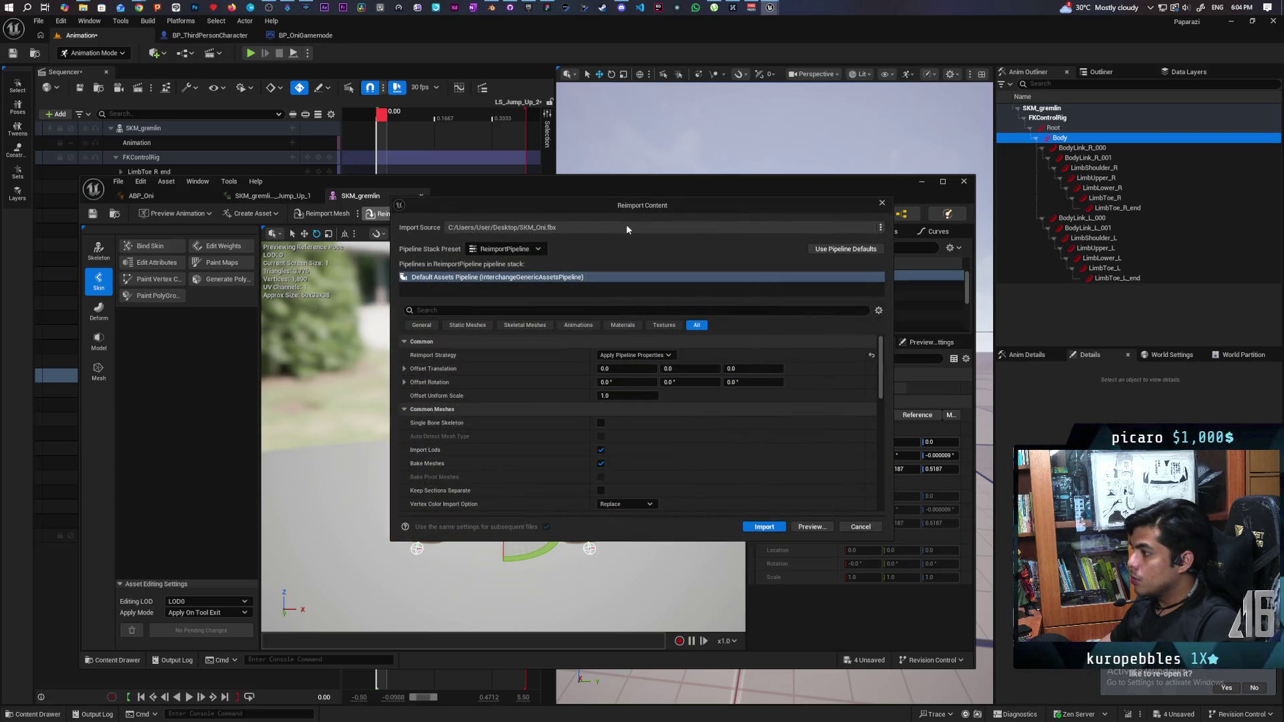
left_click_drag(605, 206, 428, 236)
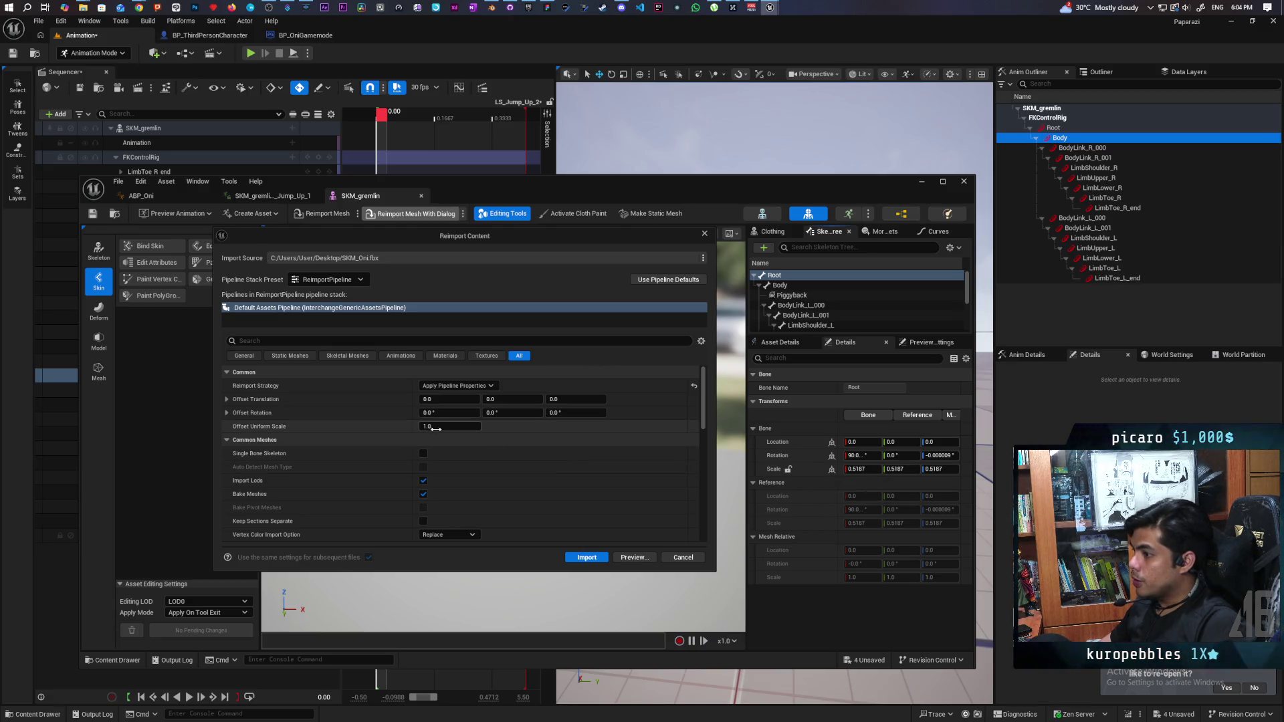
left_click(594, 558)
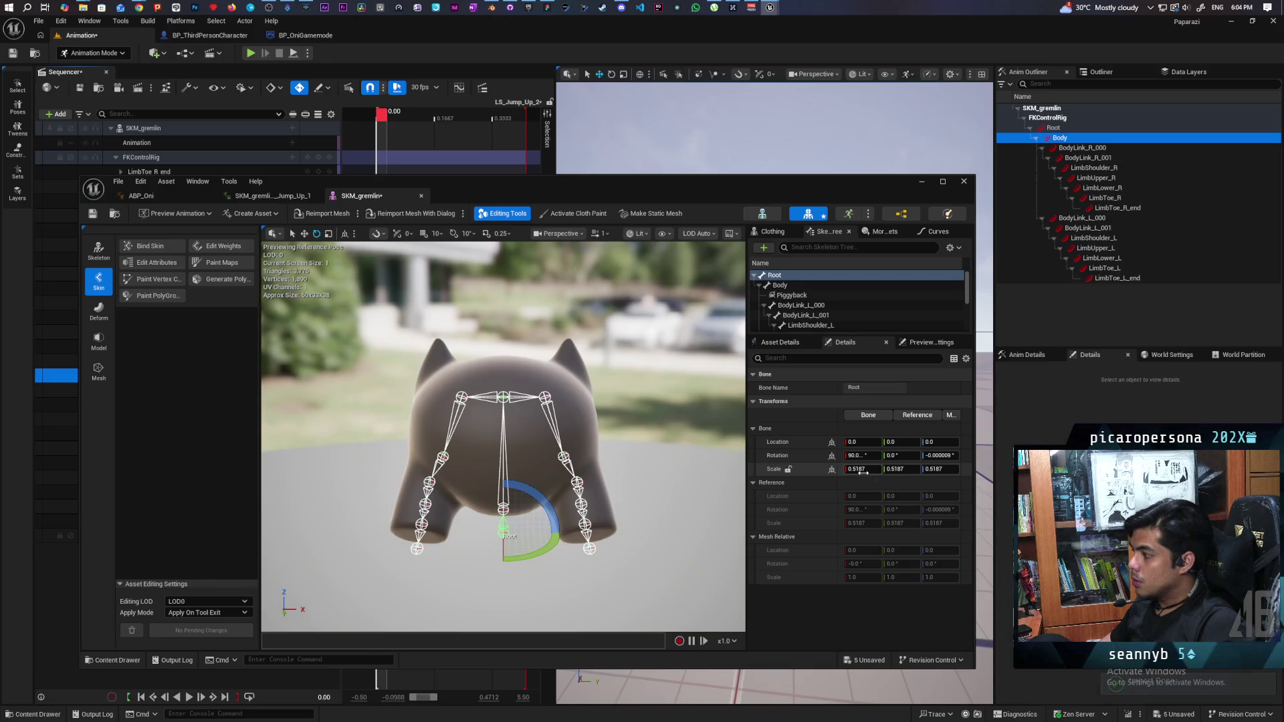
left_click(854, 470)
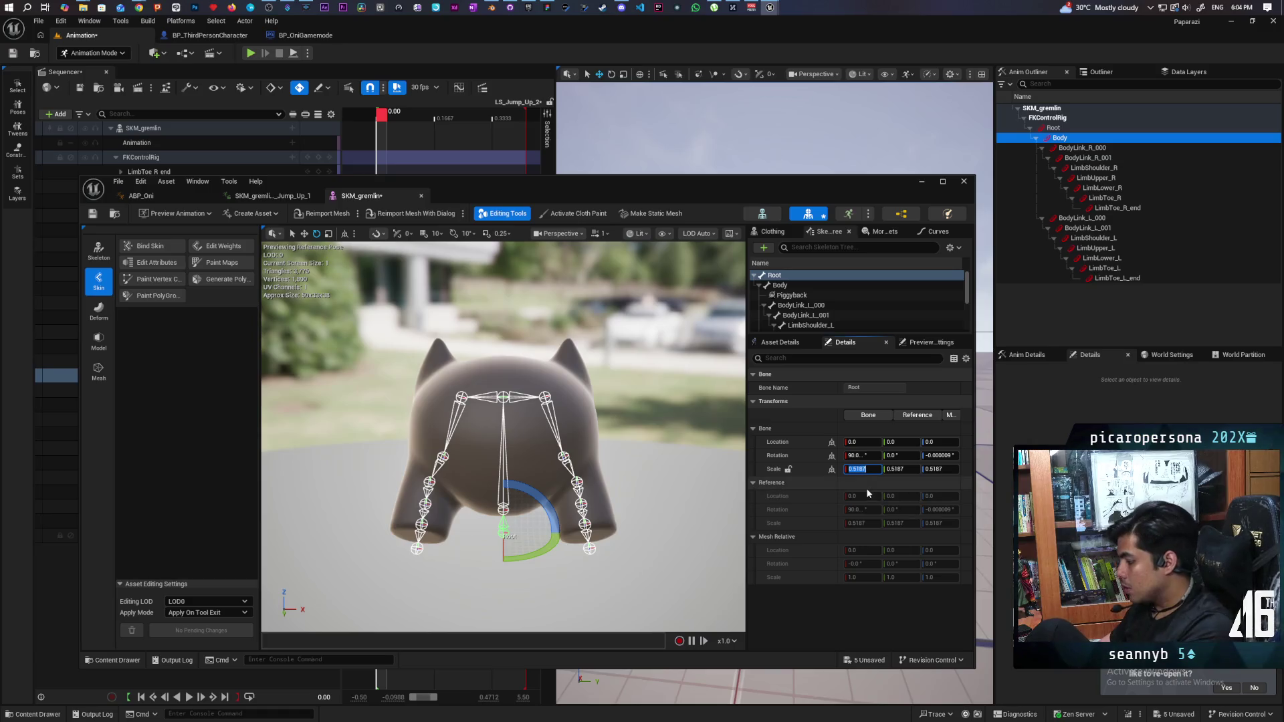
- Reimport SKM_gremlin with Reimport Strategy set to Apply No Properties, then close the mesh editor
left_click(442, 220)
left_click(635, 355)
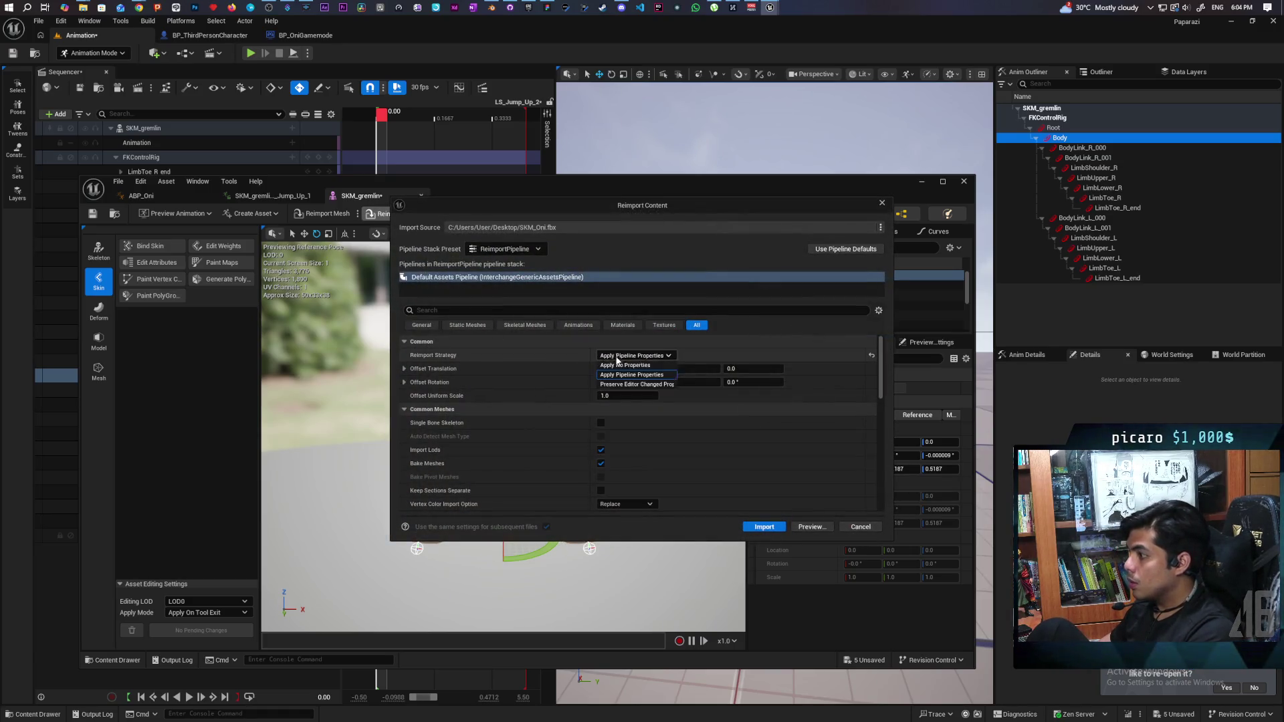
left_click(654, 367)
left_click(760, 528)
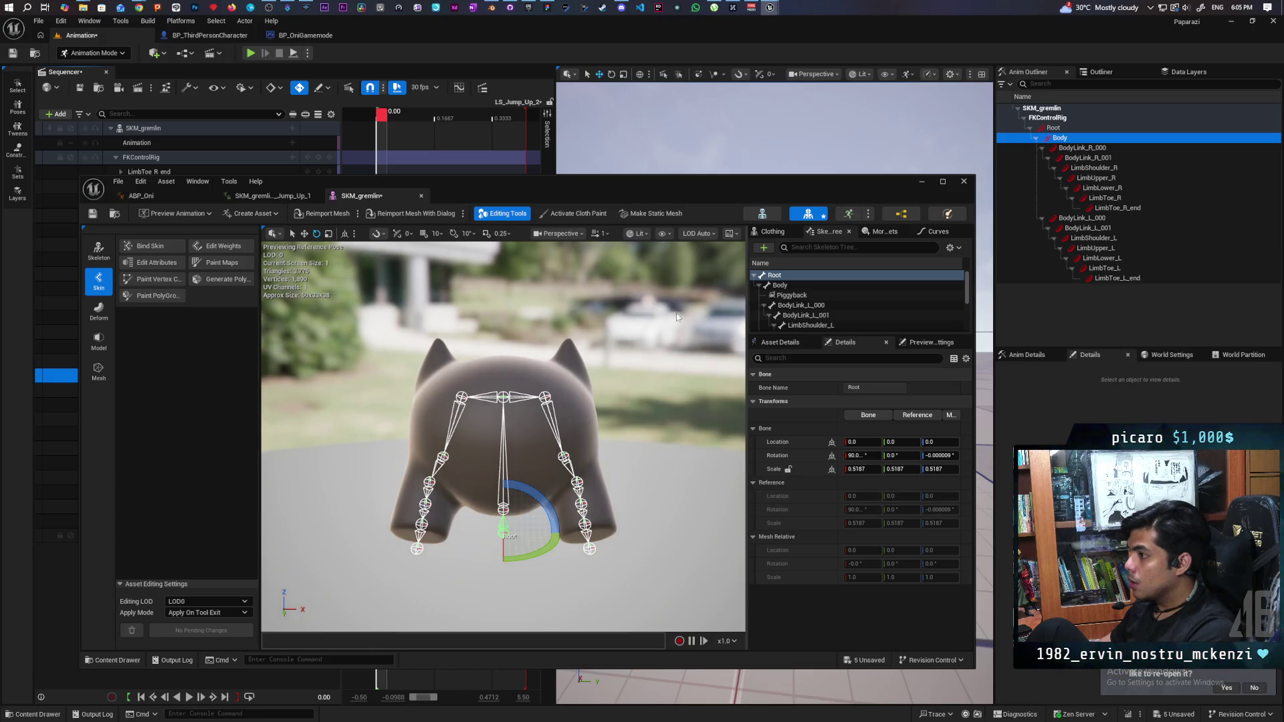
left_click(964, 182)
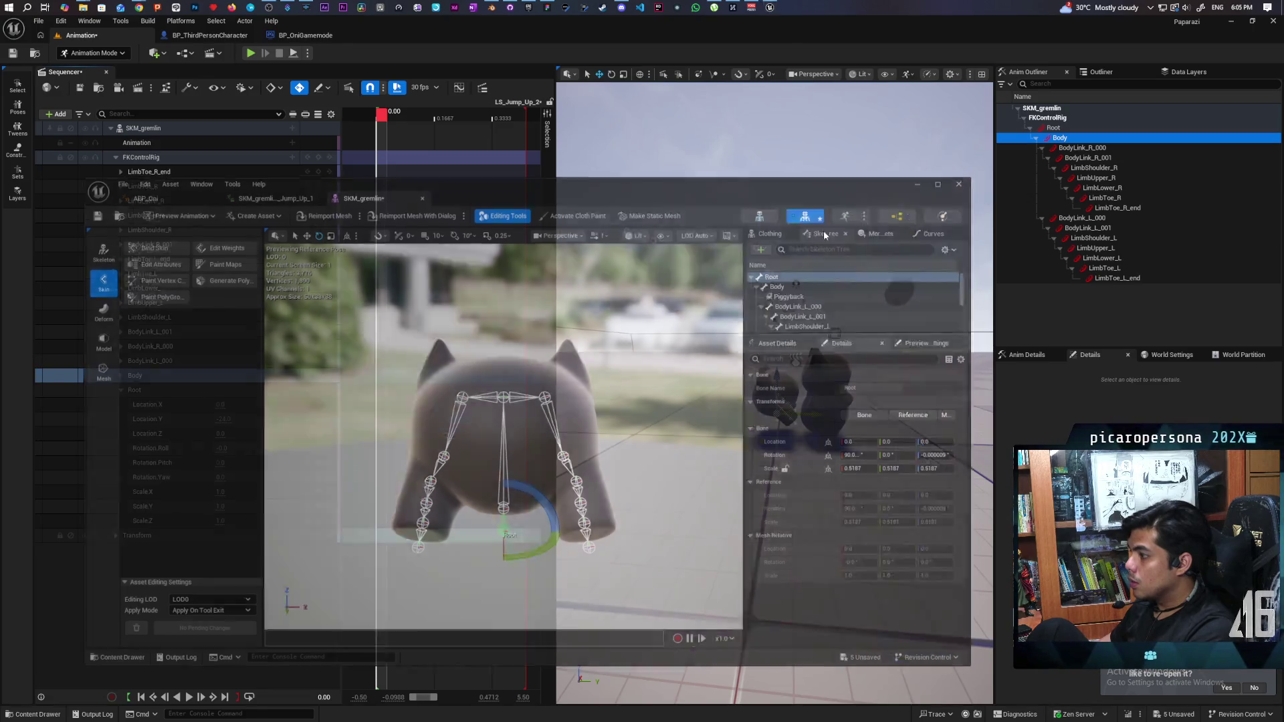
key("ctrl+space")
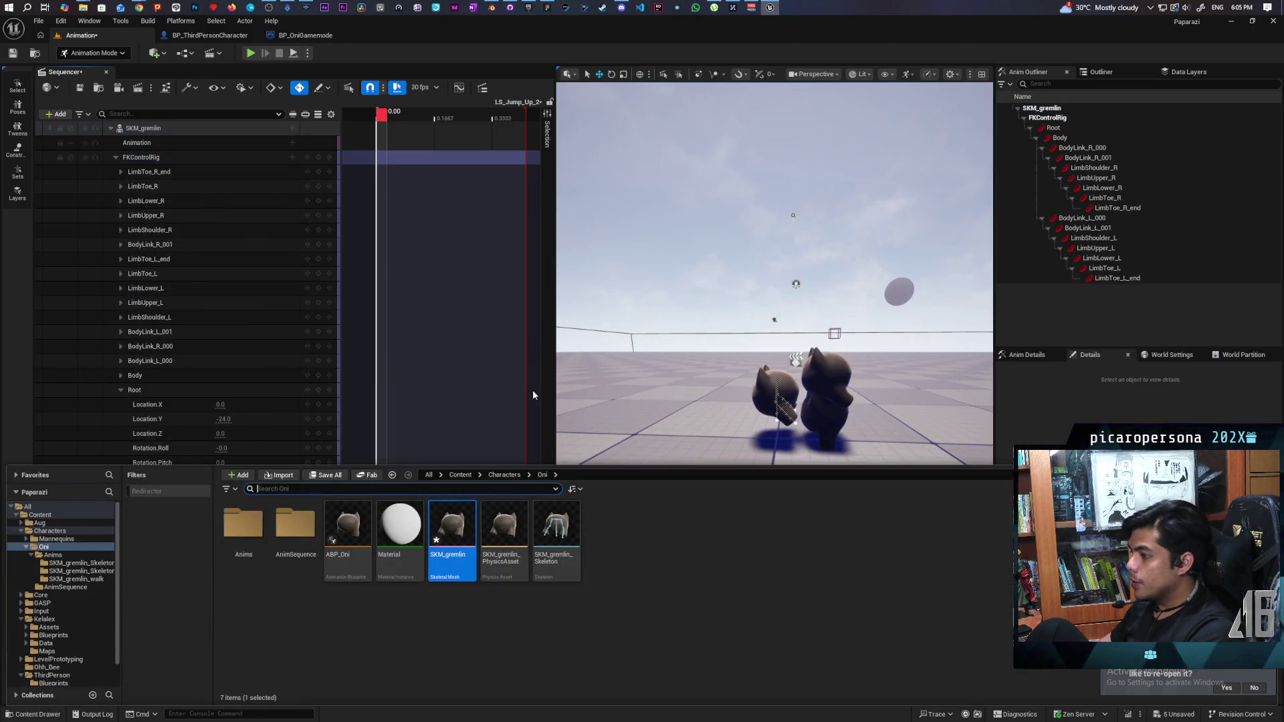
- Drag SKM_Oni.fbx from the Desktop in File Explorer into Unreal's Oni content folder
mouse_move(83, 7)
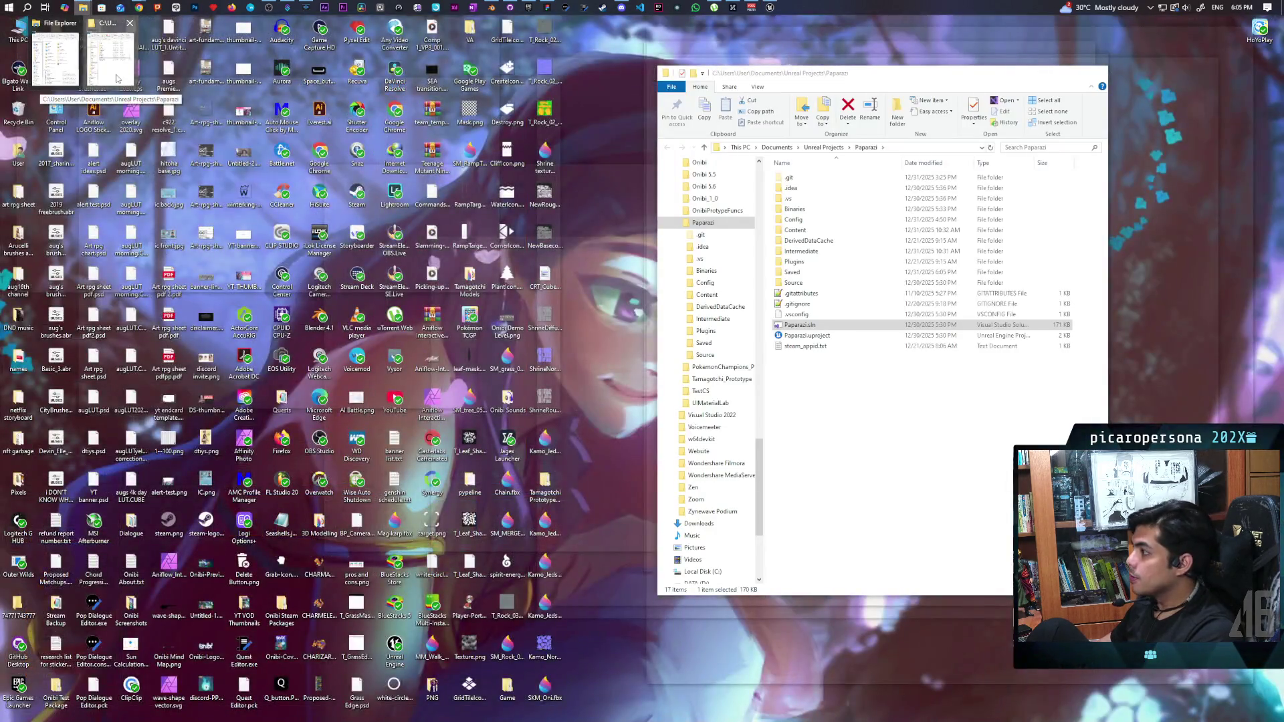
left_click(110, 59)
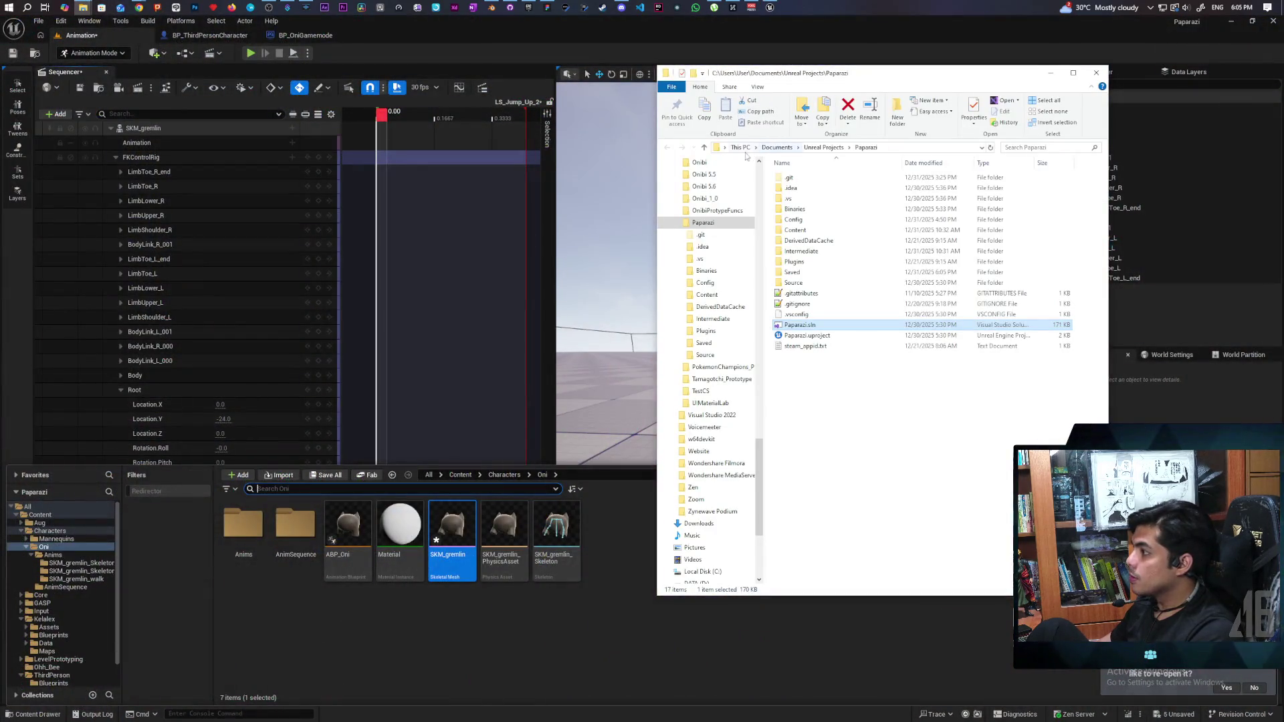
left_click(760, 197)
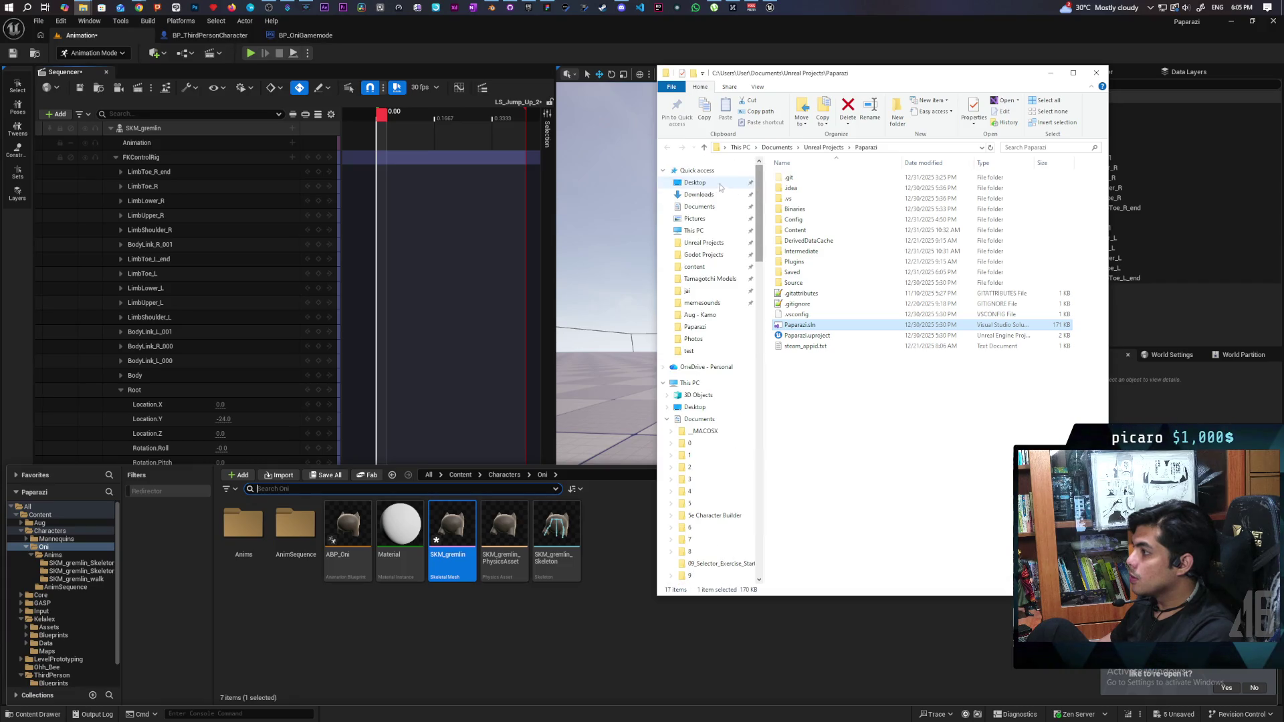
left_click(709, 183)
left_click_drag(859, 82, 943, 82)
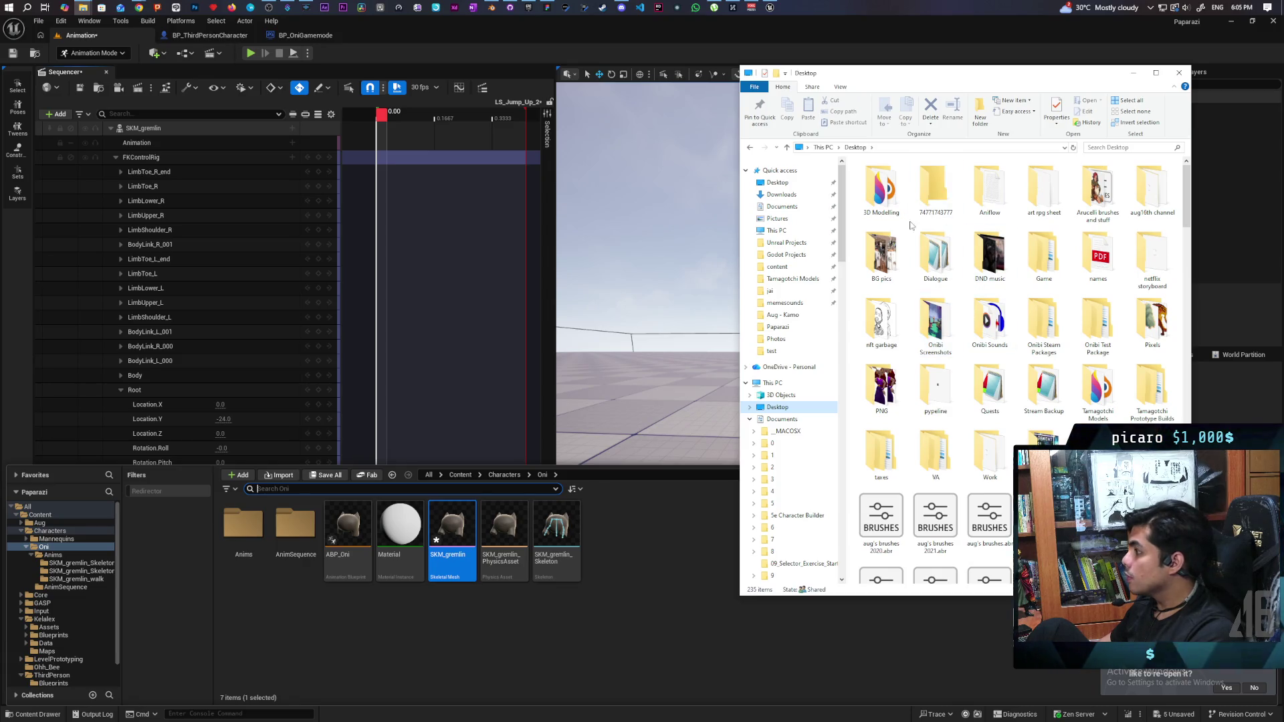
scroll(956, 334, "down", 10)
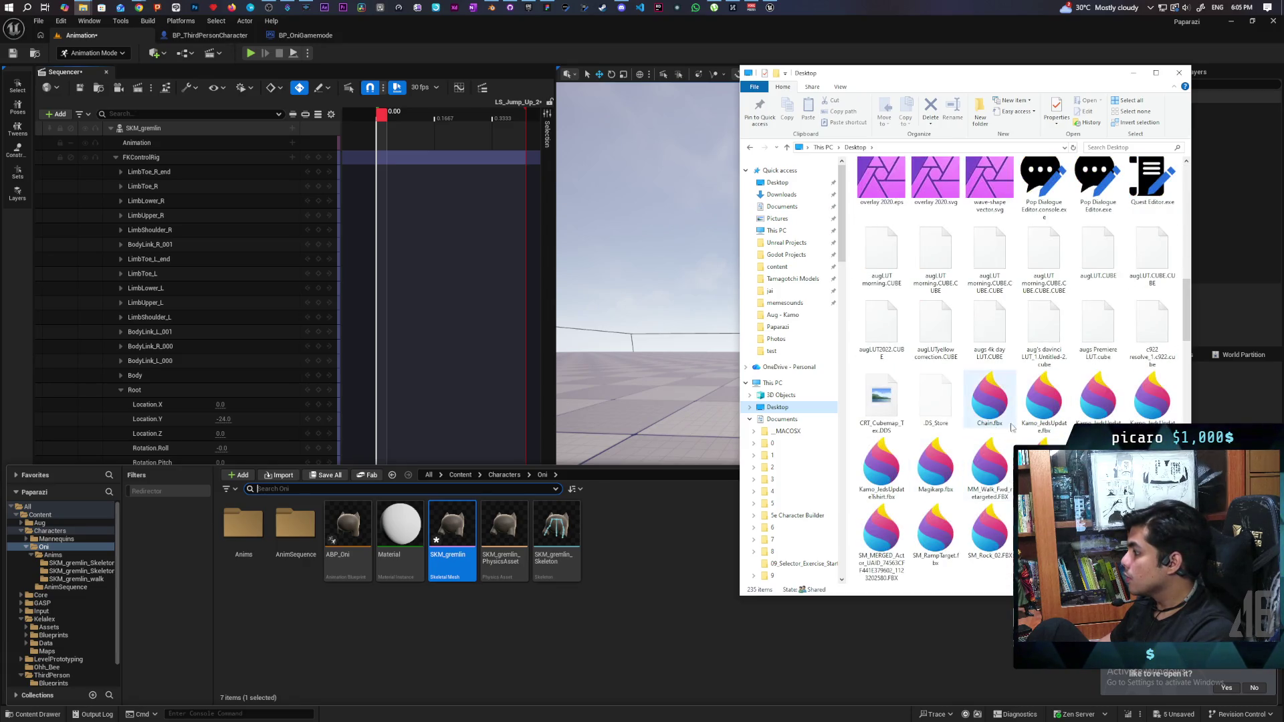
scroll(1030, 428, "down", 5)
scroll(1065, 427, "up", 2)
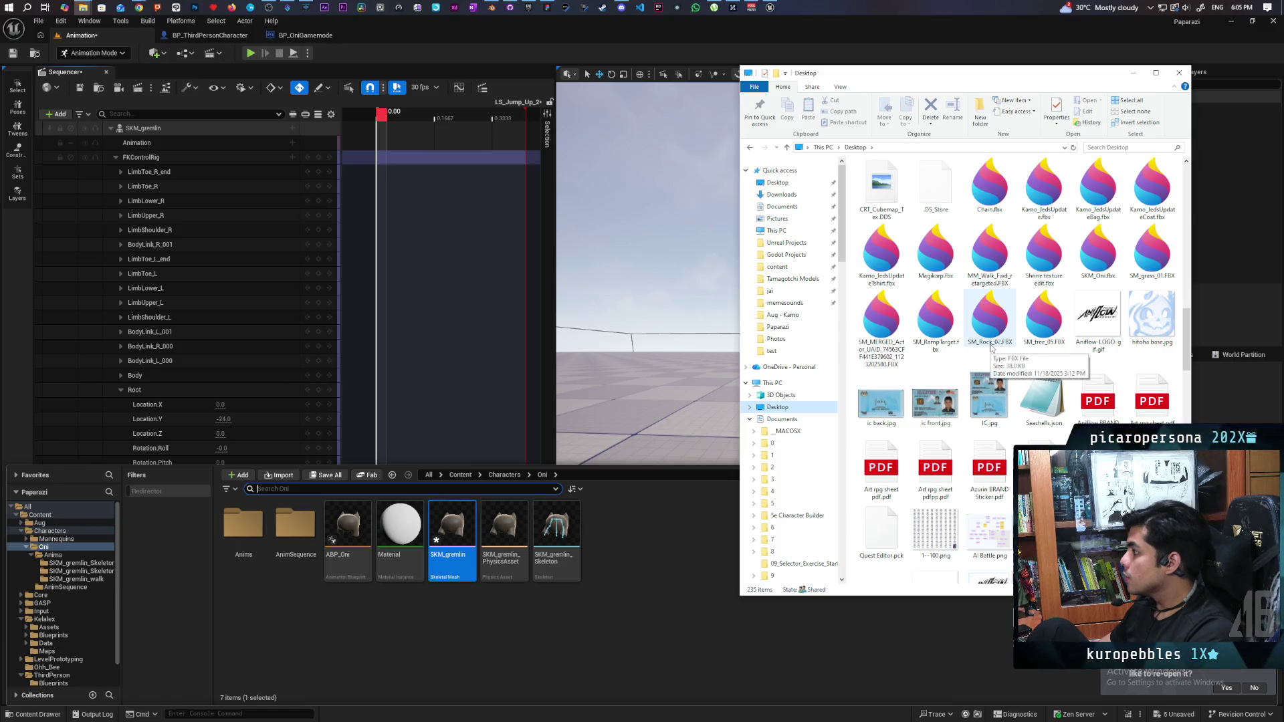
scroll(990, 347, "up", 8)
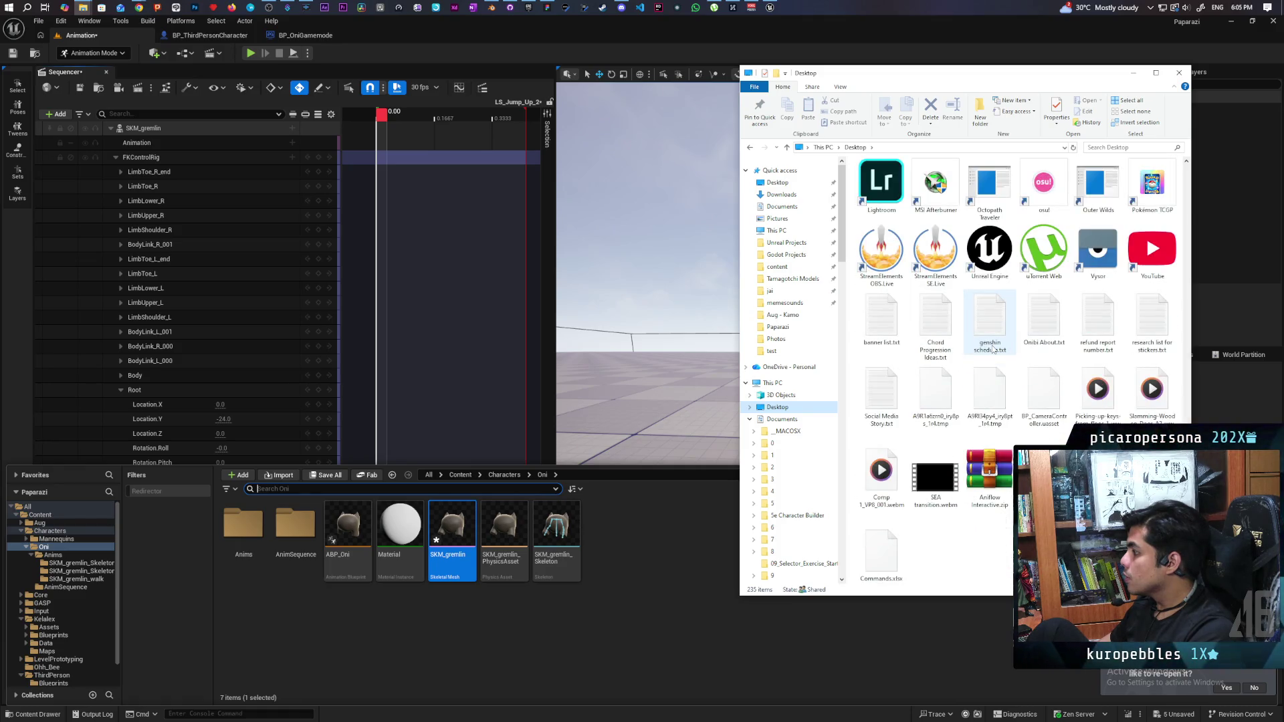
scroll(994, 349, "down", 4)
scroll(994, 349, "up", 3)
scroll(993, 349, "down", 5)
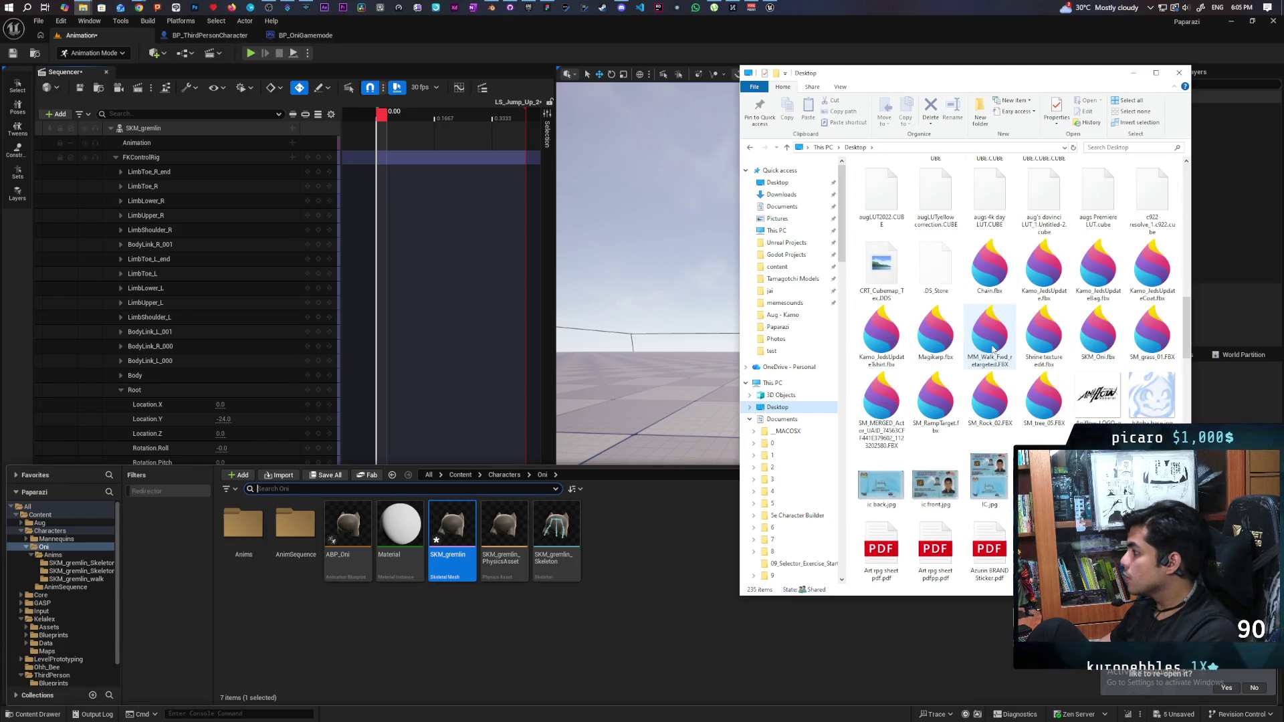
mouse_move(1097, 334)
left_mouse_down()
mouse_move(821, 516)
mouse_move(672, 588)
left_mouse_up()
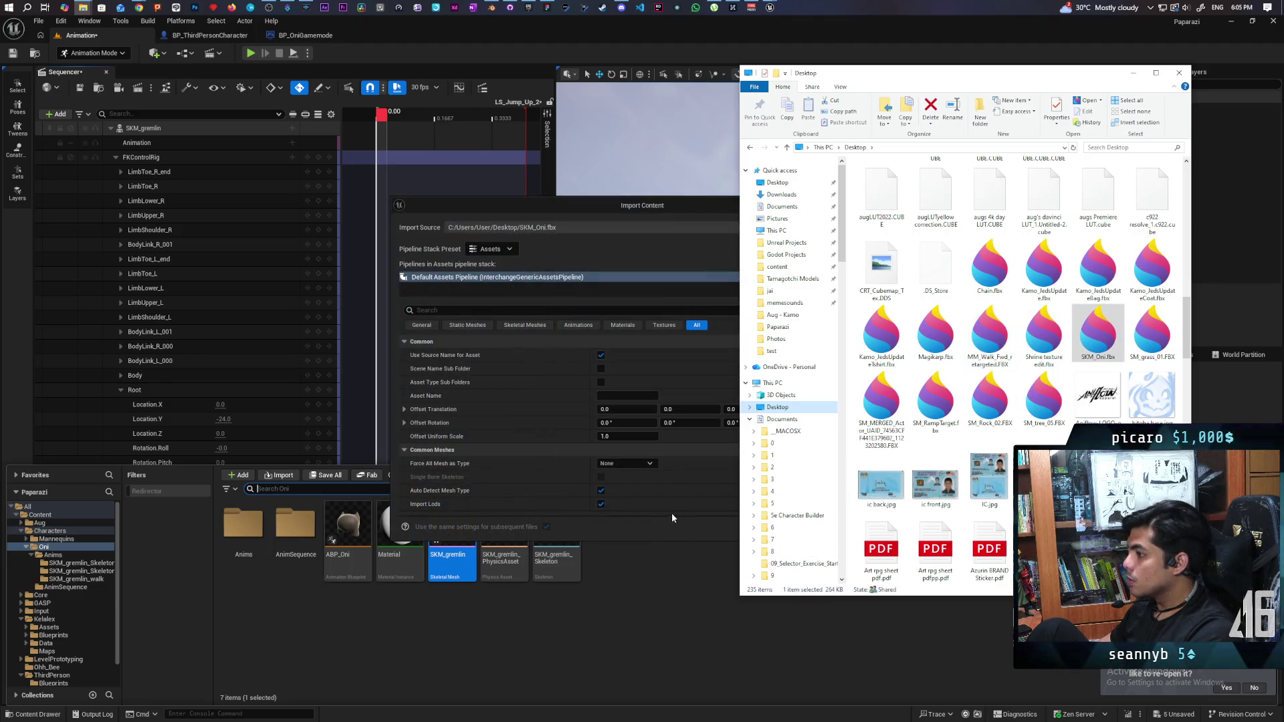
left_click(647, 525)
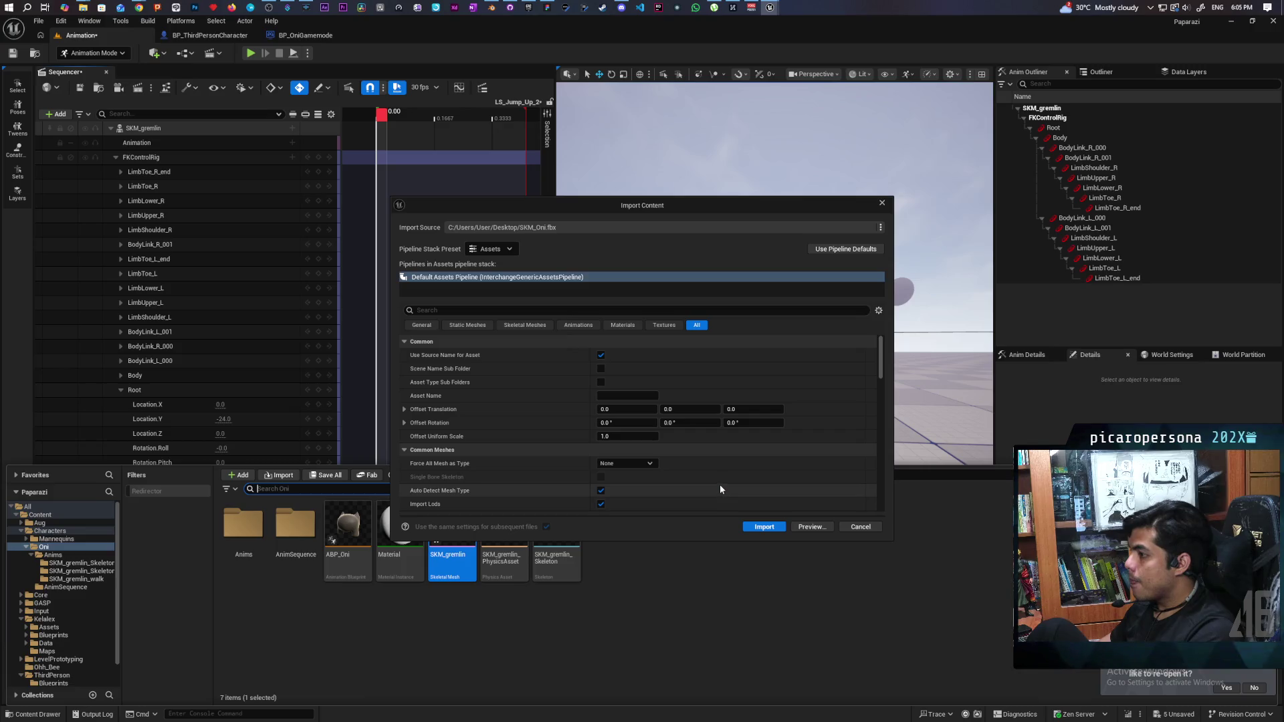
- Review the Skeletal Meshes import settings for SKM_Oni.fbx
left_click(545, 326)
scroll(761, 431, "down", 5)
scroll(761, 431, "down", 1)
scroll(761, 432, "down", 1)
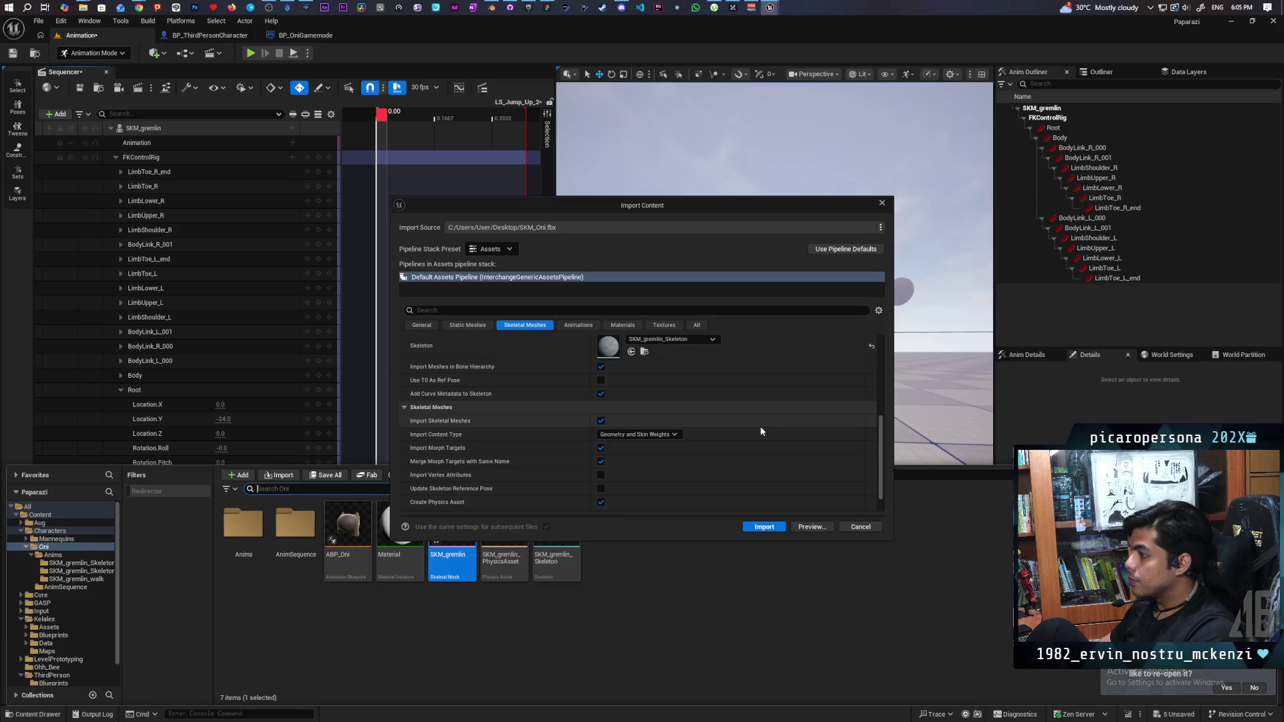
scroll(761, 431, "up", 2)
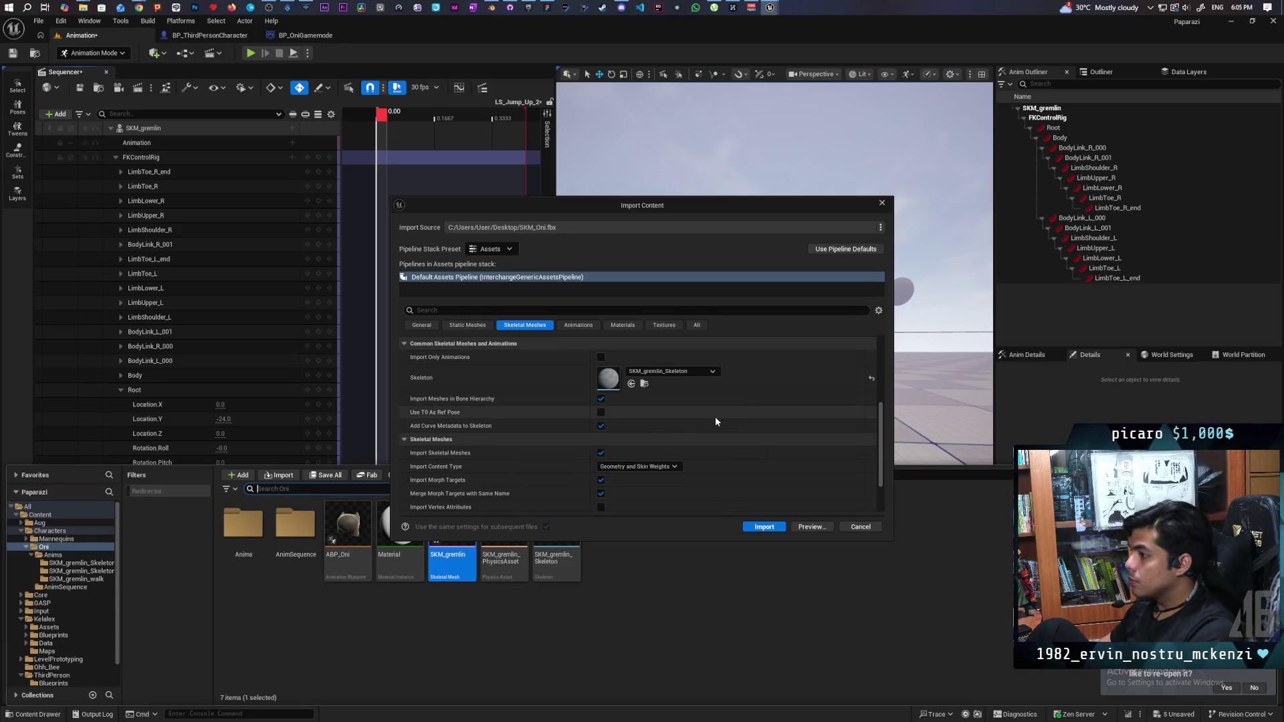
scroll(716, 416, "down", 4)
scroll(704, 408, "up", 2)
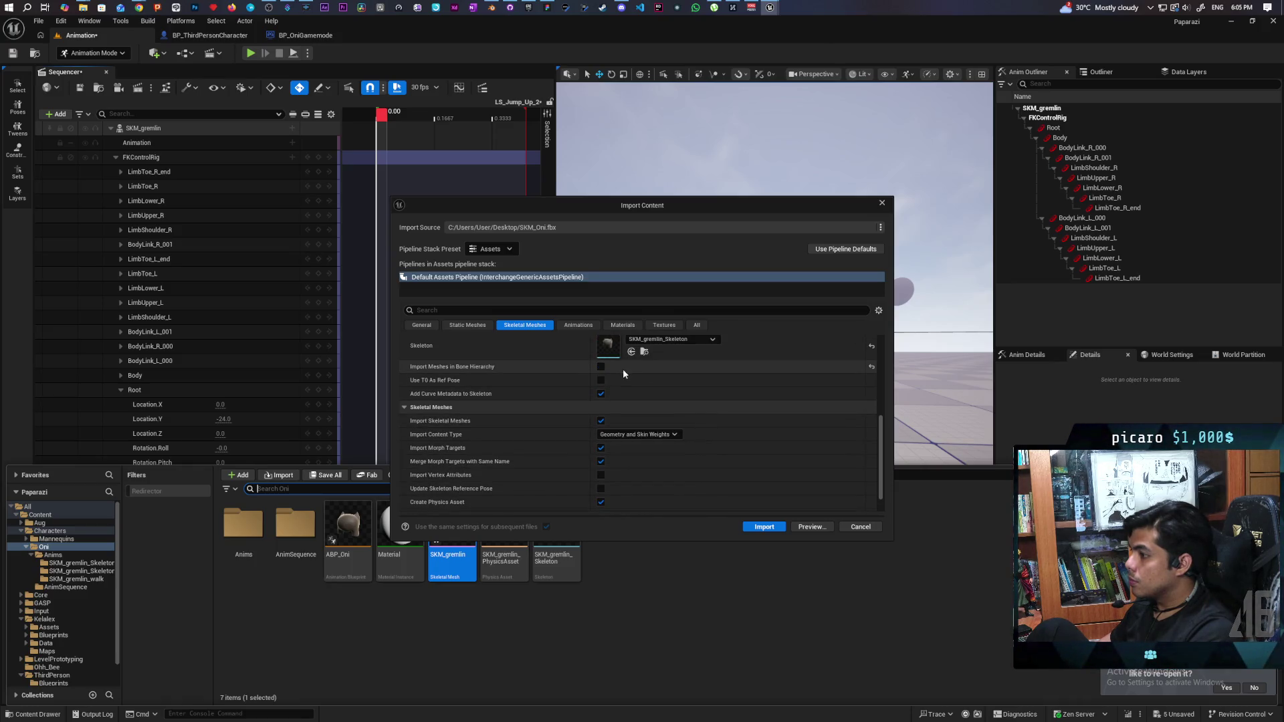
scroll(793, 392, "down", 3)
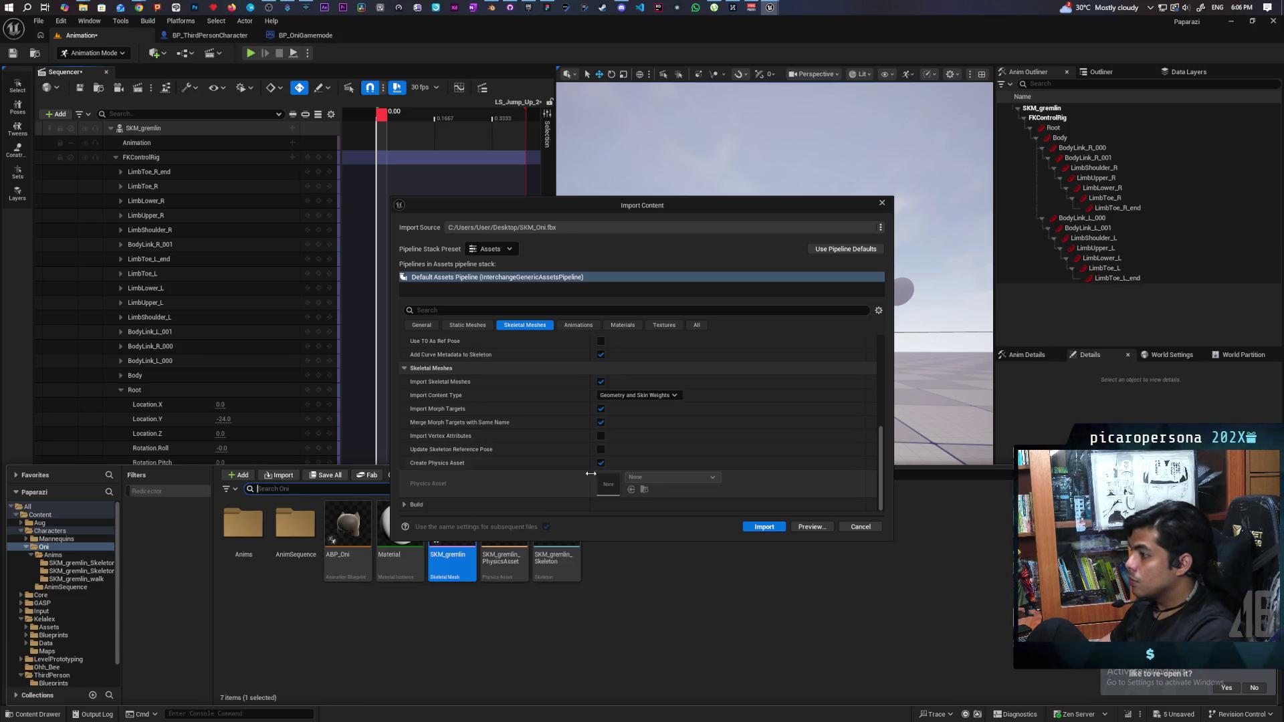
scroll(577, 485, "up", 5)
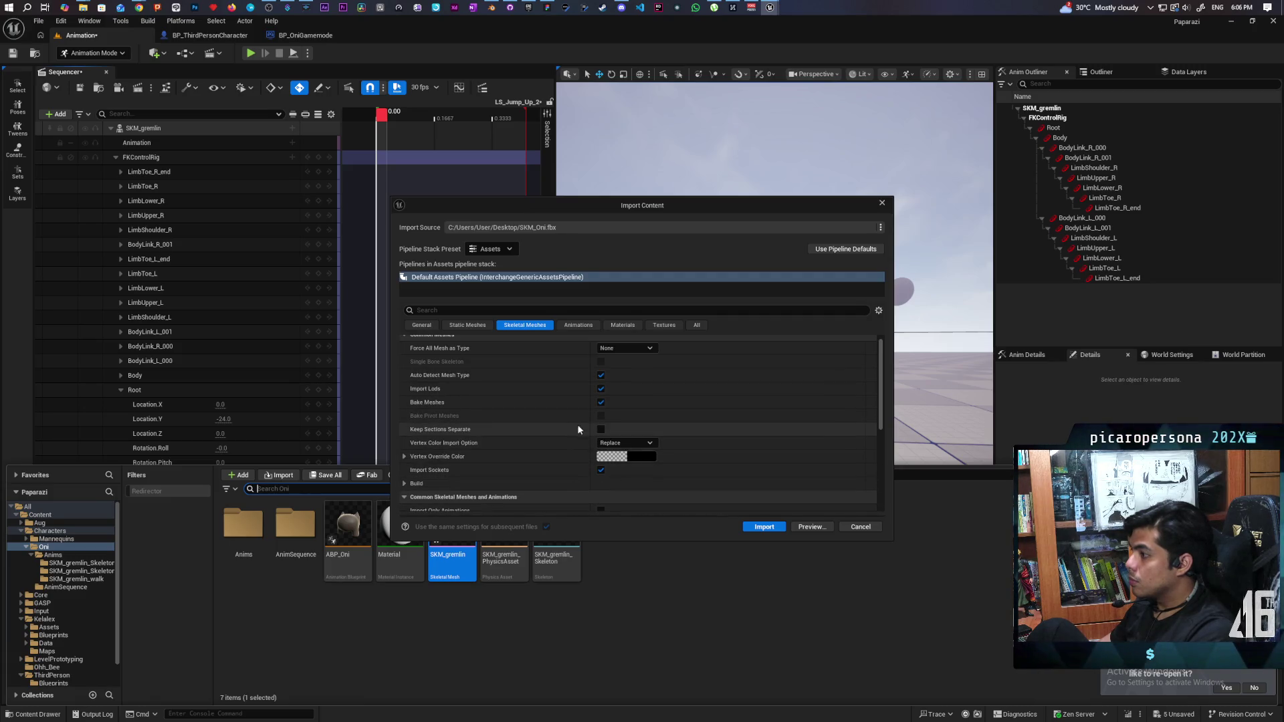
scroll(581, 415, "up", 1)
scroll(582, 420, "down", 2)
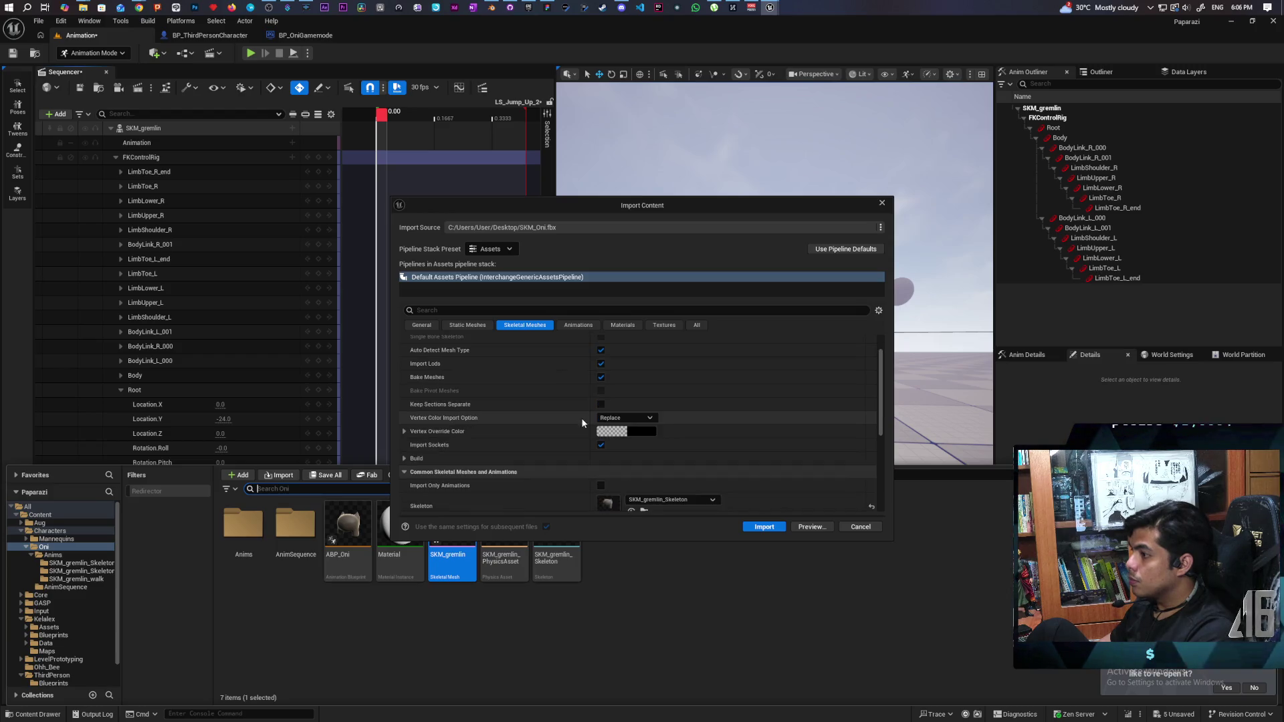
- Search the settings for the skeleton, keep SKM_gremlin_Skeleton, and import SKM_Oni
left_click(418, 327)
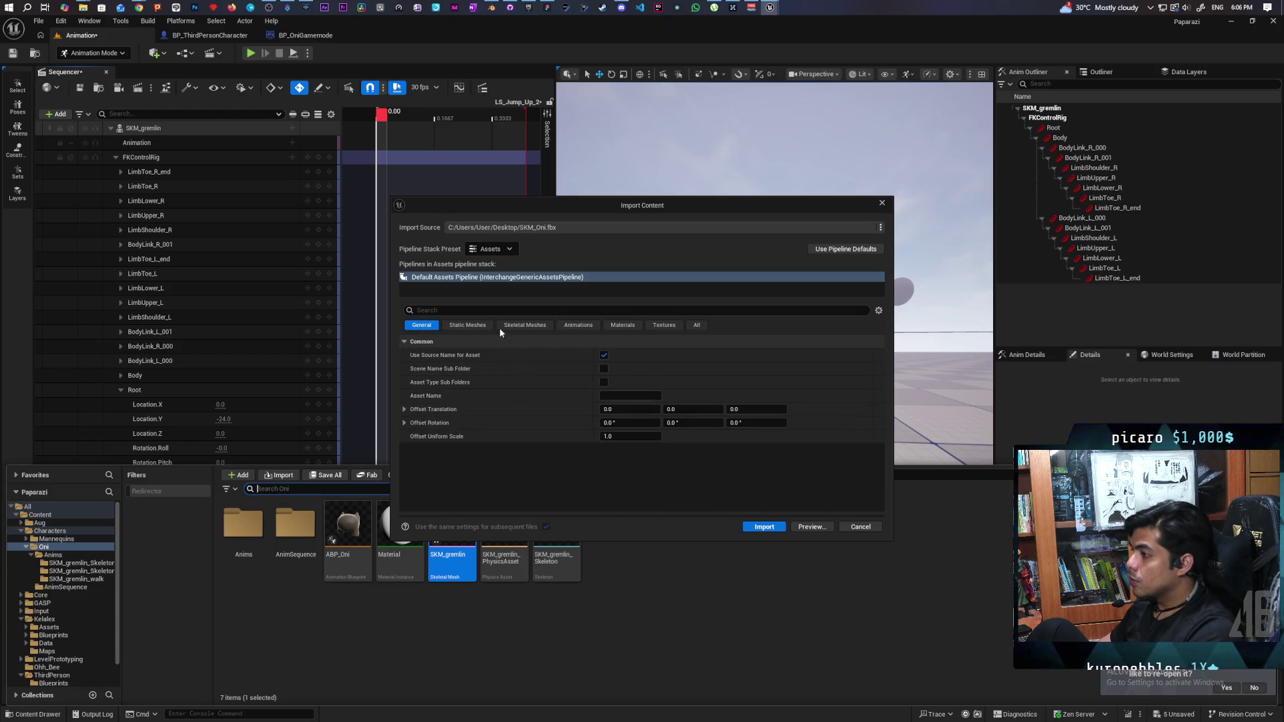
type("skeletp")
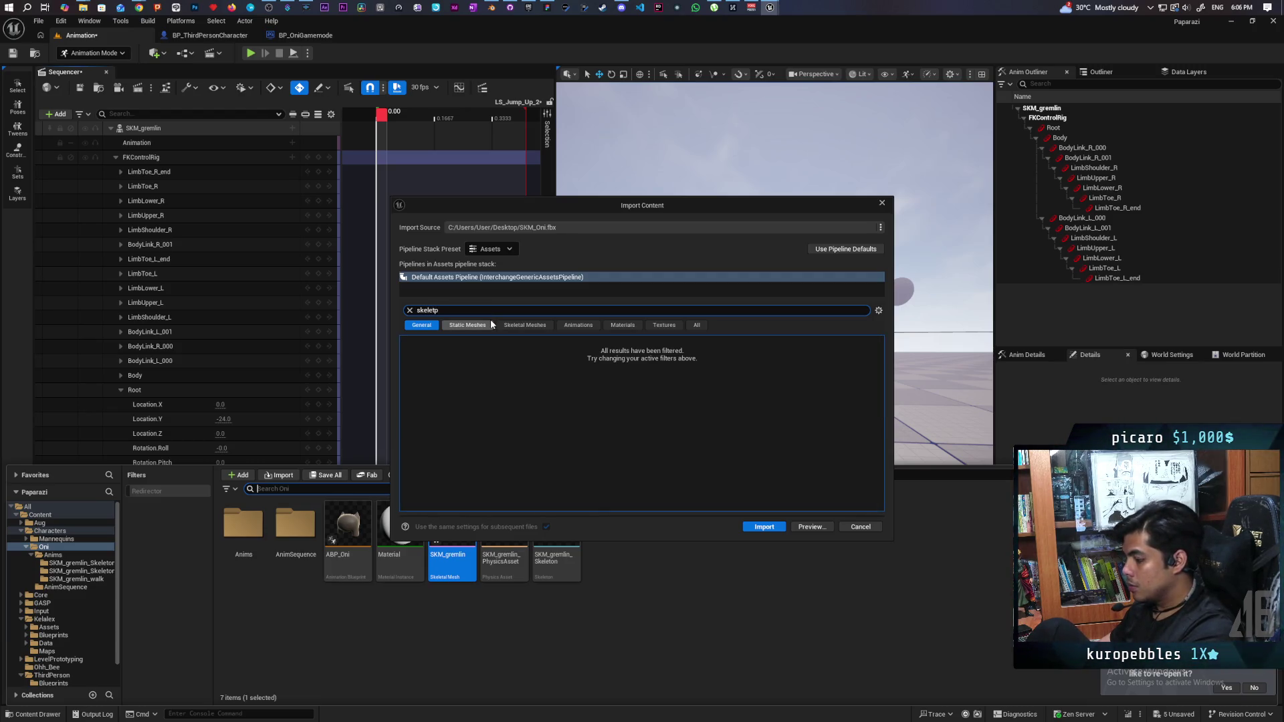
key("BackSpace")
type("on")
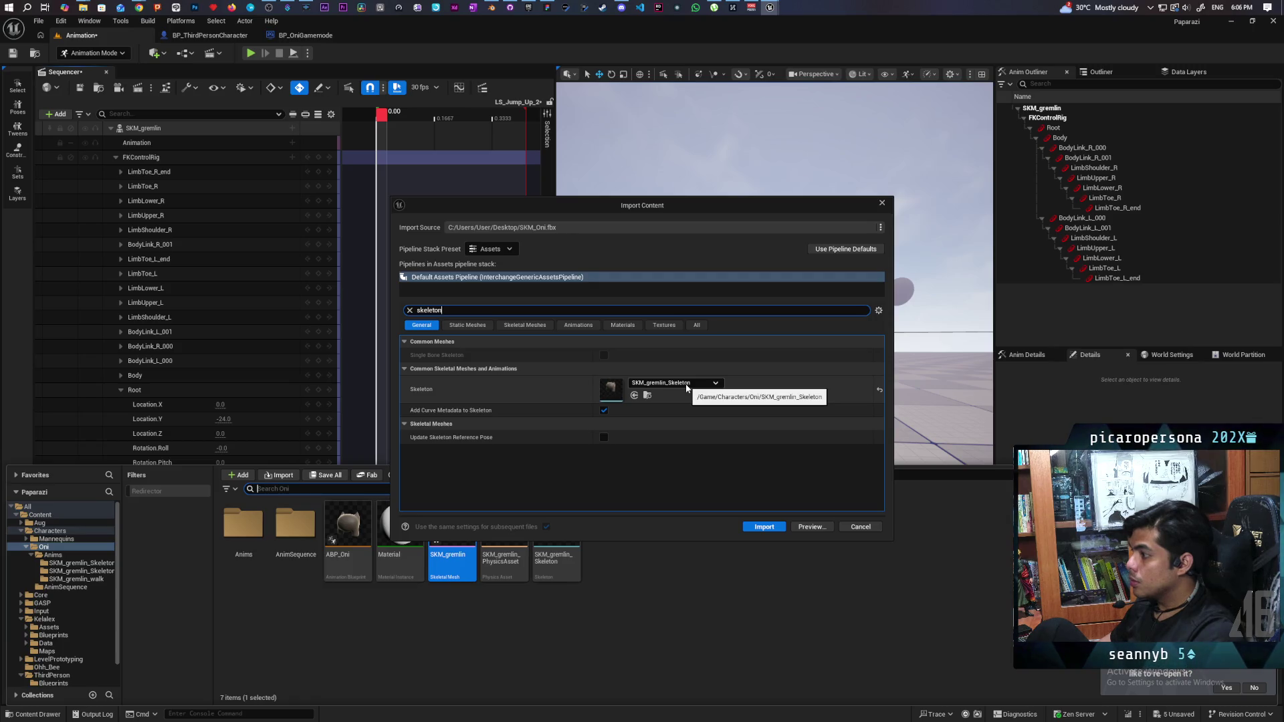
left_click(687, 386)
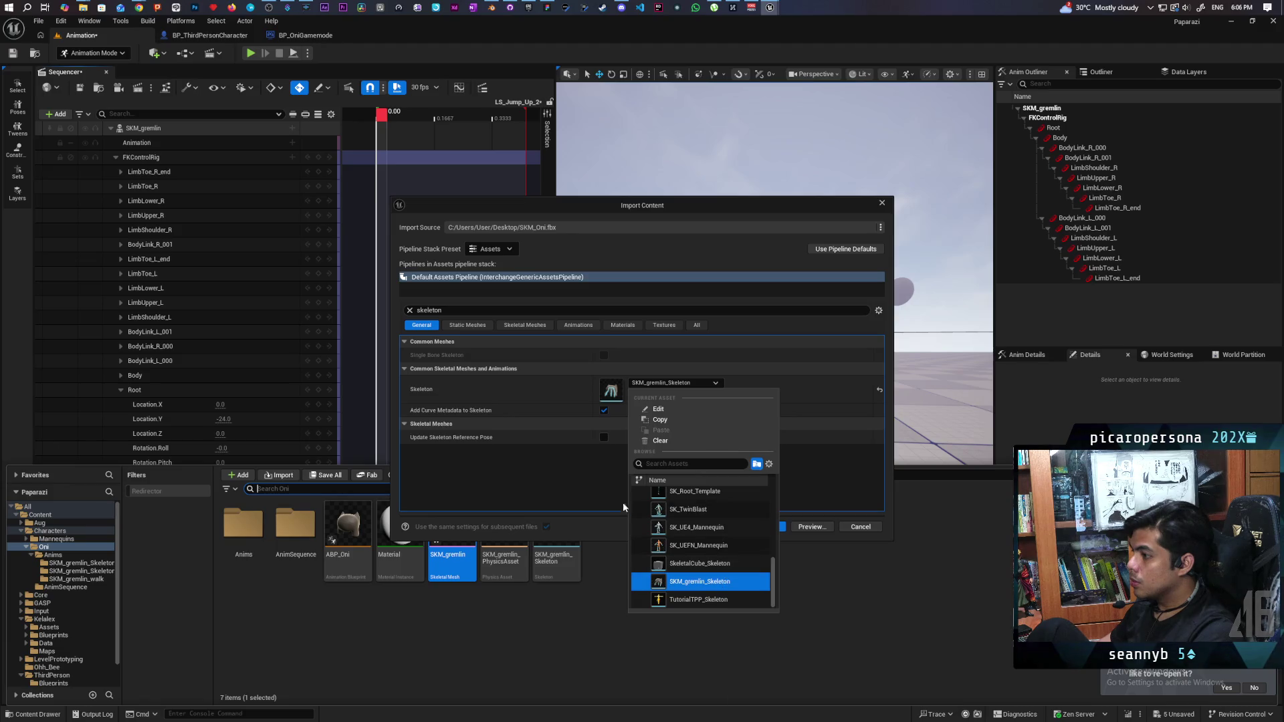
left_click(576, 461)
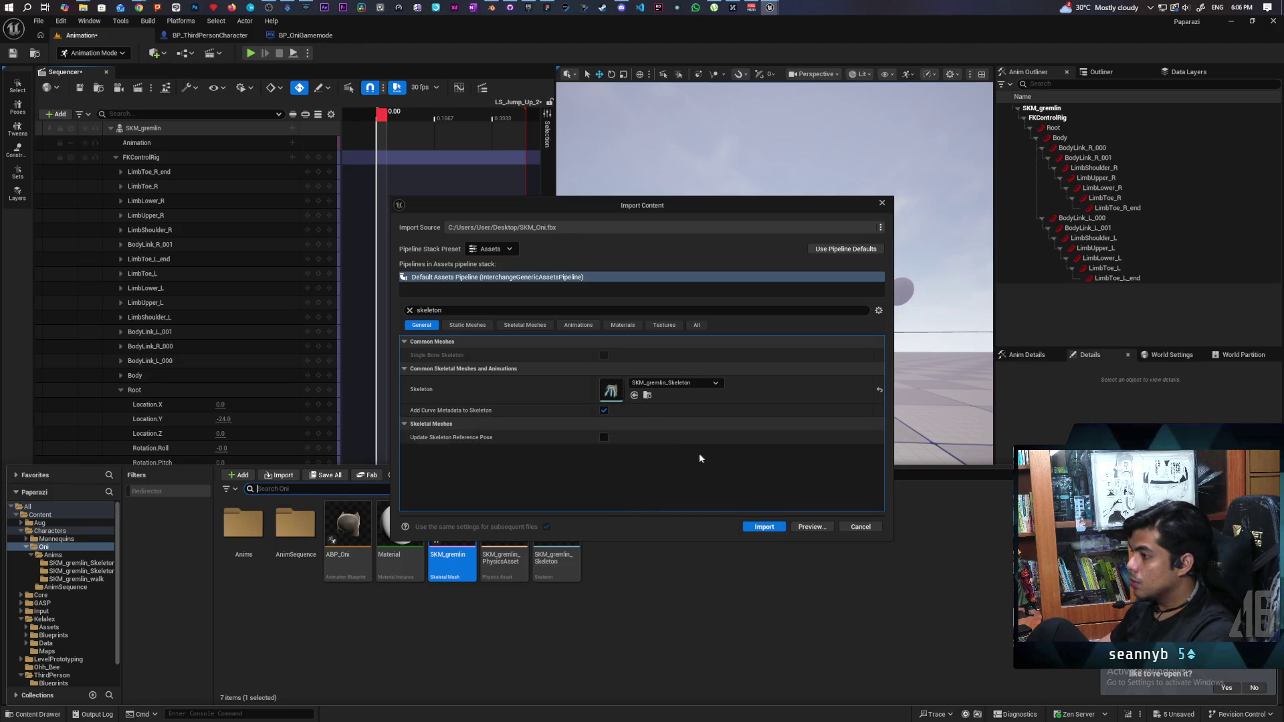
left_click(768, 533)
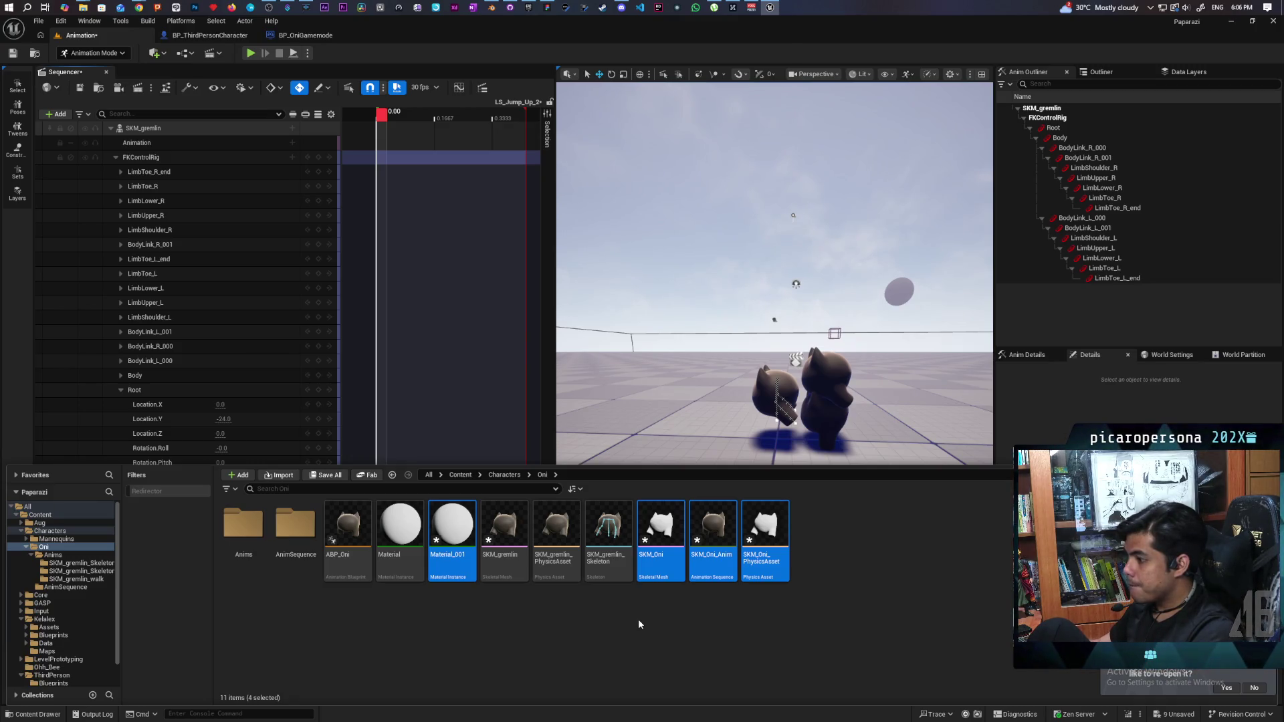
- Open the SKM_Oni mesh and select its Root bone
left_click(653, 532)
double_click(652, 532)
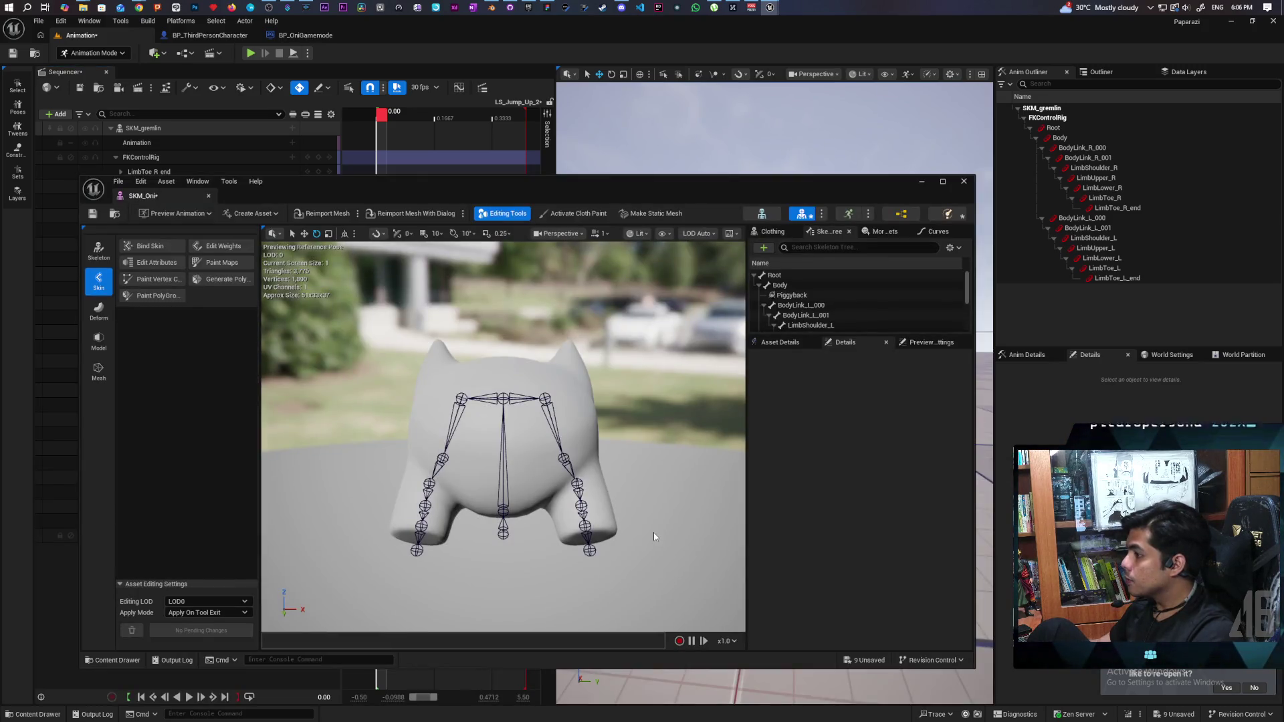
left_click(782, 275)
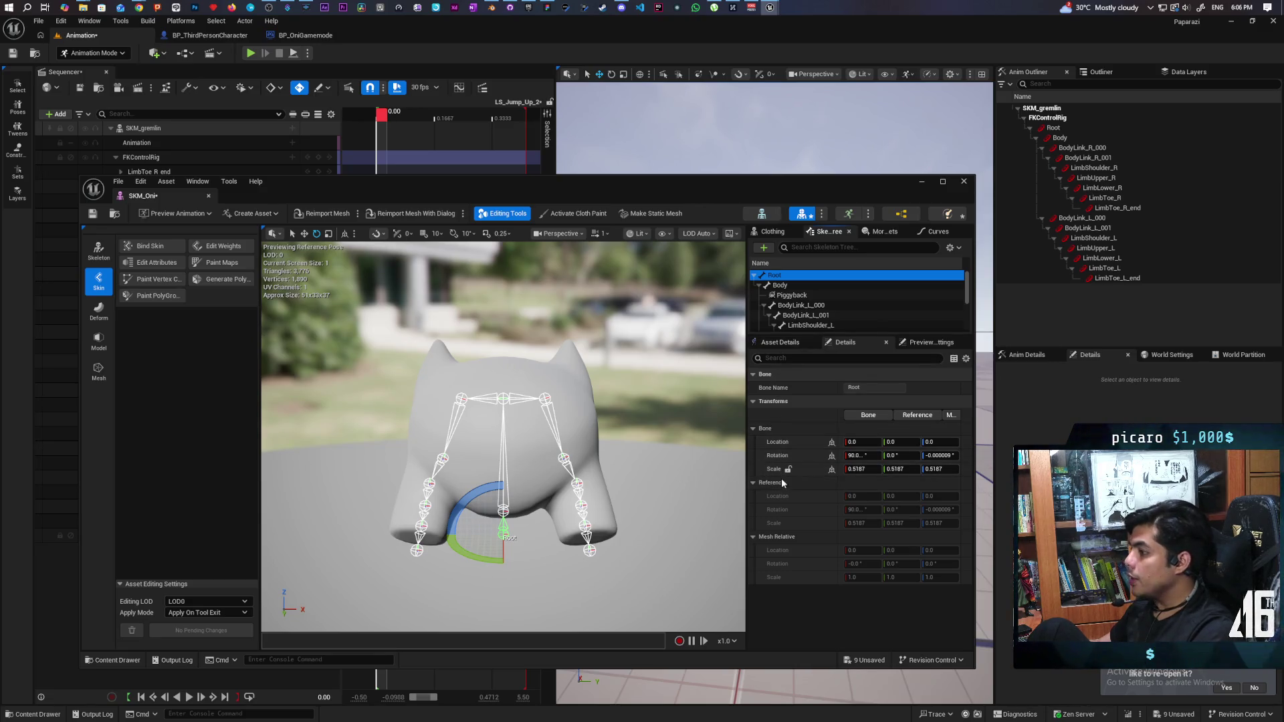
- Set Root Bone Scale X to 1, then reset it back to 0.5187
left_click(863, 468)
type("1")
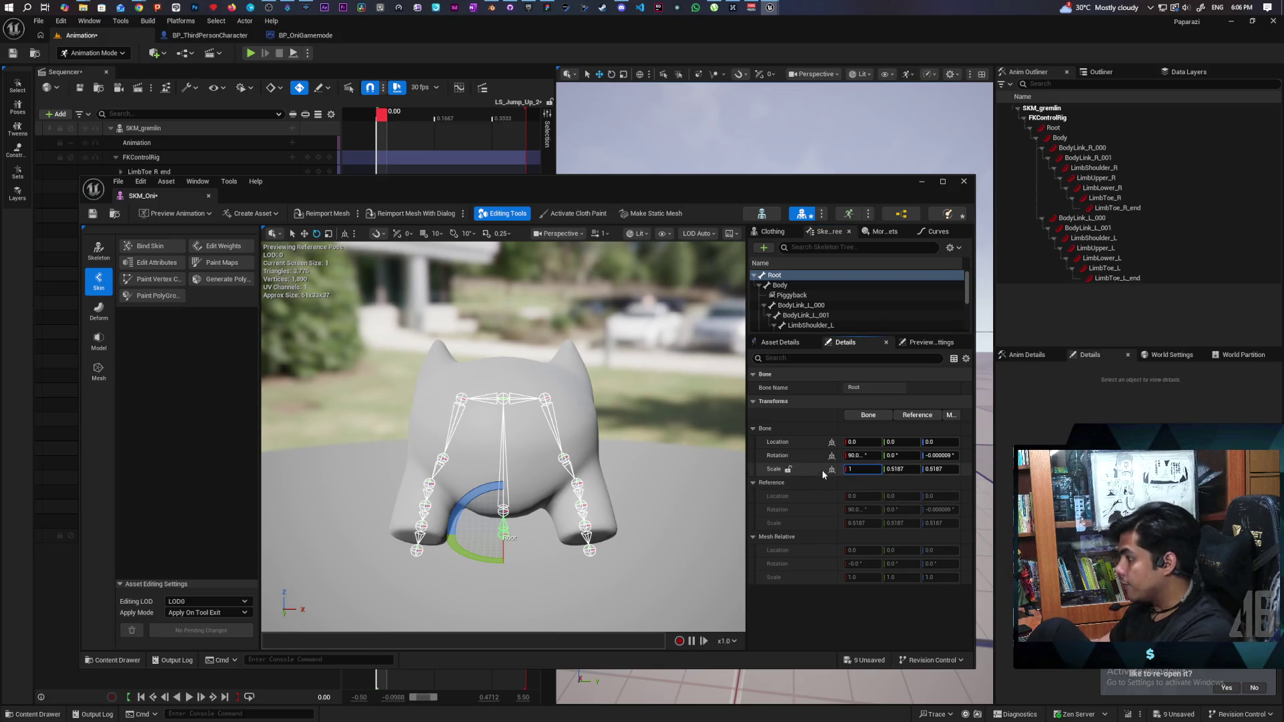
key("Return")
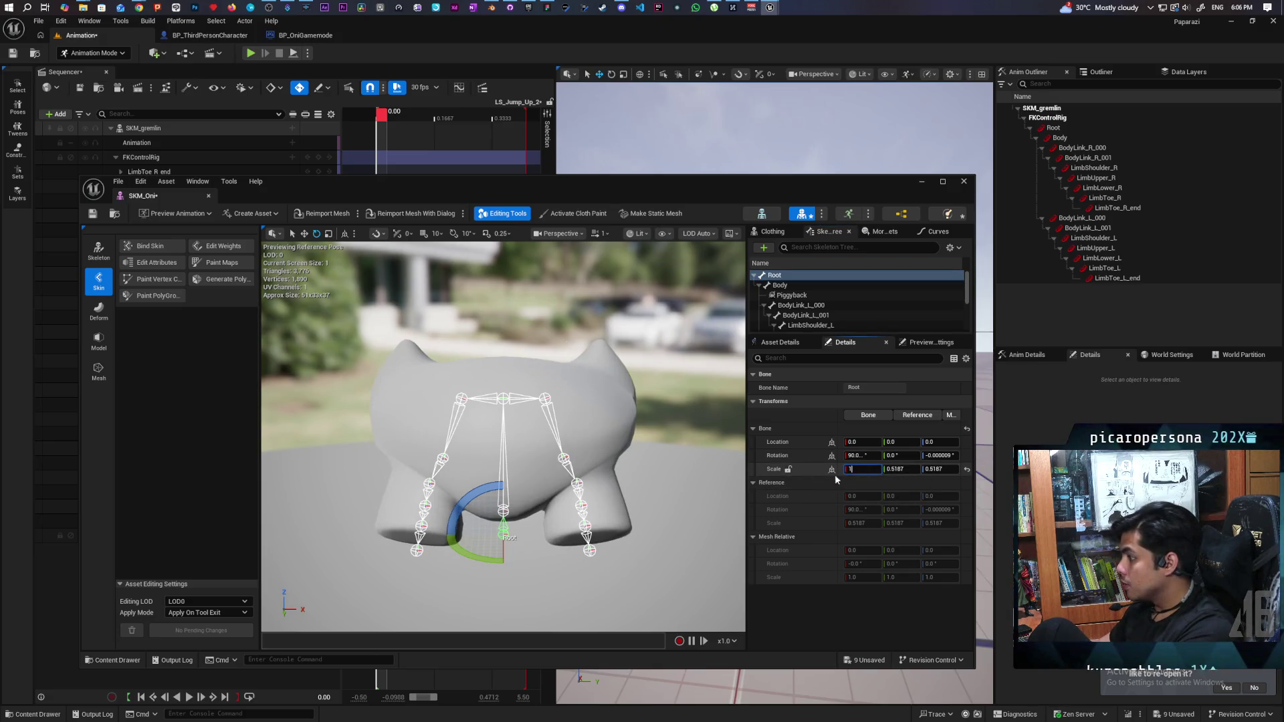
key("Return")
mouse_move(800, 468)
left_mouse_down()
mouse_move(833, 479)
mouse_move(804, 467)
left_mouse_up()
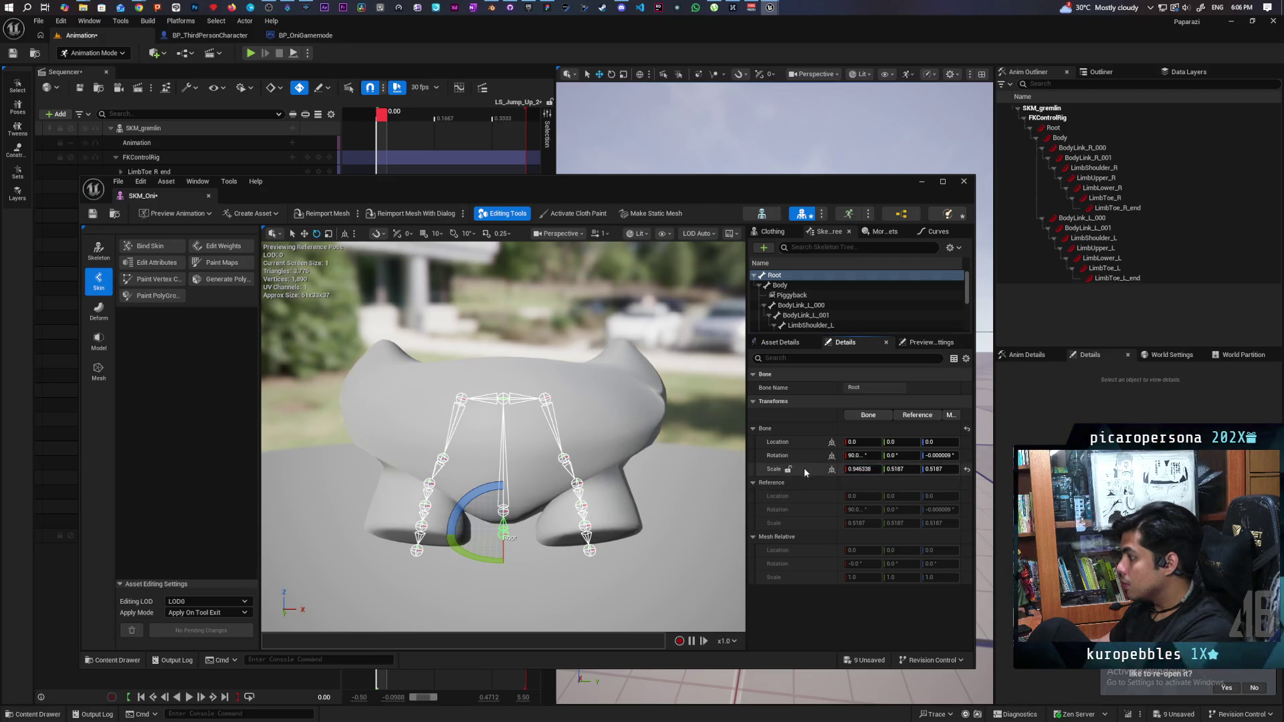
left_click(965, 470)
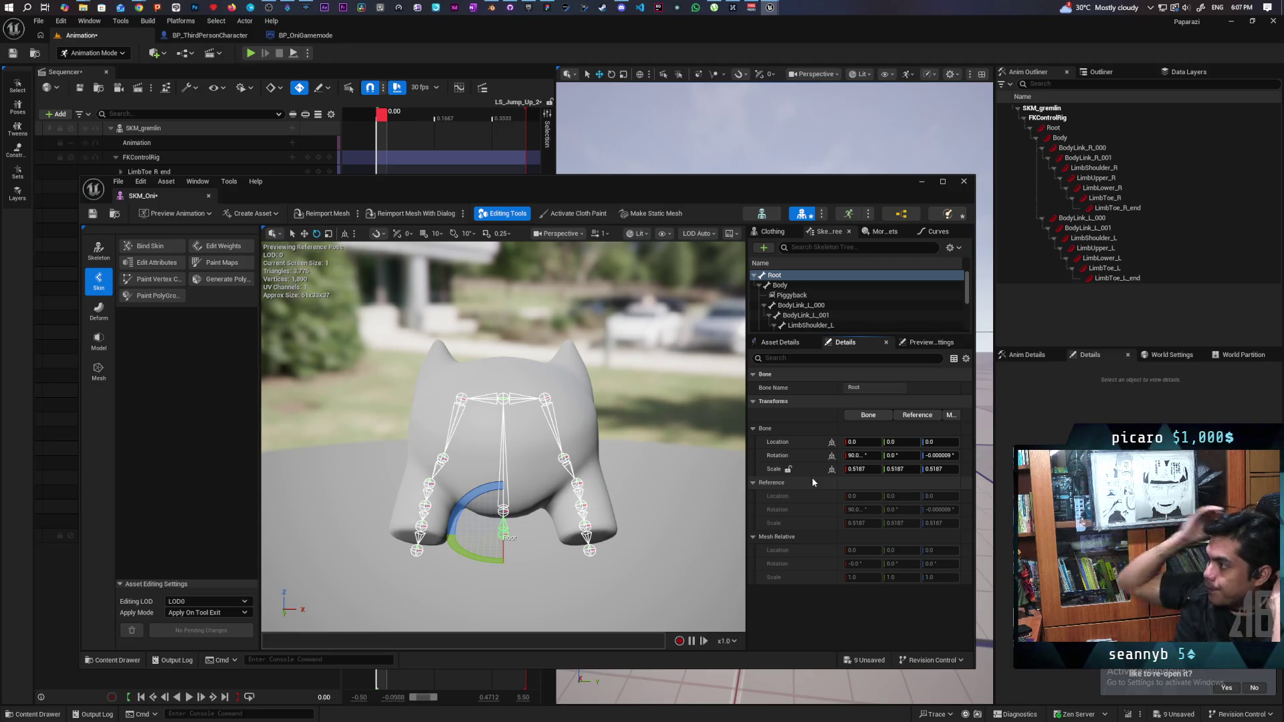
- Open SKM_gremlin_Skeleton and confirm its Root bone Scale X is 0.5187
left_click(776, 217)
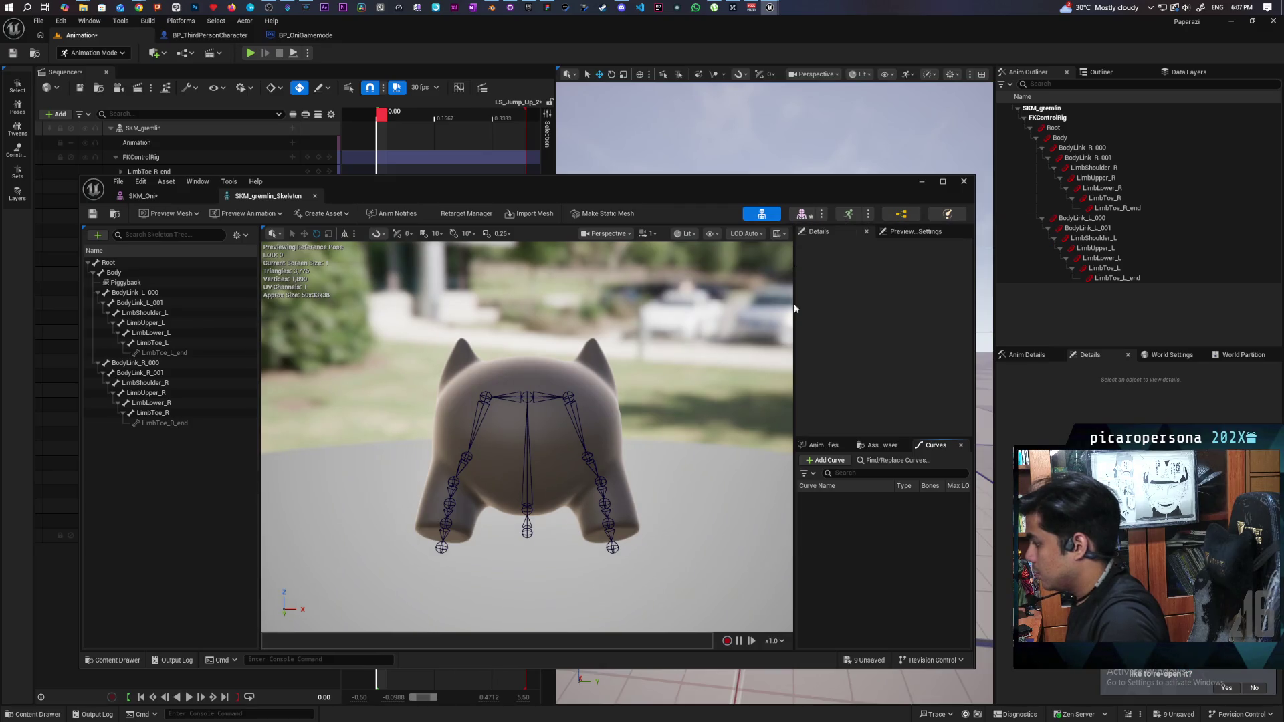
left_click(123, 262)
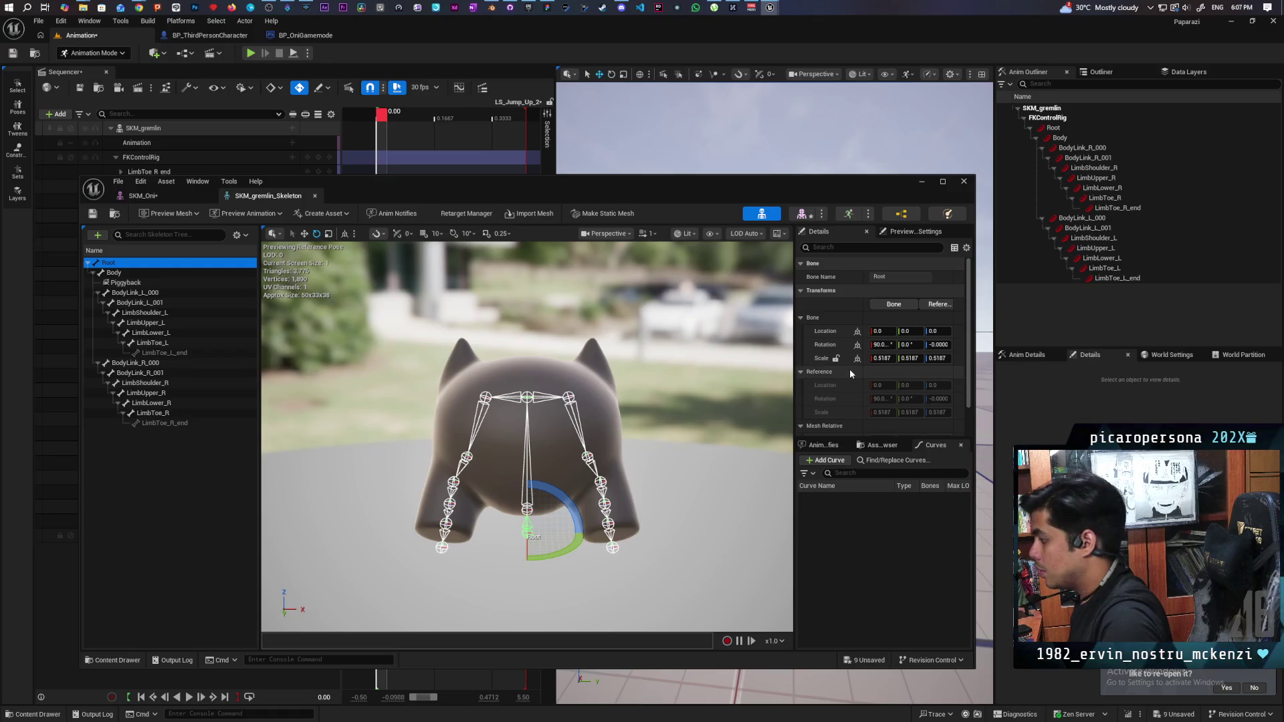
left_click(883, 359)
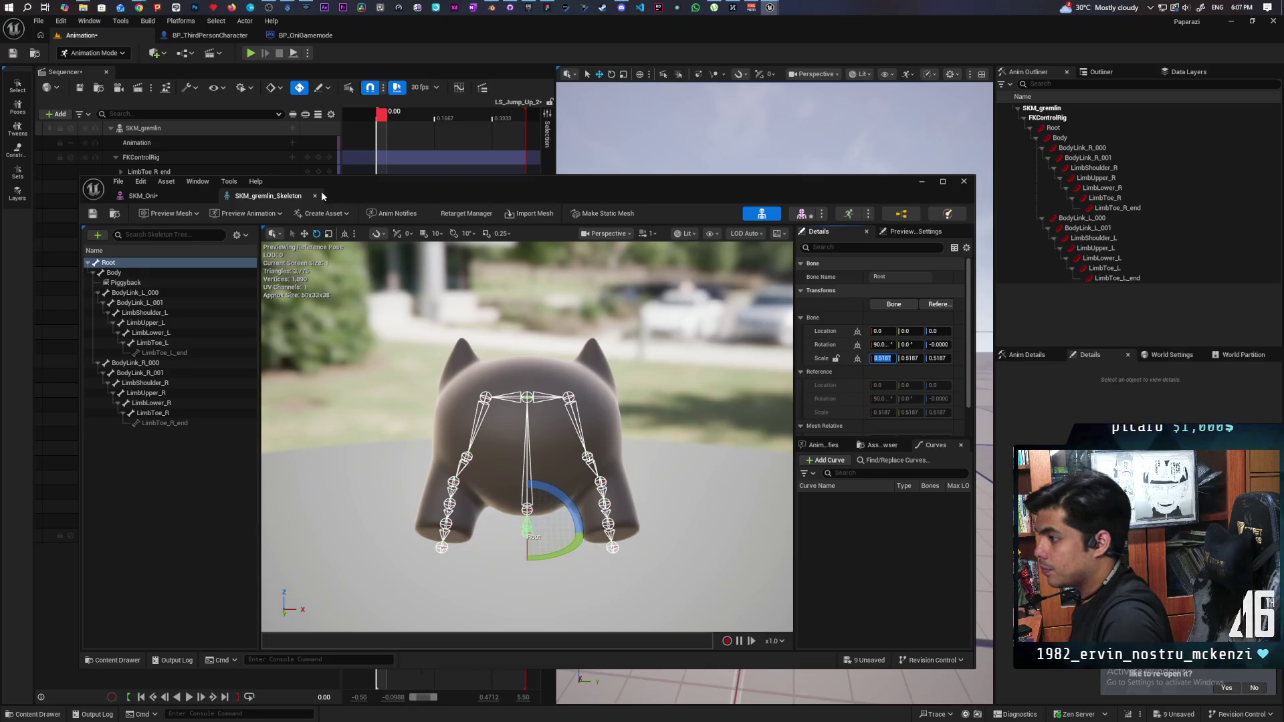
left_click(114, 214)
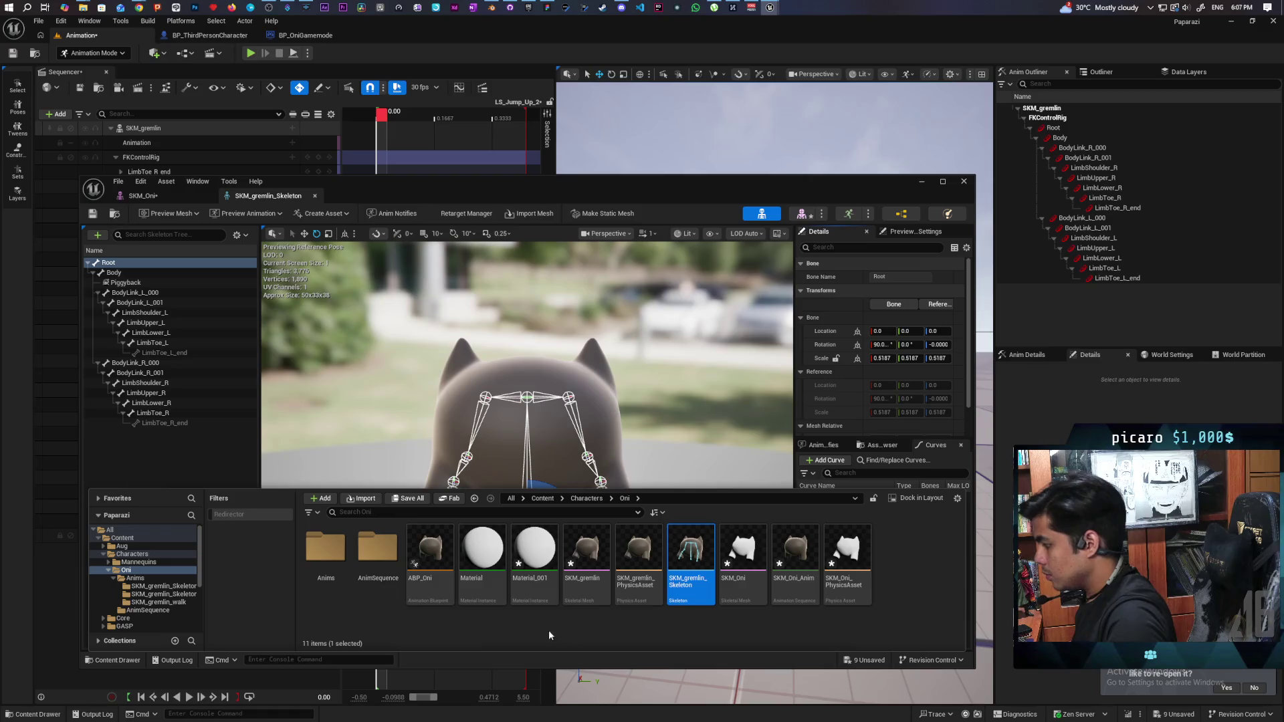
- Select ABP_Oni through SKM_Oni_PhysicsAsset and force delete all nine assets
left_click(420, 616)
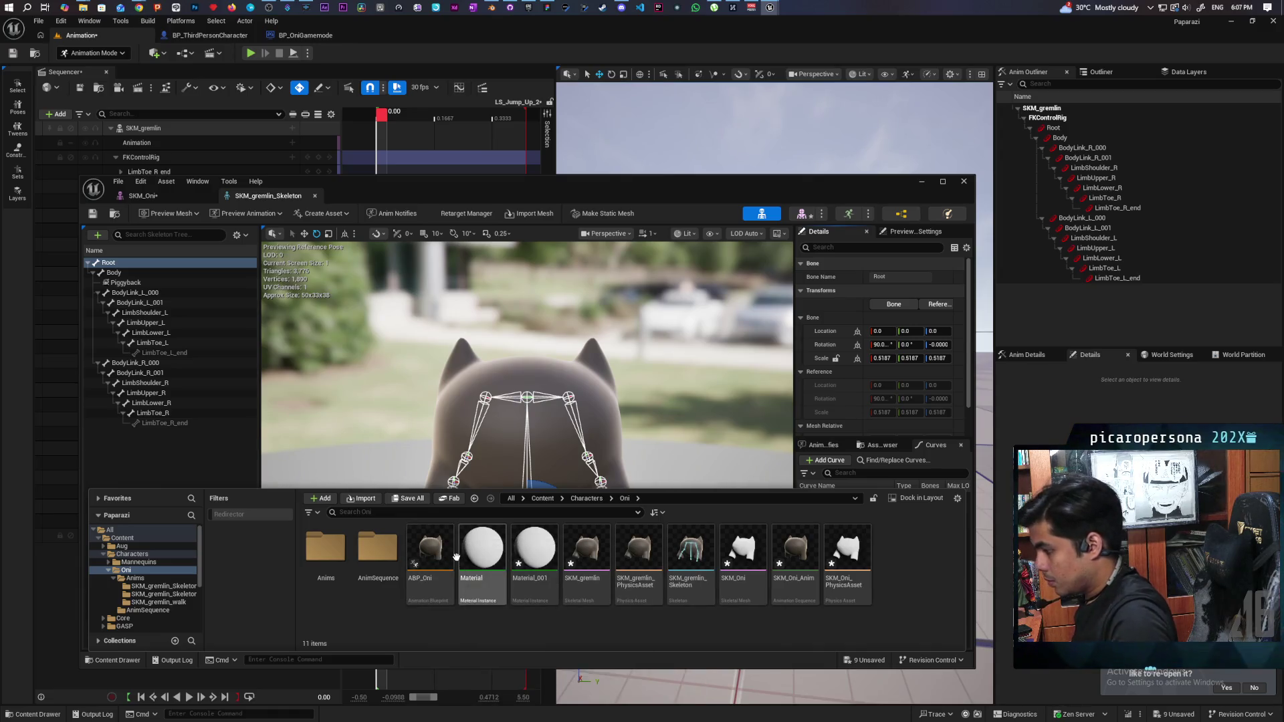
mouse_move(456, 557)
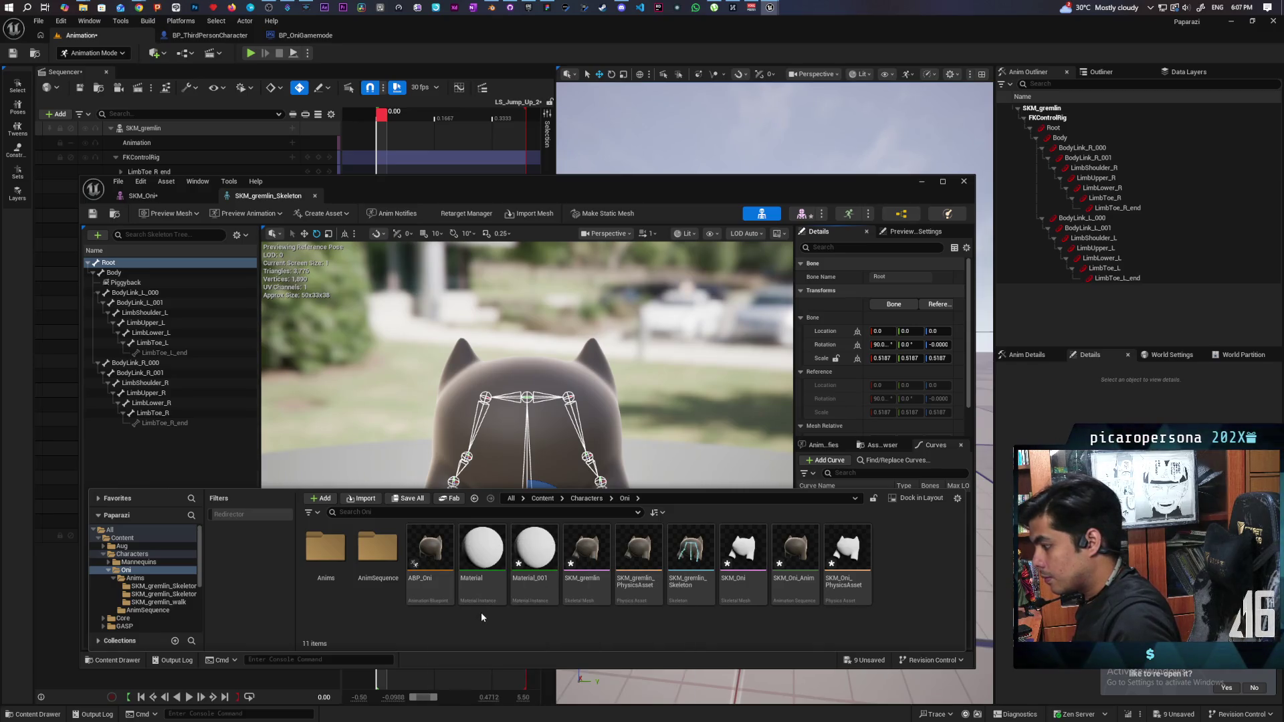
left_click(432, 568)
left_click(854, 579, "shift")
key("Delete")
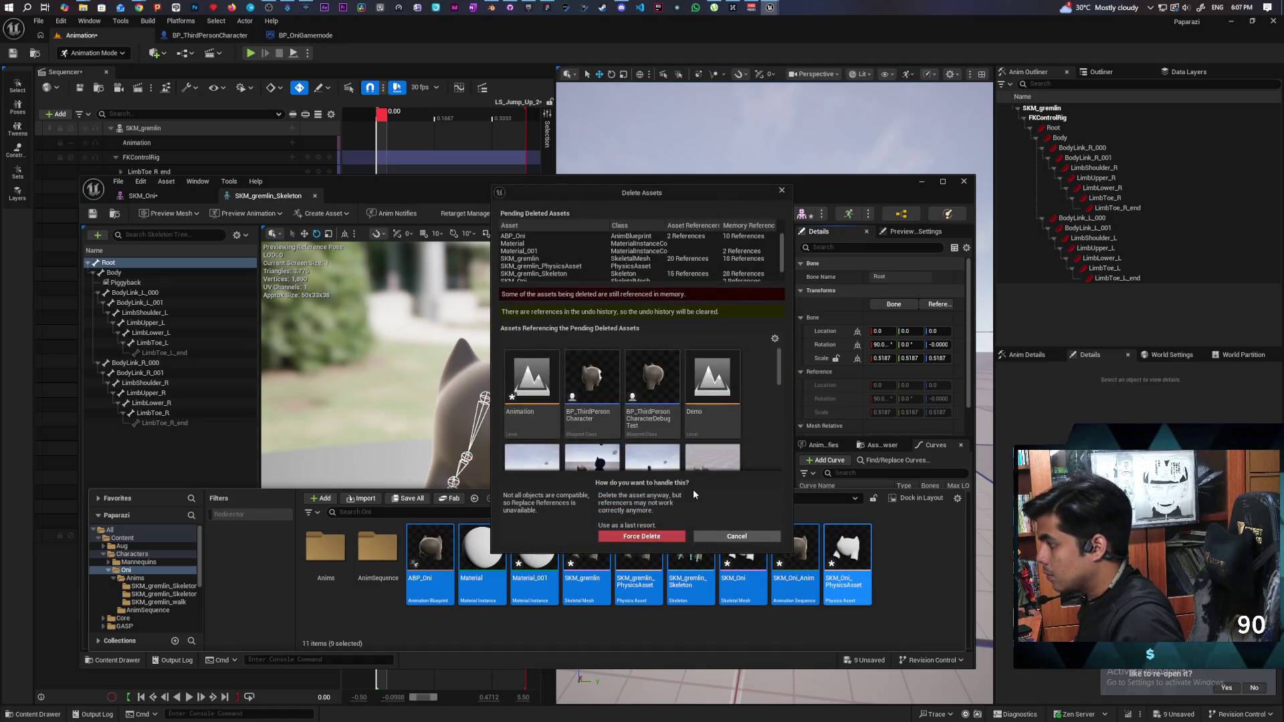
left_click(655, 538)
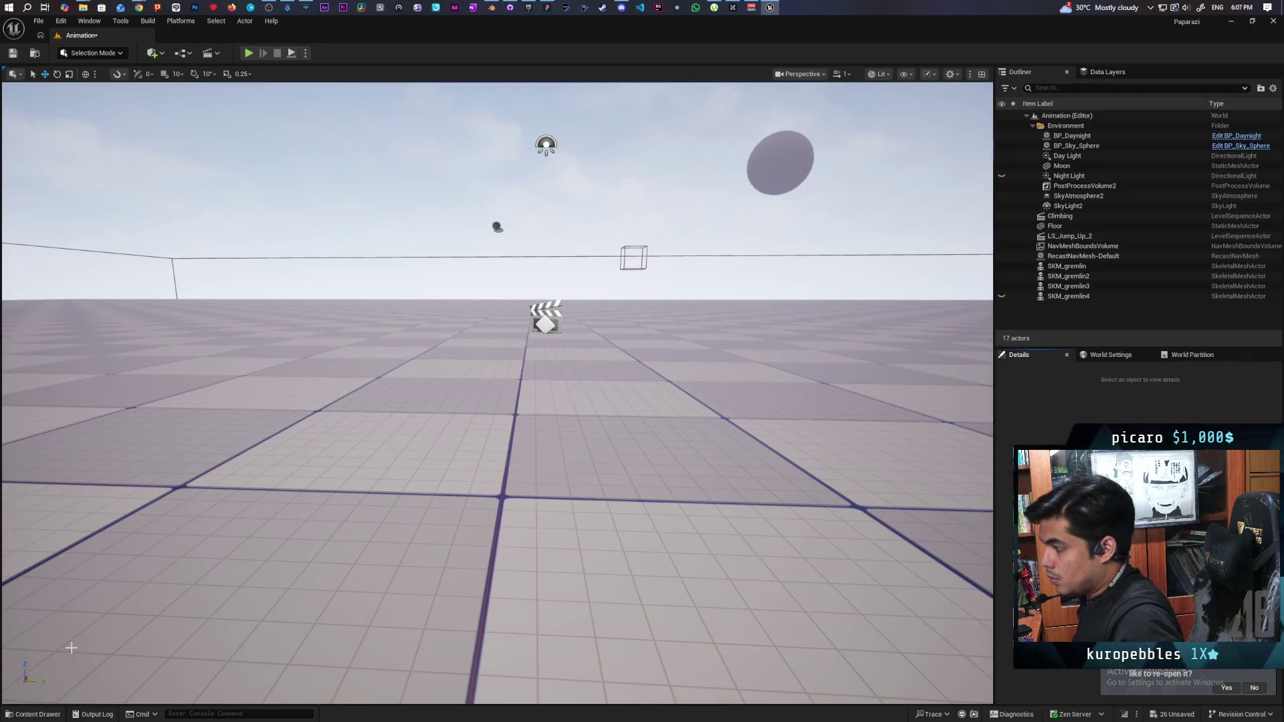
- Return to selection mode and browse the Oni folder's AnimSequence and Anims subfolders
left_click(33, 714)
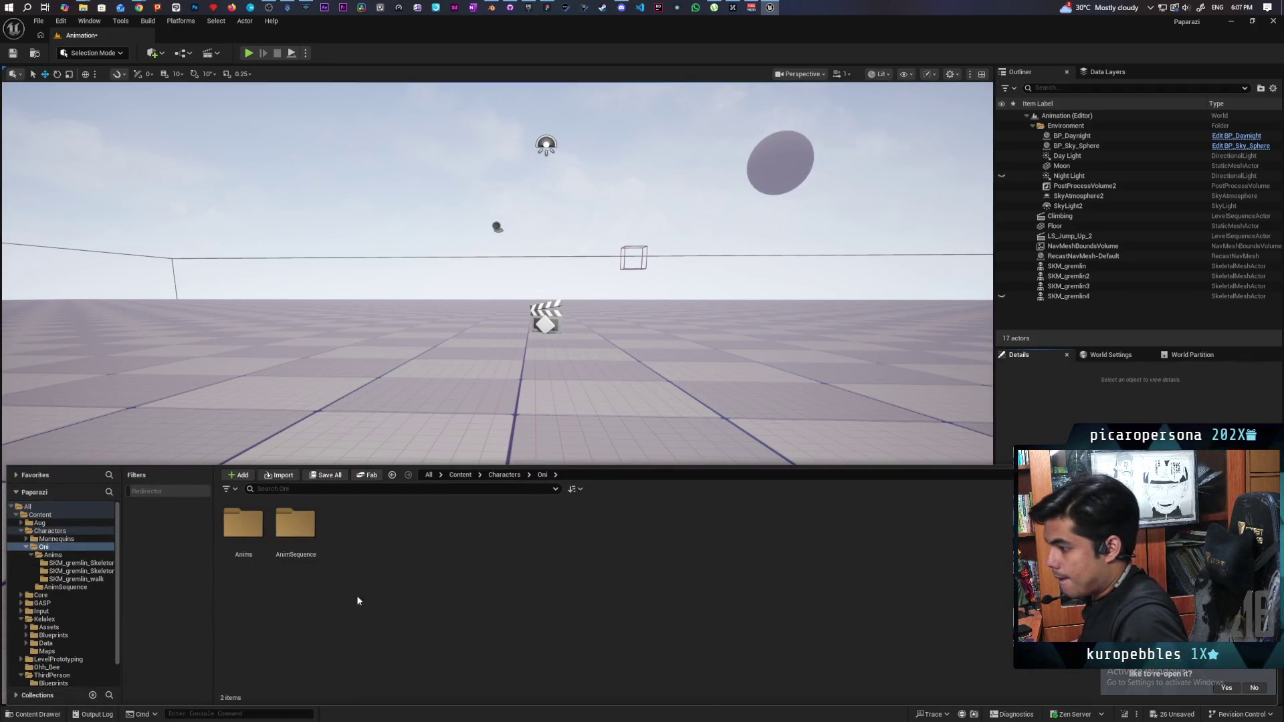
double_click(295, 524)
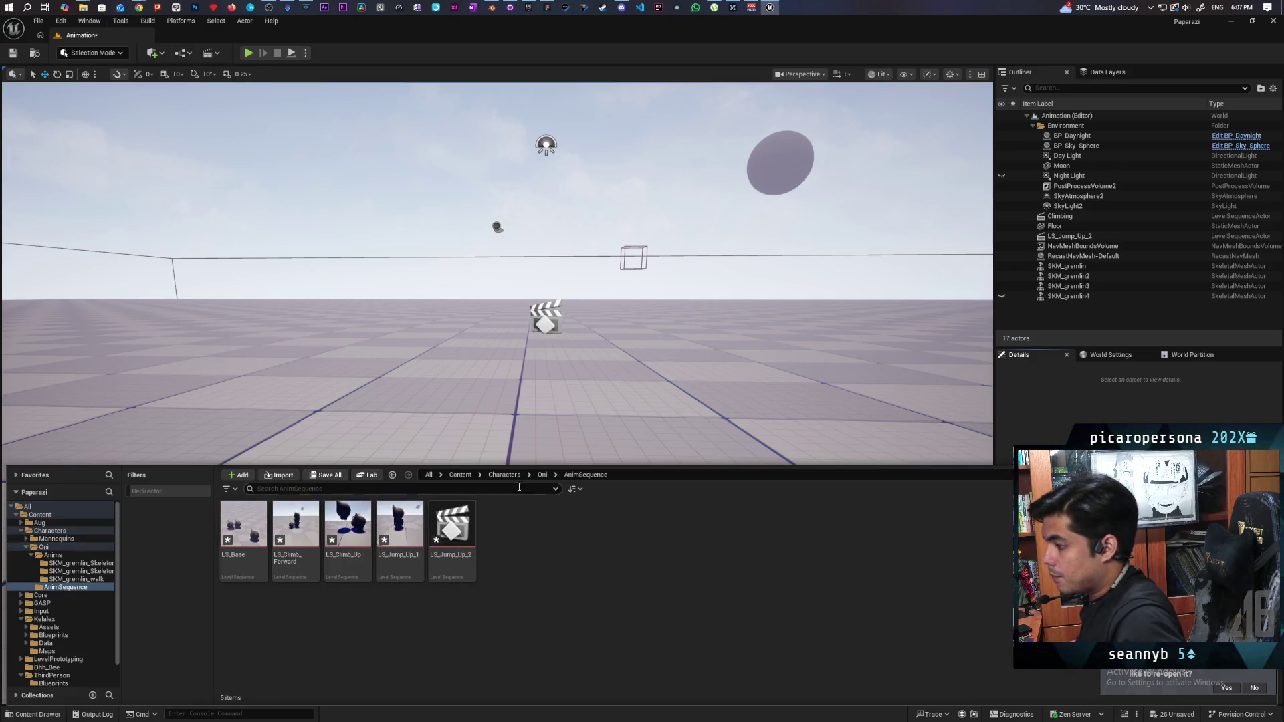
left_click(543, 474)
double_click(243, 524)
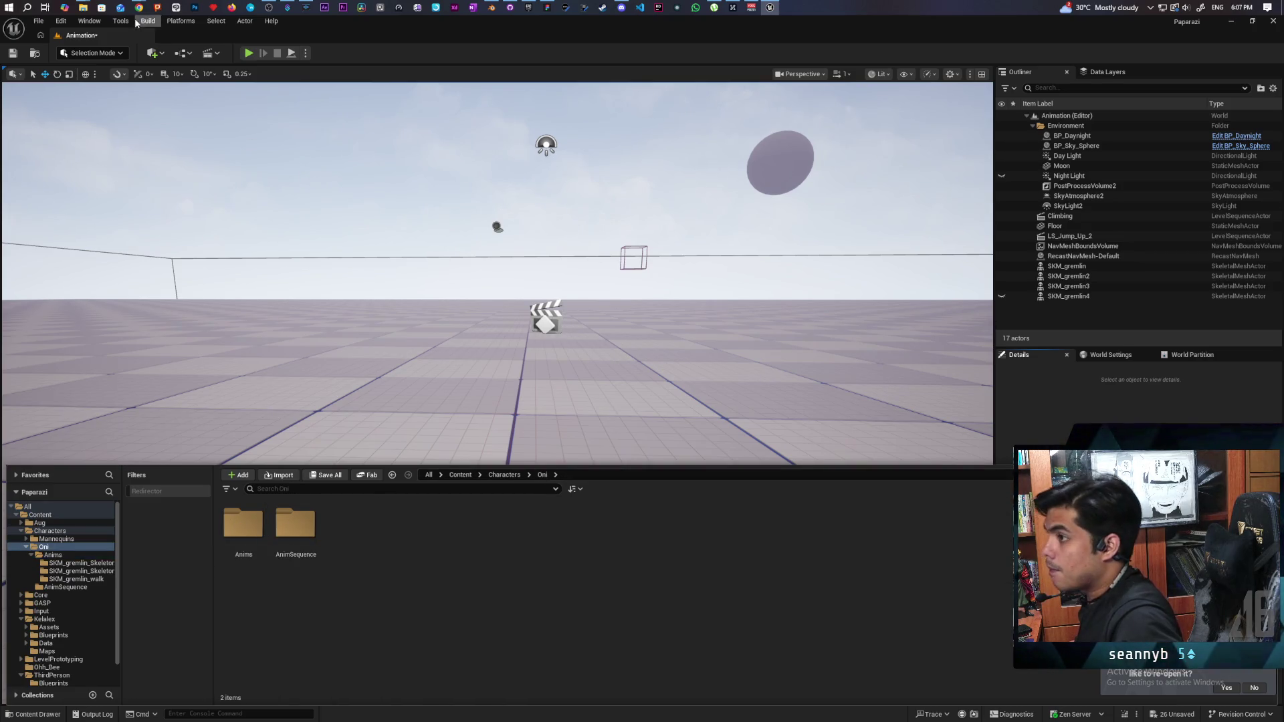
- Drag SKM_Oni.fbx from the Desktop into the Oni folder and confirm the import
mouse_move(139, 7)
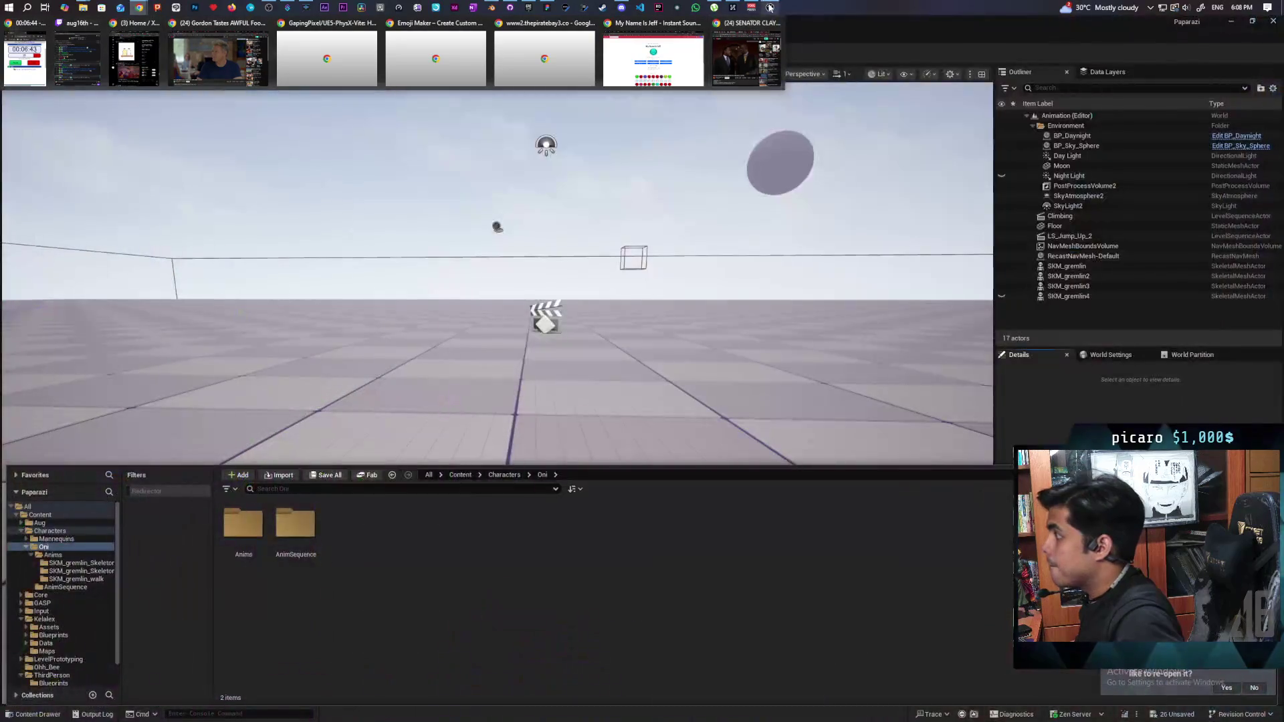
left_click(83, 7)
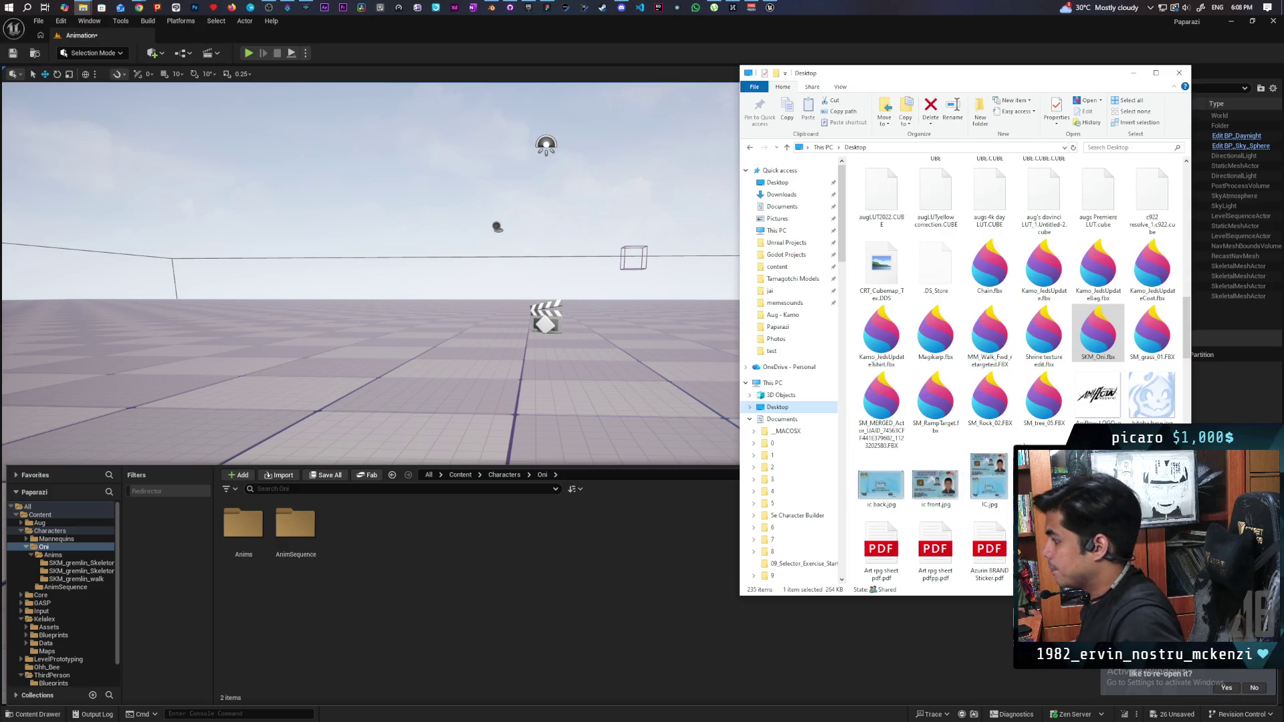
mouse_move(1100, 367)
left_mouse_down()
mouse_move(819, 434)
mouse_move(463, 570)
left_mouse_up()
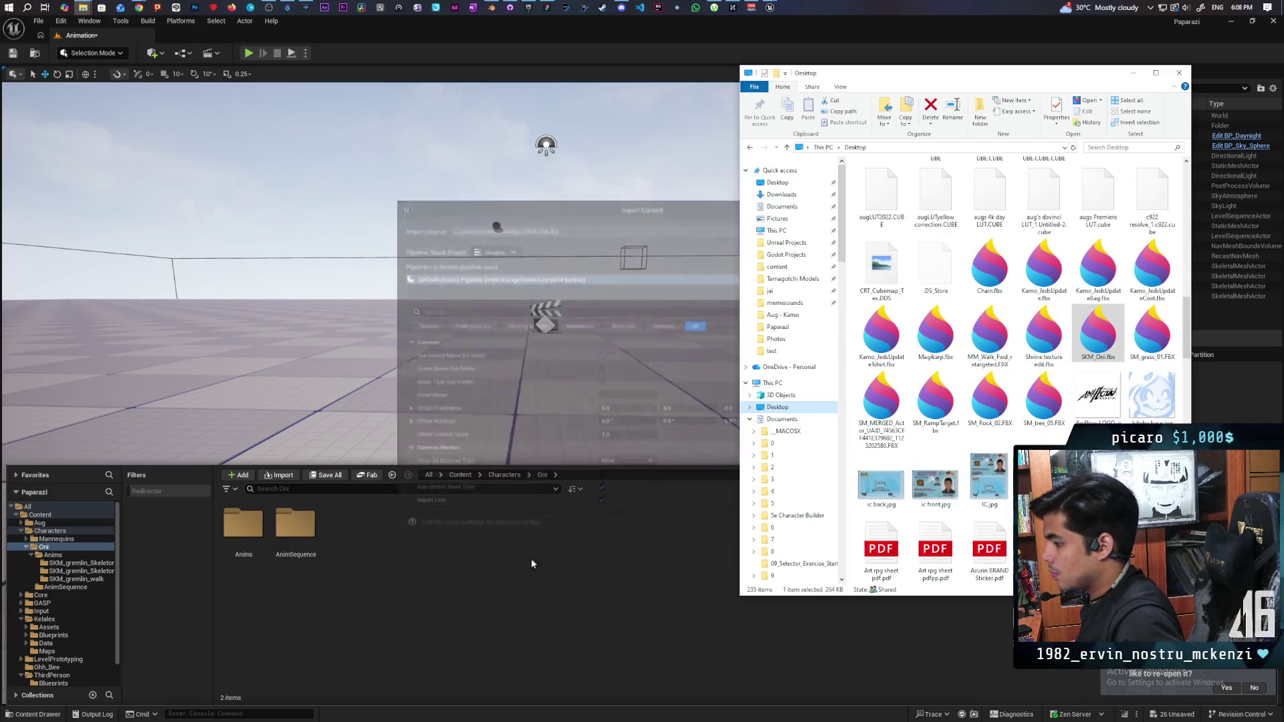
left_click(669, 505)
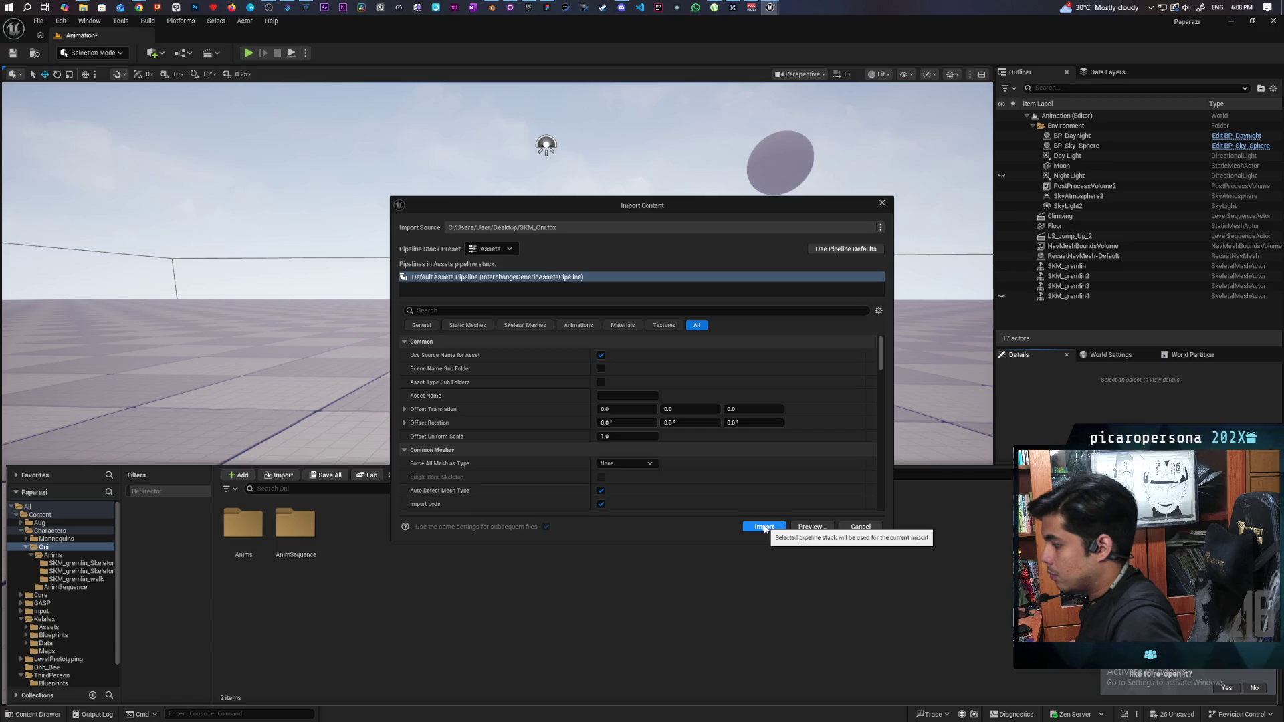
left_click(764, 527)
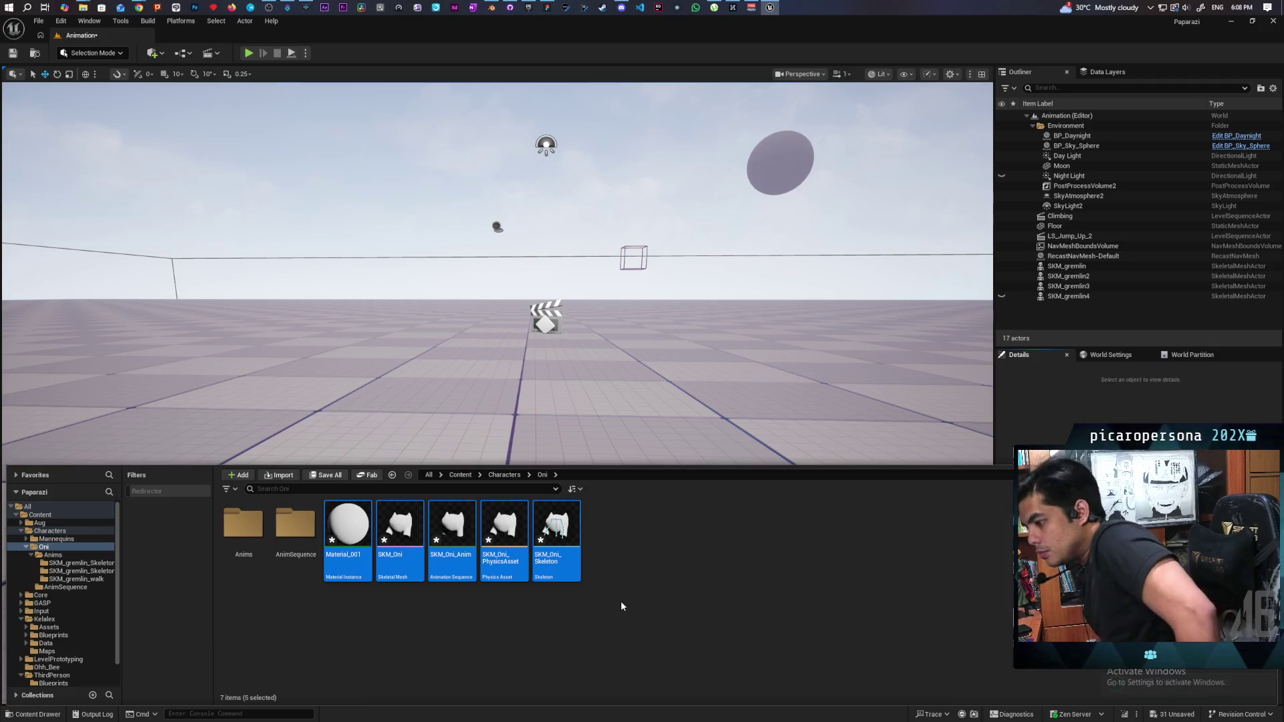
- Open the SKM_Oni skeletal mesh and check its Root bone and asset details
left_click(402, 536)
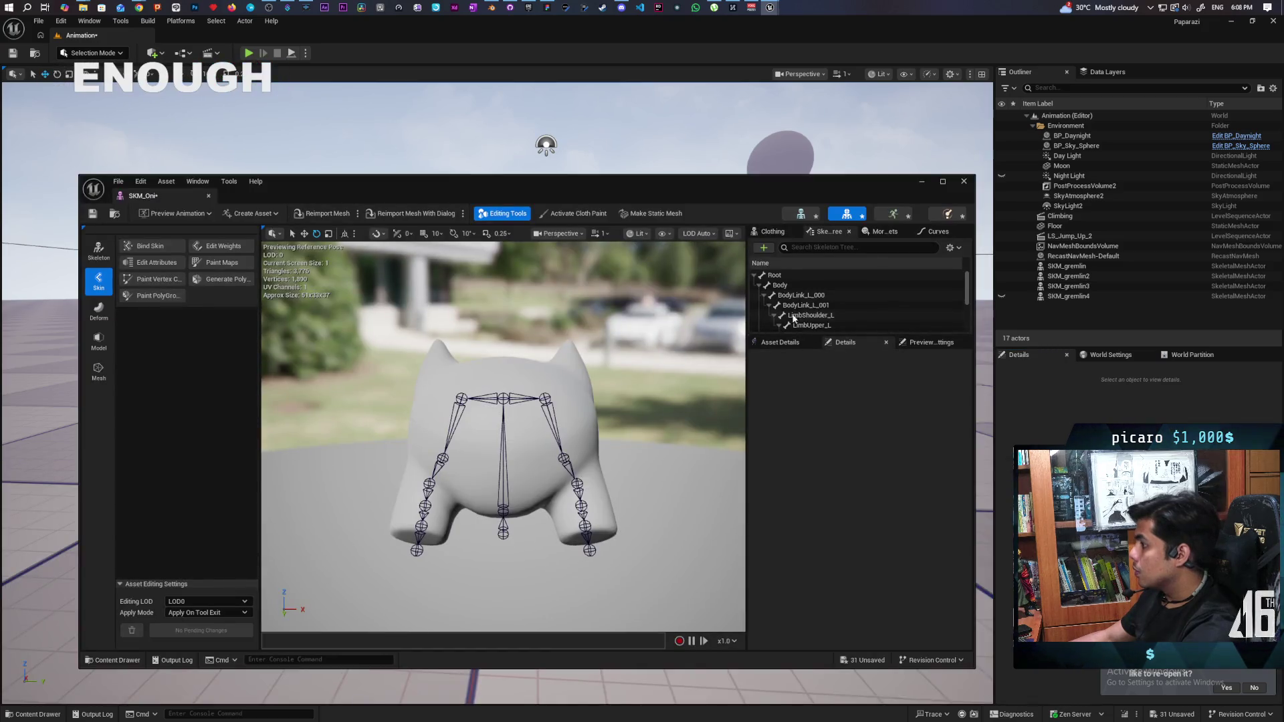
left_click(788, 275)
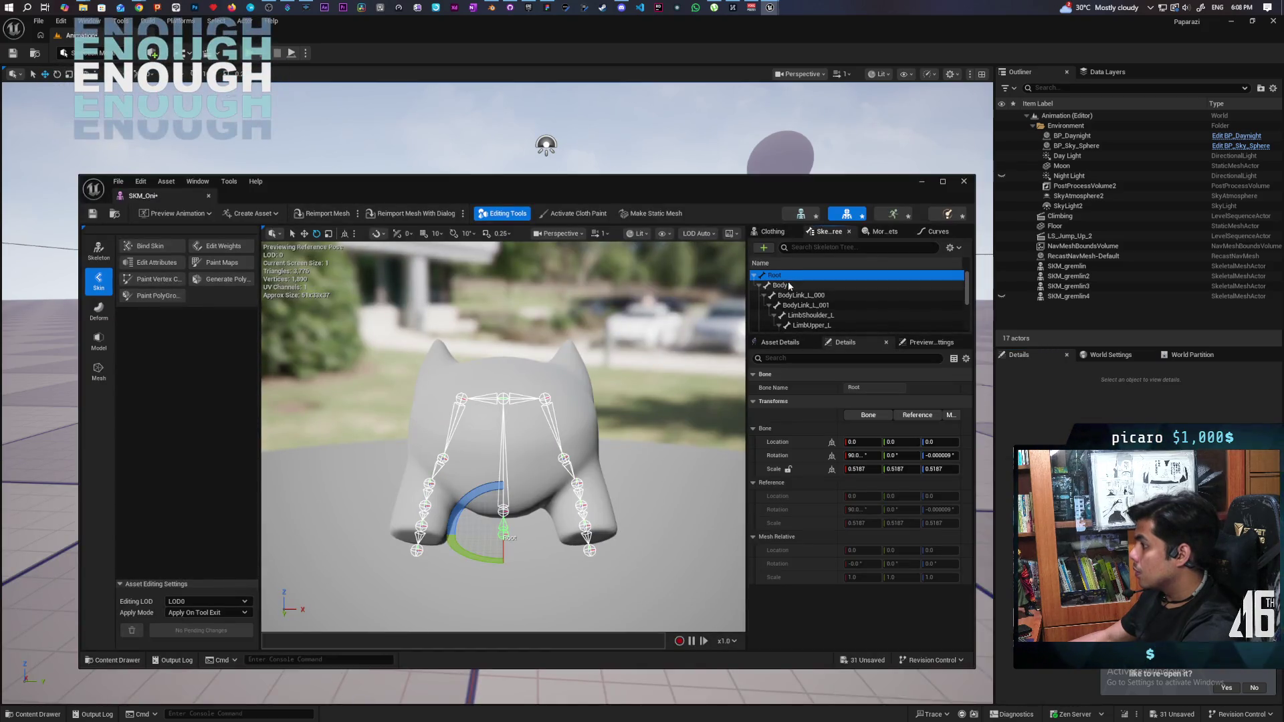
left_click(789, 344)
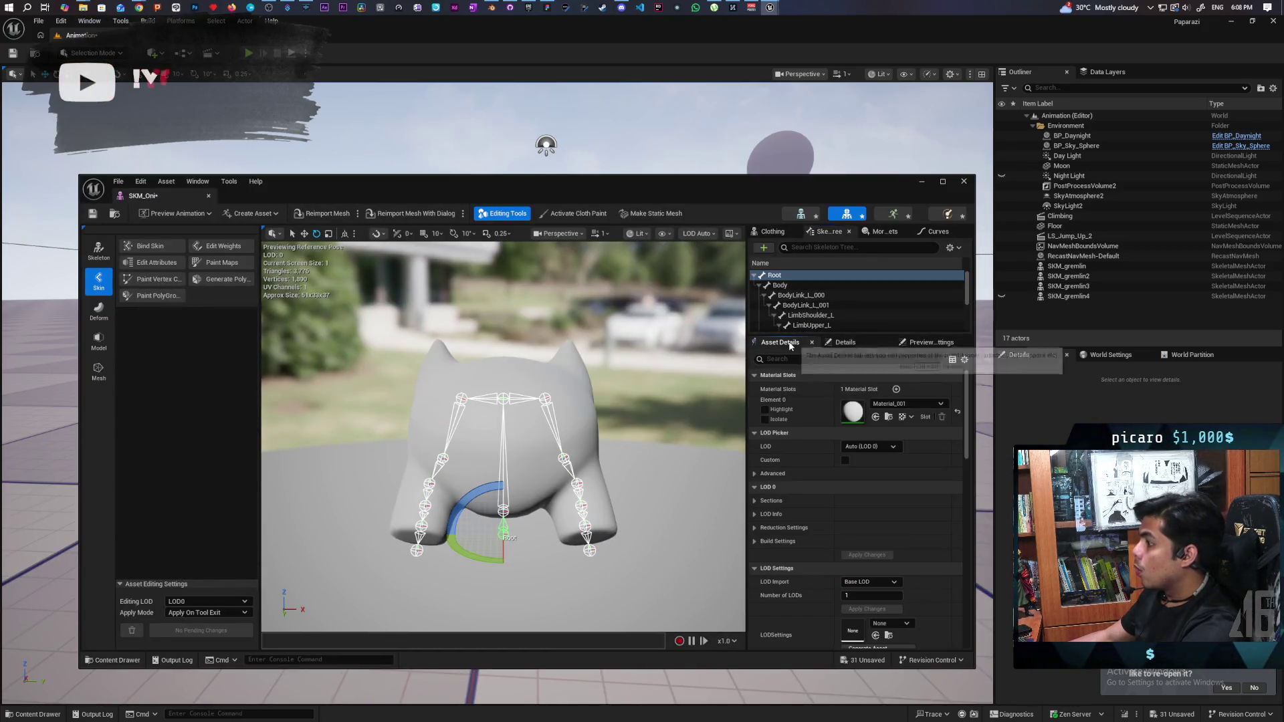
left_click(844, 342)
left_click(783, 342)
left_click(845, 342)
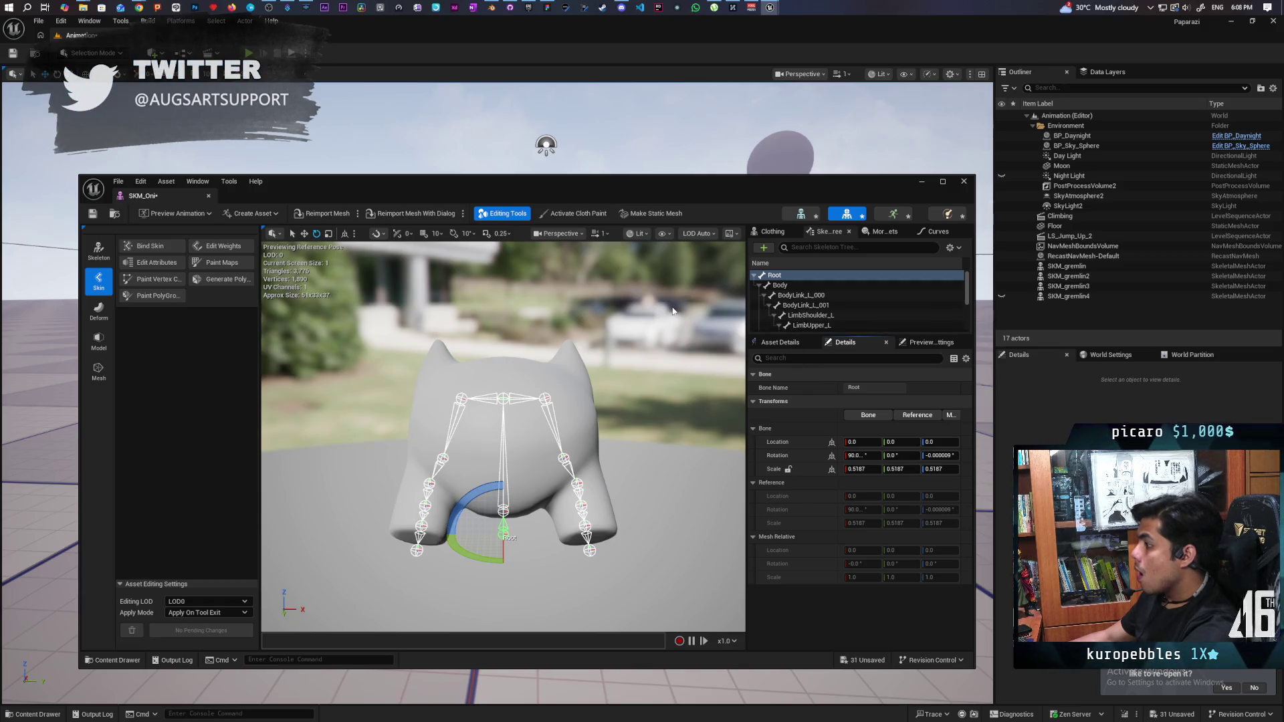
- Inspect the BodyLink_L_000, LimbUpper_L, BodyLink_L_001 and Body bones, then return to Root (scale 0.5187)
left_click(796, 295)
key("Down")
key("Down")
key("Down")
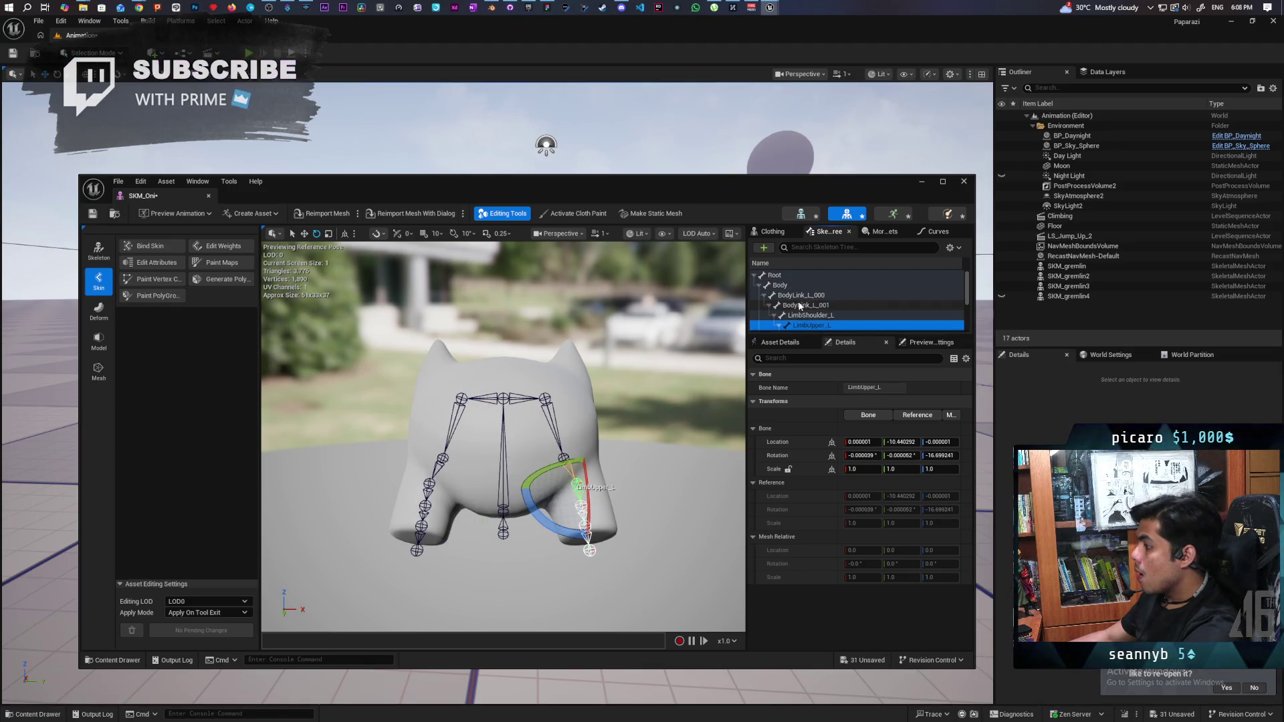
left_click(800, 305)
left_click(781, 284)
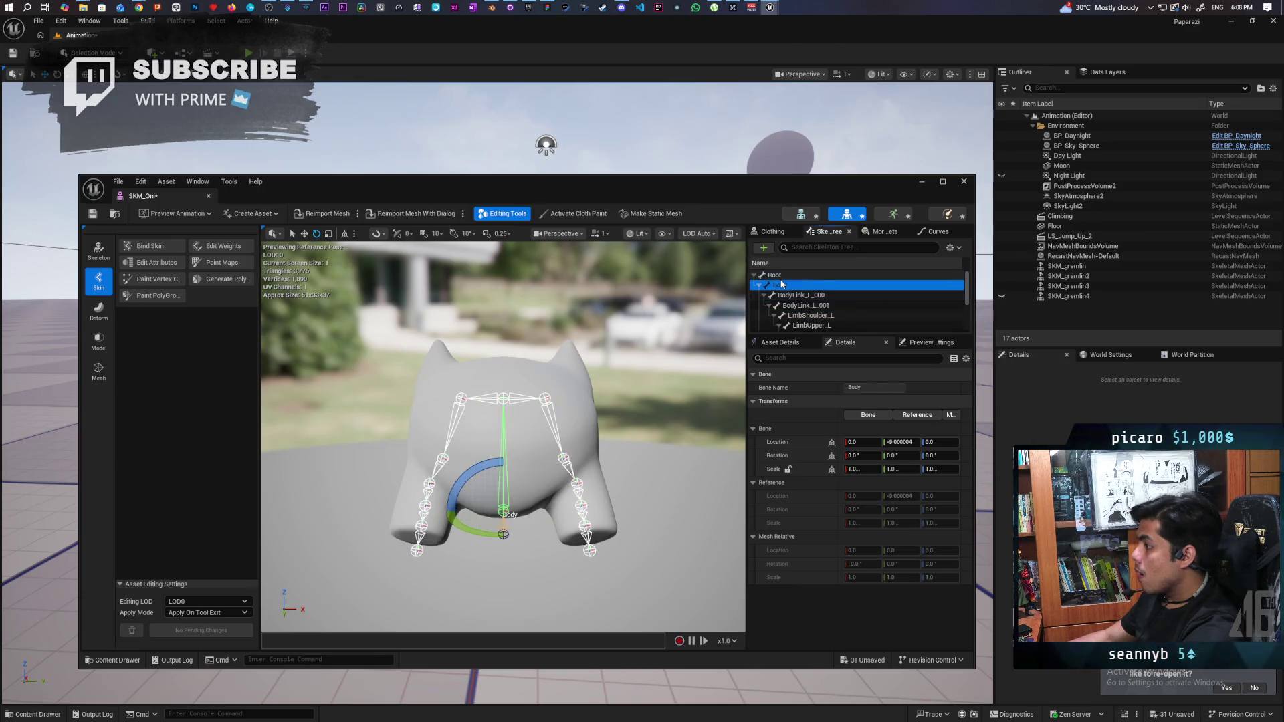
key("Up")
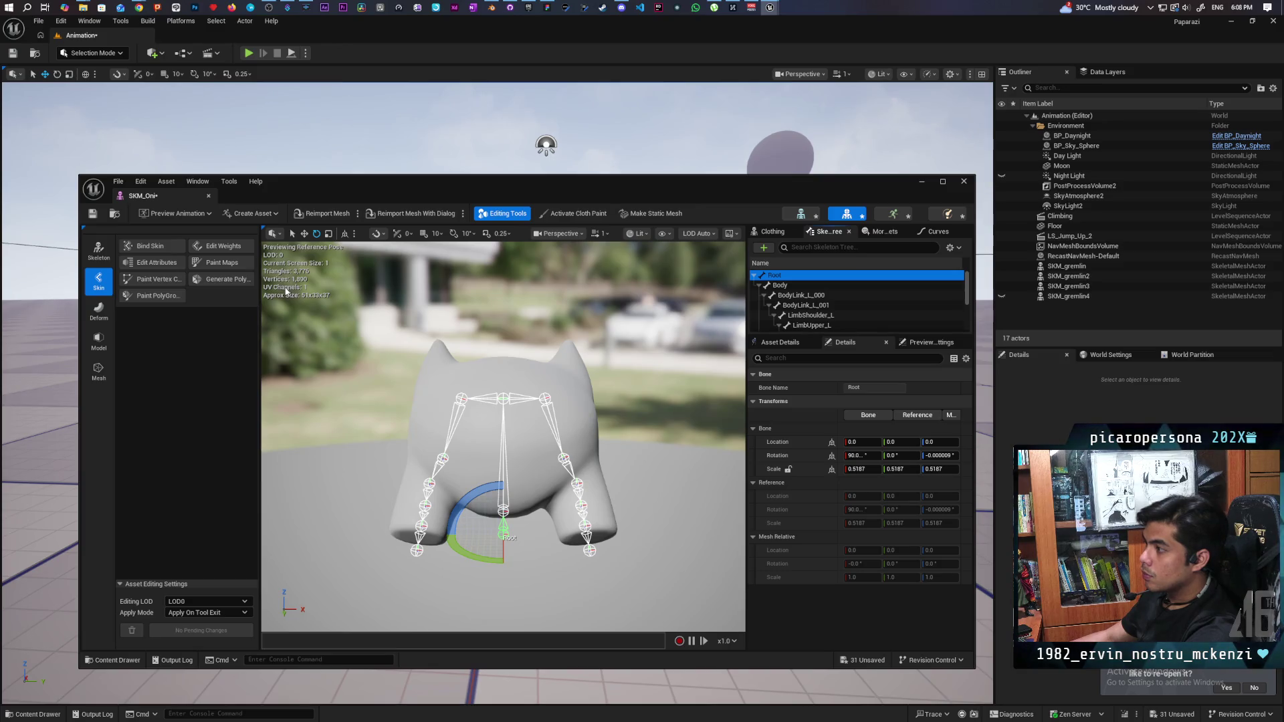
- Search Chrome for 'how to fix skeleton root wrong scale ue5', then close the tab and minimize Chrome
mouse_move(142, 7)
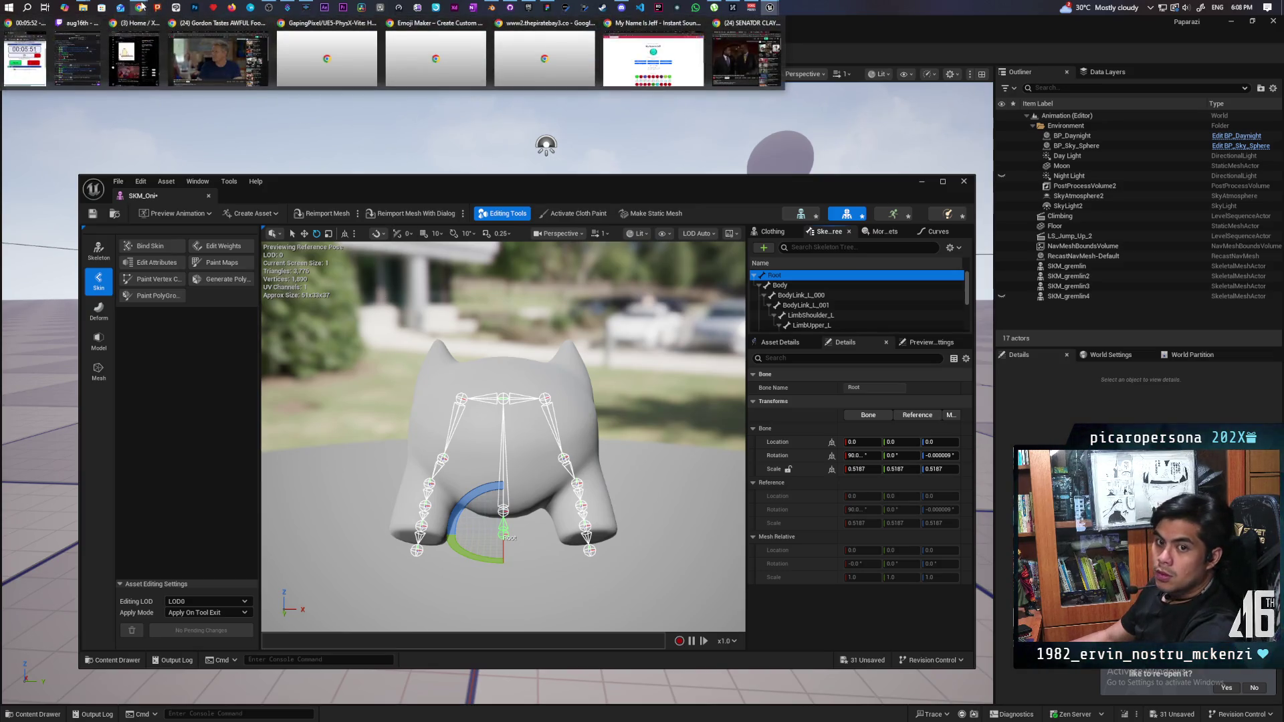
left_click(739, 69)
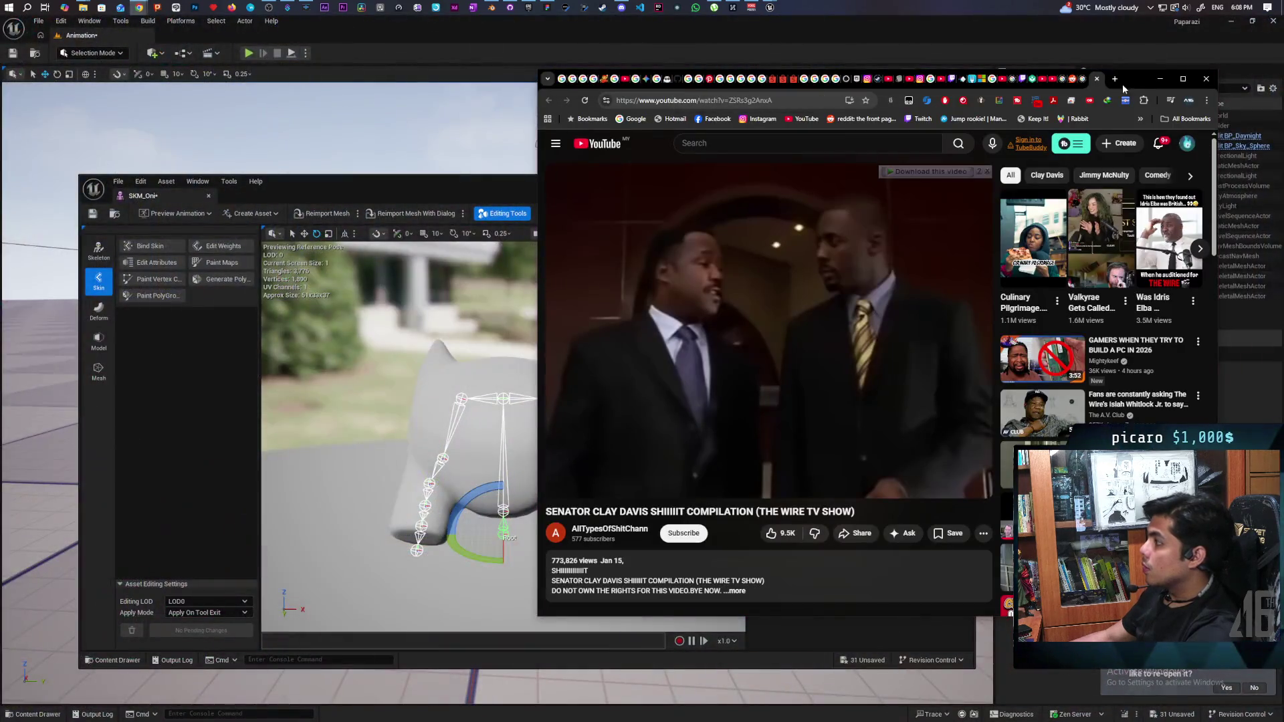
left_click(1116, 79)
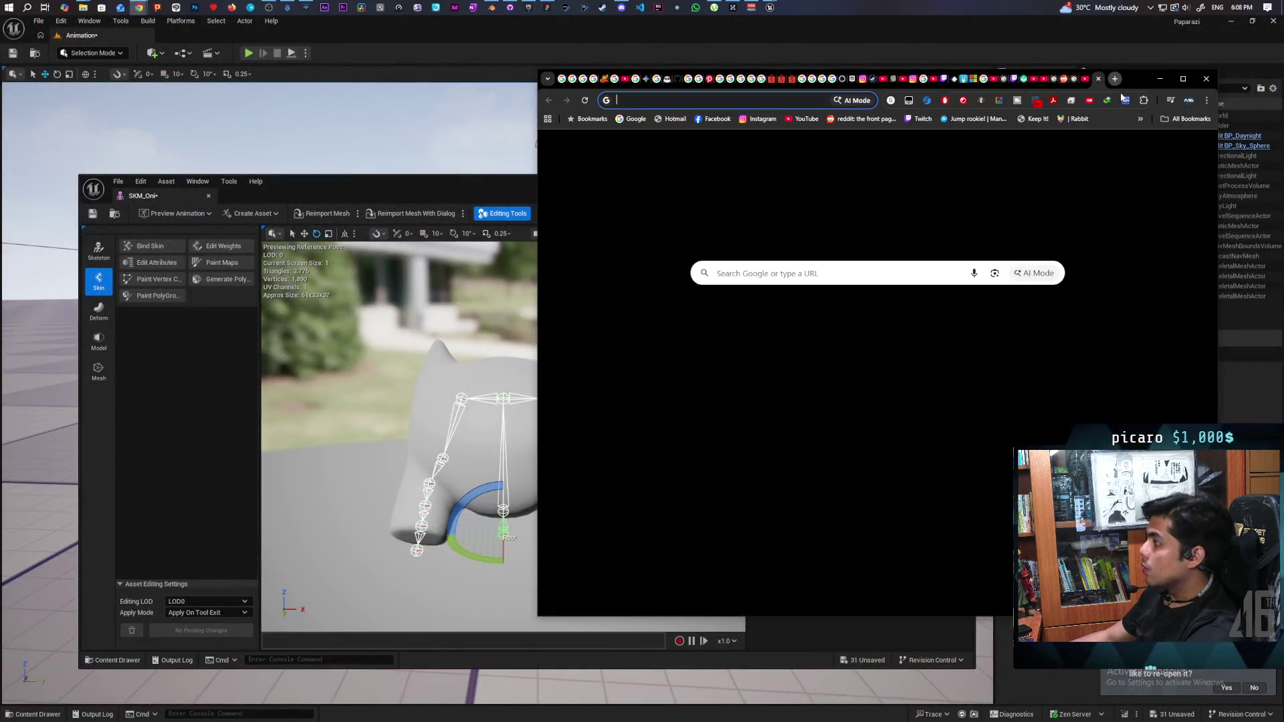
type("how t")
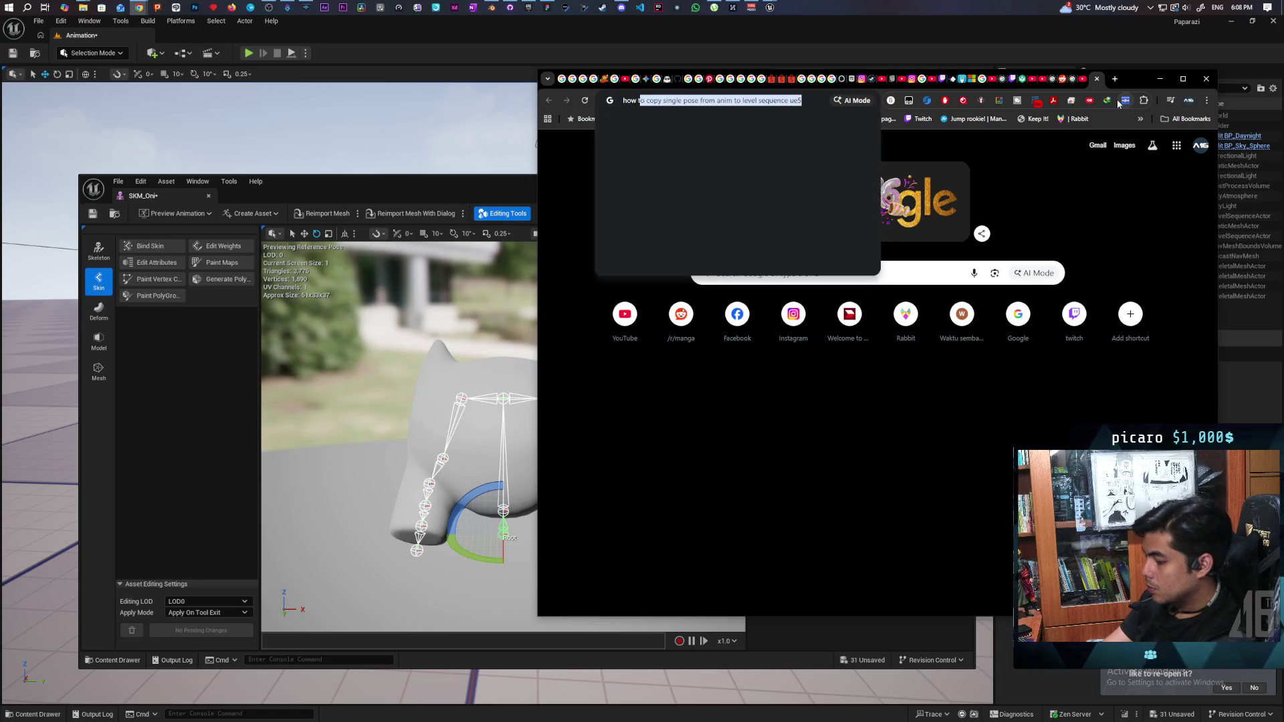
type("o fix skeleton ")
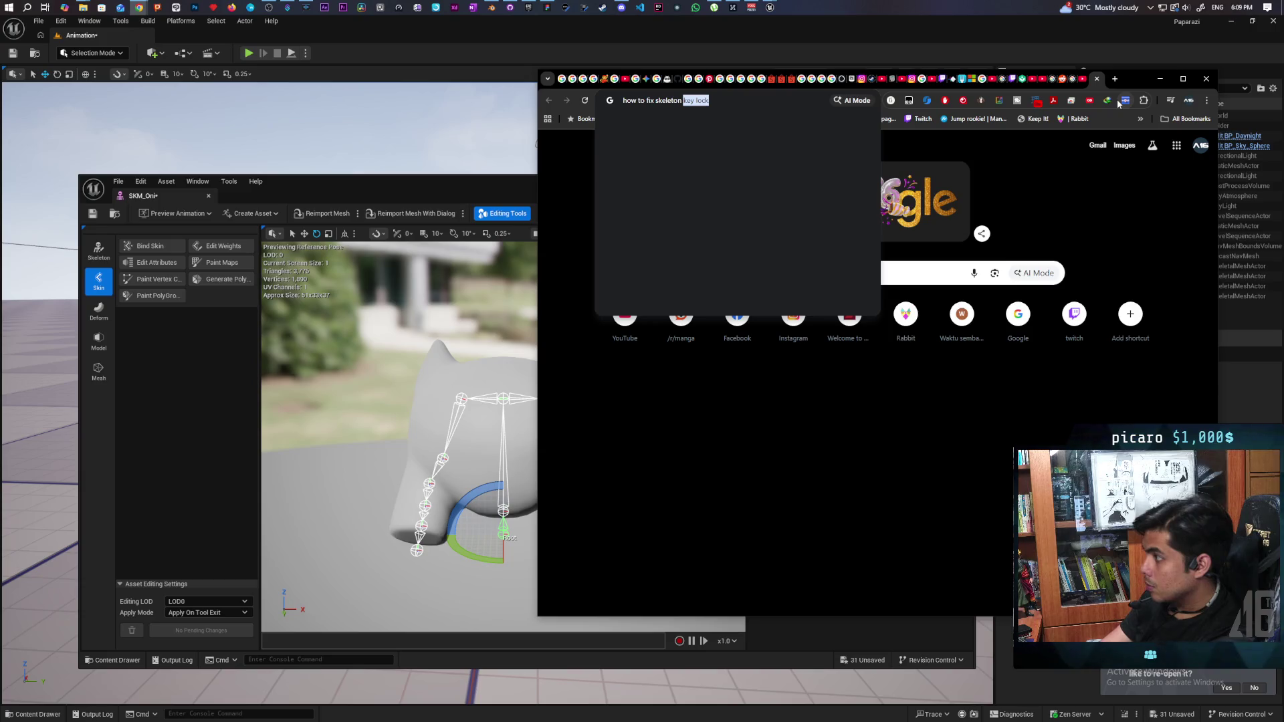
type("root wrong scale ue5")
key("Return")
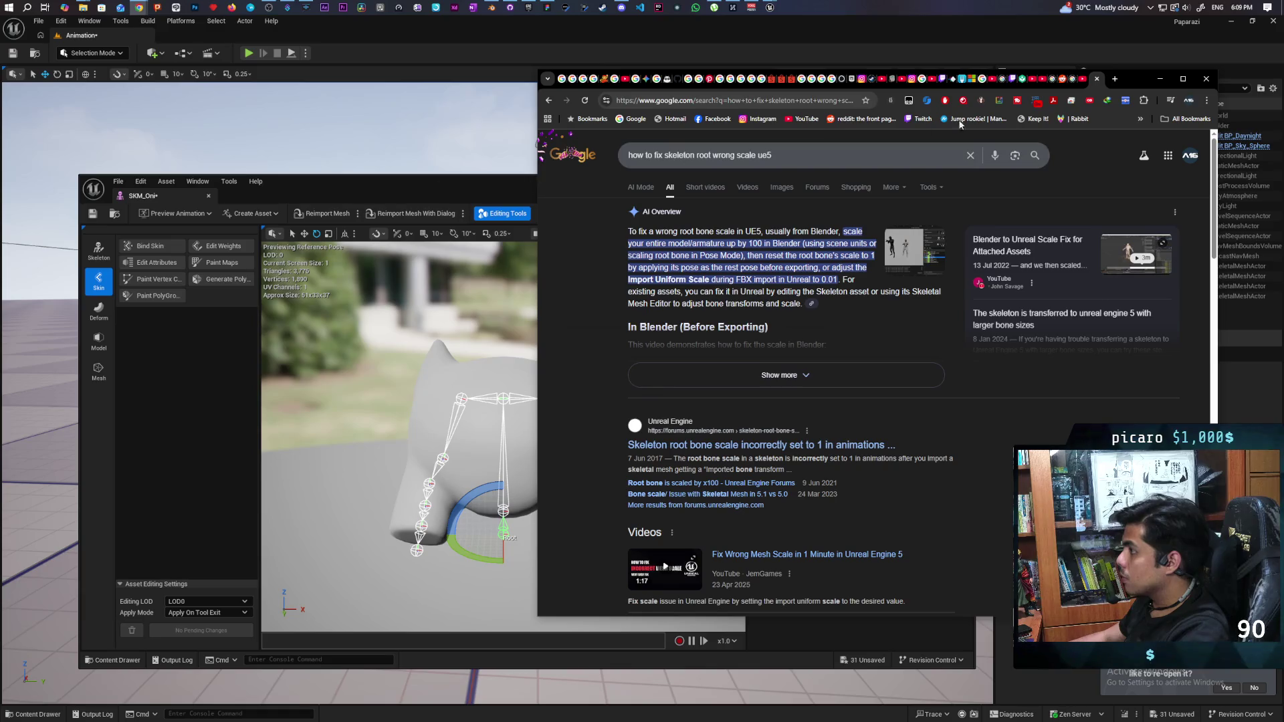
left_click(1096, 79)
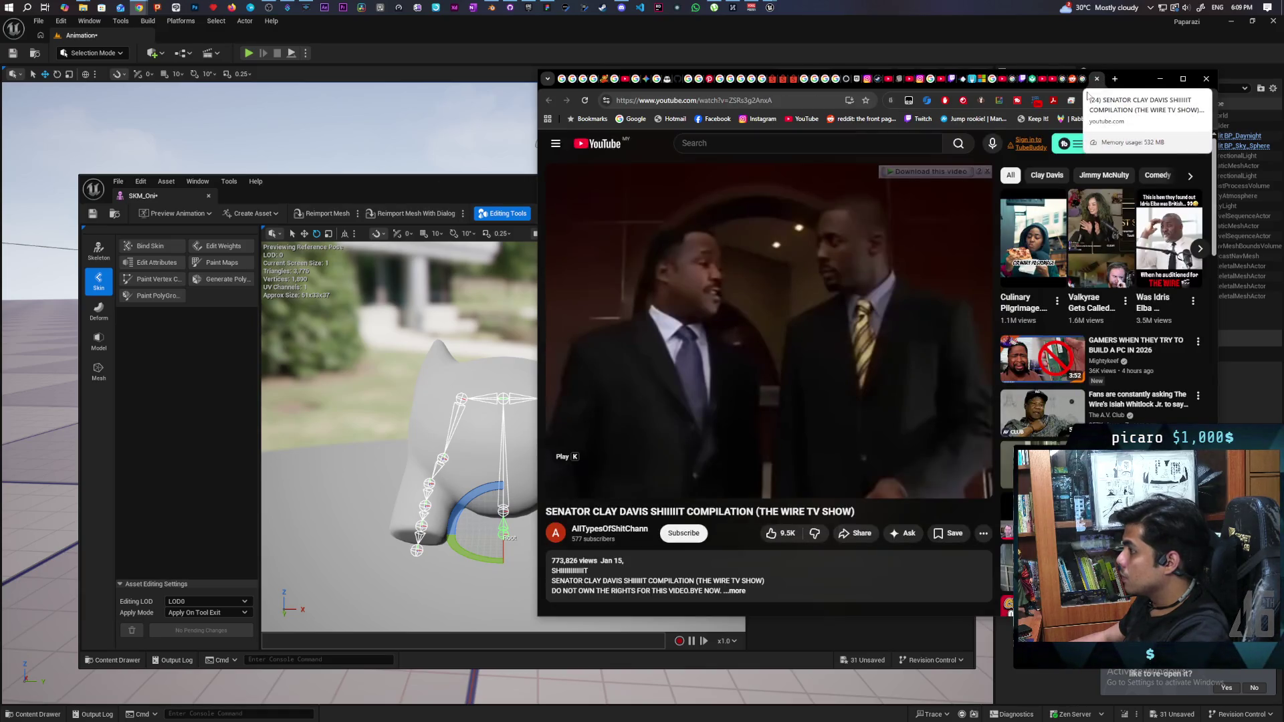
left_click(1161, 79)
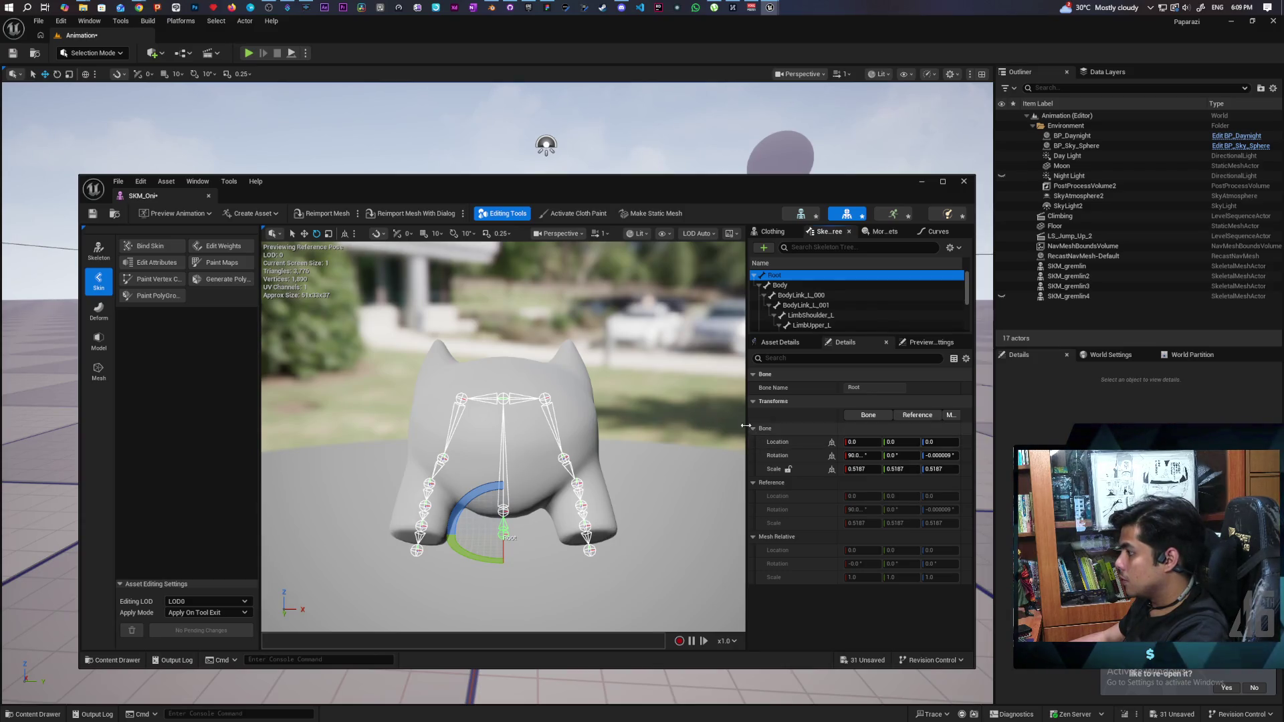
- Widen the bone panels, close the SKM_Oni editor, and dismiss the Save Content dialog unsaved
left_click_drag(747, 423, 649, 417)
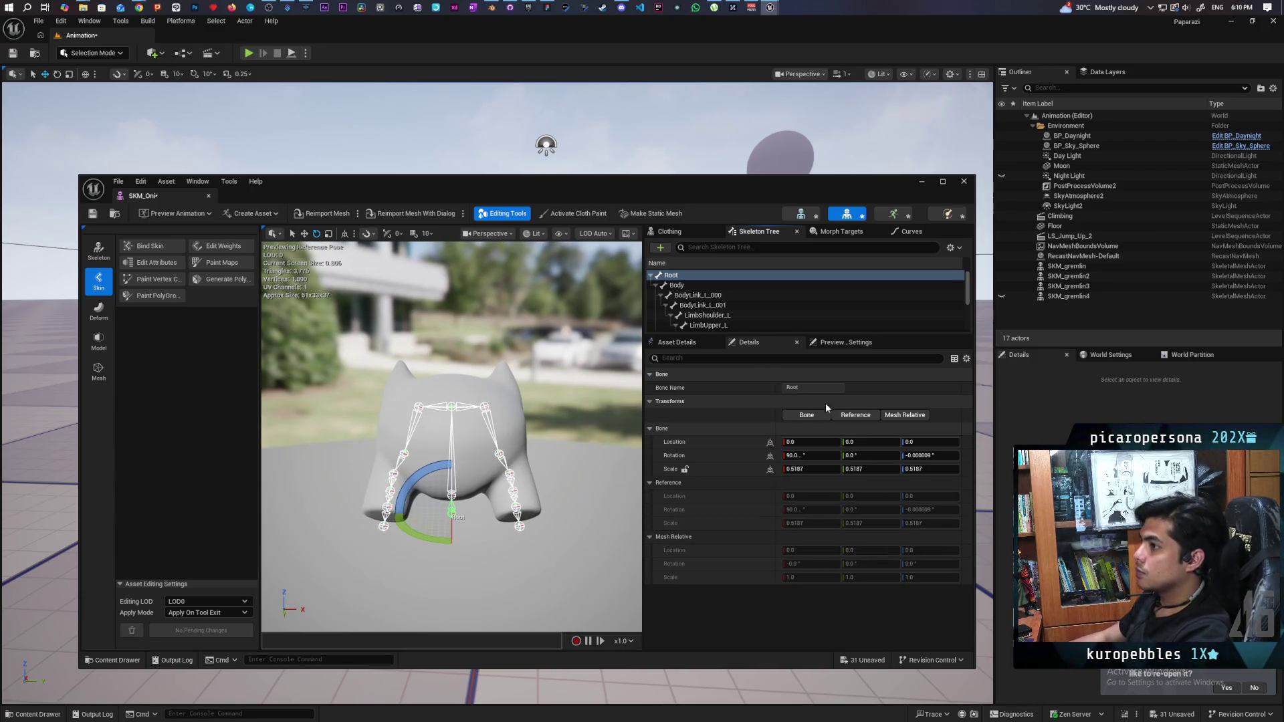
left_click(964, 181)
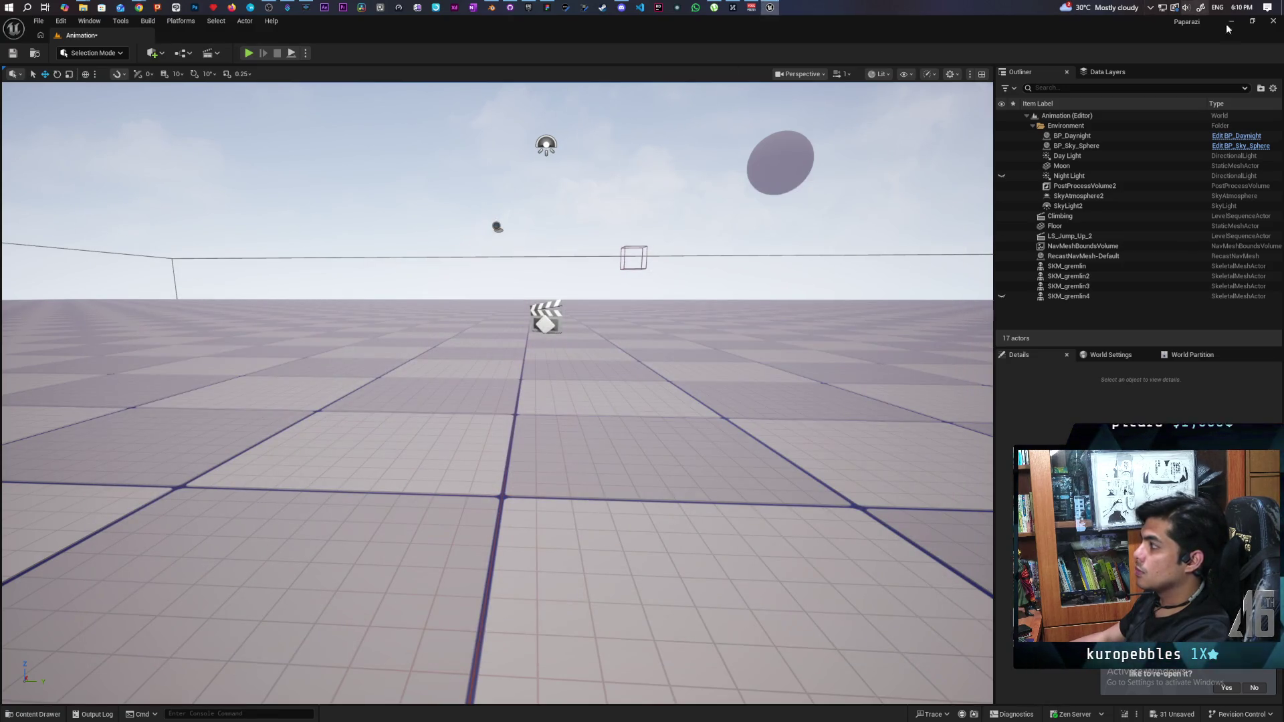
key("ctrl+shift+s")
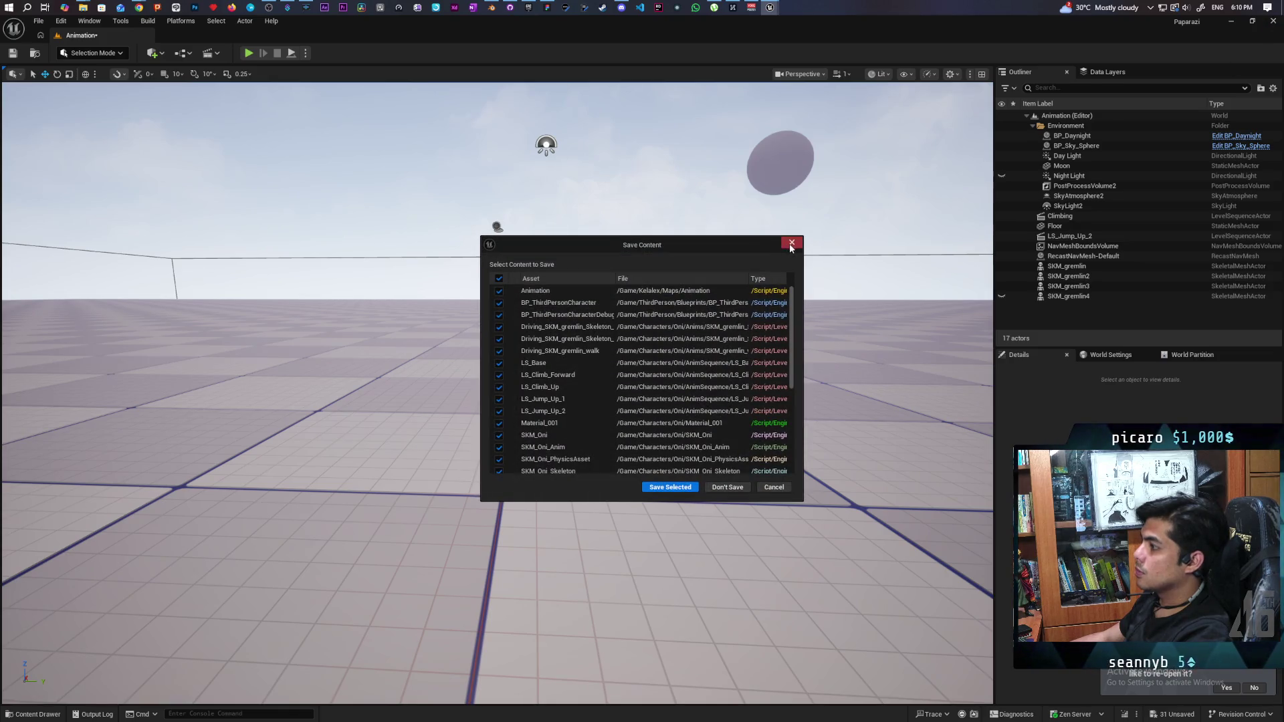
left_click(792, 245)
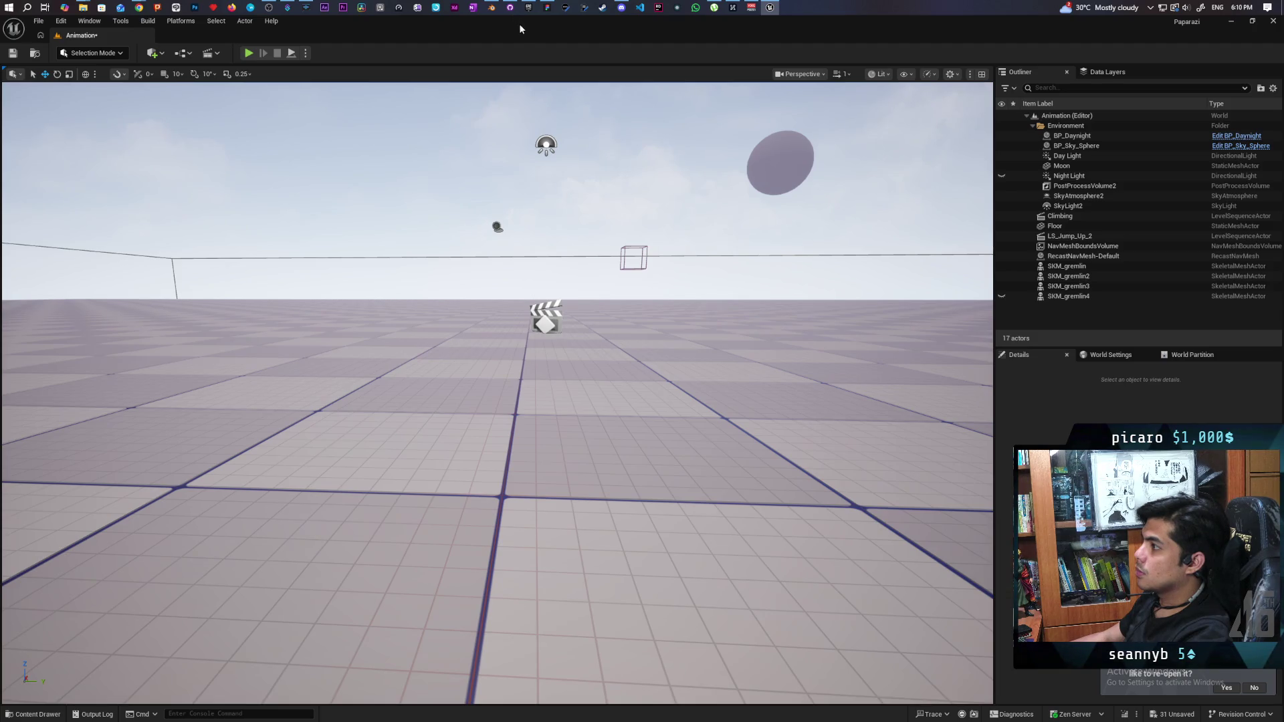
- Quit the Unreal editor without saving and review the changed files in GitHub Desktop
left_click(510, 7)
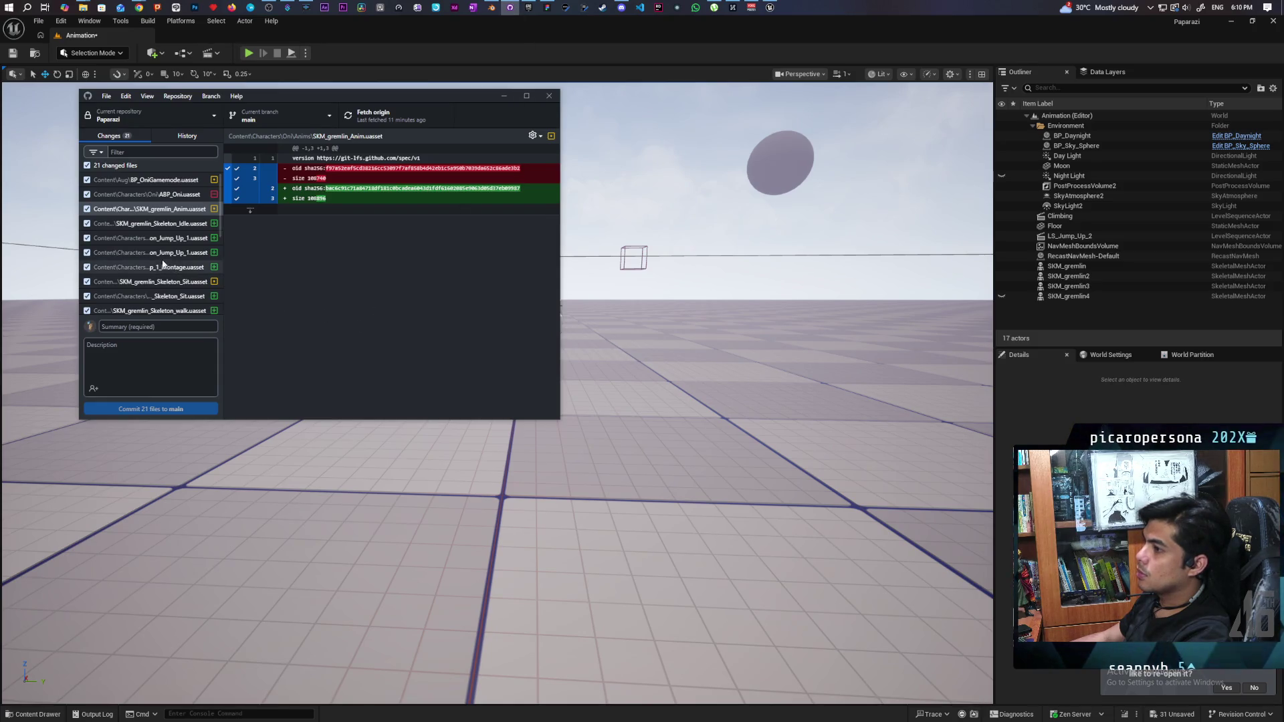
scroll(186, 251, "down", 5)
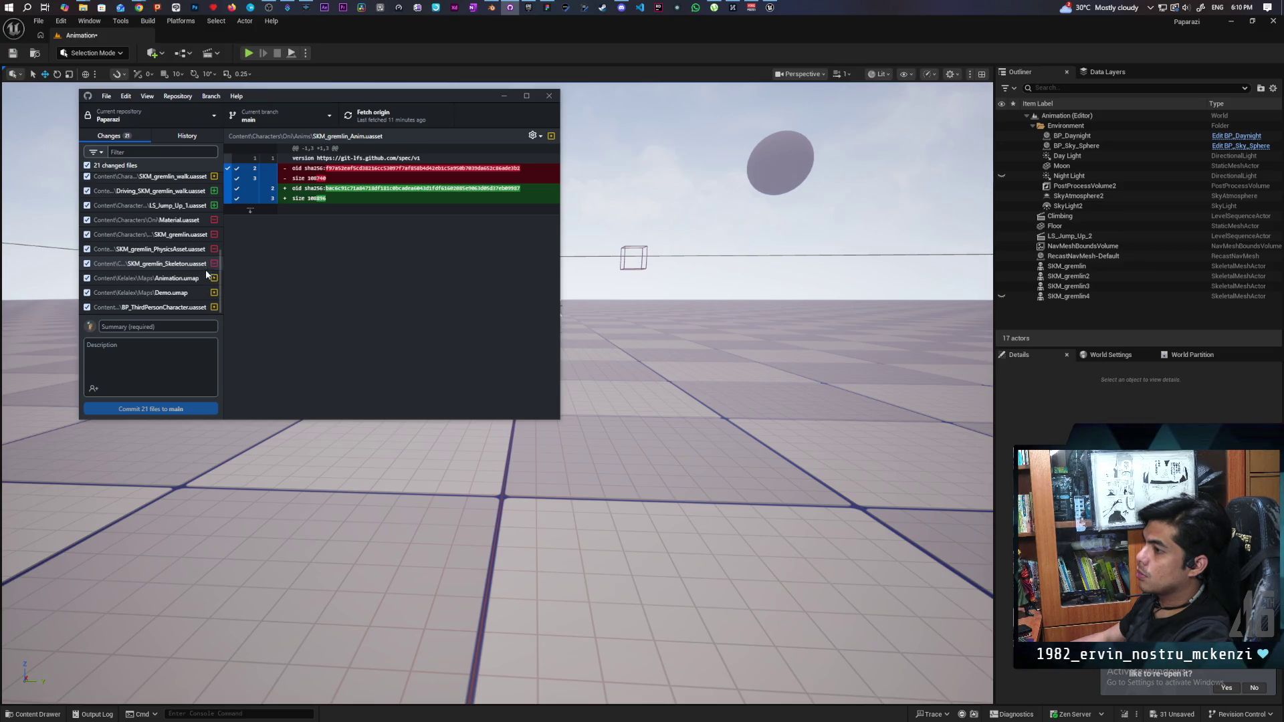
scroll(186, 303, "up", 5)
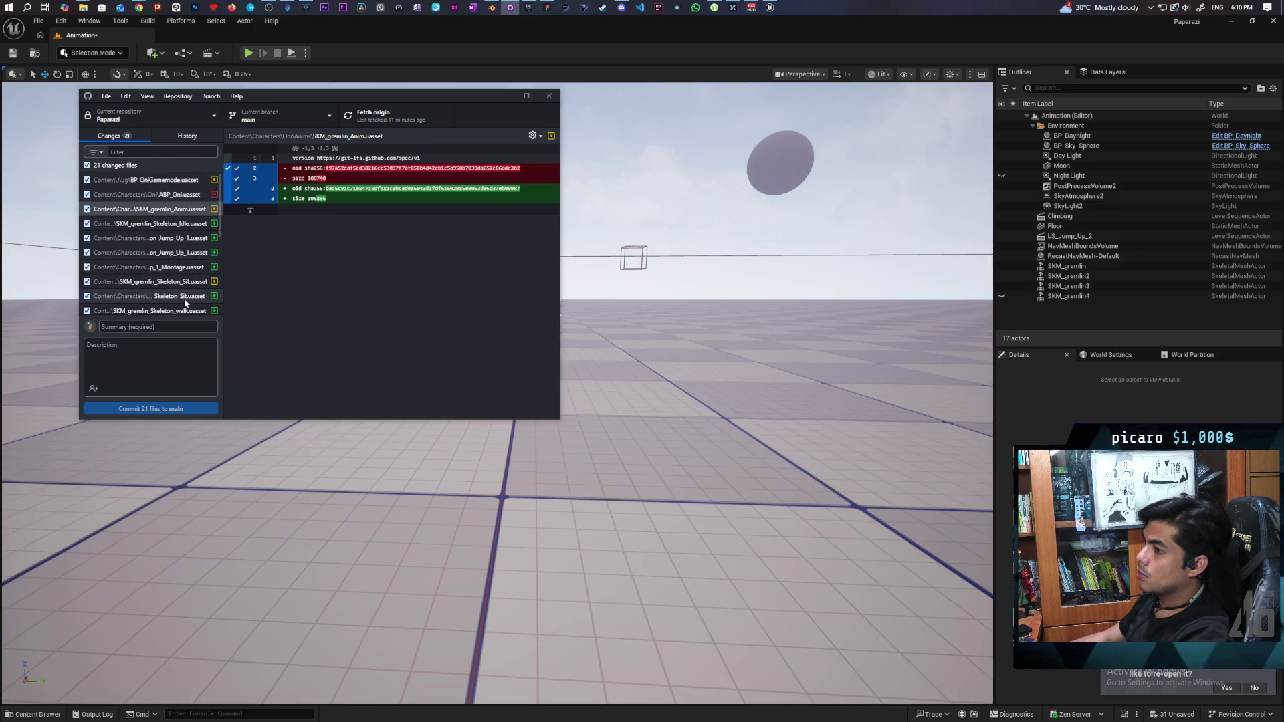
left_click(1273, 21)
left_click(738, 486)
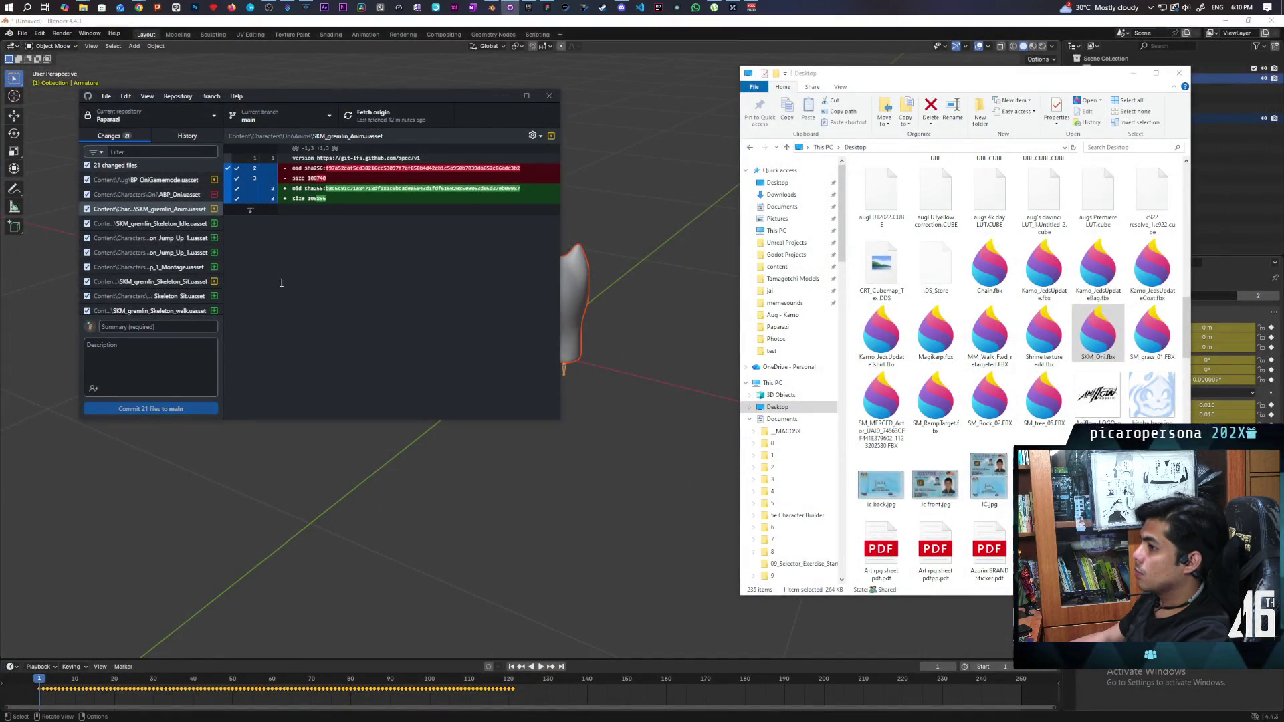
left_click(168, 267)
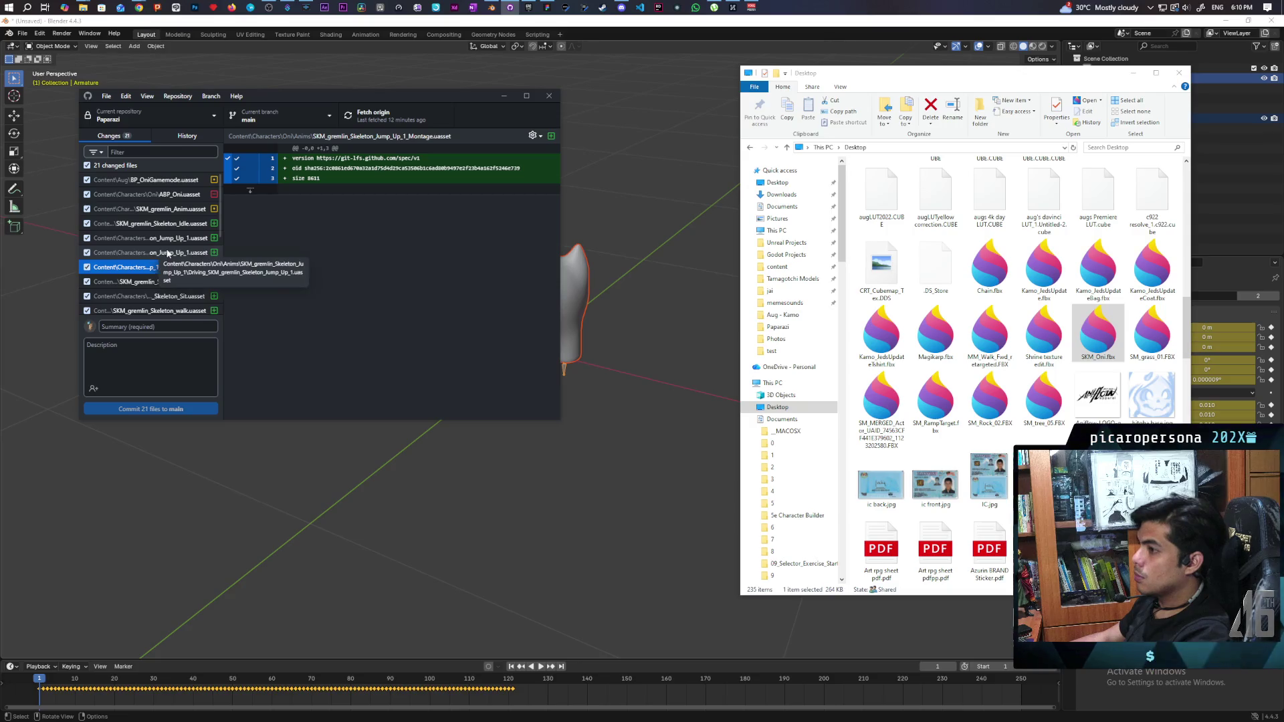
scroll(167, 253, "down", 5)
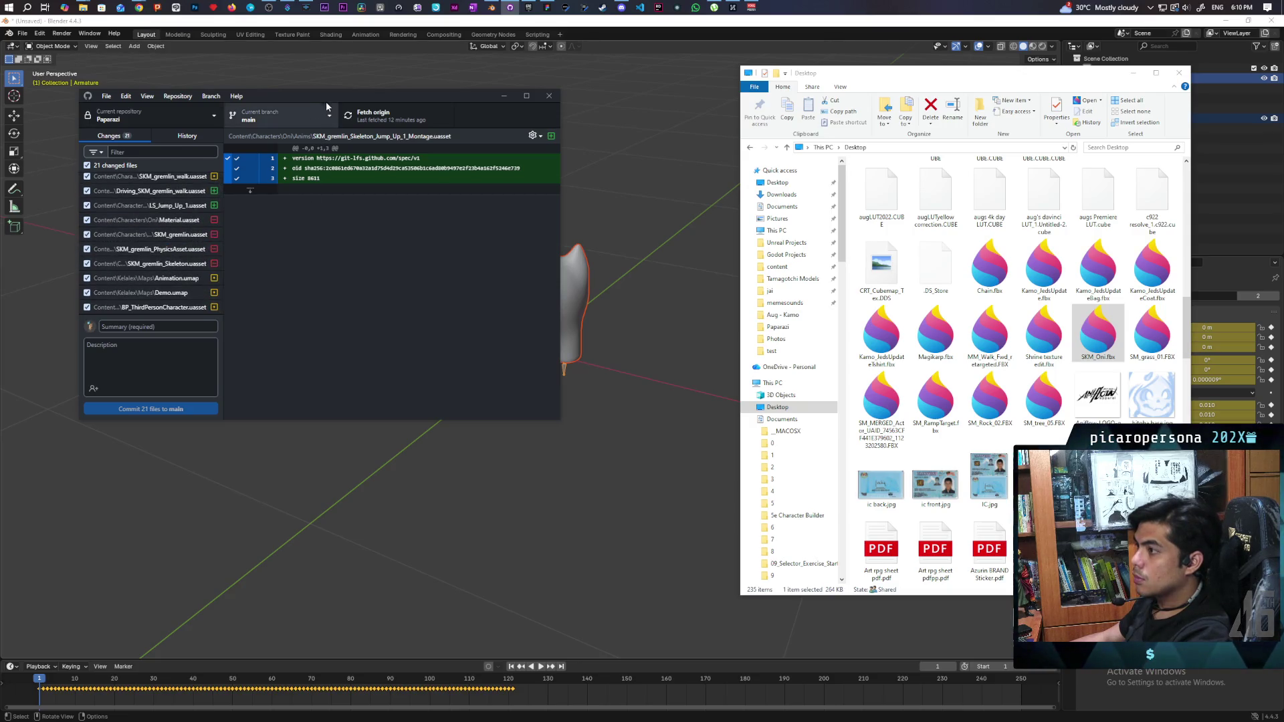
left_click_drag(332, 97, 606, 169)
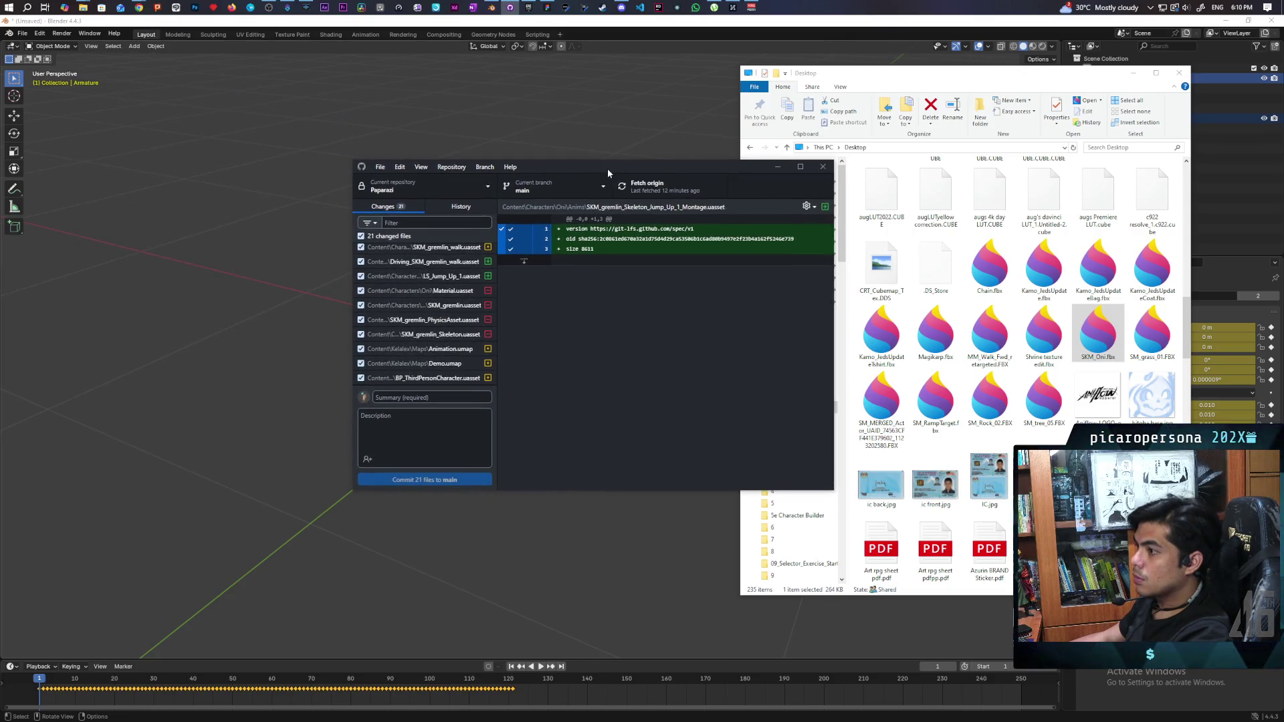
- Untick all changed files and discard the changes to Material.uasset
left_click(445, 291)
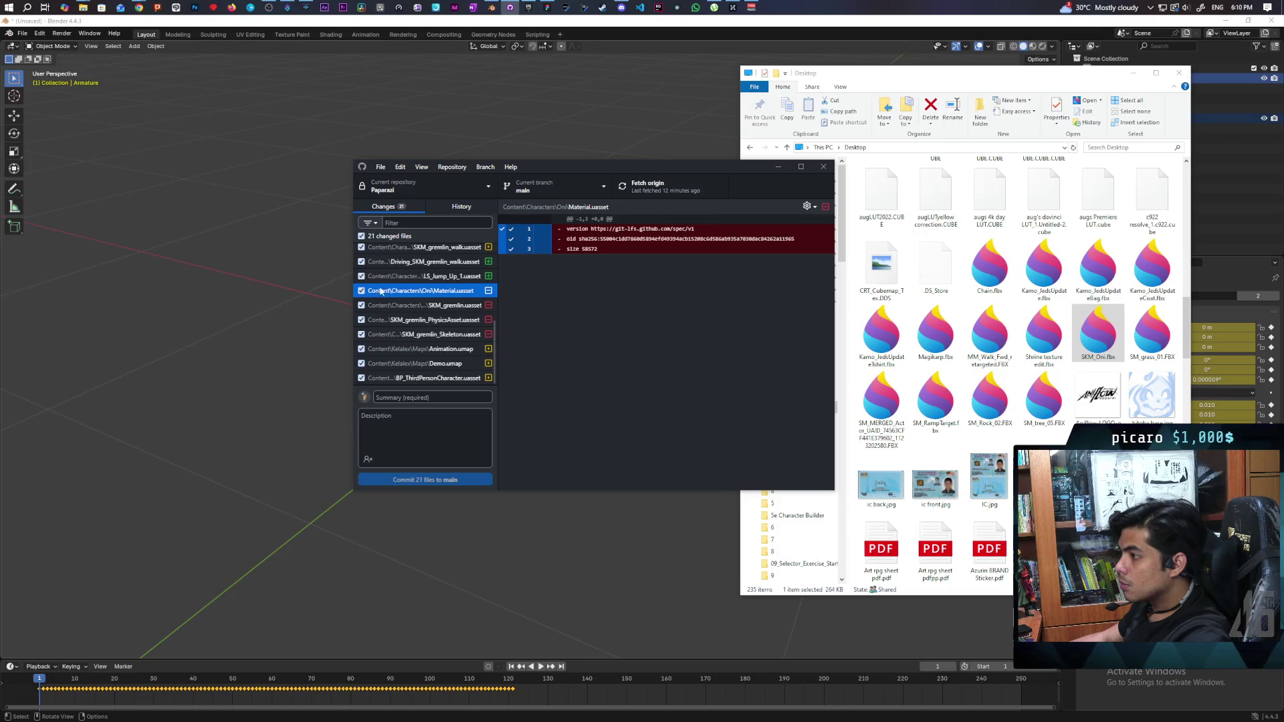
left_click(361, 237)
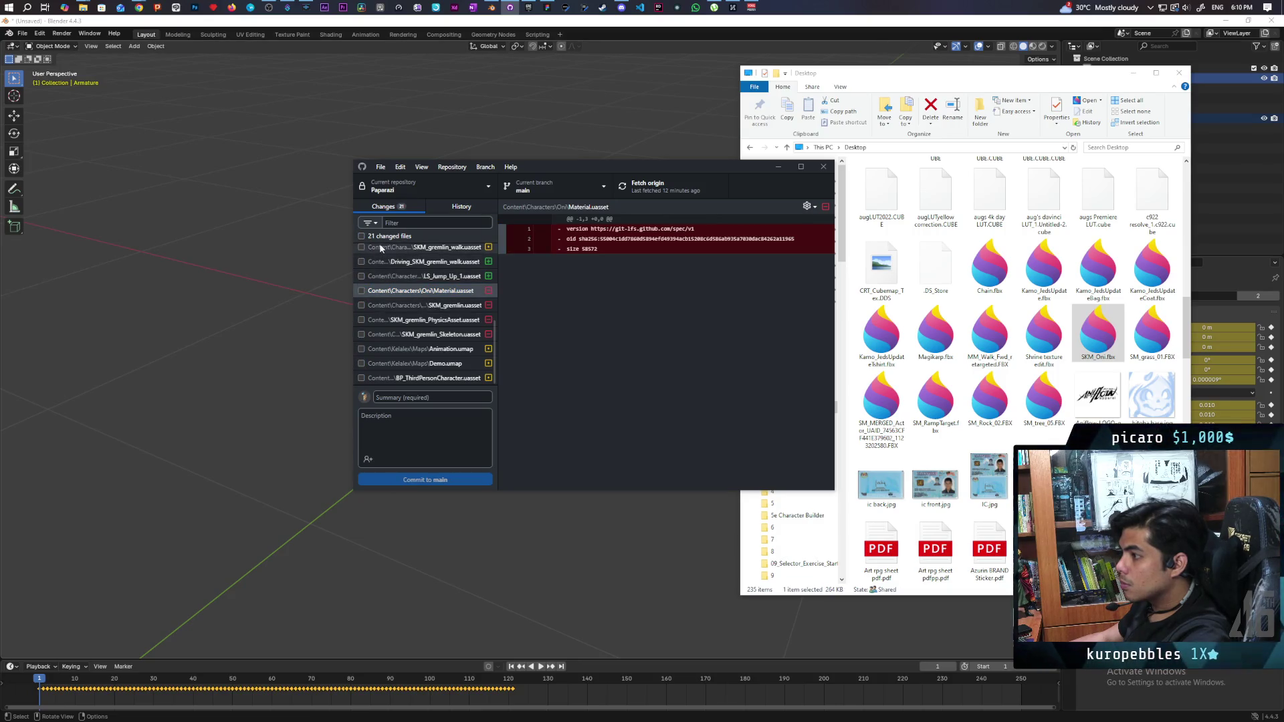
right_click(408, 239)
key("Escape")
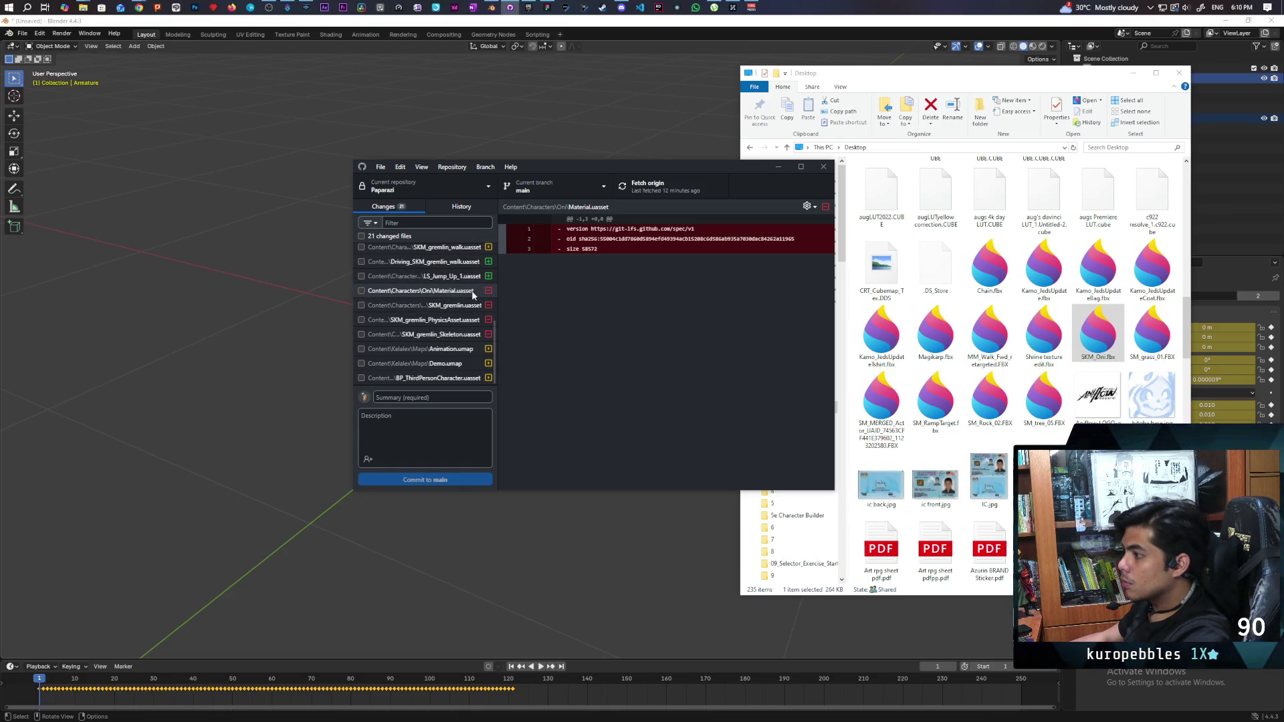
right_click(449, 292)
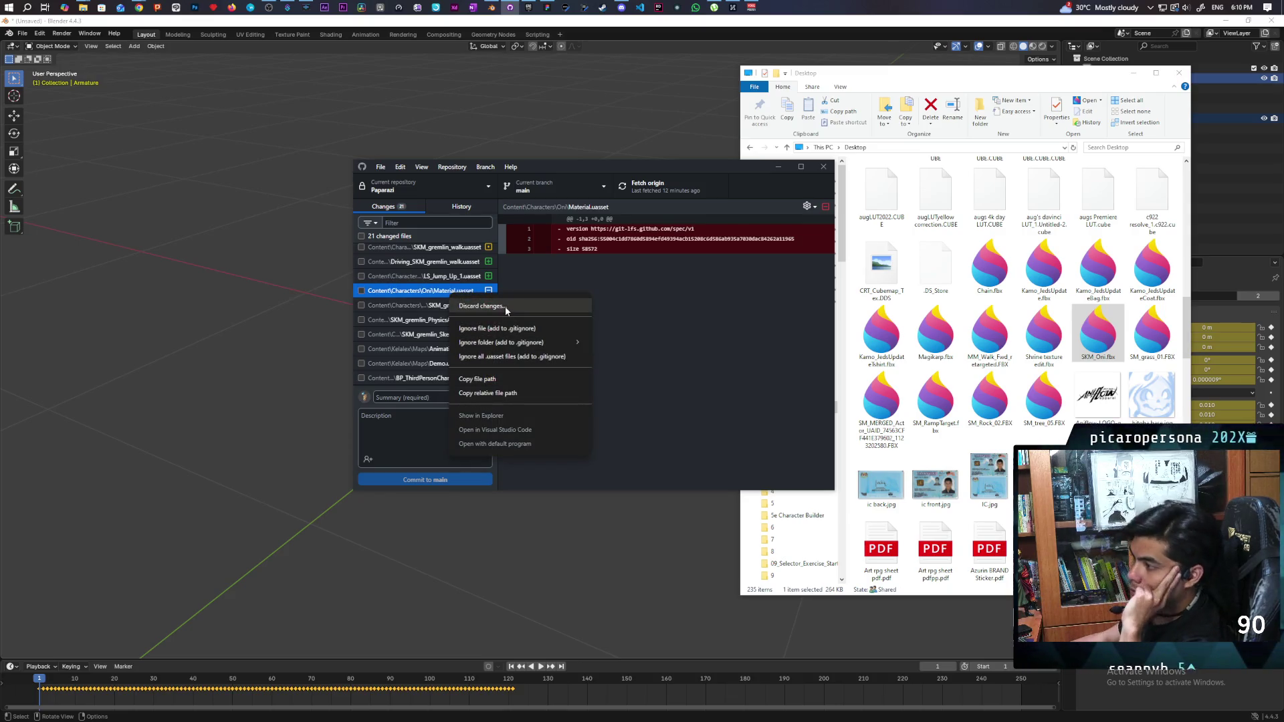
left_click(506, 307)
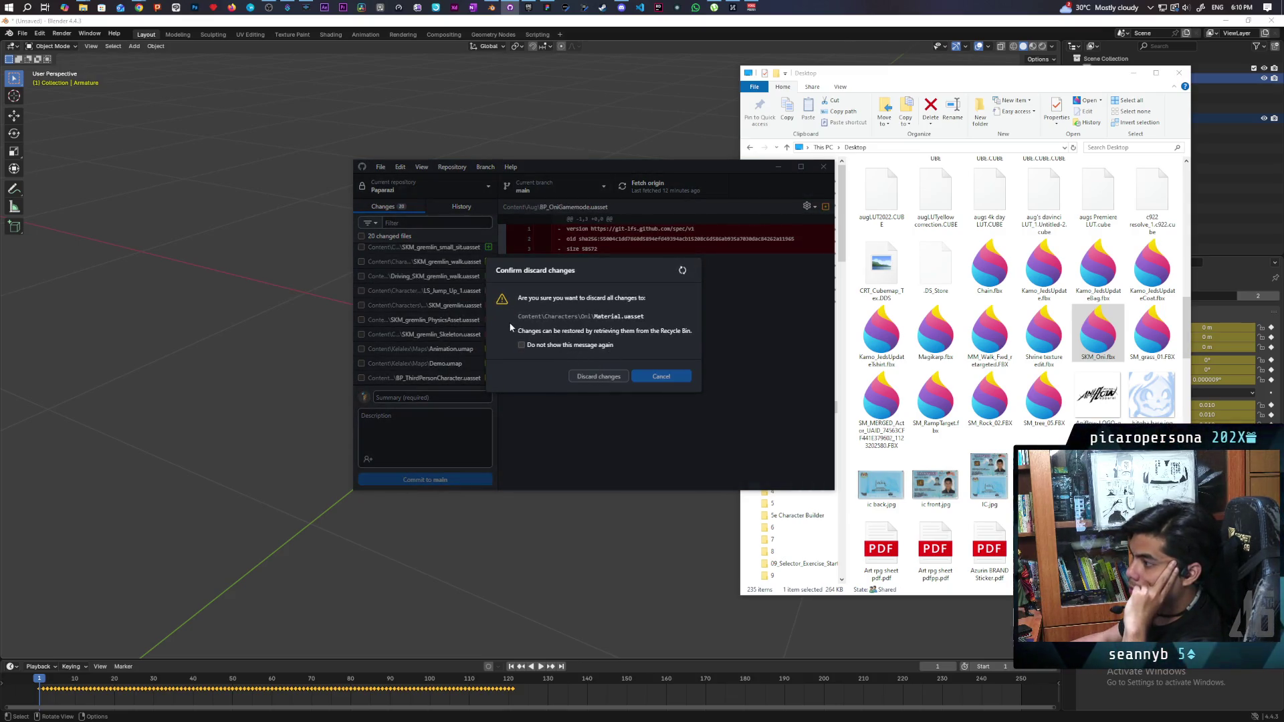
key("Escape")
- Discard the changes to SKM_gremlin.uasset and SKM_gremlin_PhysicsAsset.uasset
left_click(428, 305)
right_click(446, 309)
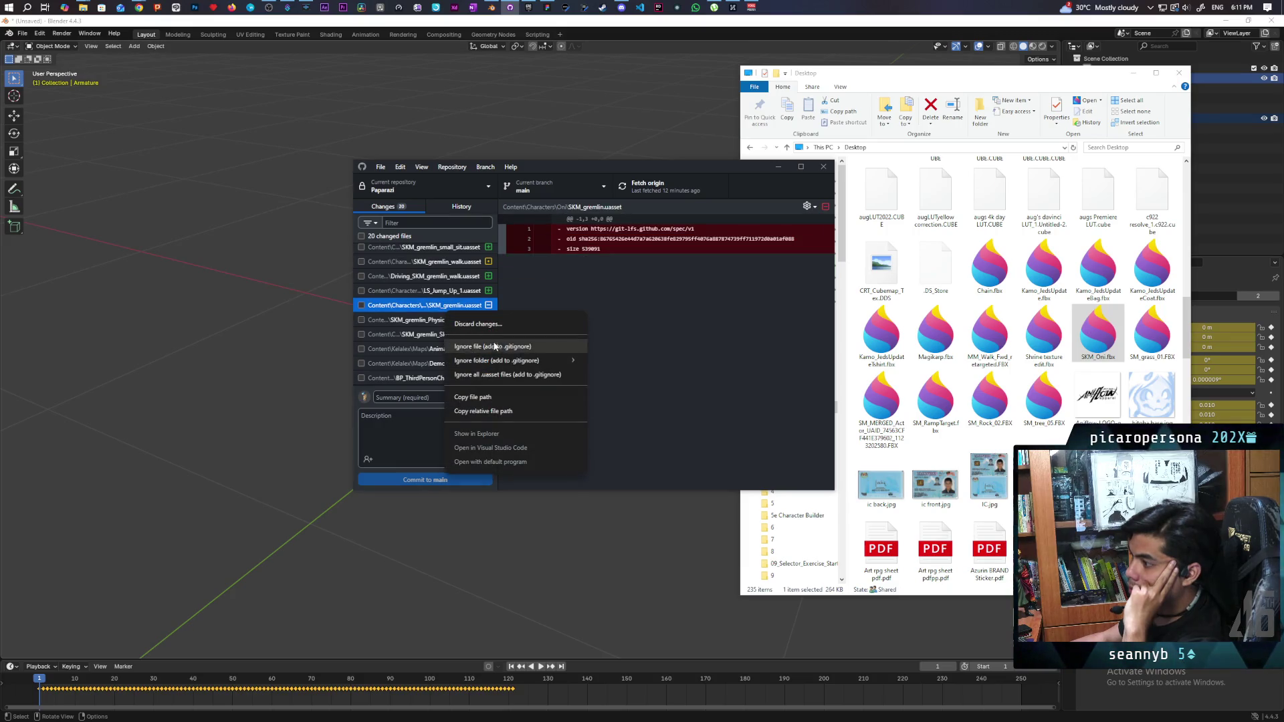
left_click(481, 323)
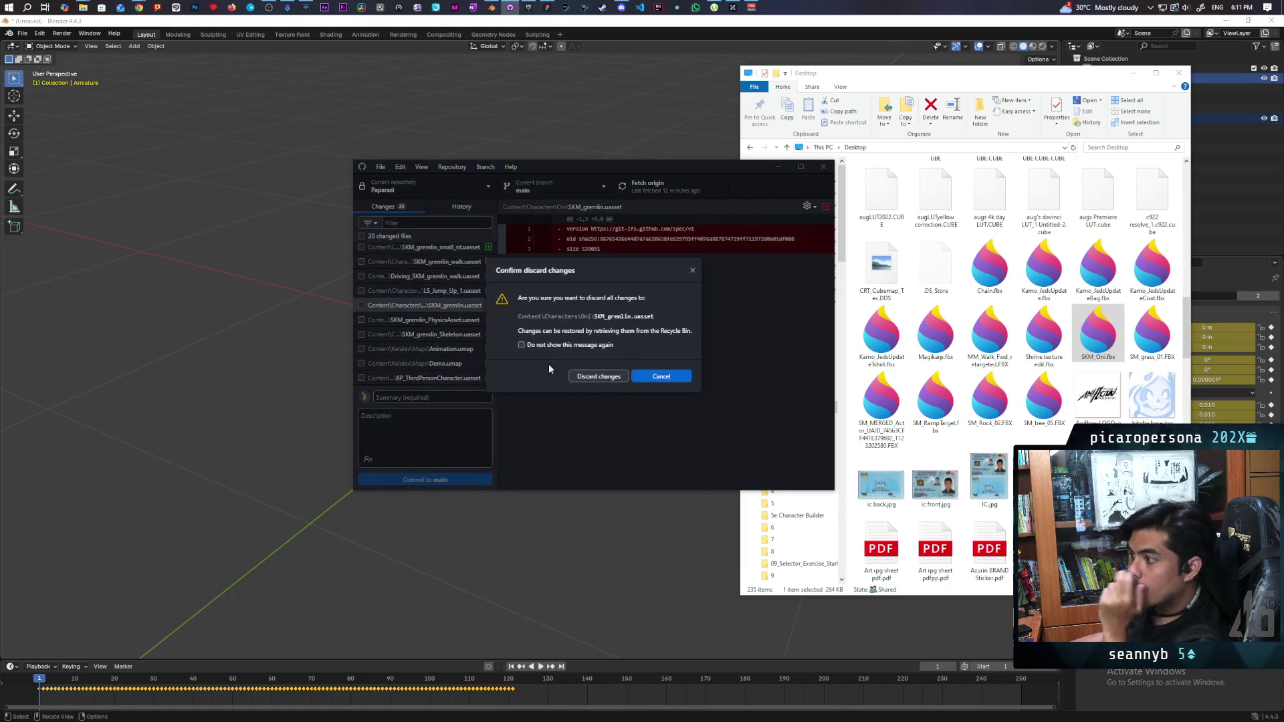
left_click(594, 378)
left_click(457, 323)
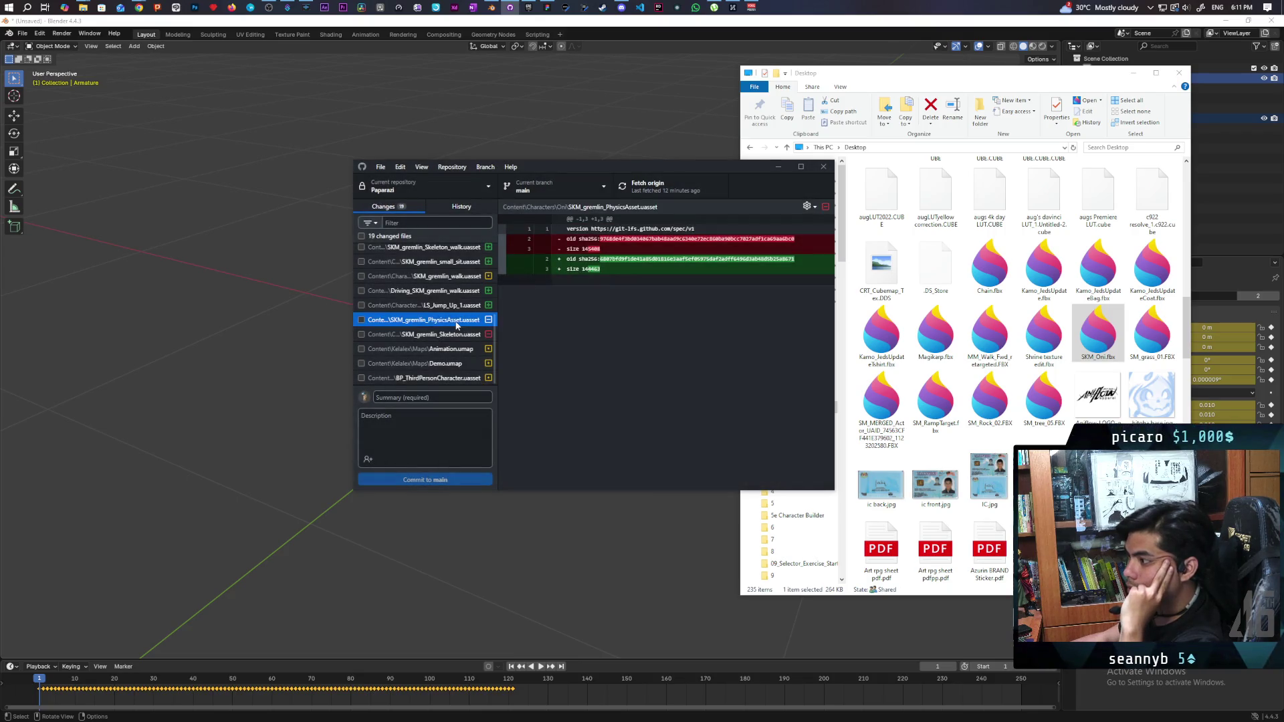
right_click(431, 322)
left_click(485, 332)
left_click(580, 376)
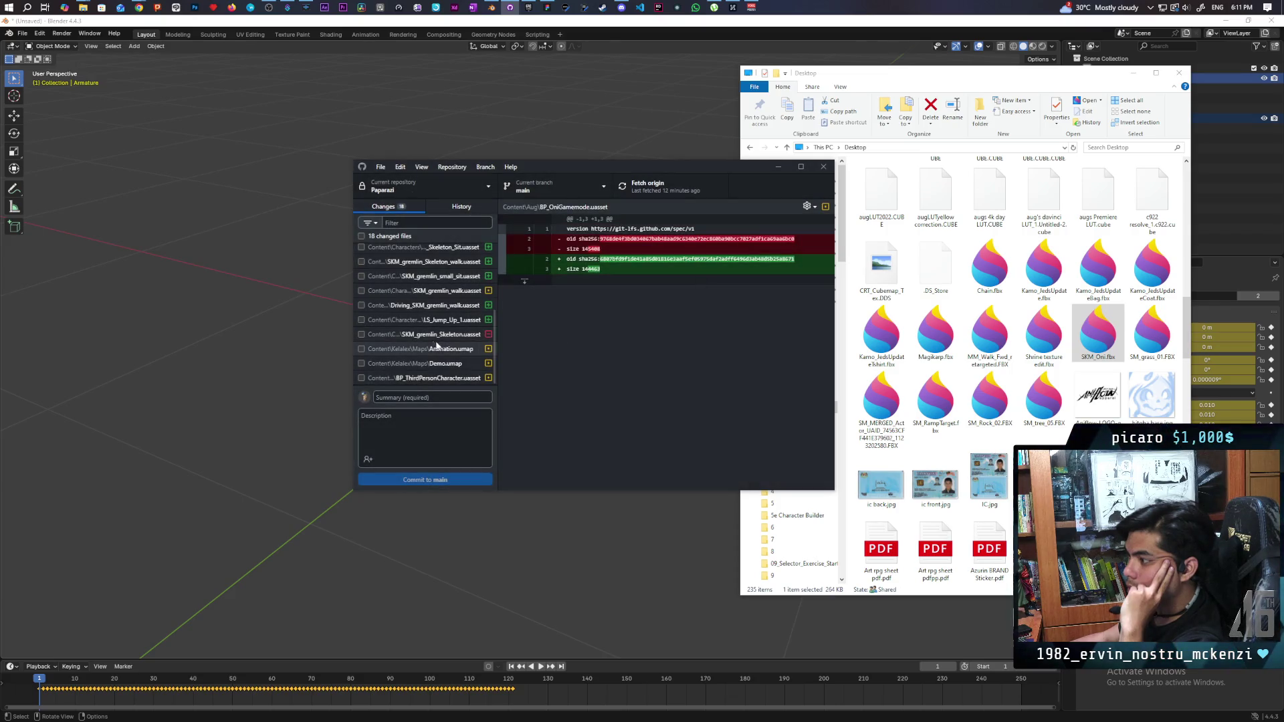
- Discard the changes to SKM_gremlin_Skeleton.uasset, leaving 17 changed files
left_click(416, 335)
right_click(429, 336)
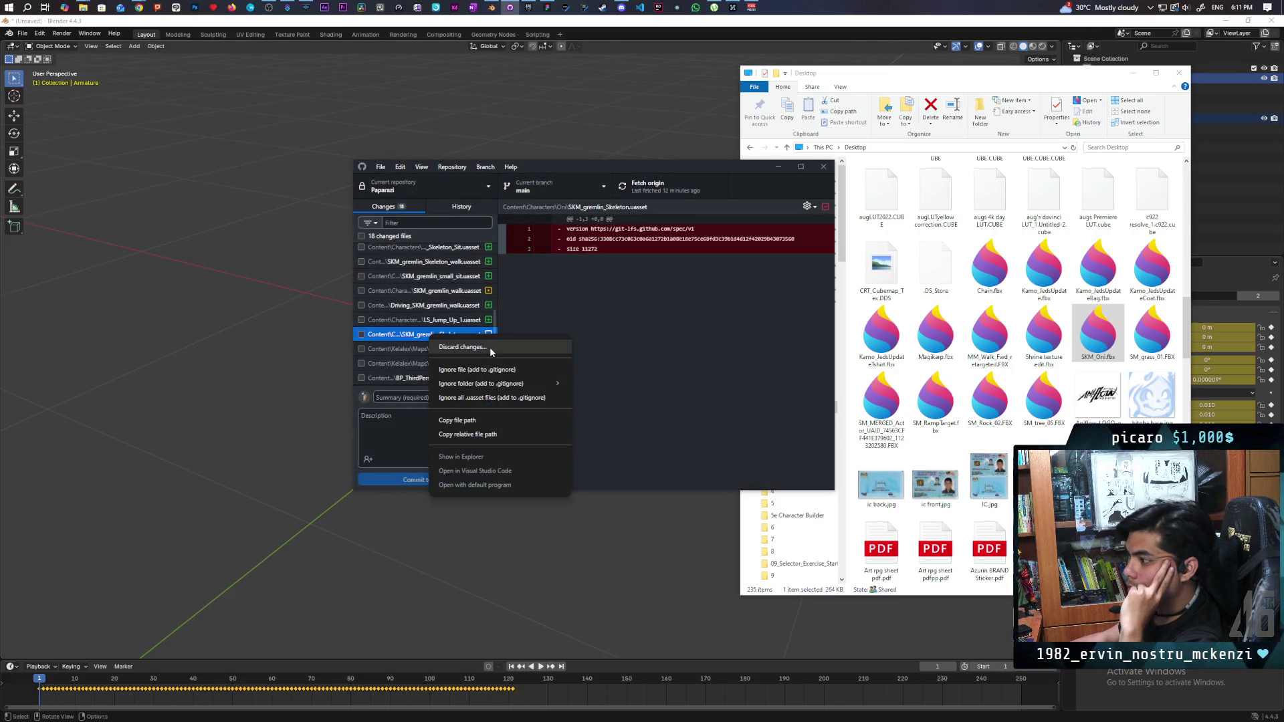
left_click(491, 349)
left_click(598, 375)
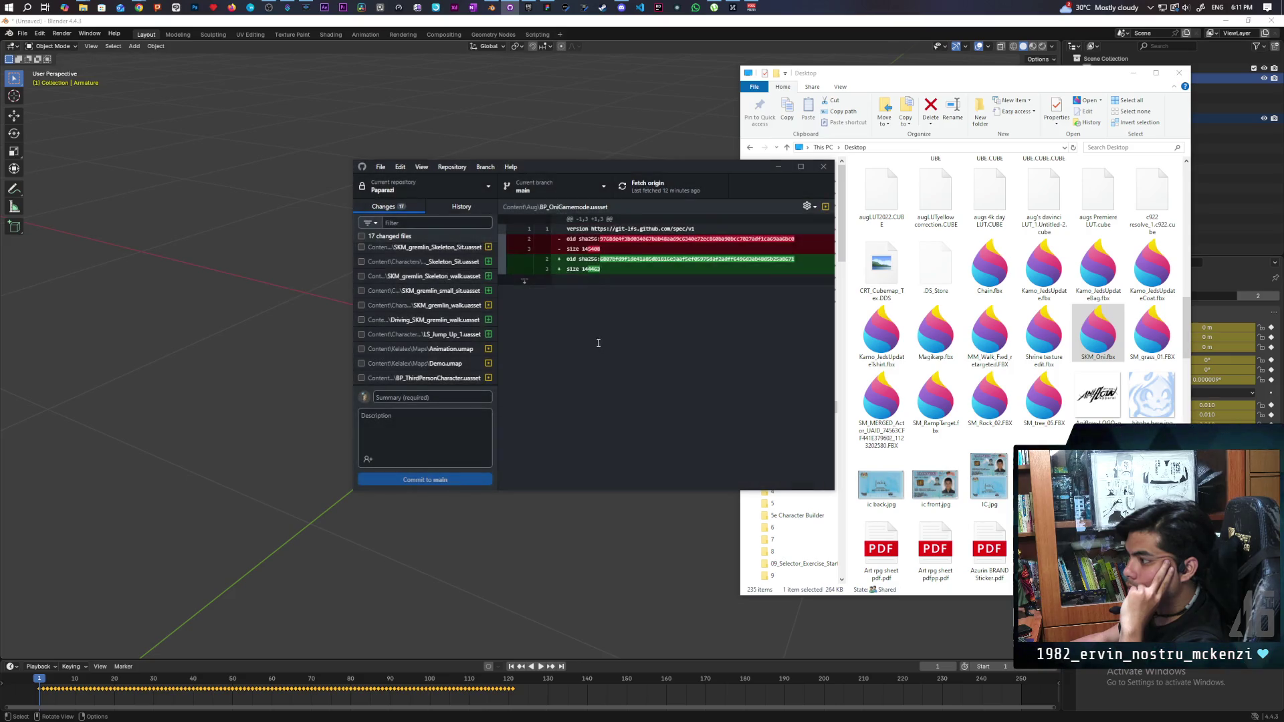
scroll(473, 362, "up", 2)
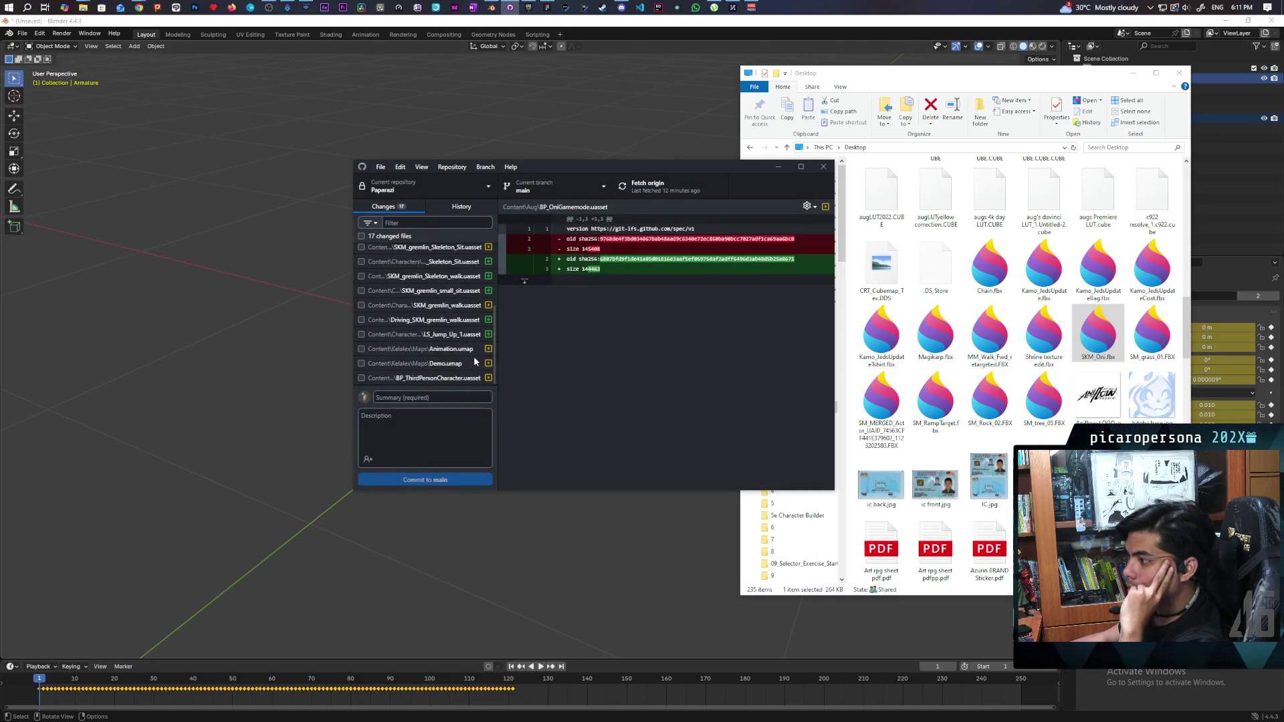
- Discard ABP_Oni.uasset's changes in GitHub Desktop, leaving 16 changed files
scroll(474, 358, "up", 2)
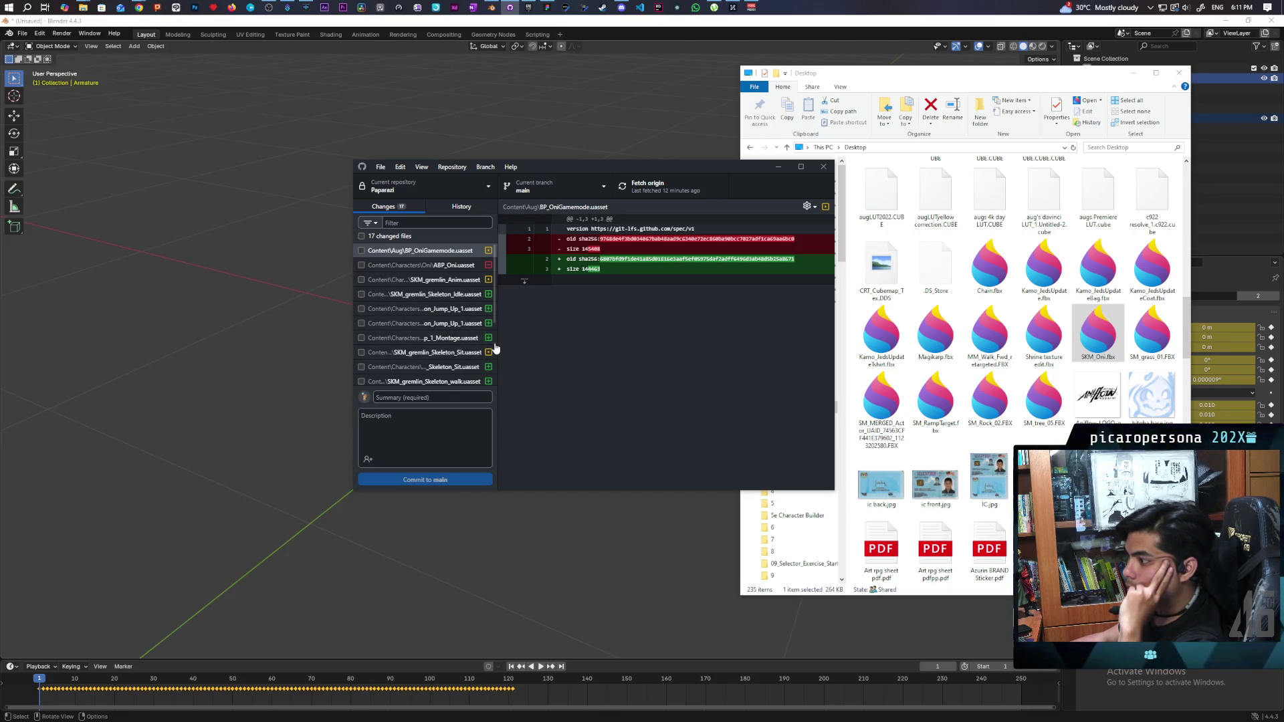
scroll(432, 355, "down", 5)
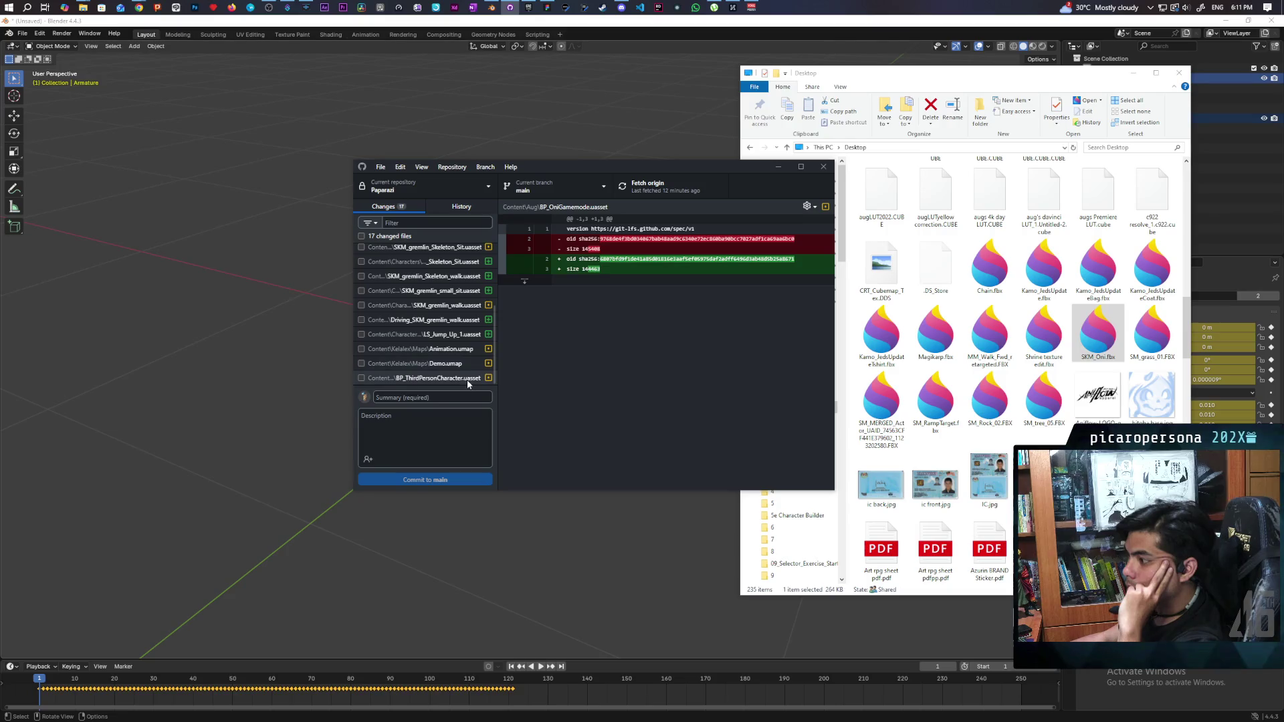
scroll(472, 361, "up", 5)
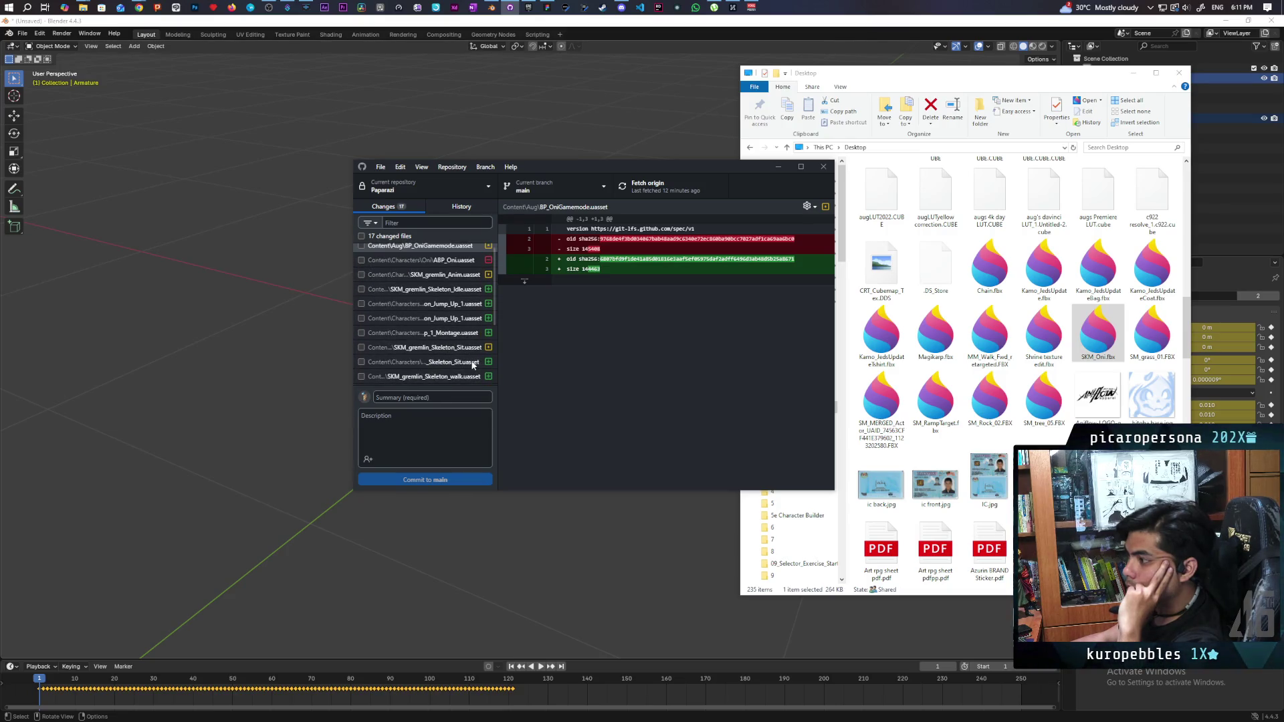
right_click(447, 267)
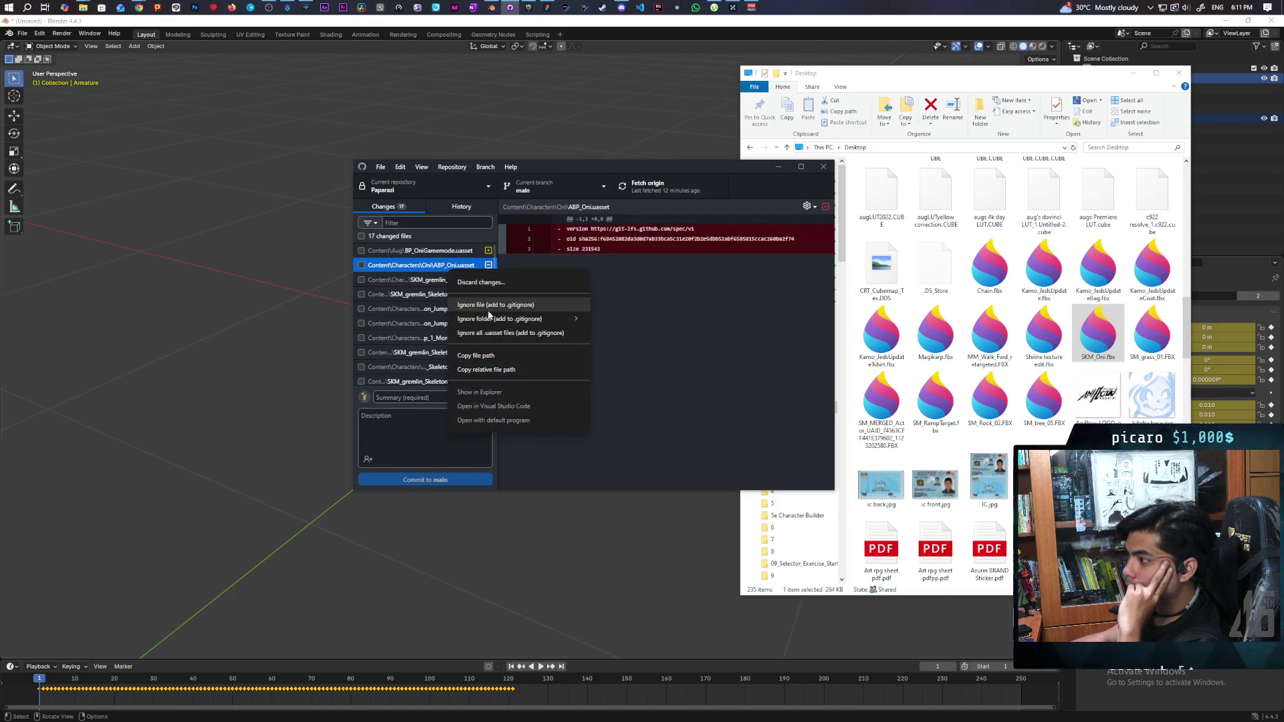
left_click(487, 284)
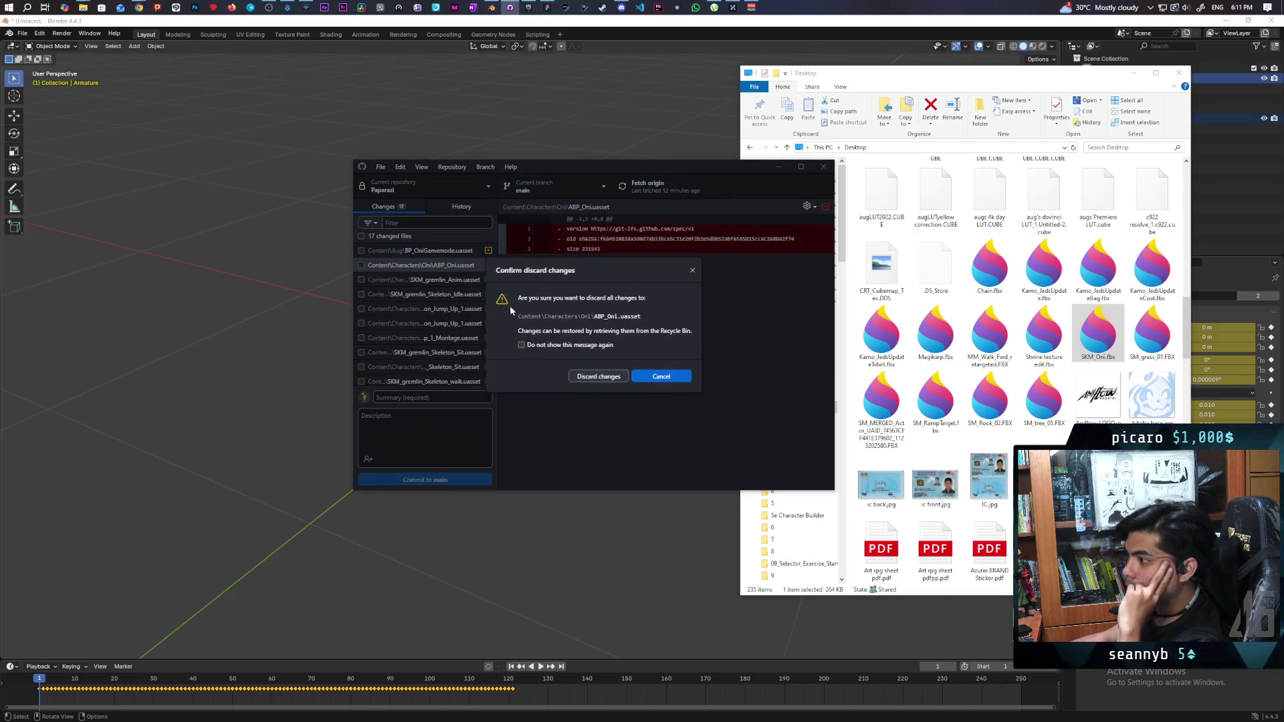
left_click(586, 378)
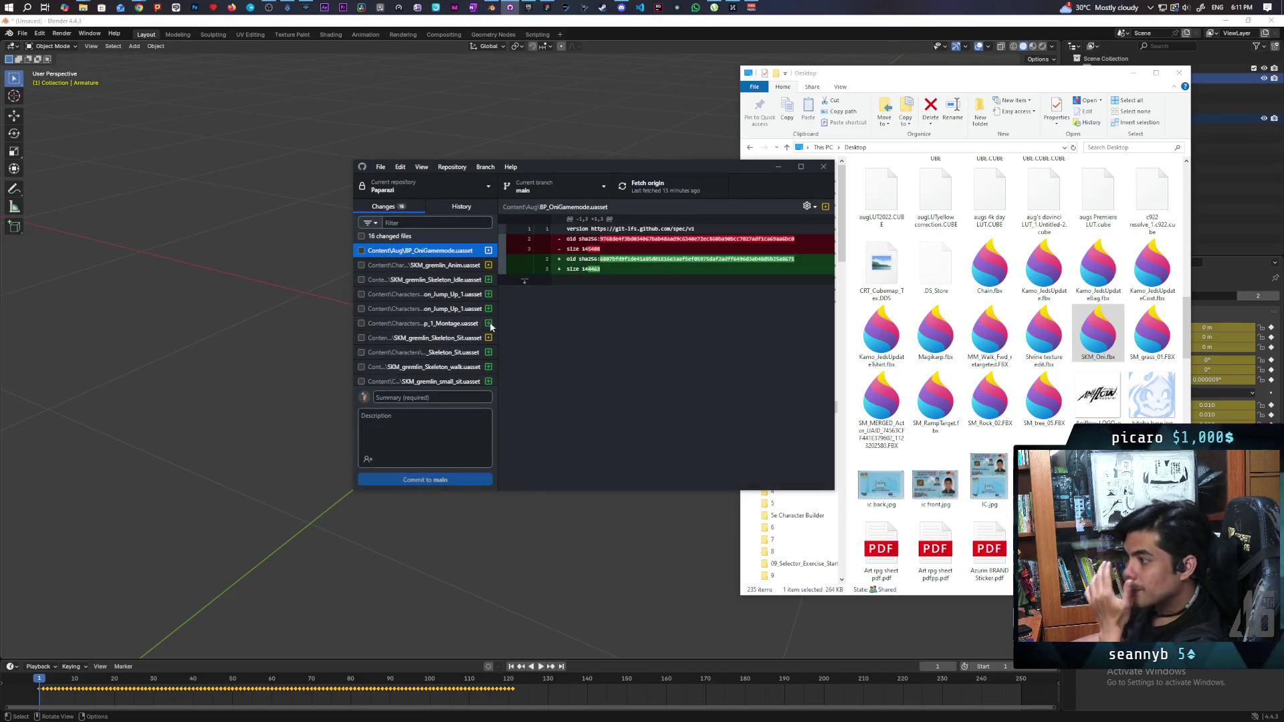
scroll(495, 335, "down", 3)
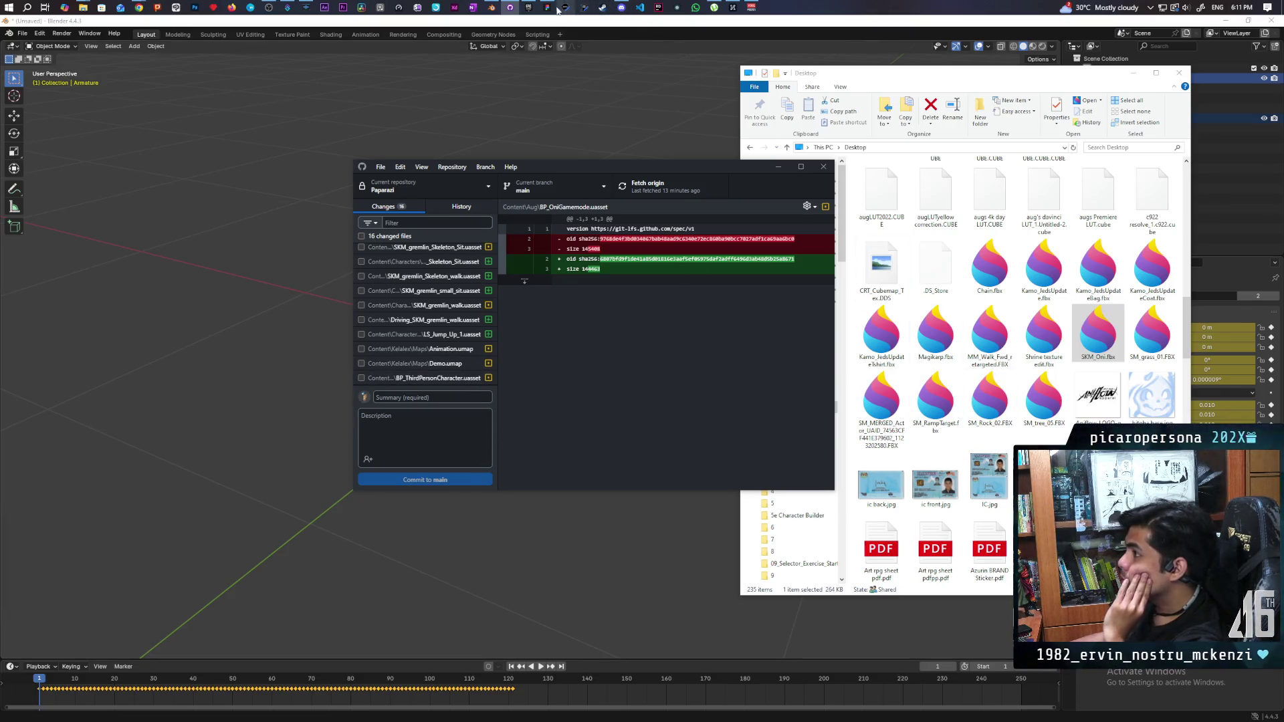
left_click(529, 7)
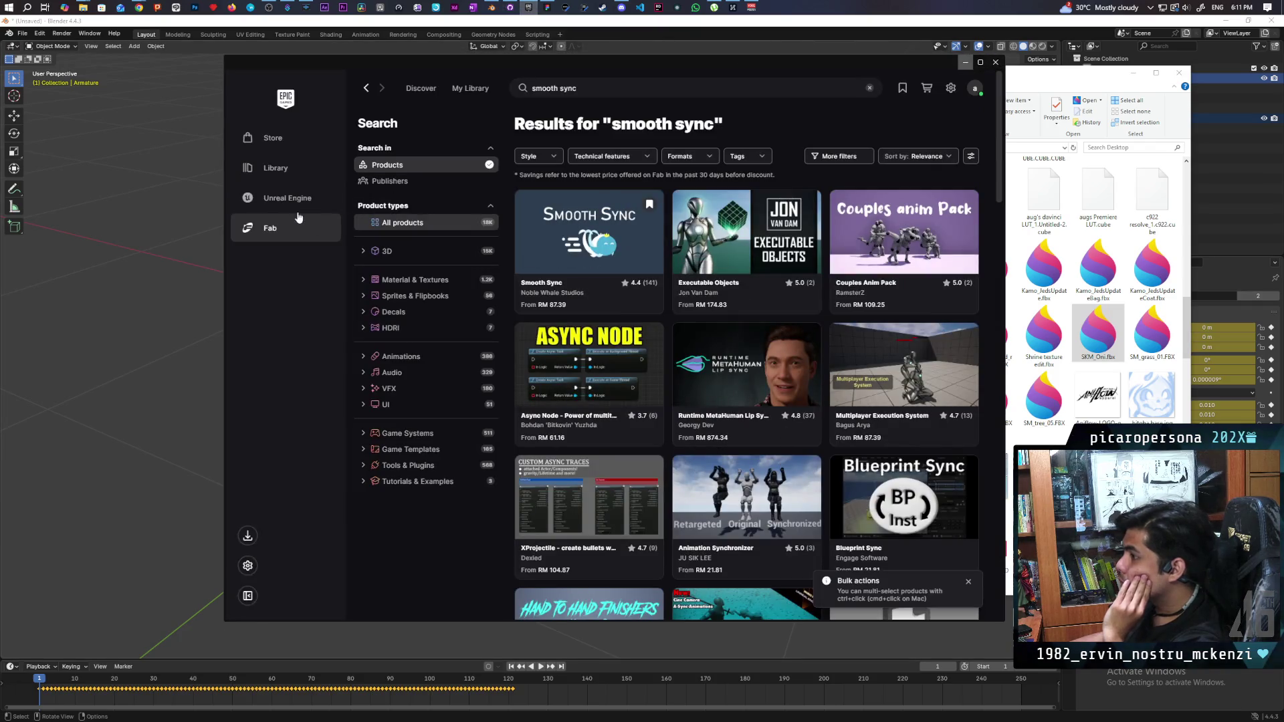
- Launch the Paparazi project from My Projects in the Unreal Engine library, then play the gremlin animation in Blender
left_click(291, 203)
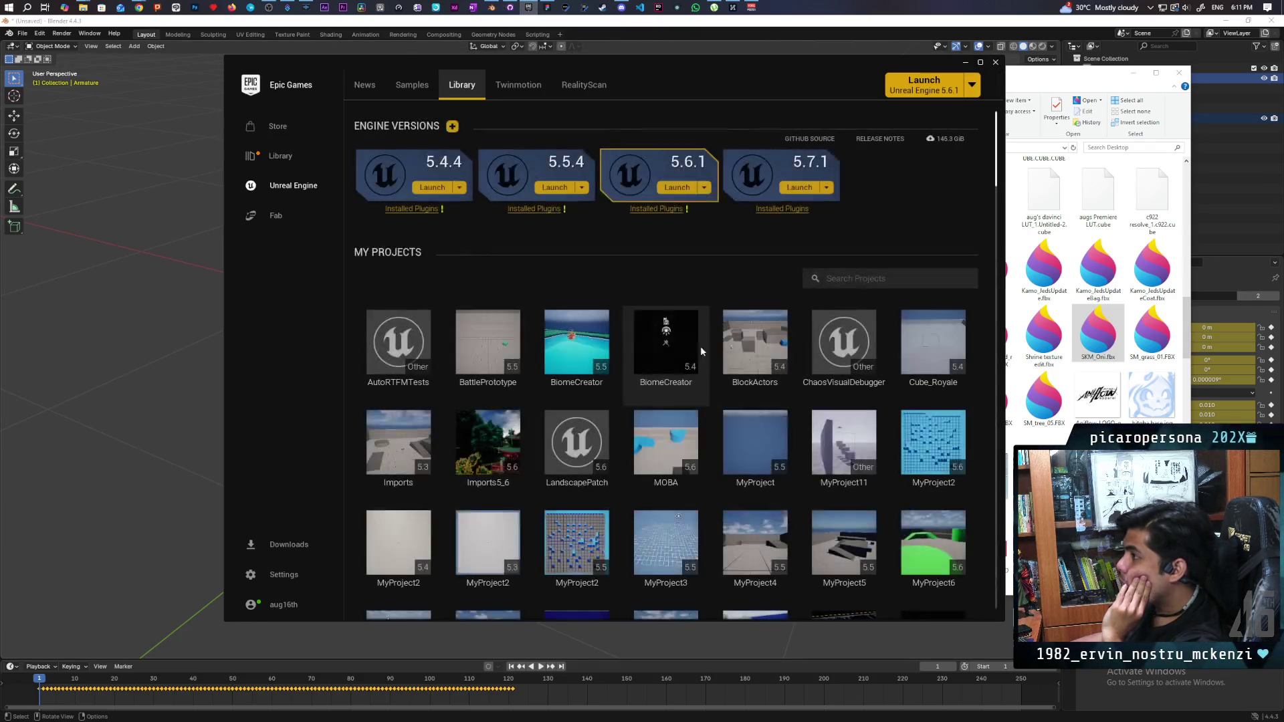
scroll(752, 311, "down", 3)
scroll(752, 310, "down", 3)
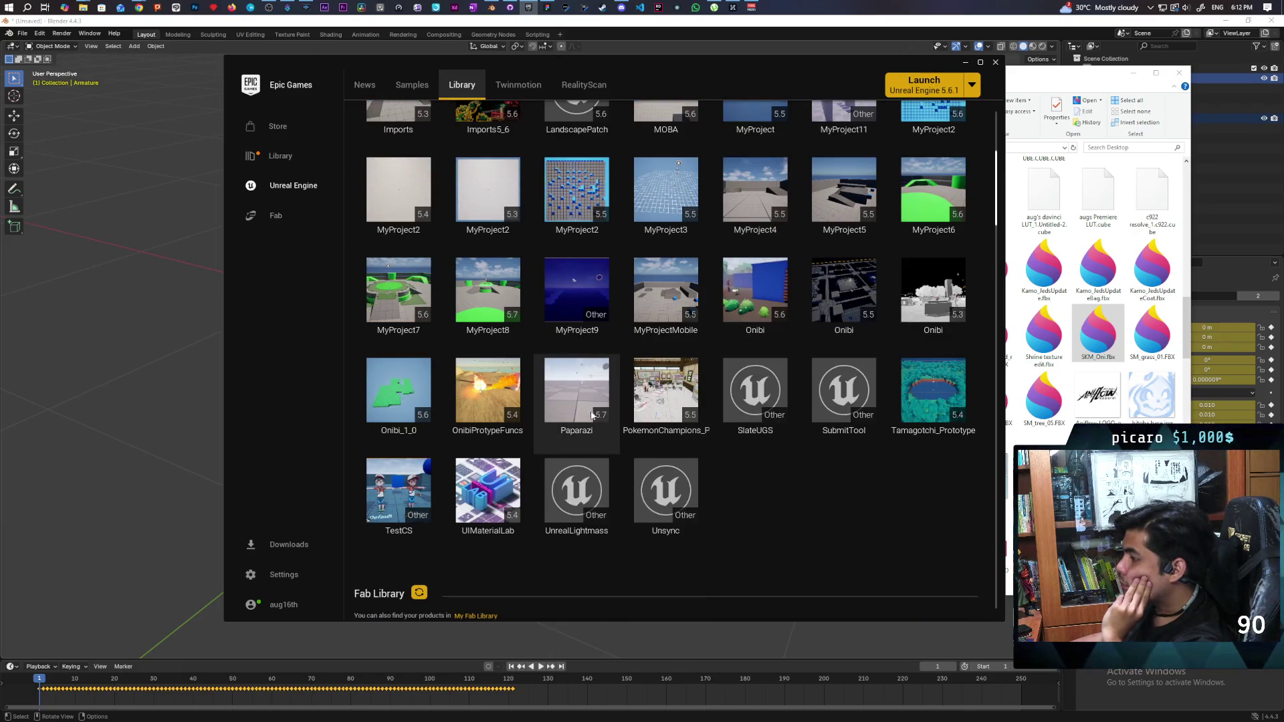
double_click(618, 430)
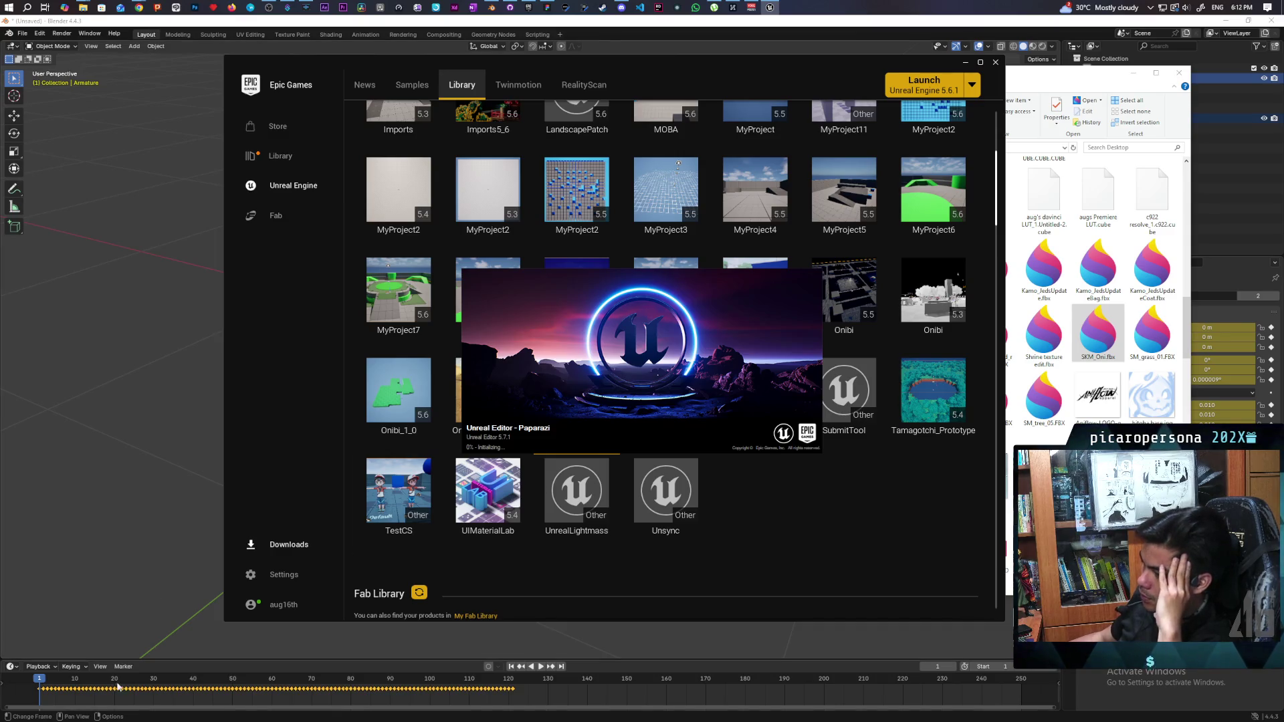
left_click(44, 681)
key("space")
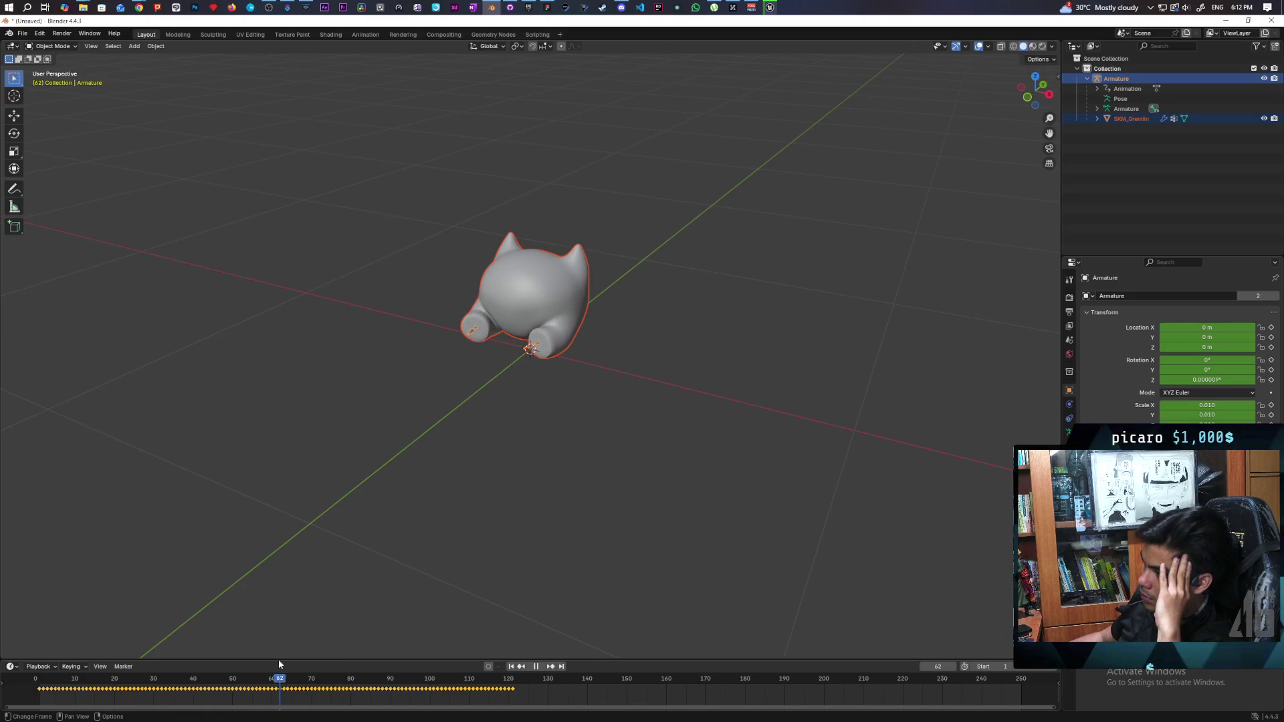
- Stop the gremlin animation and close Blender with Don't Save
key("space")
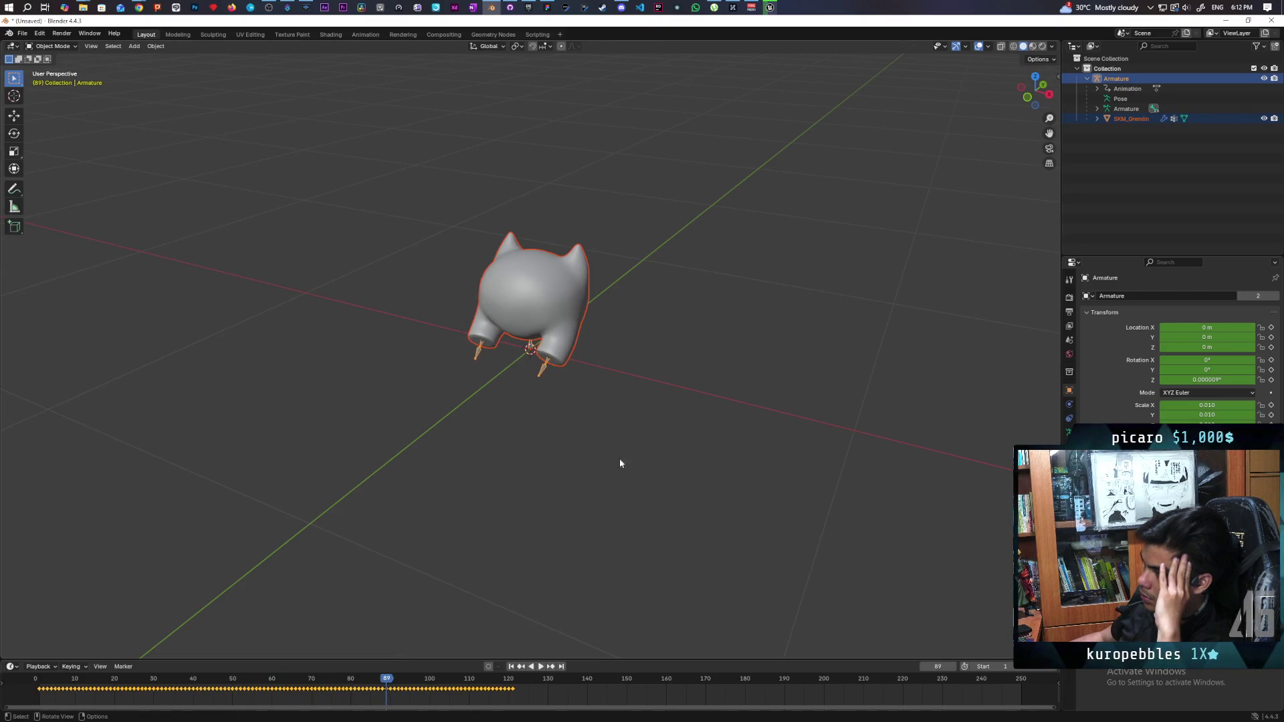
left_click(1278, 20)
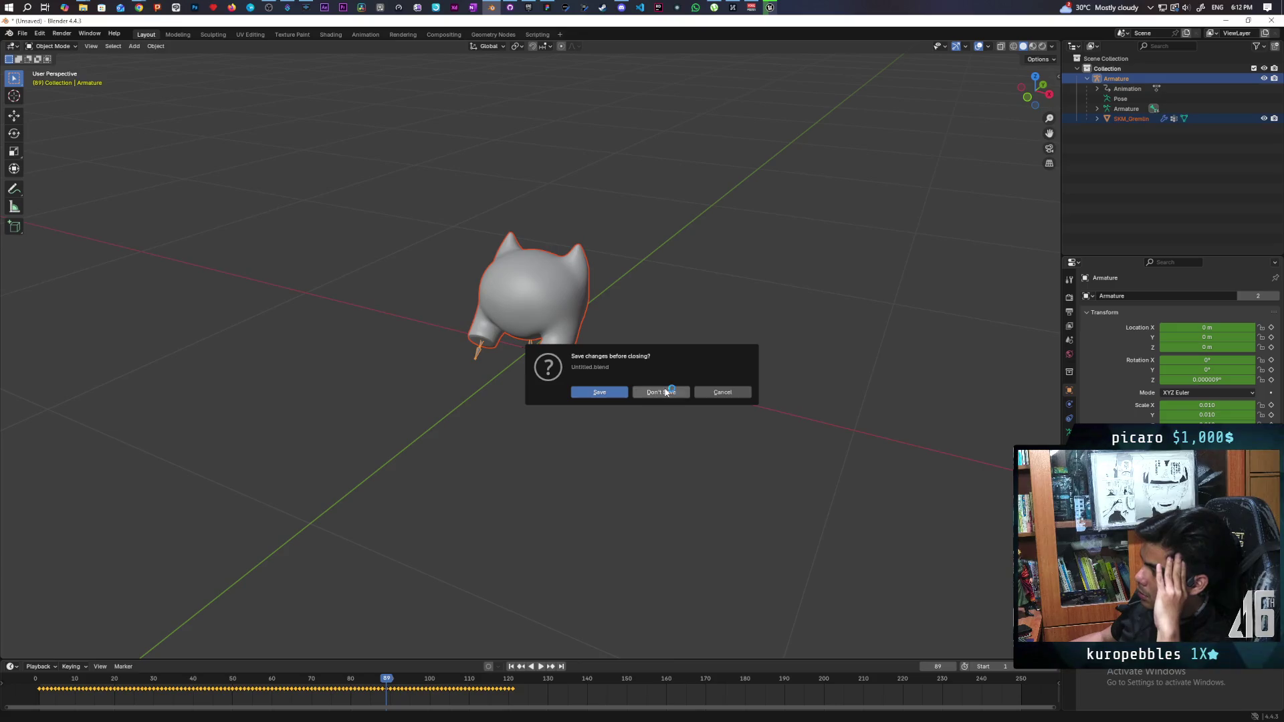
left_click(656, 390)
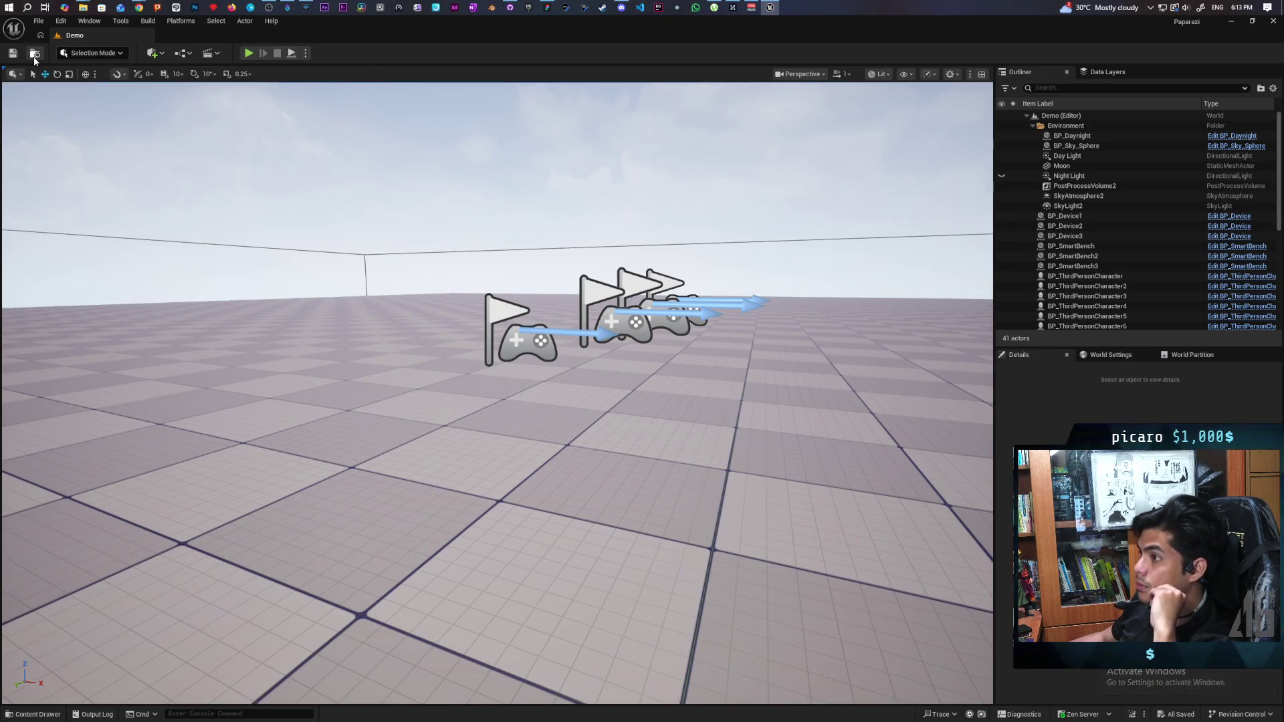
- Open the Animation map and delete the front SKM_gremlin actor from the level
left_click(35, 58)
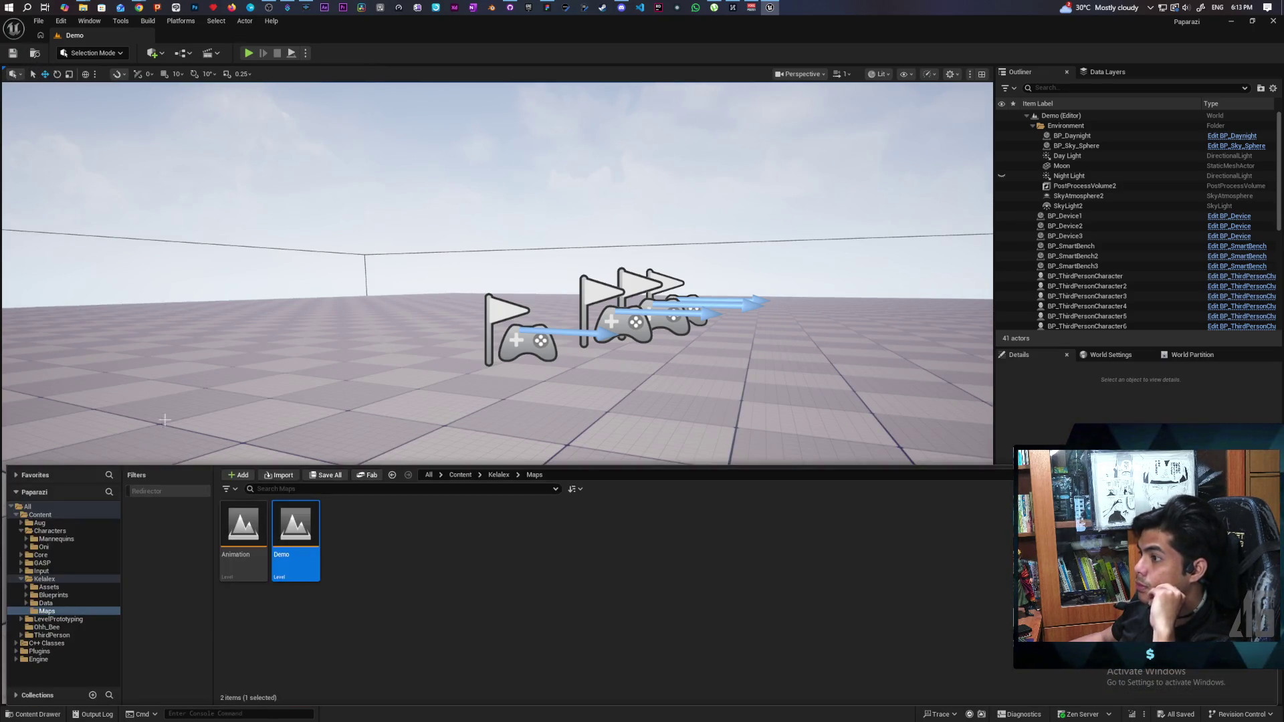
double_click(247, 522)
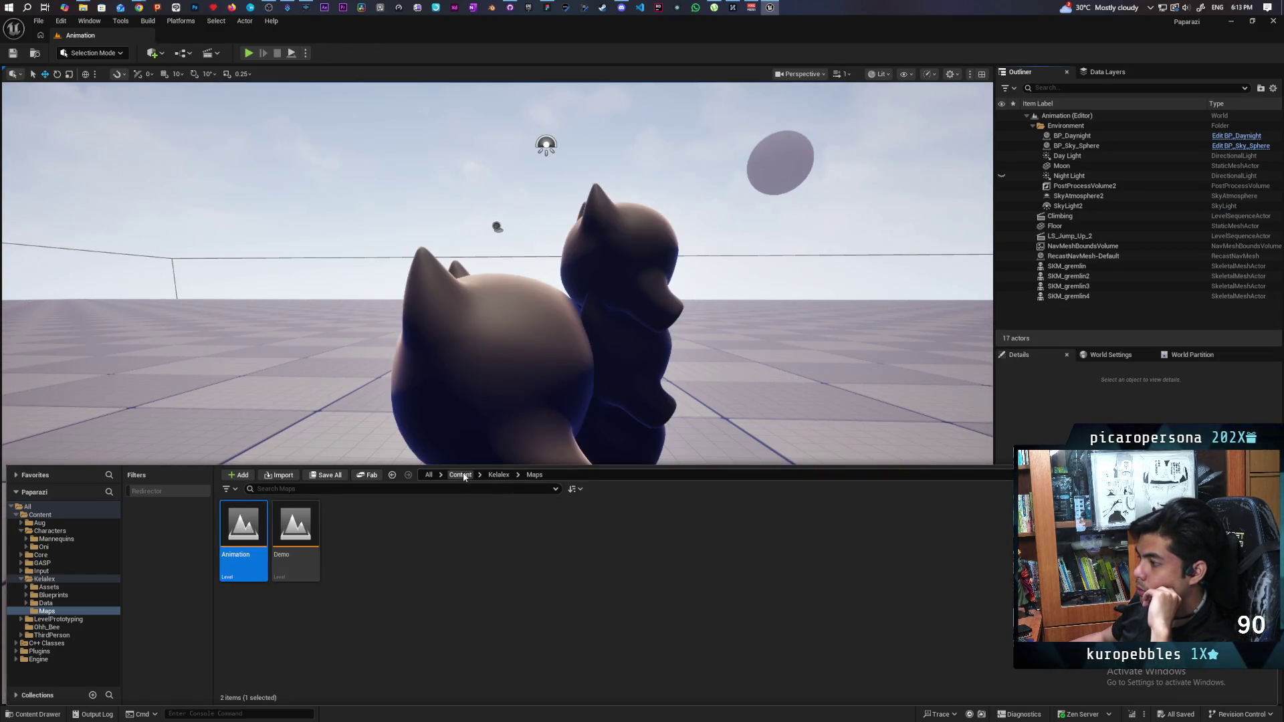
scroll(651, 338, "down", 5)
left_click(512, 411)
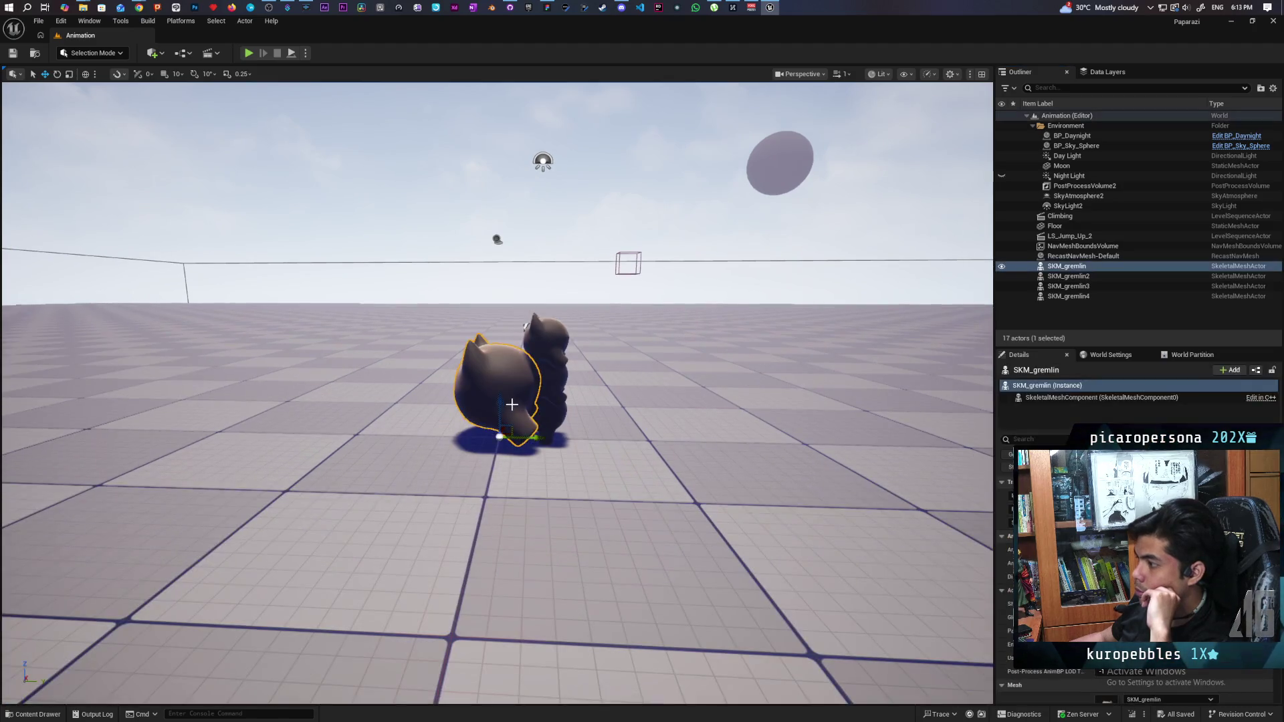
left_click(553, 413)
left_click(561, 380)
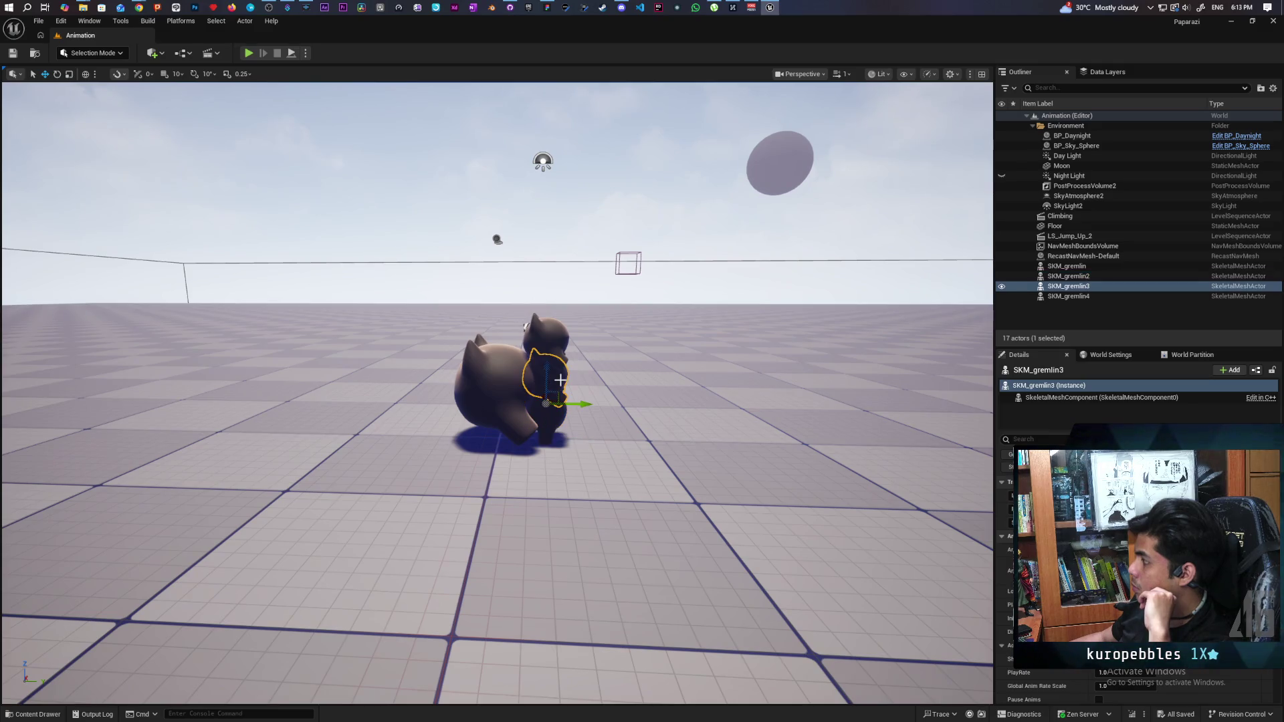
left_click(545, 403)
left_click(510, 384)
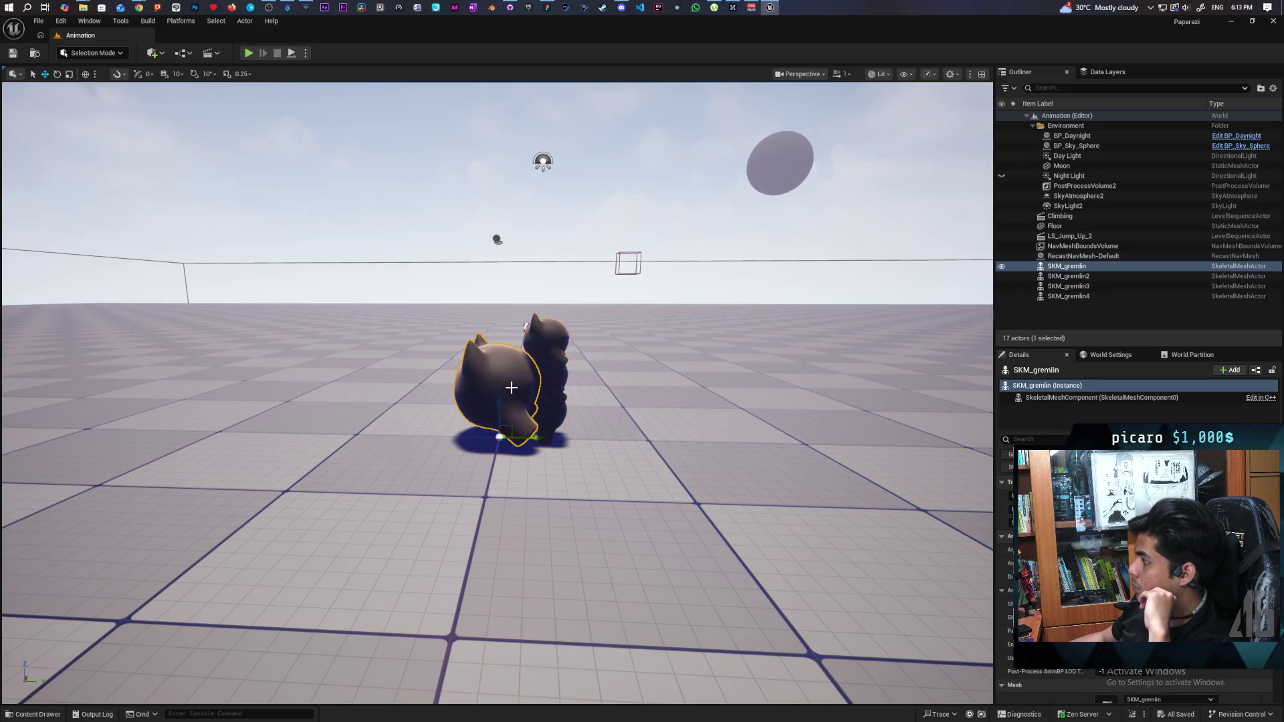
key("Delete")
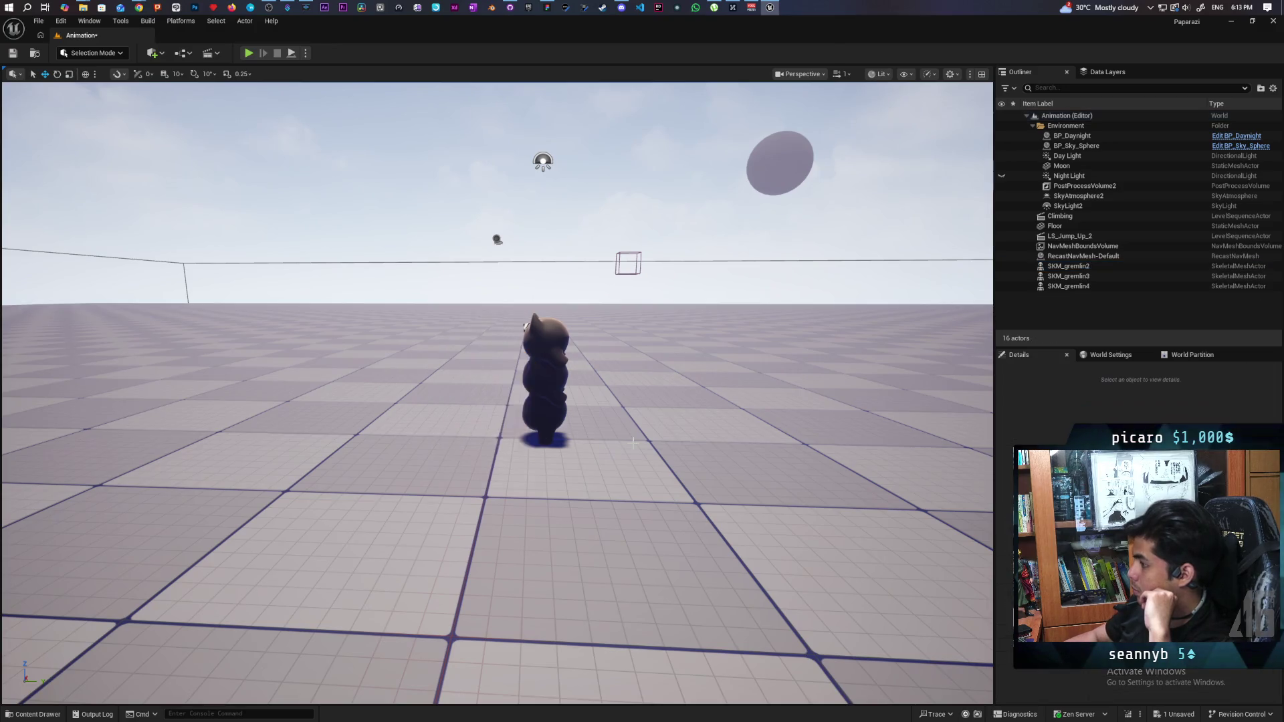
- Drag a new SKM_gremlin from Characters > Oni into the level beside SKM_gremlin4
left_click(545, 394)
key("ctrl+space")
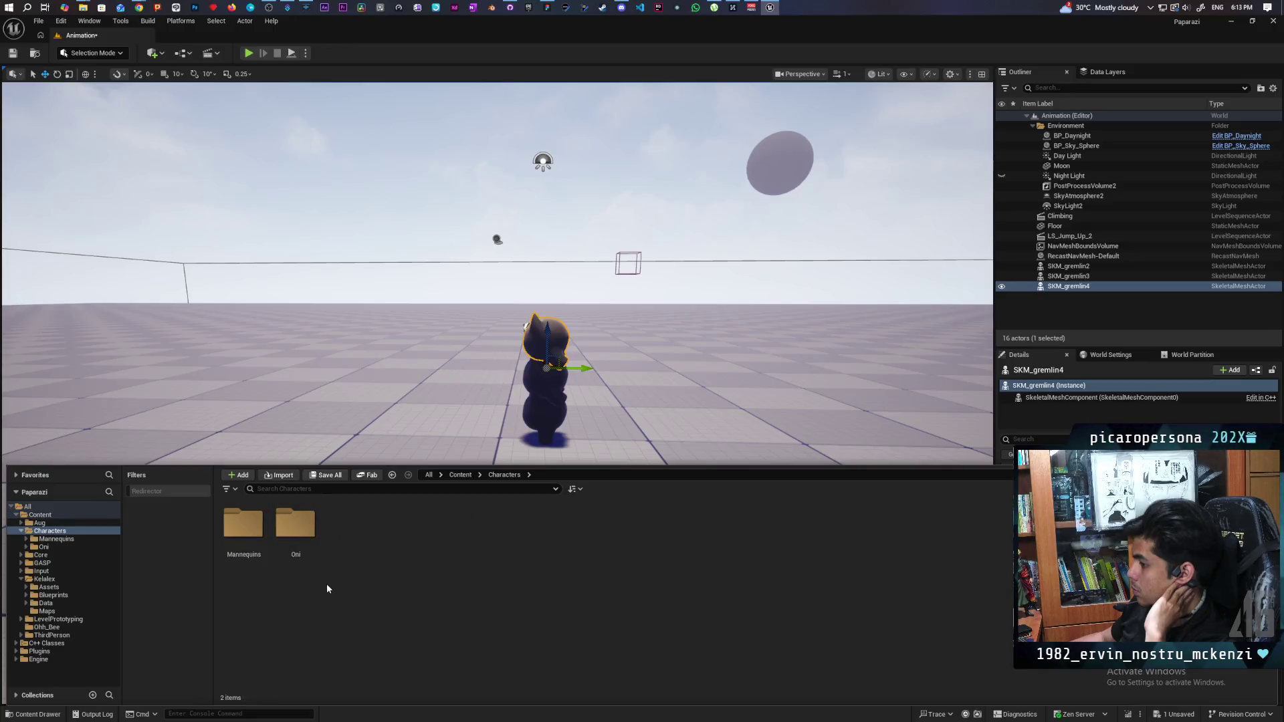
double_click(293, 541)
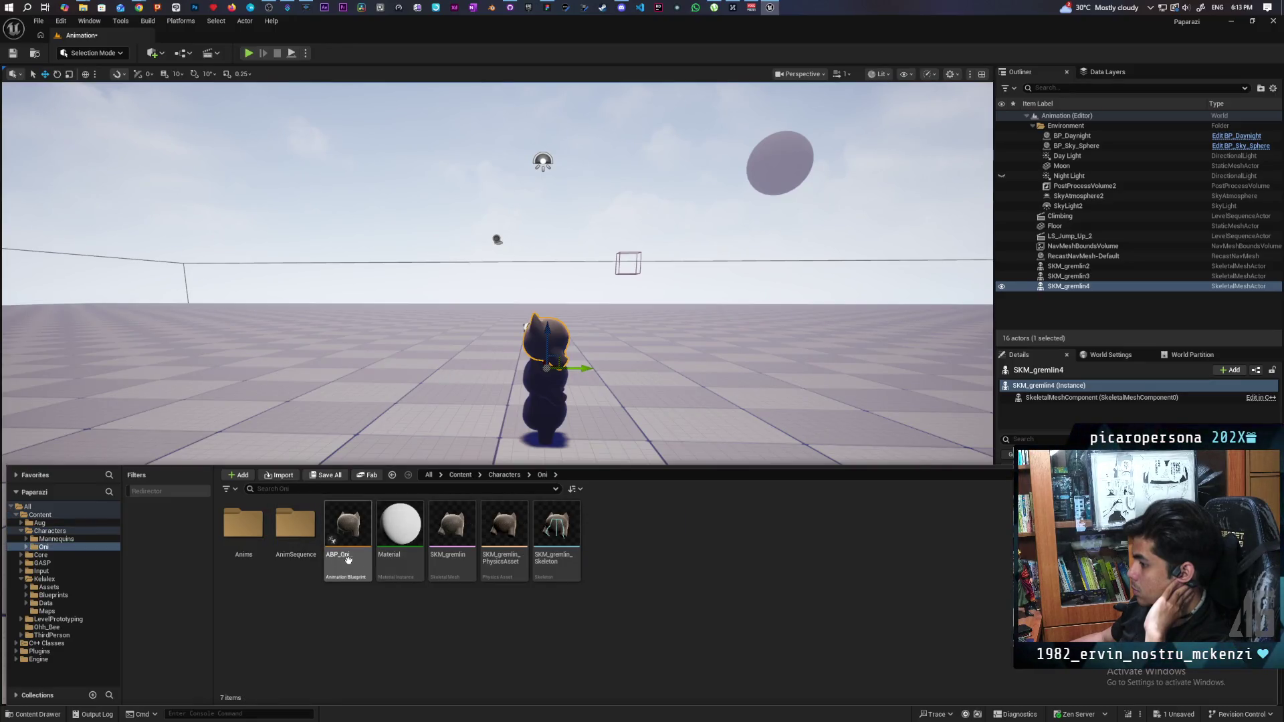
left_click(450, 523)
mouse_move(451, 523)
left_mouse_down()
mouse_move(396, 411)
mouse_move(387, 419)
left_mouse_up()
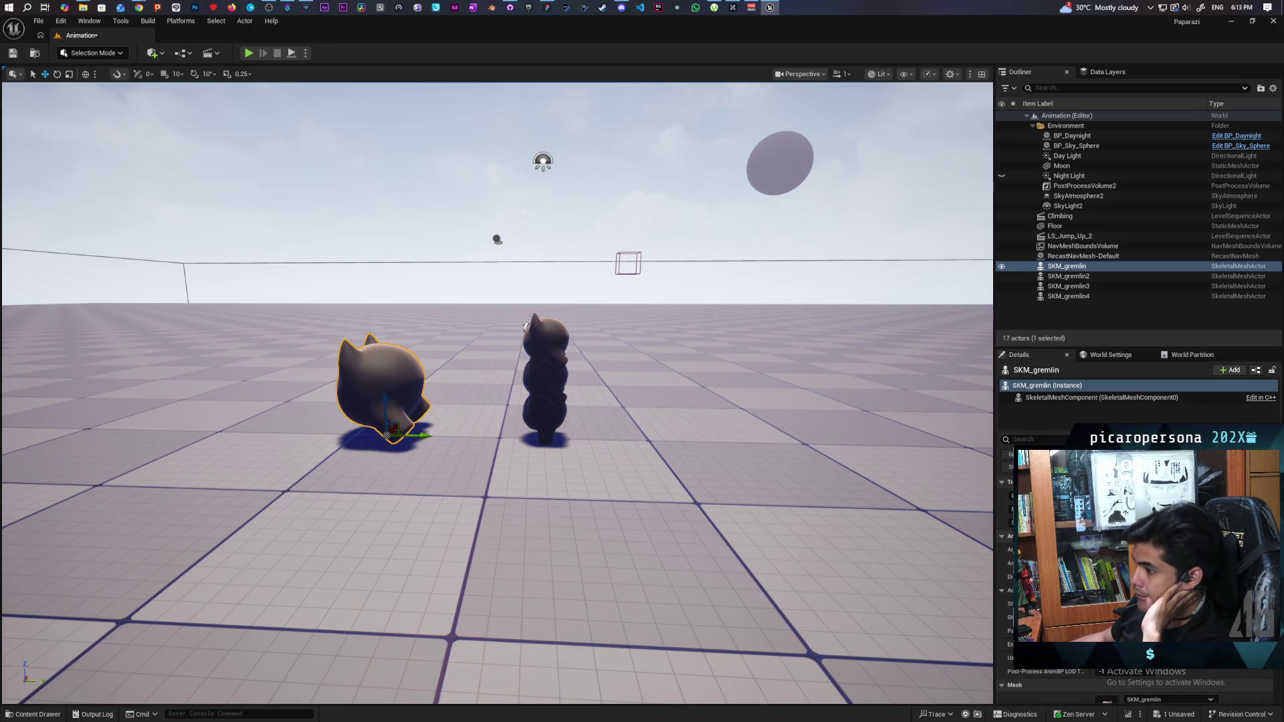
left_click(30, 717)
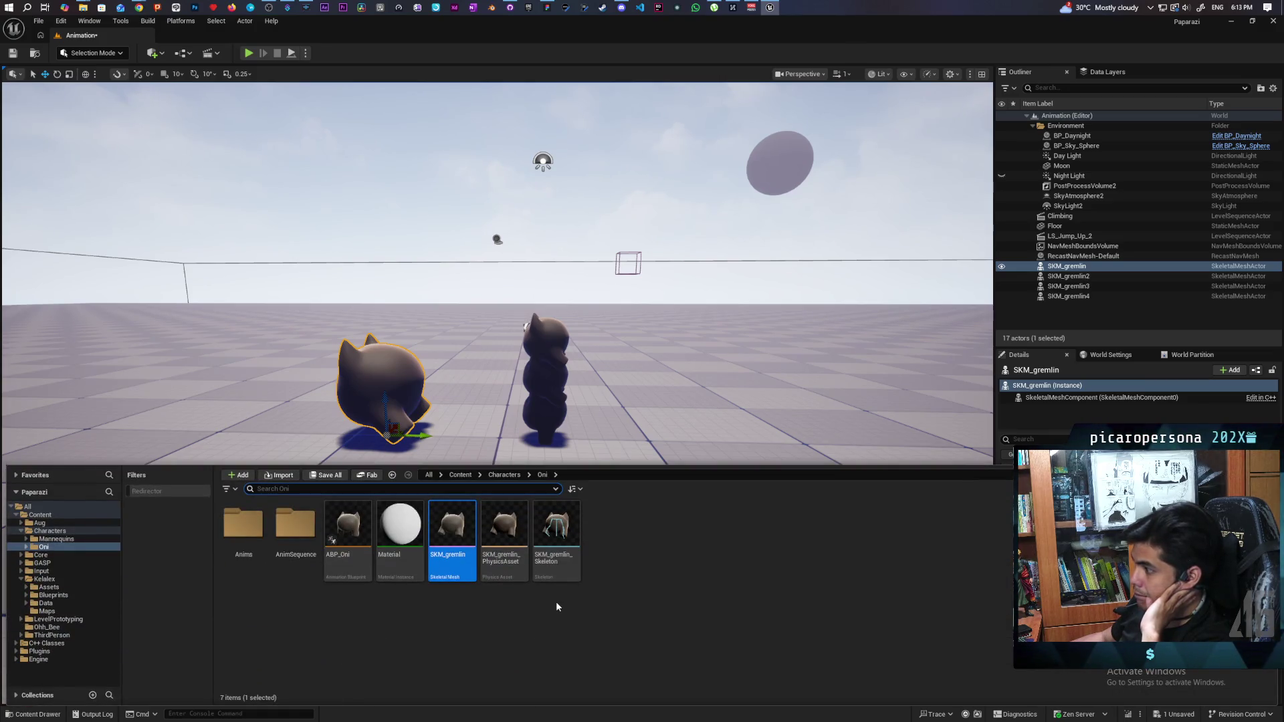
left_click(554, 346)
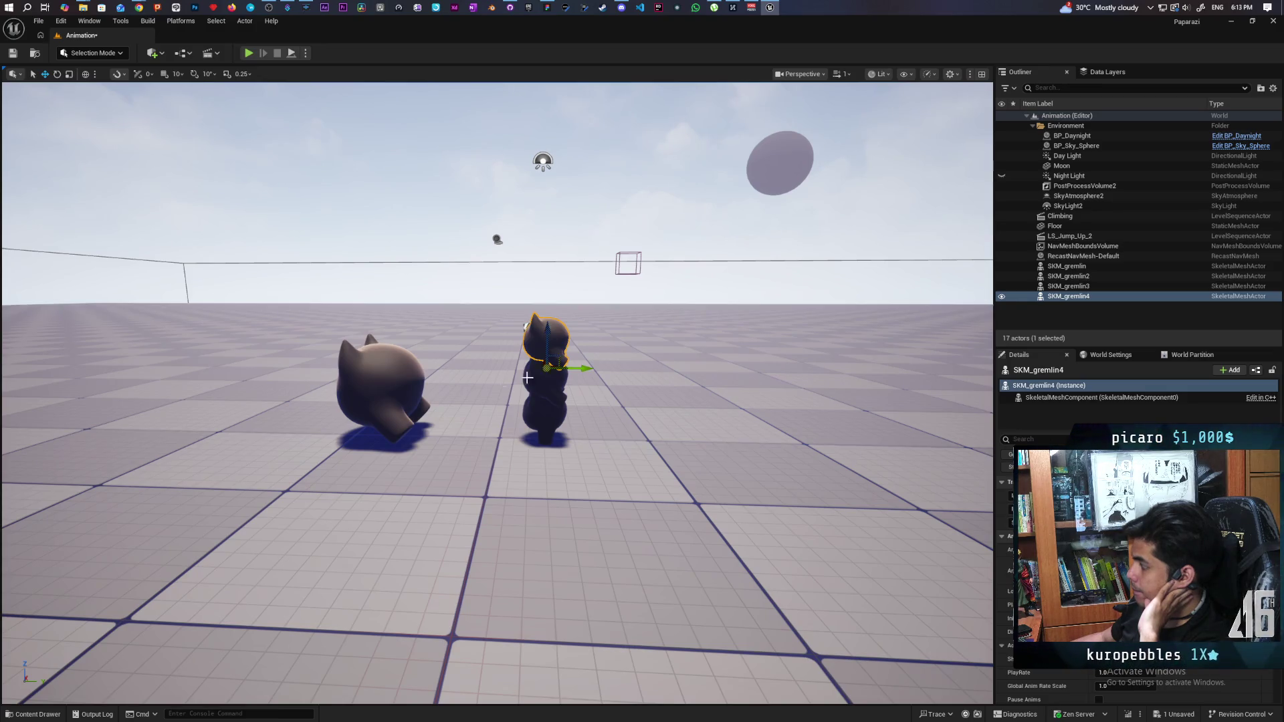
left_click(385, 395)
left_click(544, 346)
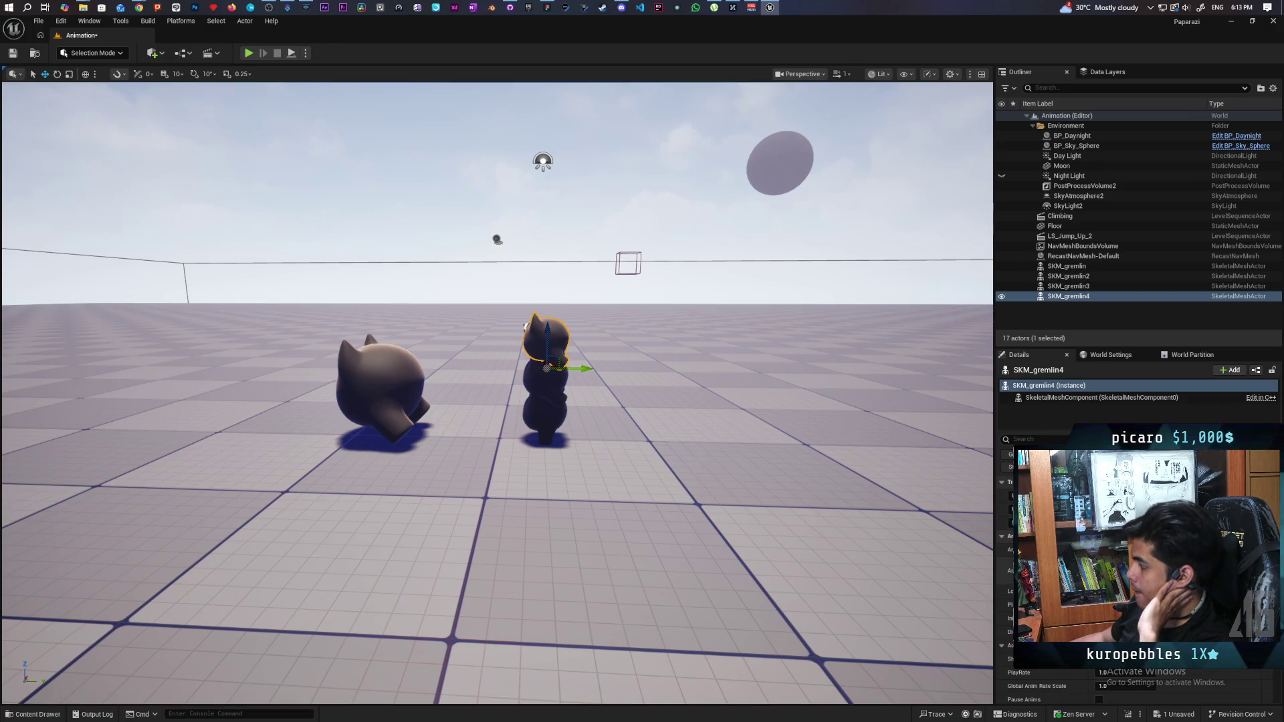
left_click(1177, 572)
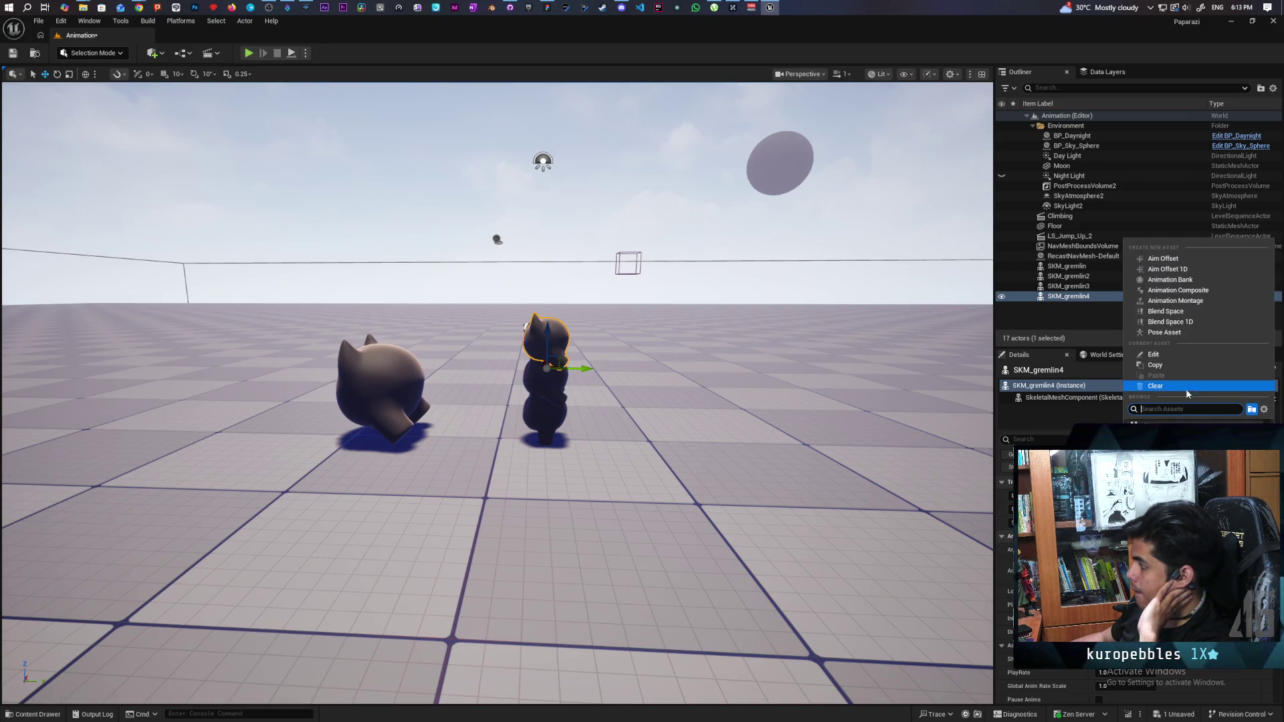
left_click(1177, 431)
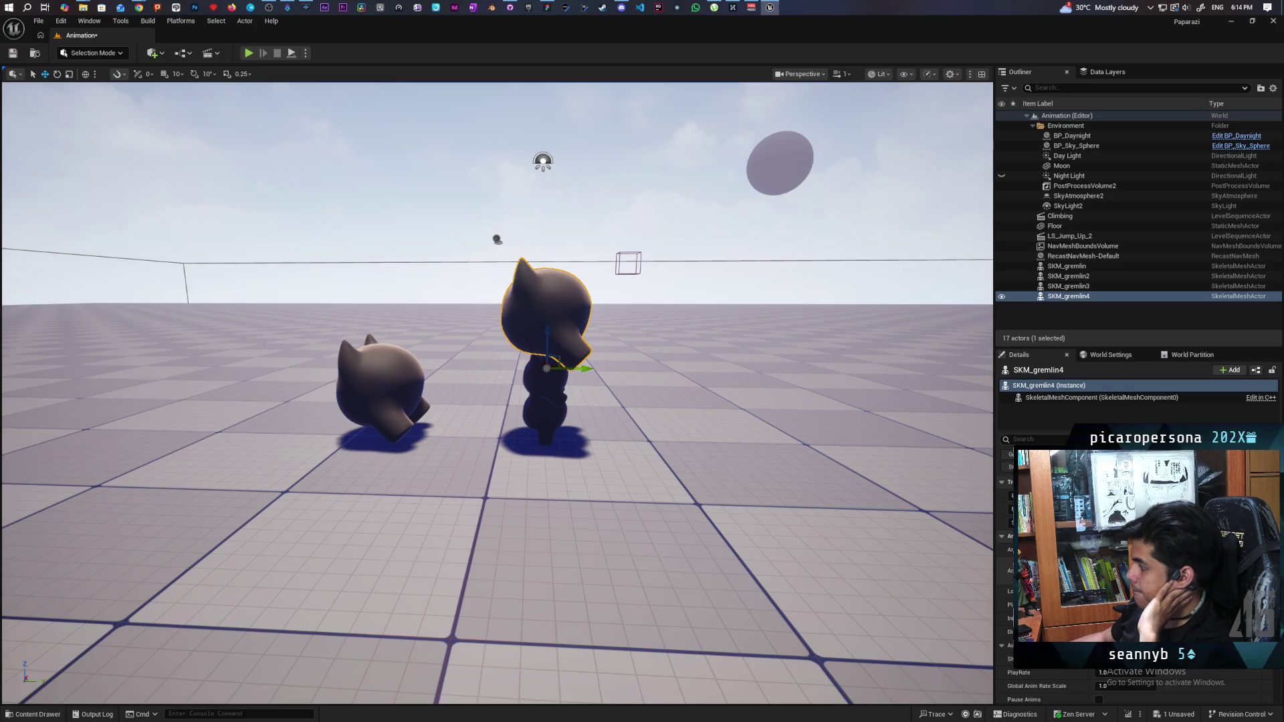
left_click(1178, 572)
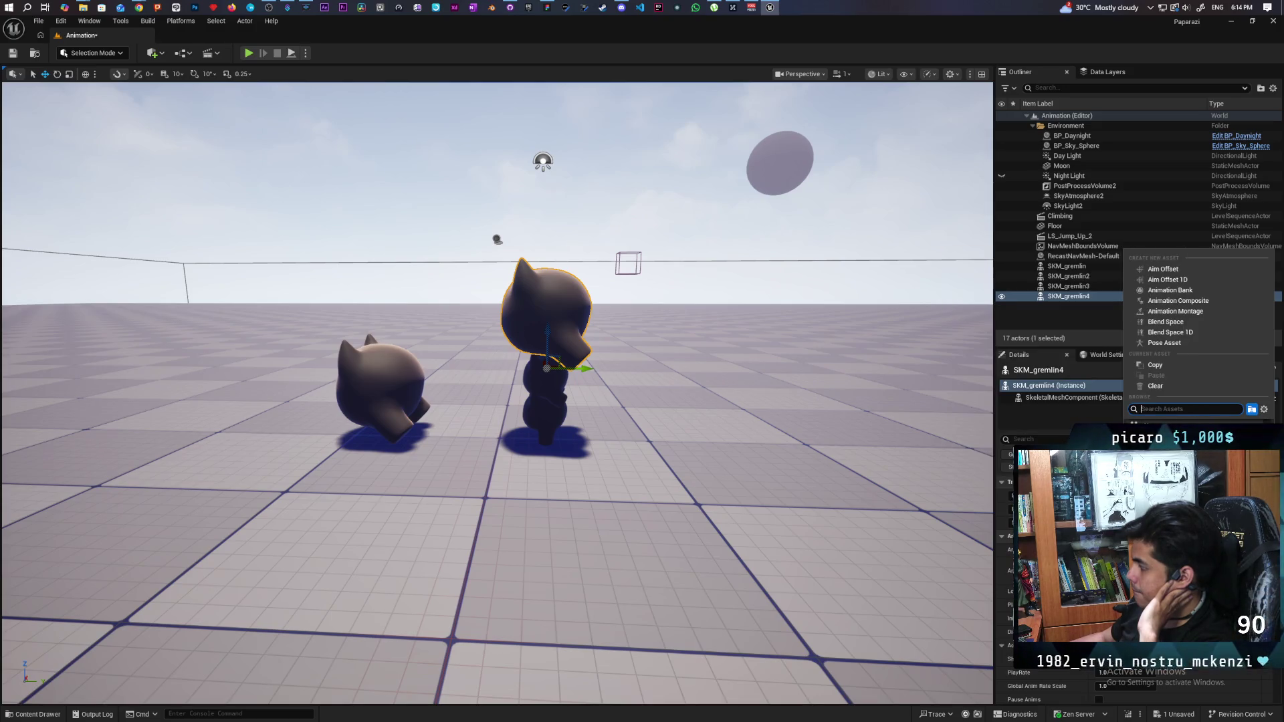
key("Return")
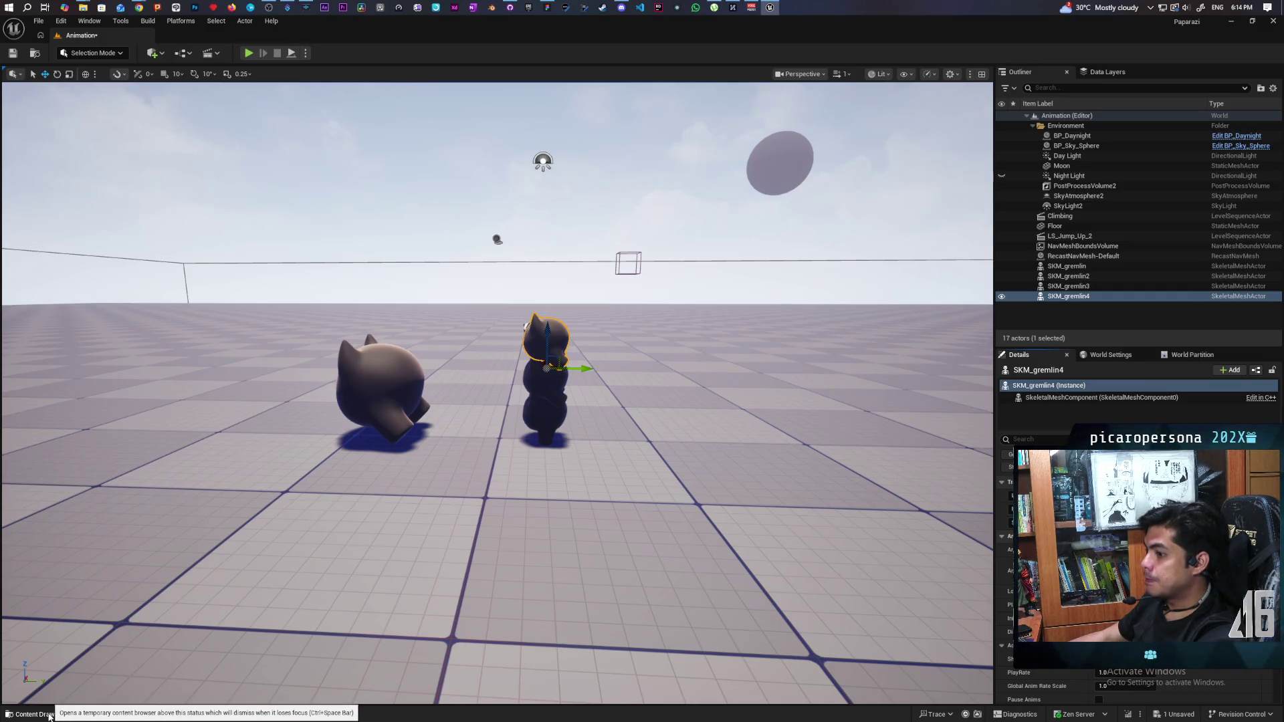
left_click(49, 717)
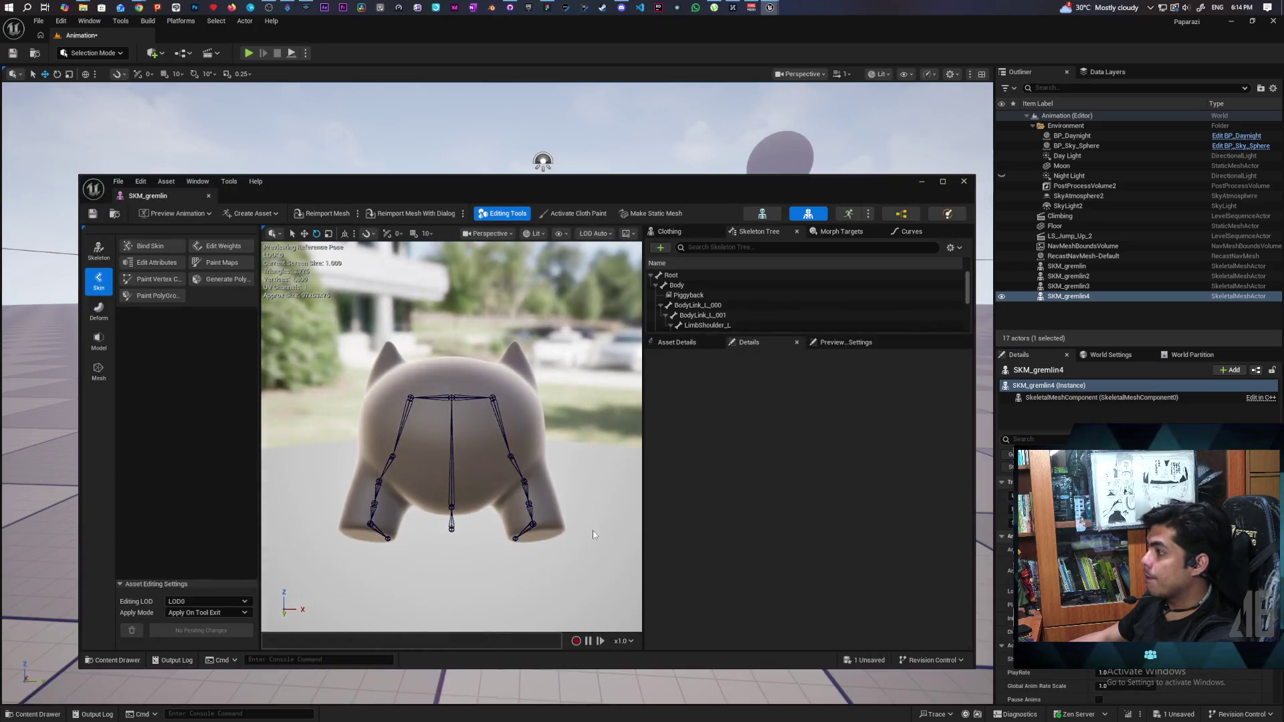
- Select SKM_gremlin's Root bone to view its transform, showing scale 0.999999
left_click(669, 276)
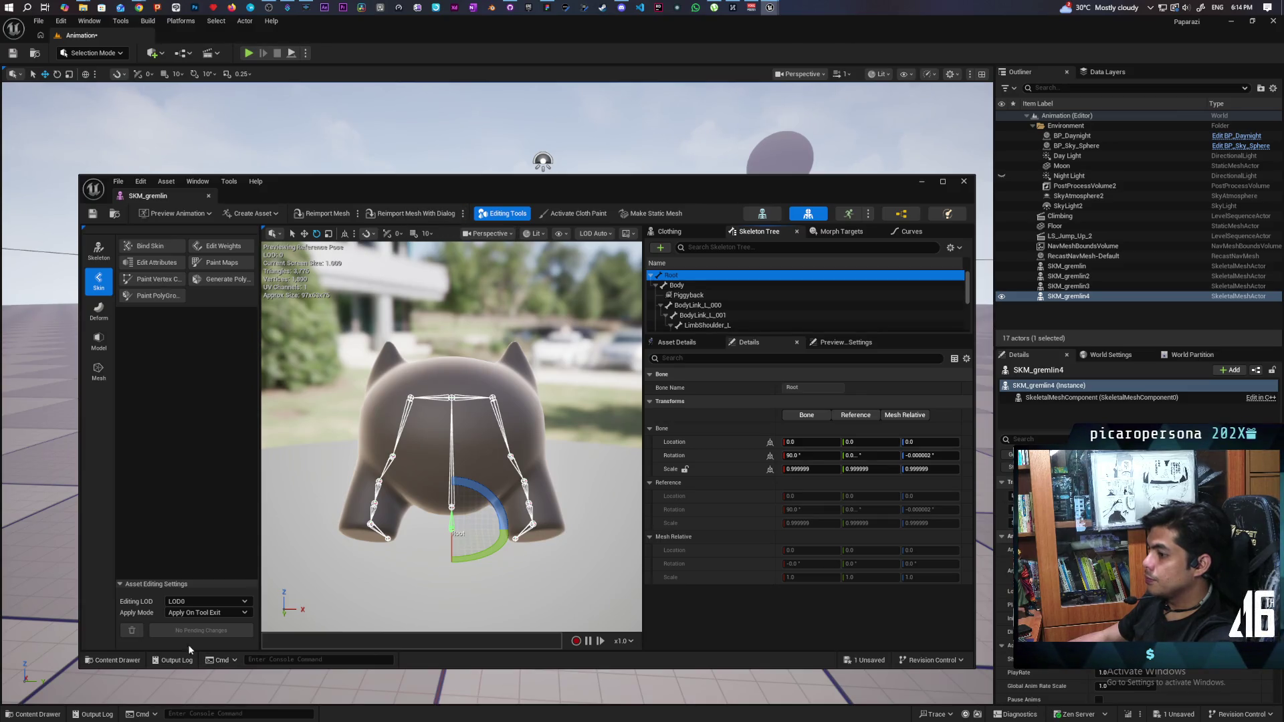
- Reimport SKM_gremlin with SKM_Oni.fbx as the new file, then switch to Blender
left_click(111, 662)
right_click(534, 556)
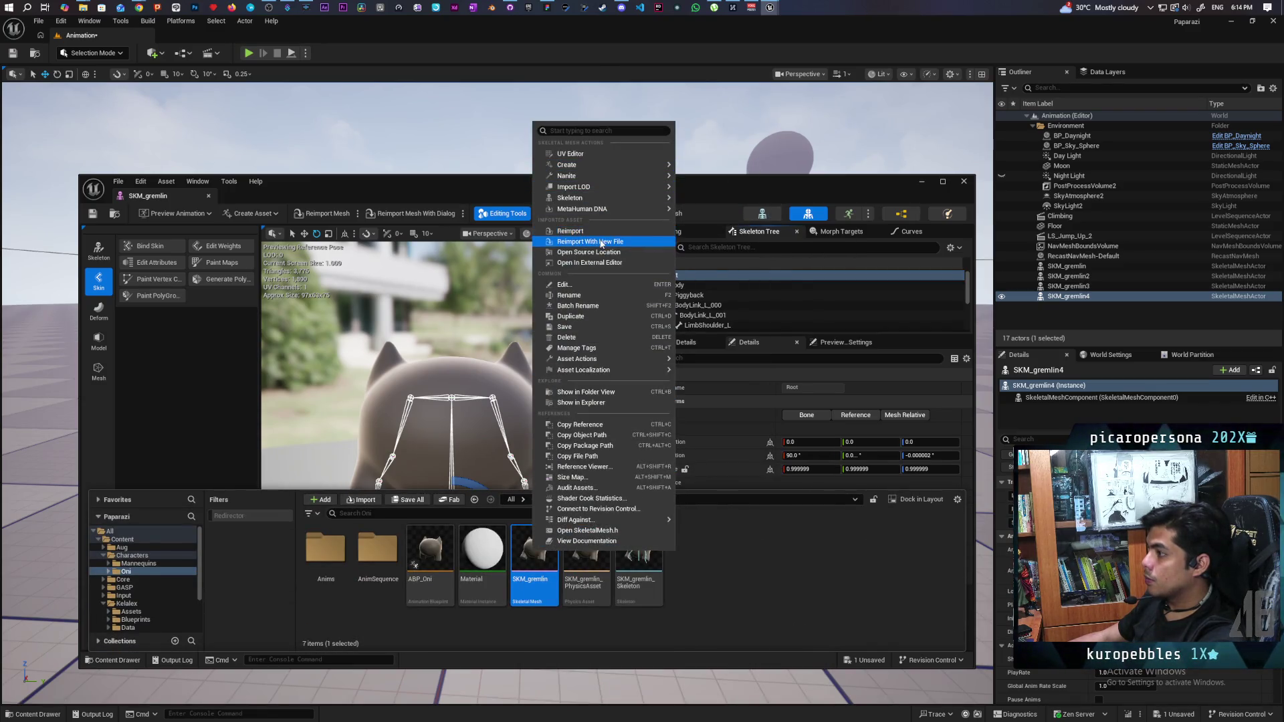
left_click(681, 363)
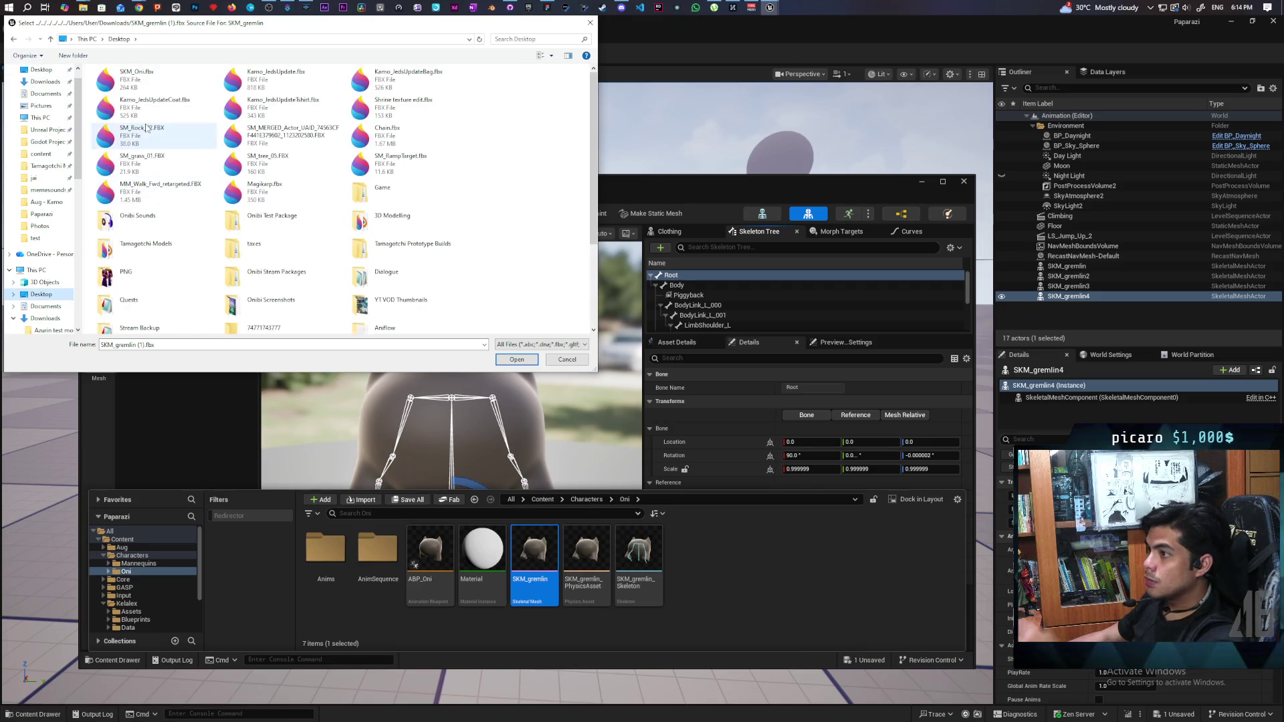
double_click(134, 79)
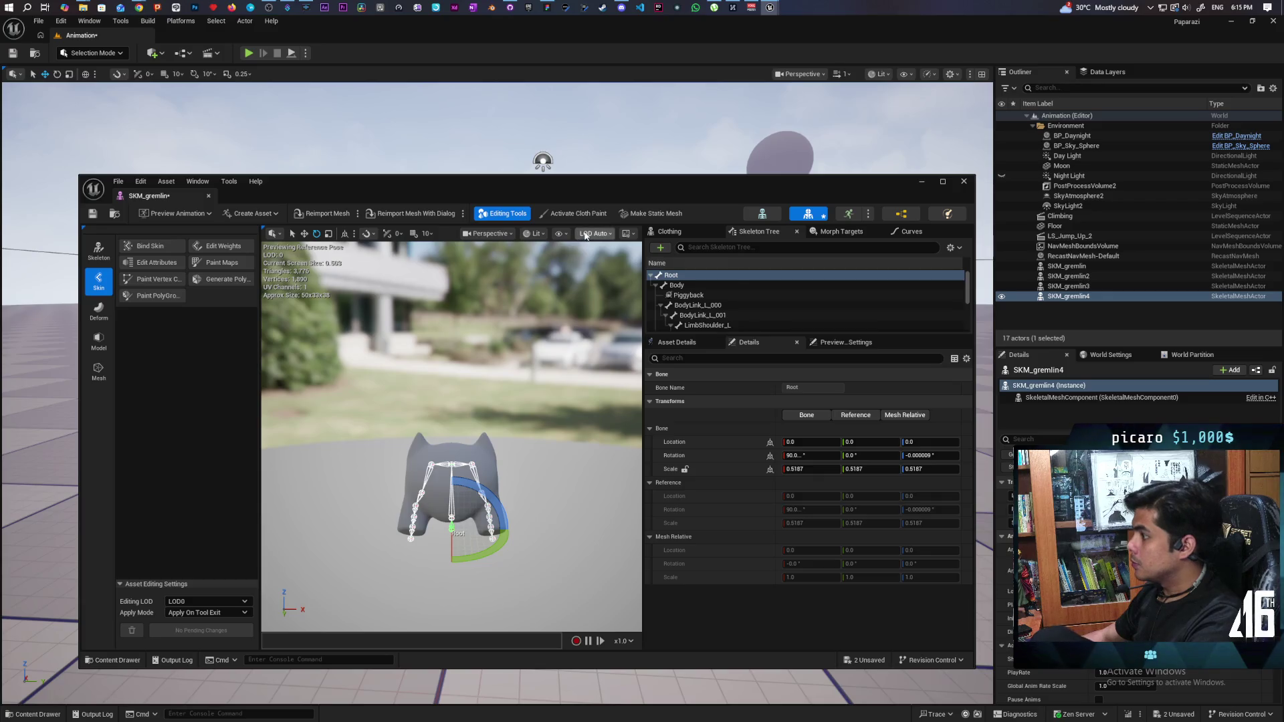
left_click(494, 10)
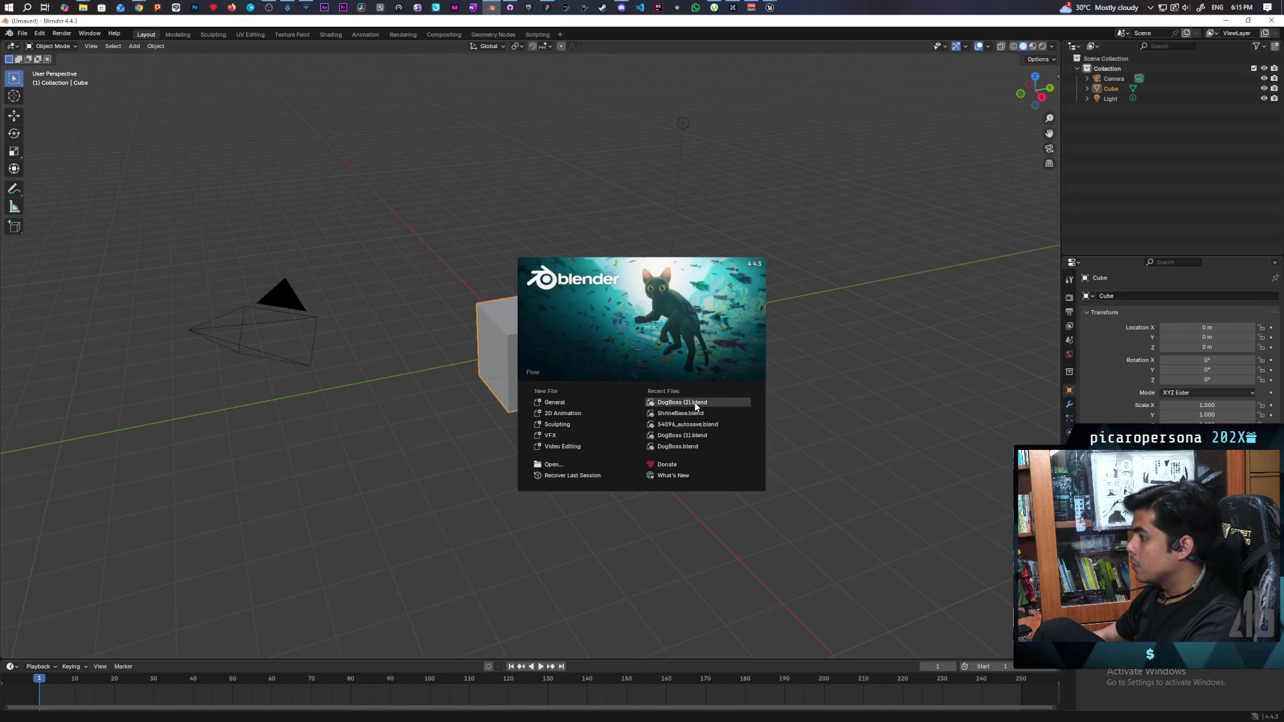
- Dismiss the splash screen and delete the default camera, cube and light
left_click(654, 219)
left_click_drag(234, 86, 821, 436)
key("Delete")
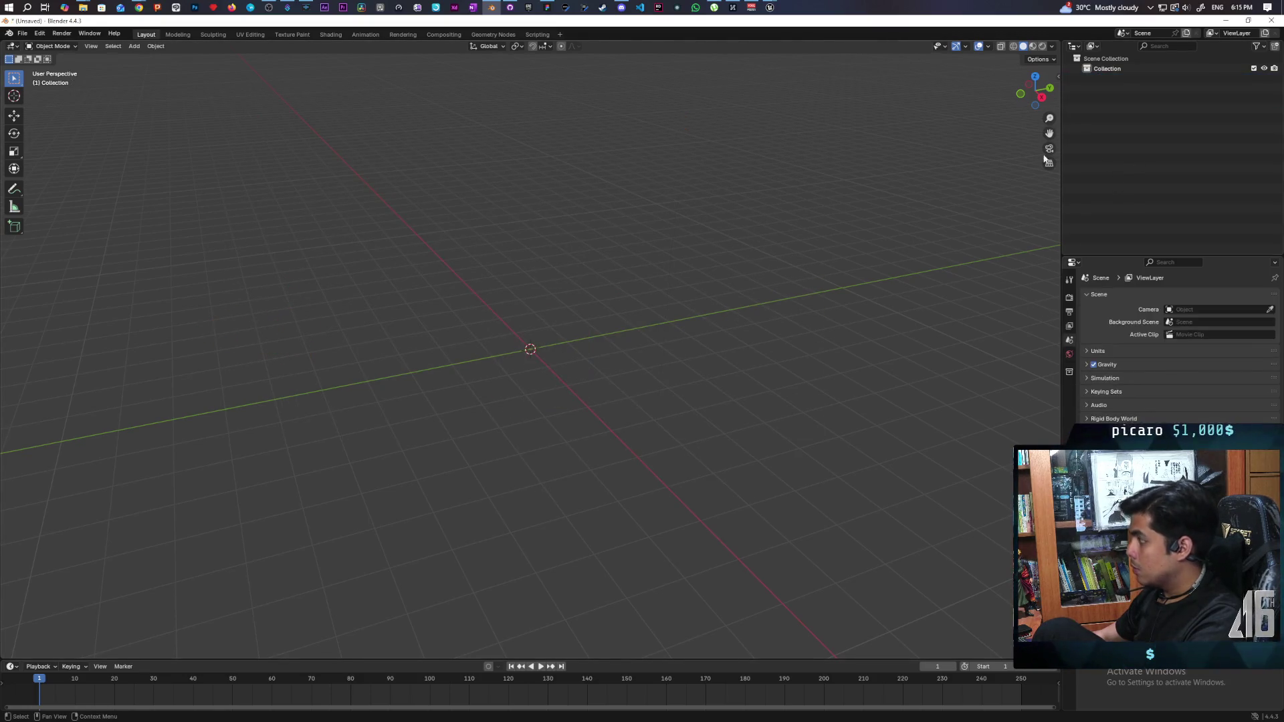
- Open and cancel the FBX import and FBX export dialogs, and look through the Edit menu
left_click(23, 33)
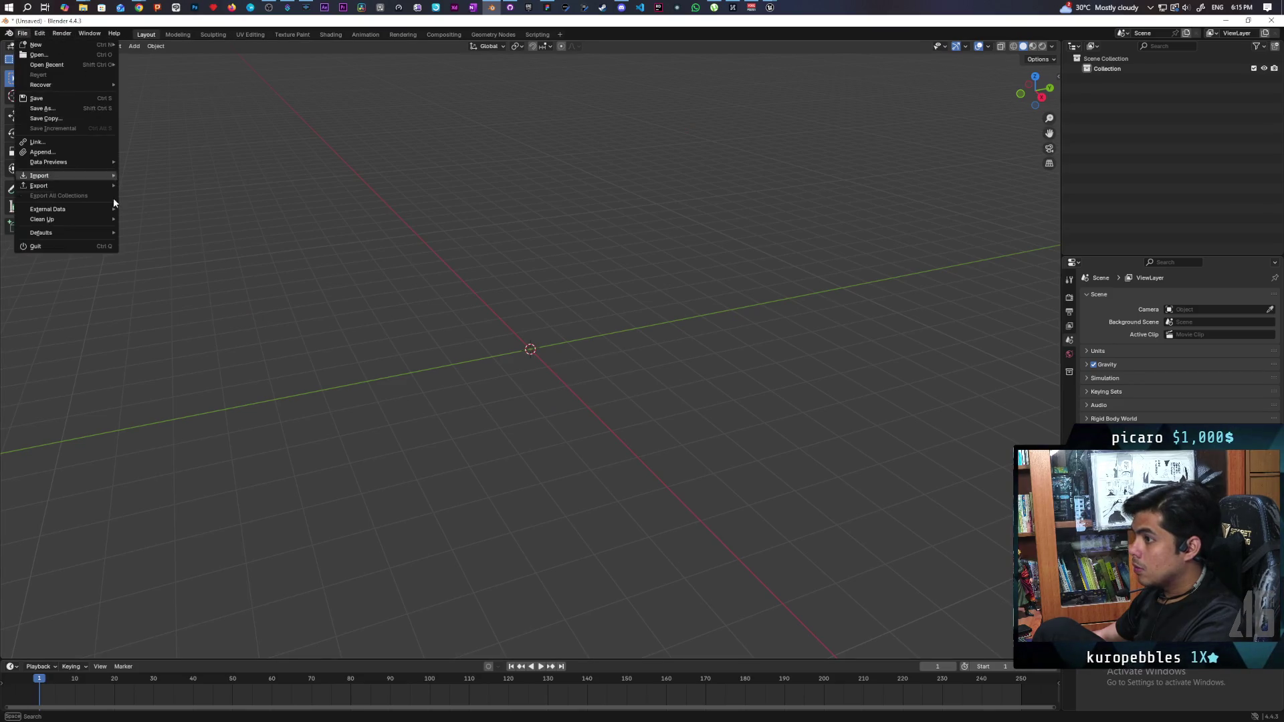
mouse_move(98, 175)
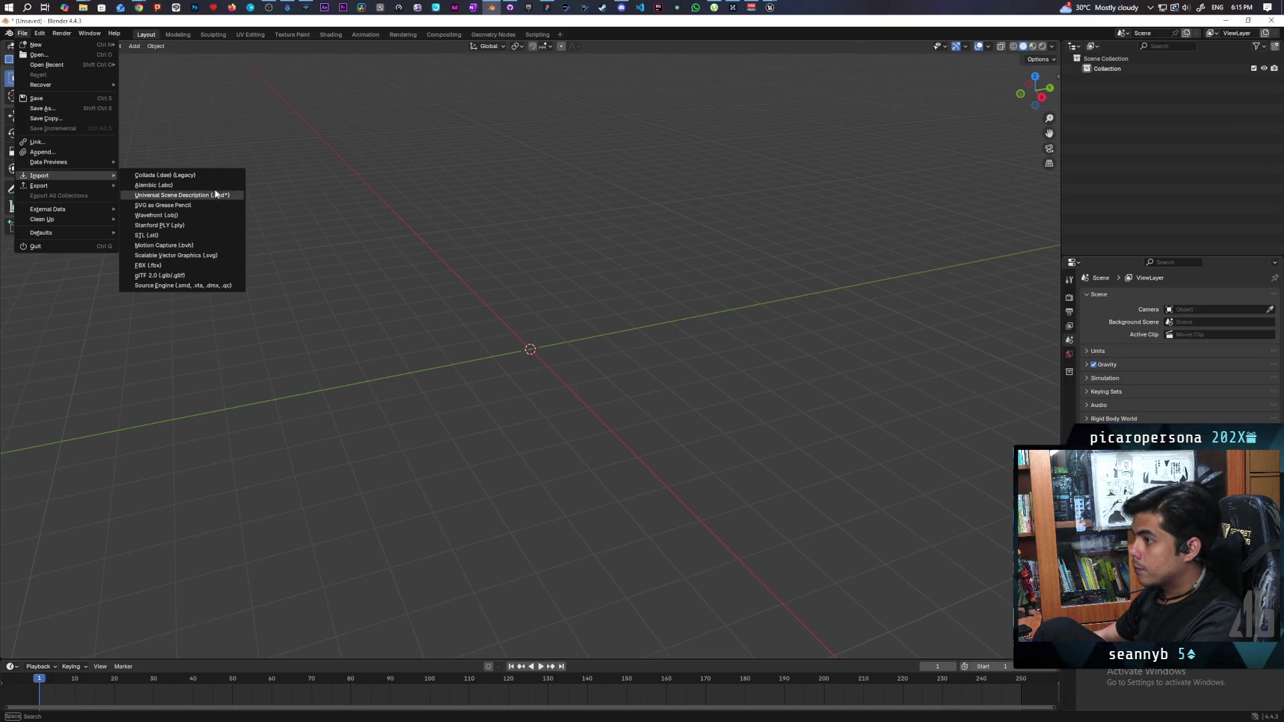
left_click(192, 268)
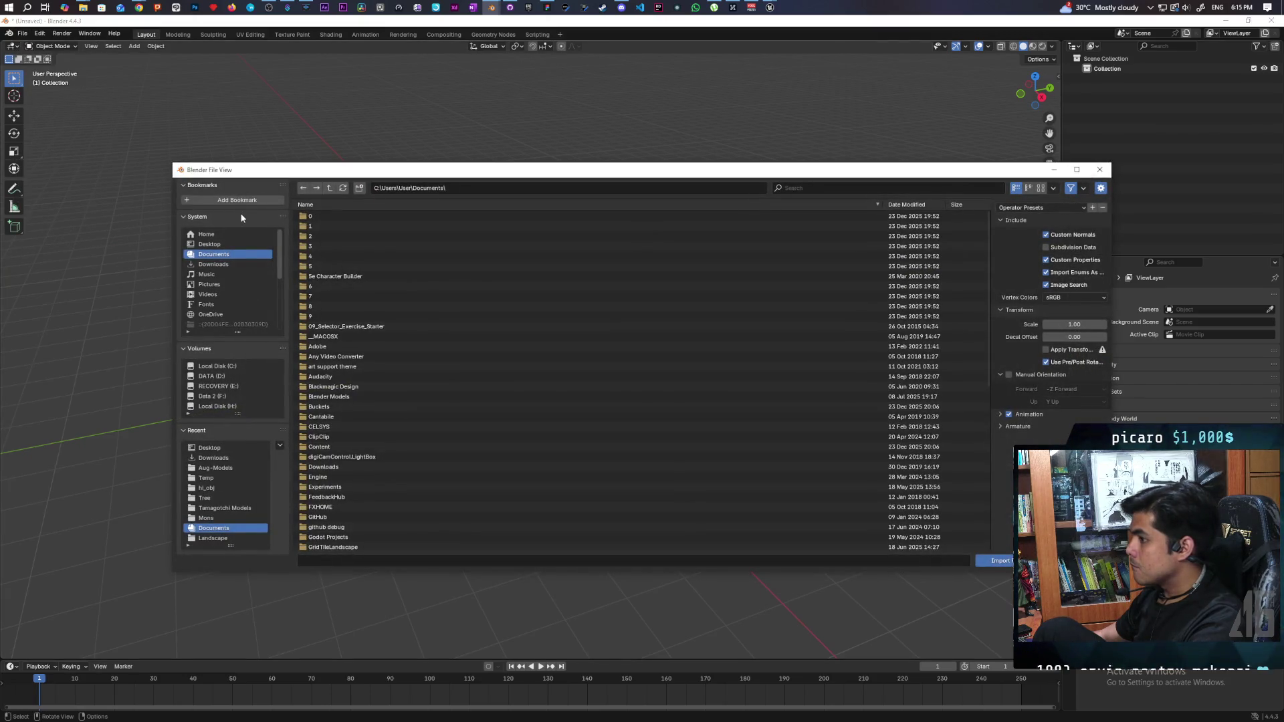
left_click(1100, 170)
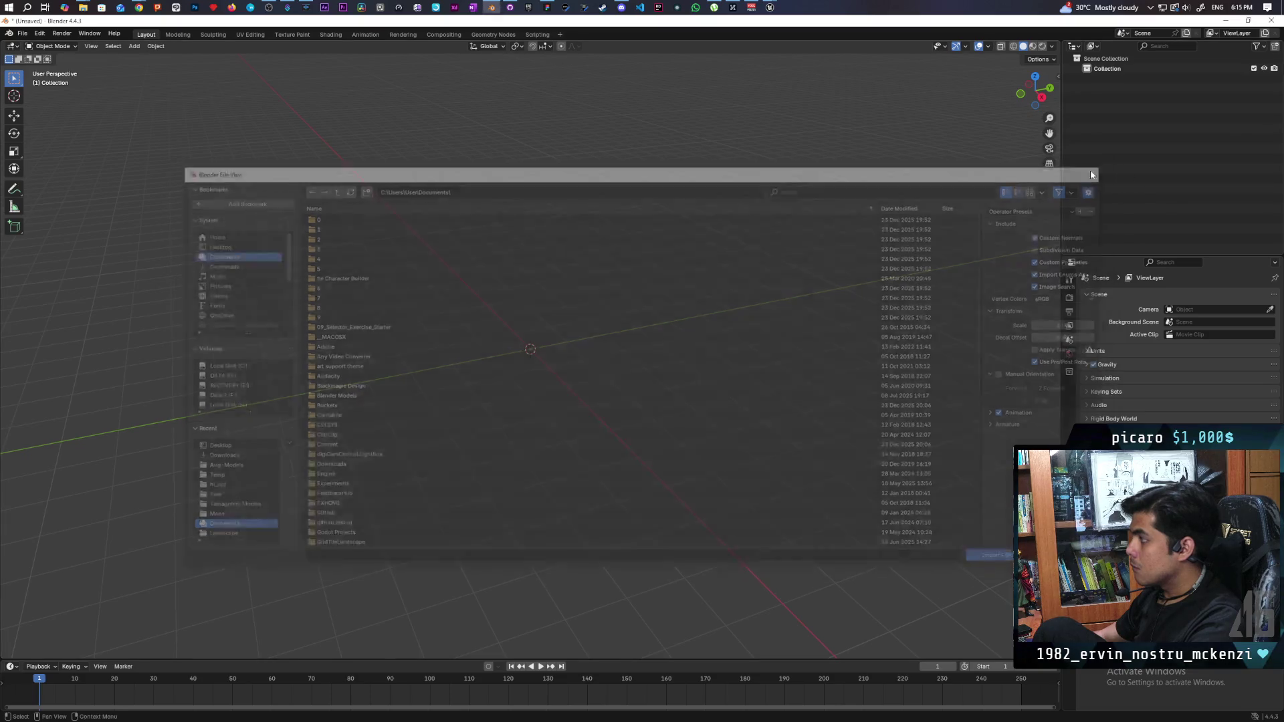
left_click(22, 34)
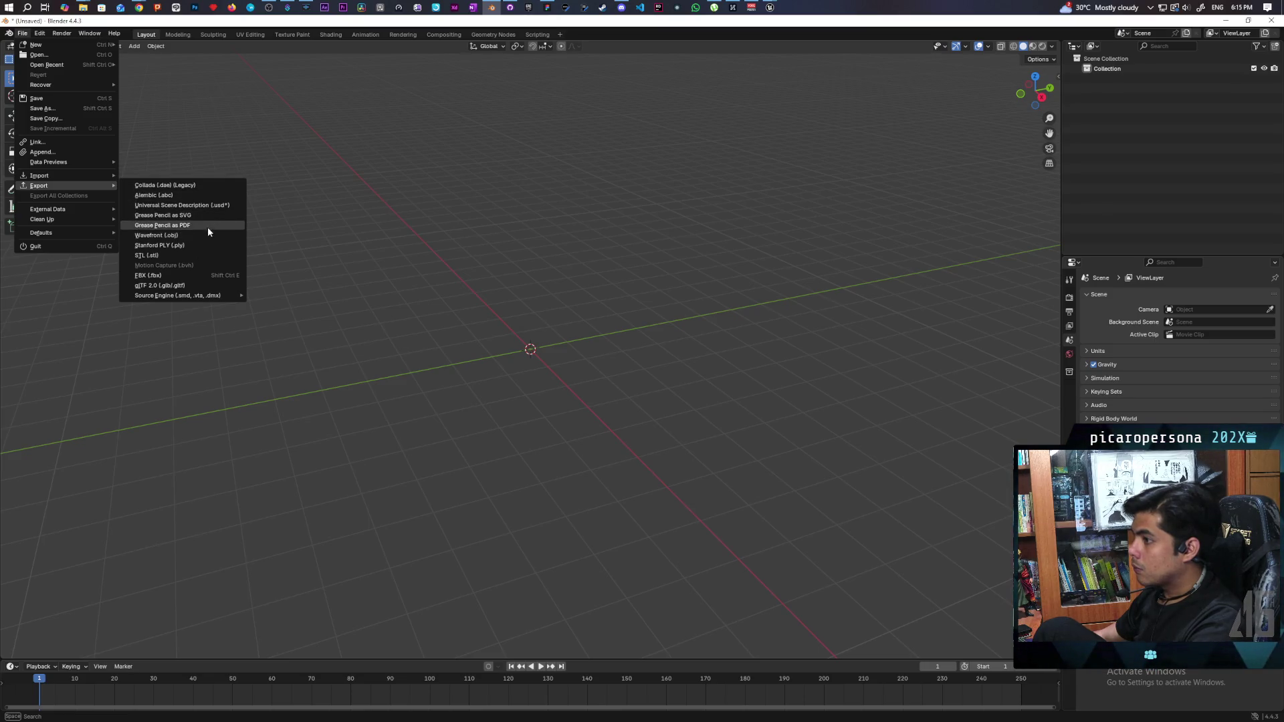
left_click(208, 273)
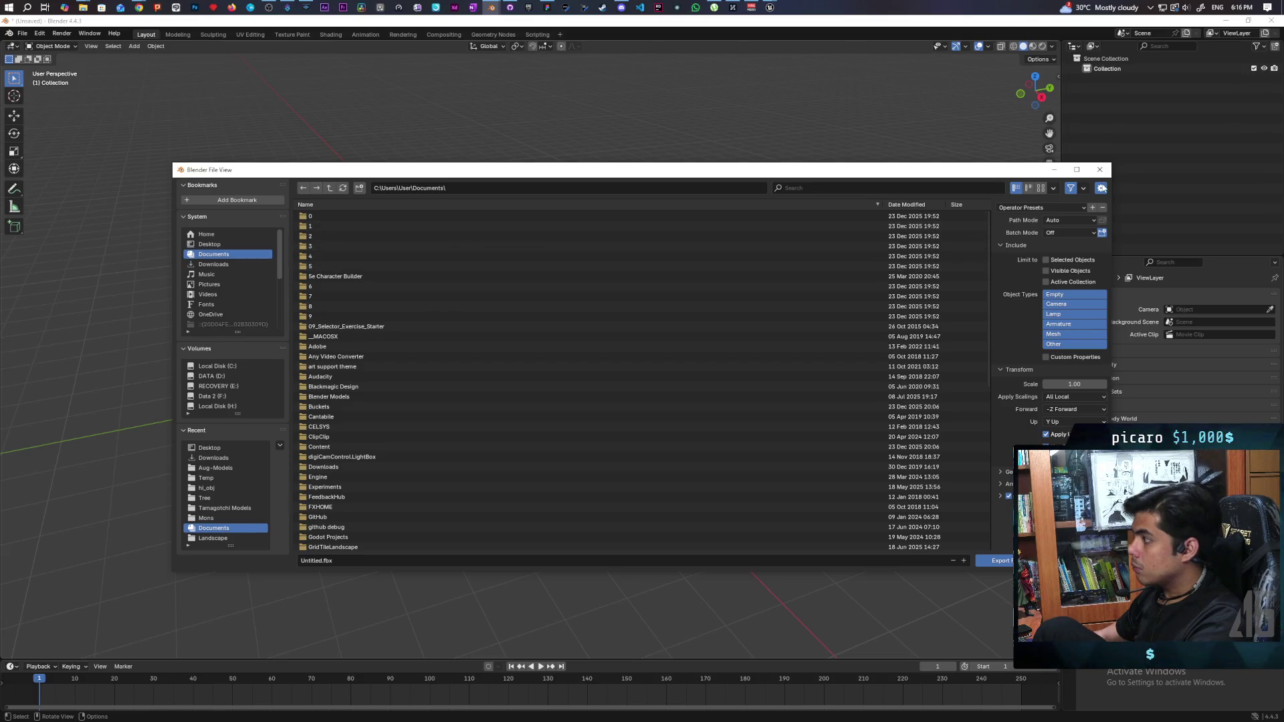
left_click(1100, 170)
left_click(40, 32)
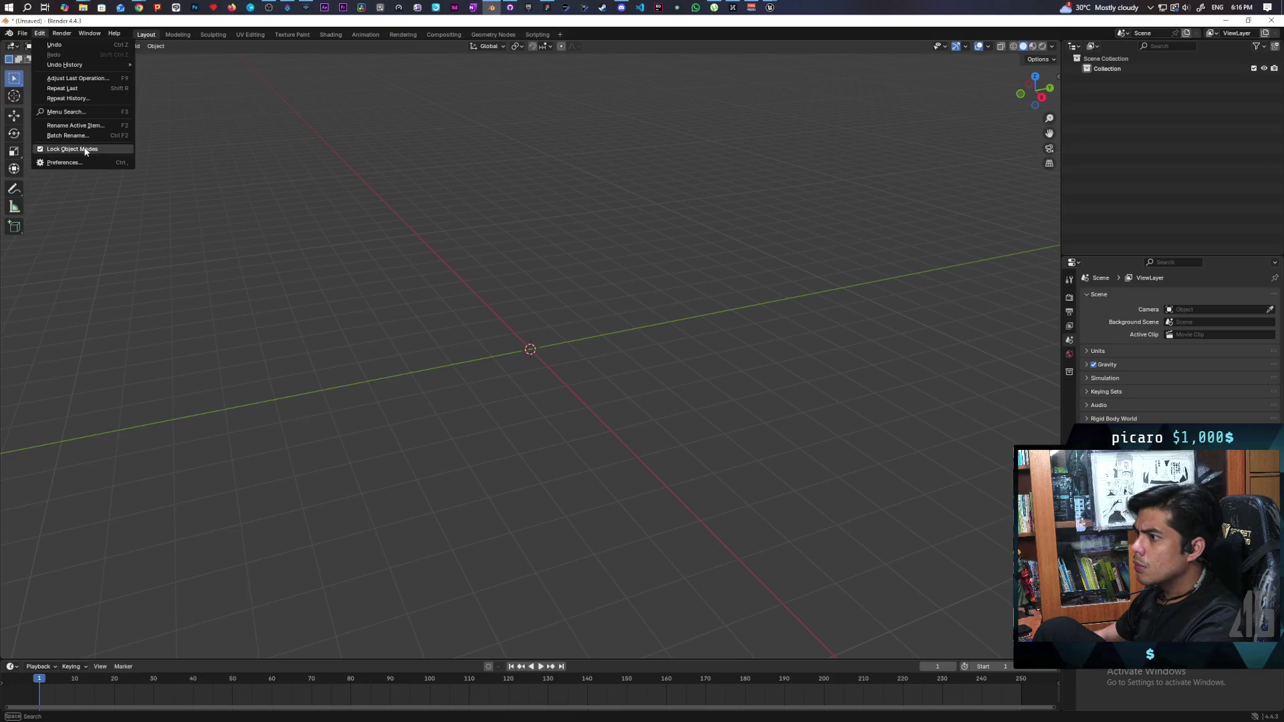
left_click(21, 38)
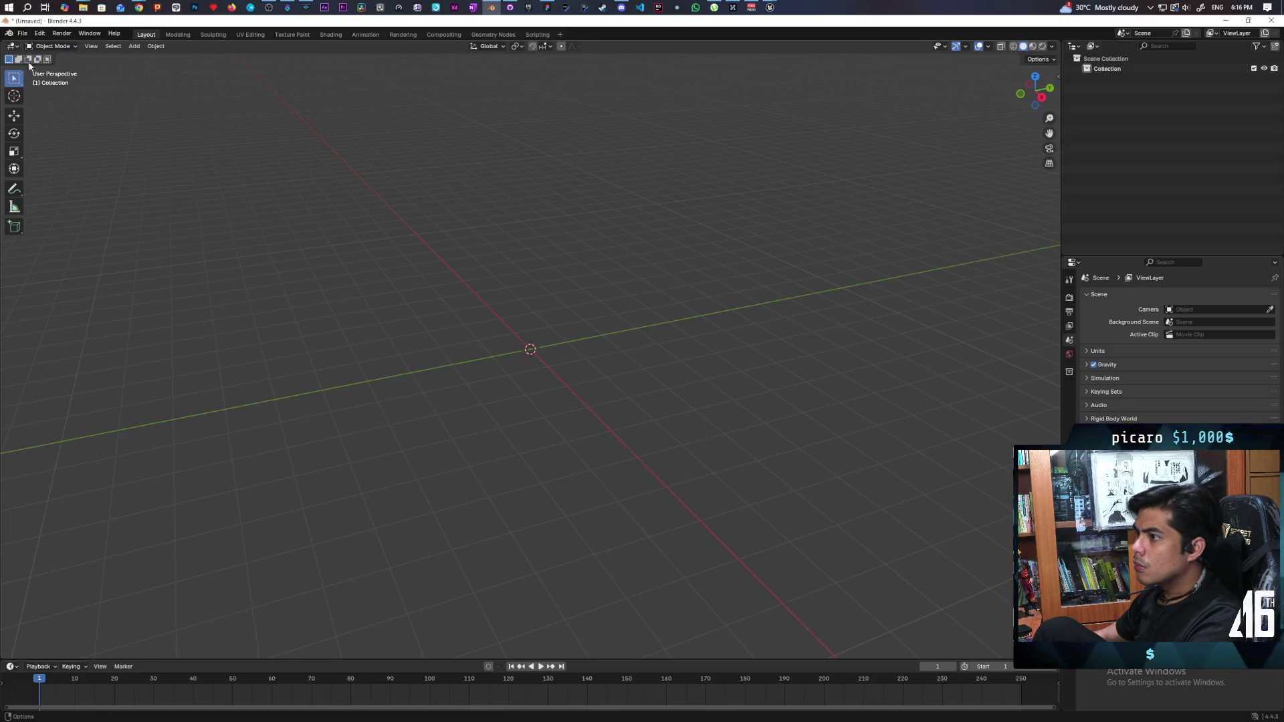
left_click(22, 33)
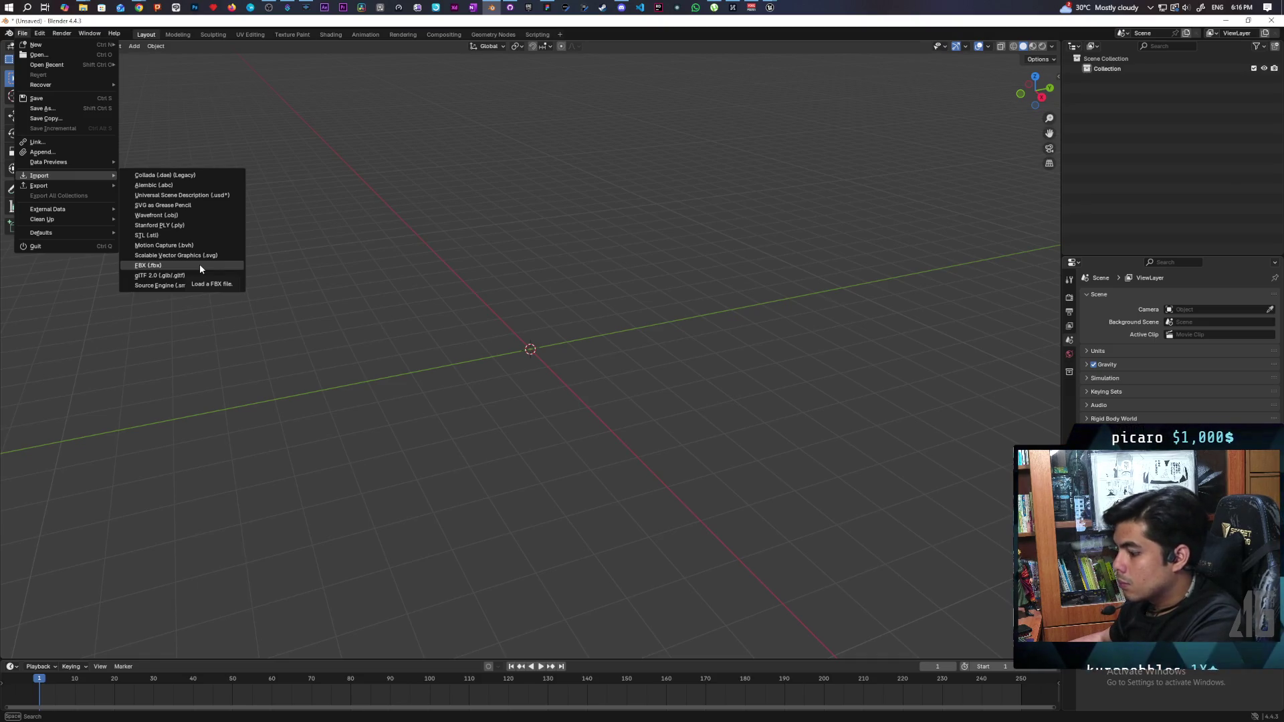
- Assign Shift+Ctrl+Alt+O as the FBX import shortcut and bring up the FBX import browser
right_click(200, 267)
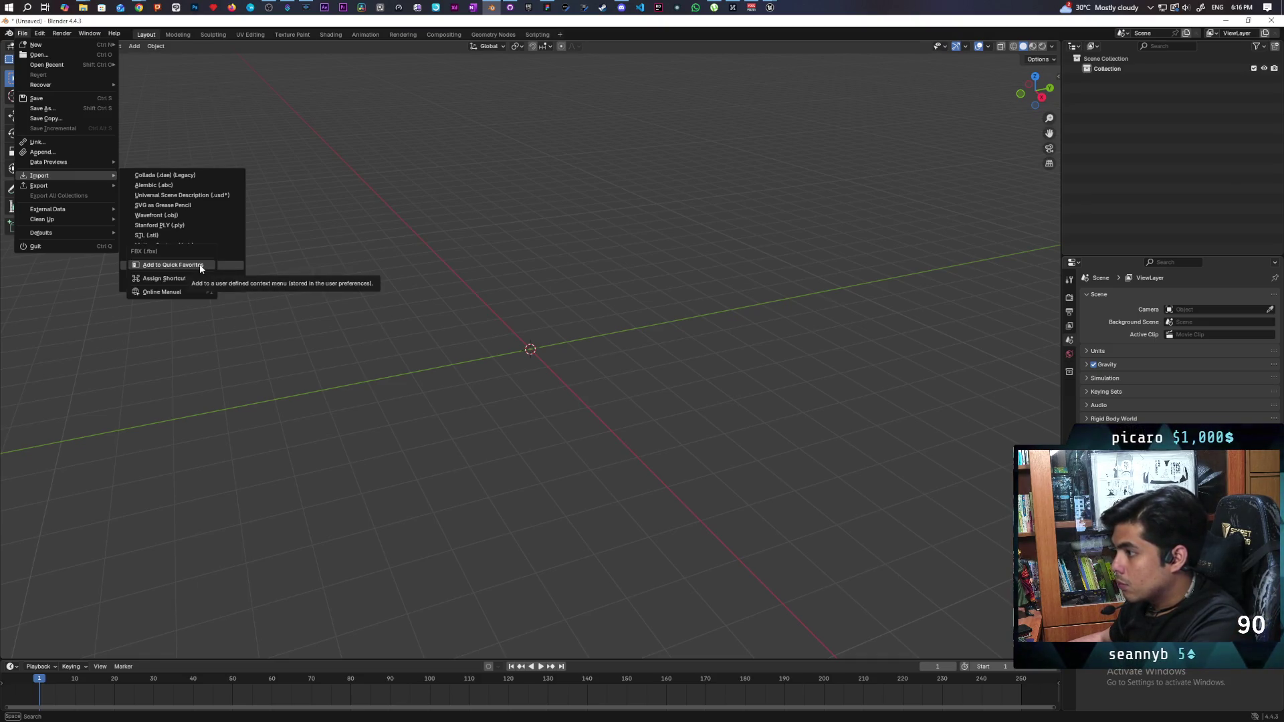
left_click(200, 280)
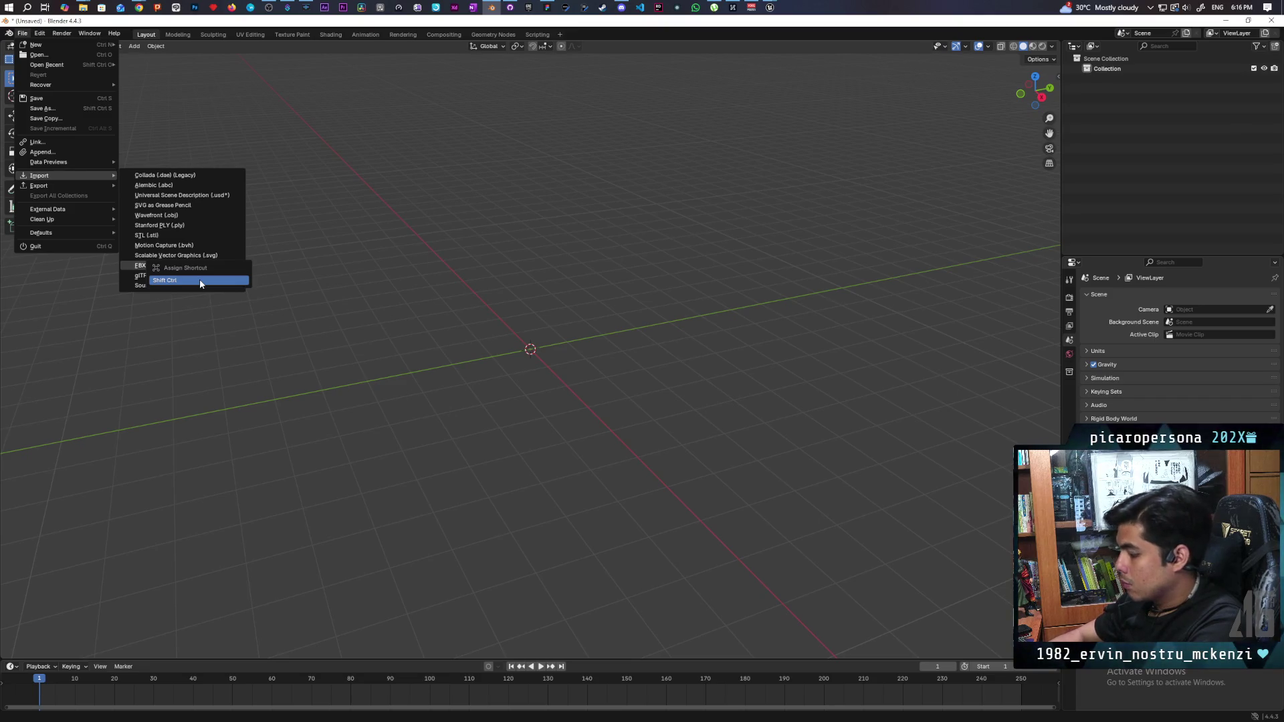
key("ctrl+shift+alt+o")
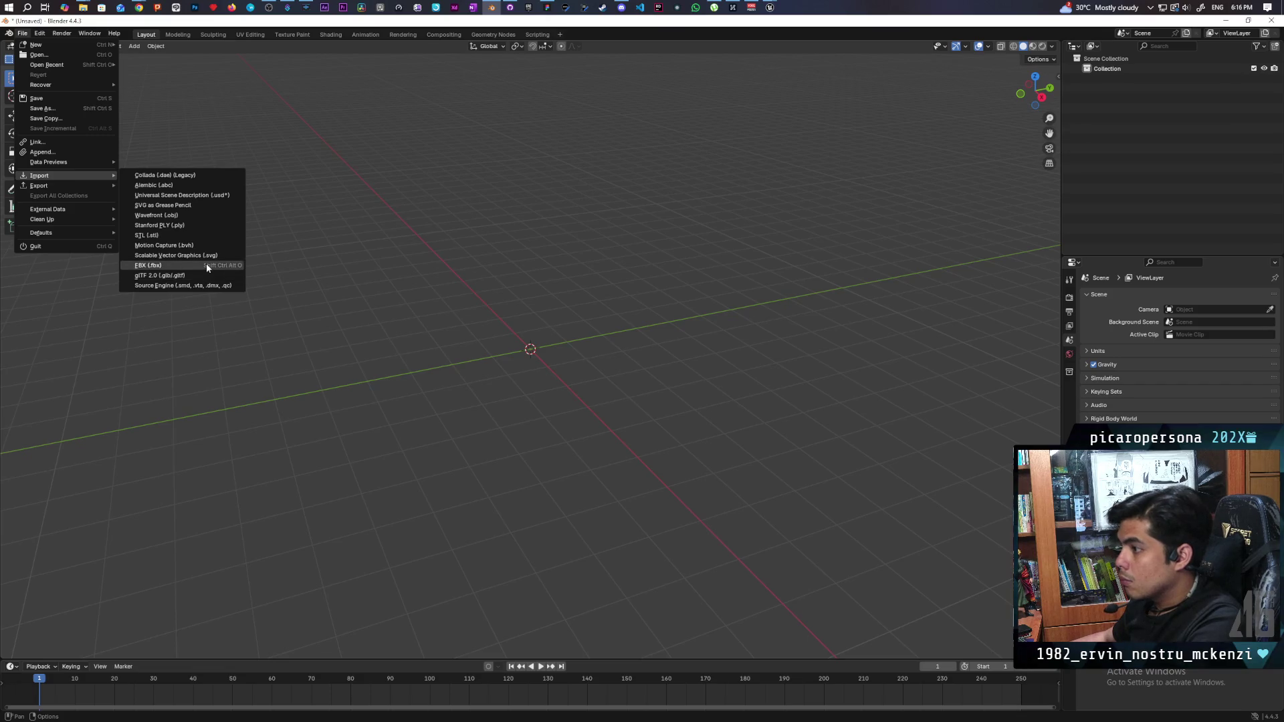
left_click(206, 265)
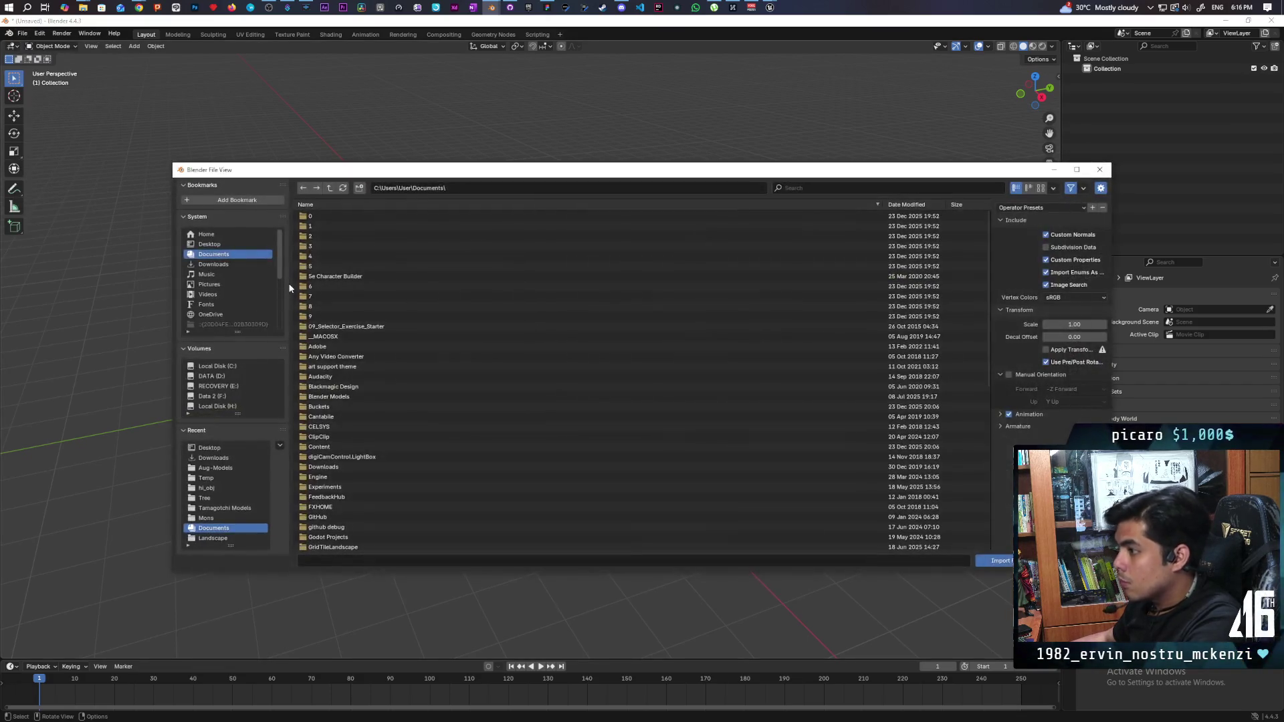
- Import SKM_gremlin (1).fbx from the Downloads folder
left_click(222, 264)
scroll(431, 455, "down", 3)
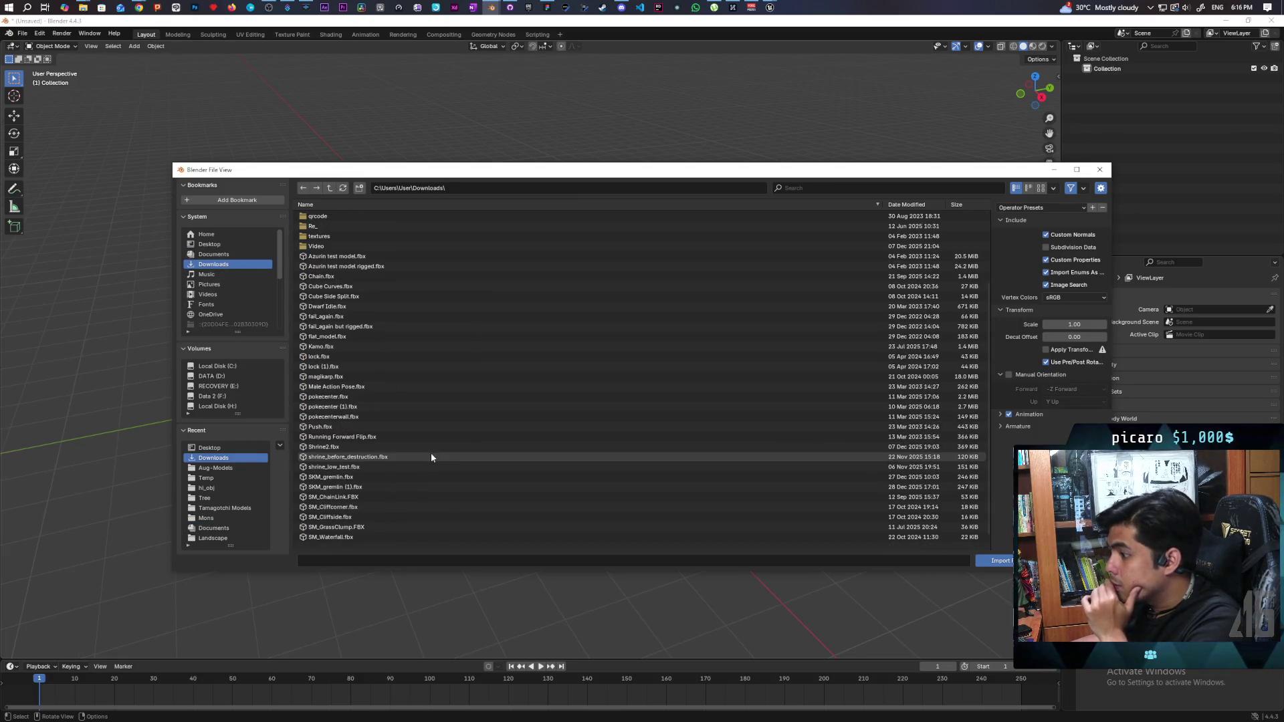
scroll(431, 457, "down", 1)
left_click(388, 475)
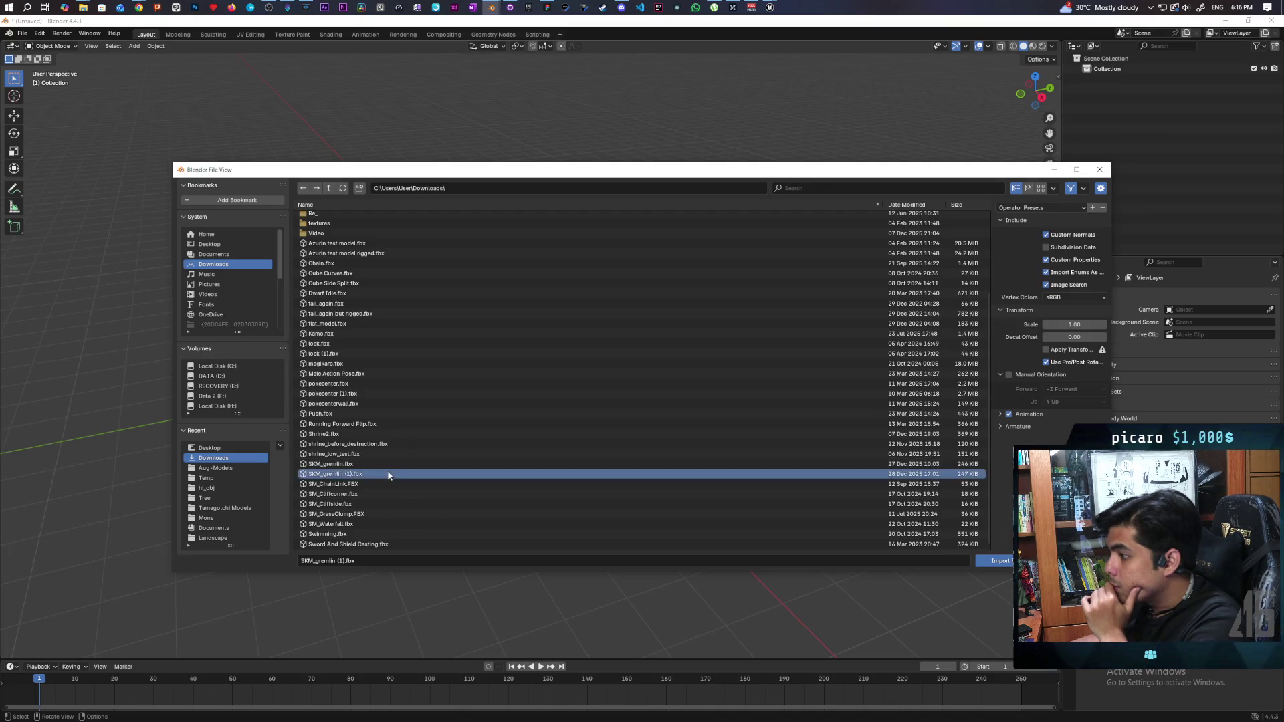
left_click(999, 560)
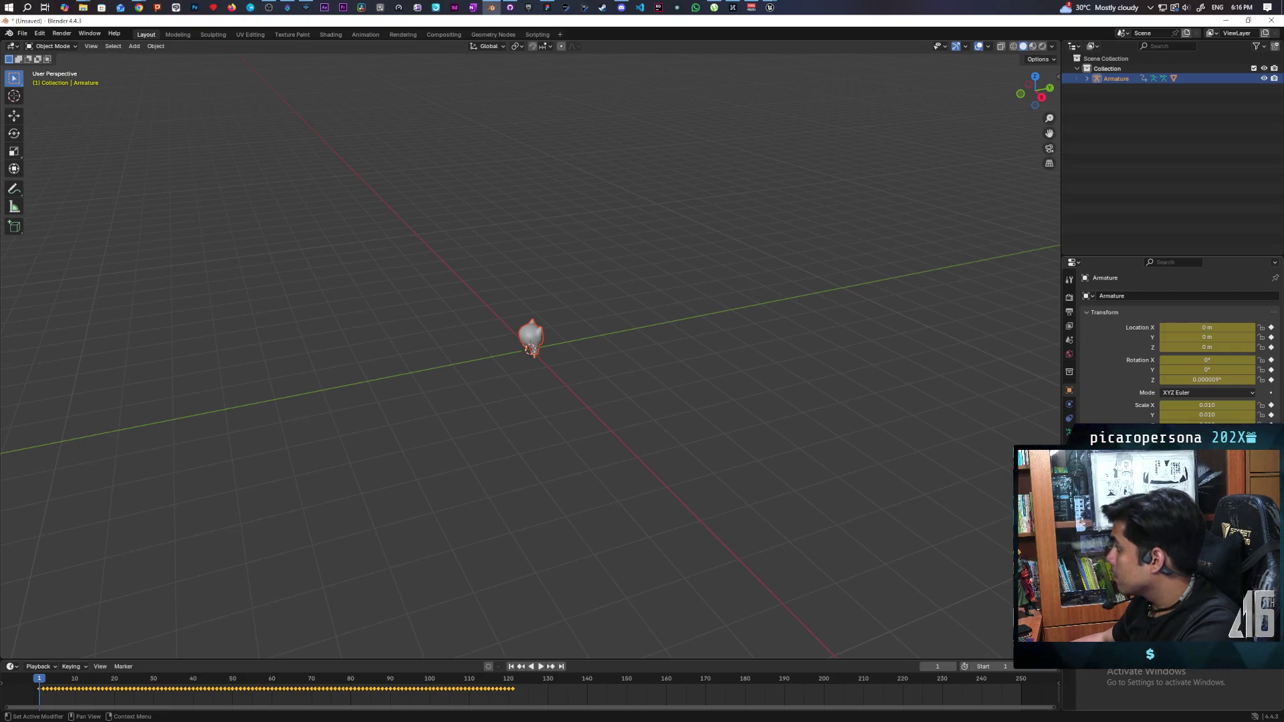
- Orbit around the gremlin, then check the root bone's 0.5187 scale in Unreal
scroll(495, 354, "up", 5)
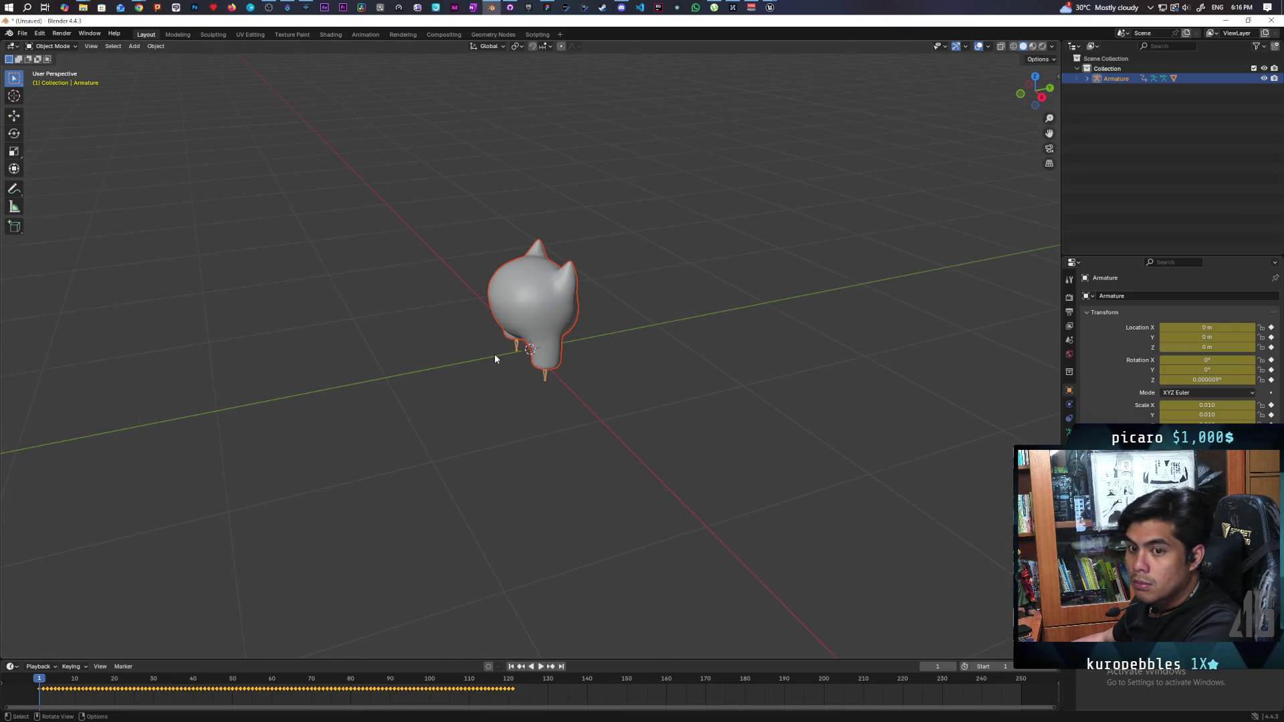
right_click(459, 388)
mouse_move(523, 349)
left_mouse_down()
mouse_move(636, 307)
mouse_move(559, 341)
left_mouse_up()
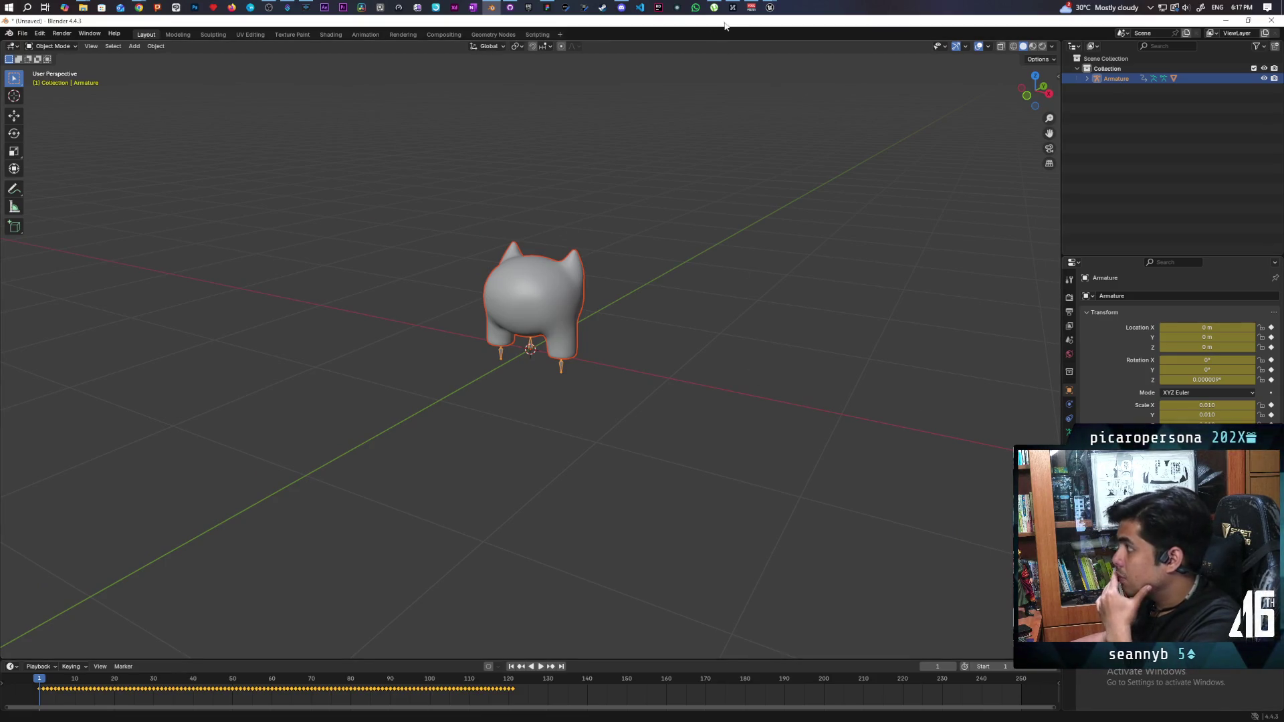
mouse_move(772, 10)
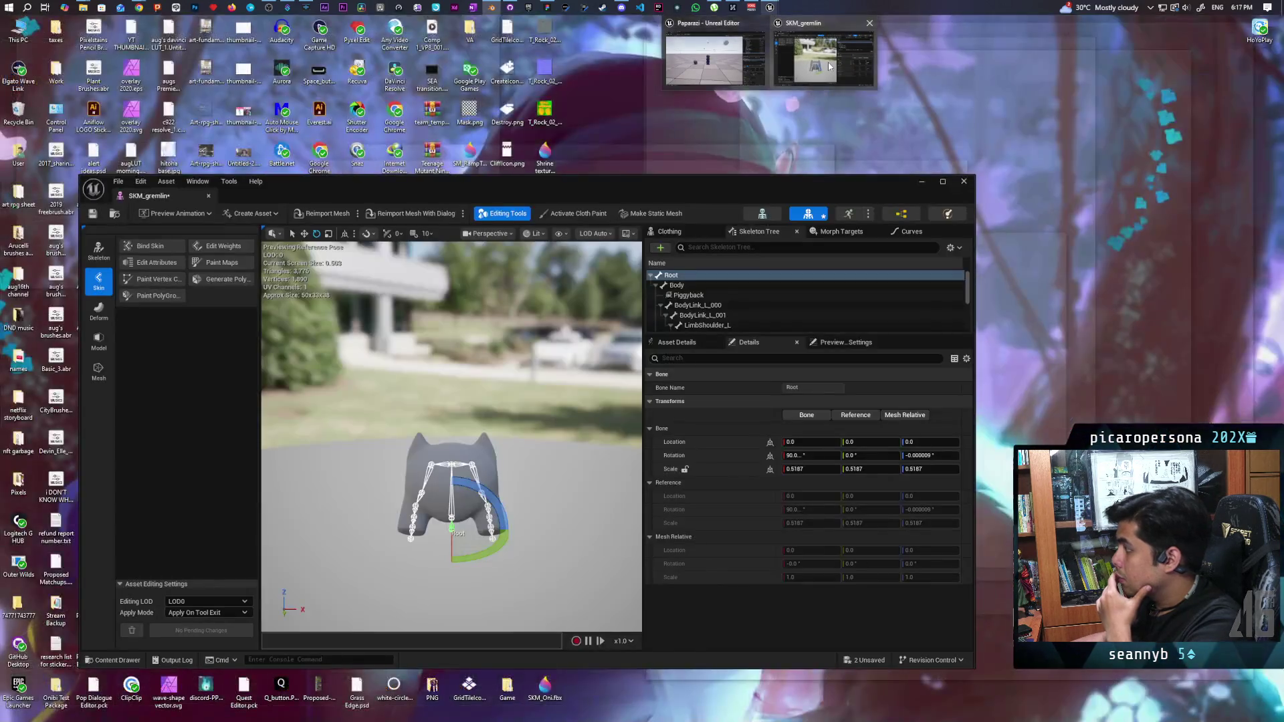
left_click(823, 60)
left_click(808, 469)
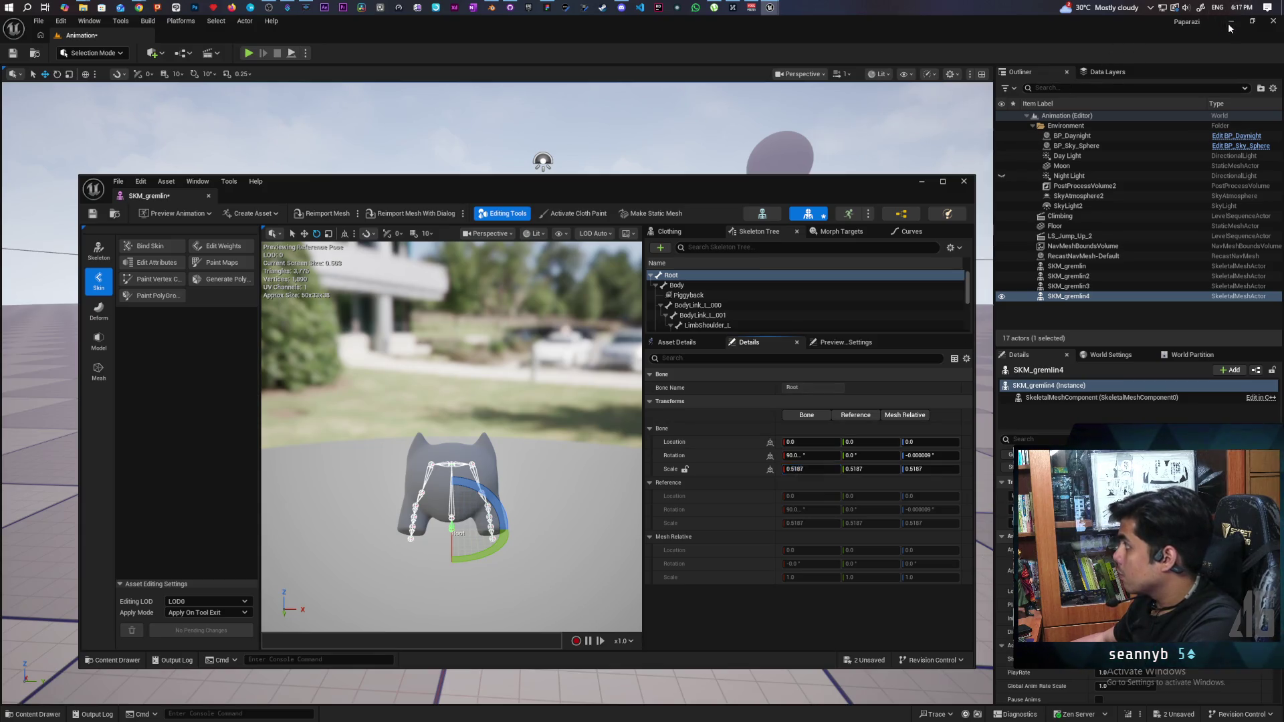
key("alt+Tab")
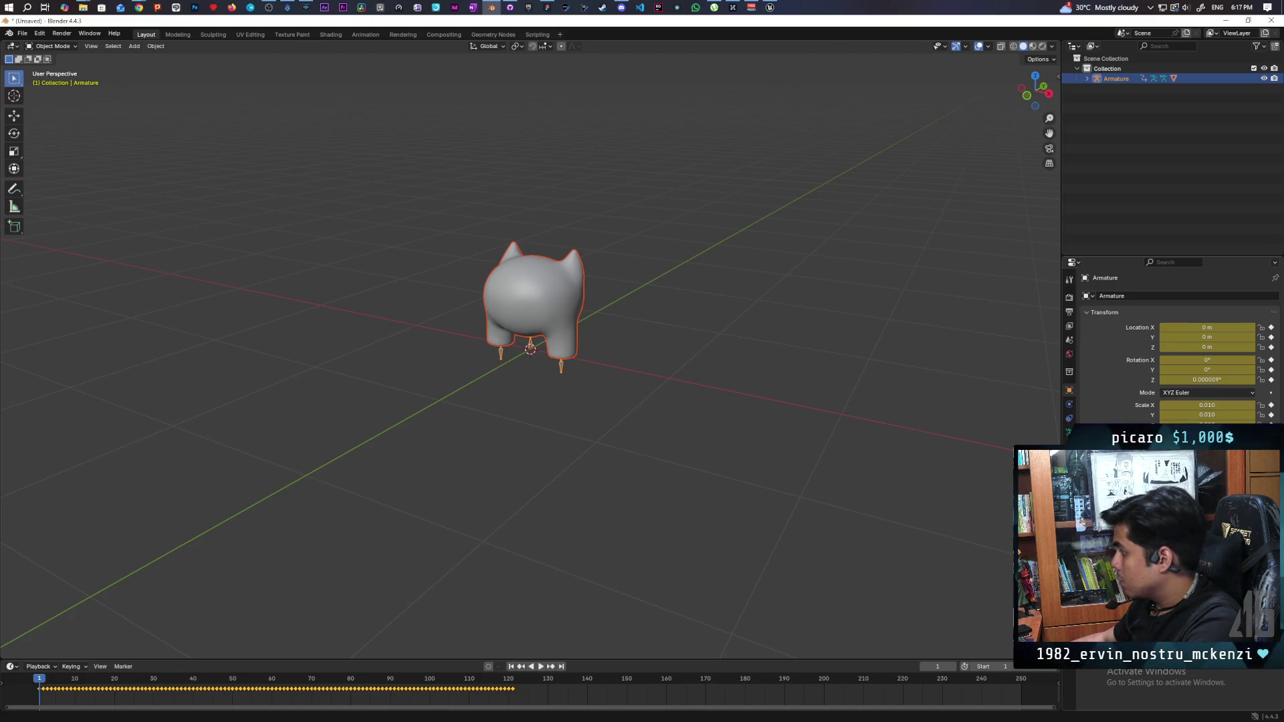
- Undo the last five changes to the scene
key("ctrl+z")
key("ctrl+z")
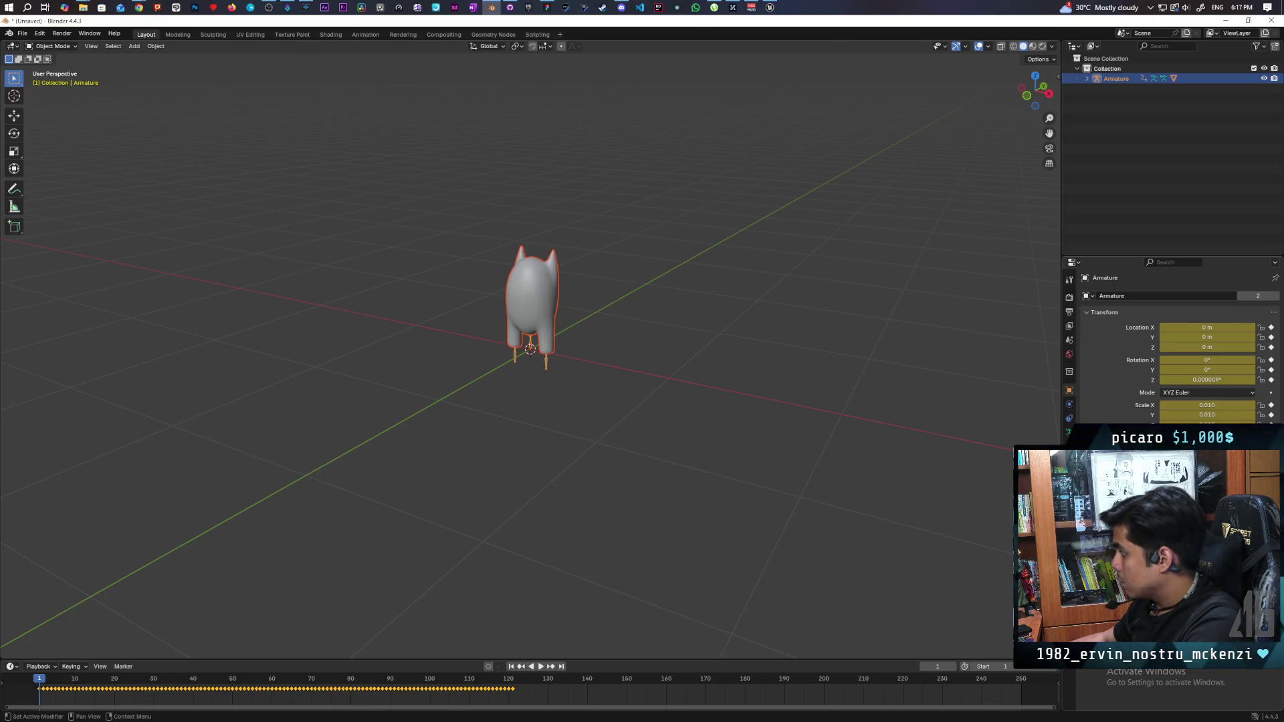
key("ctrl+z")
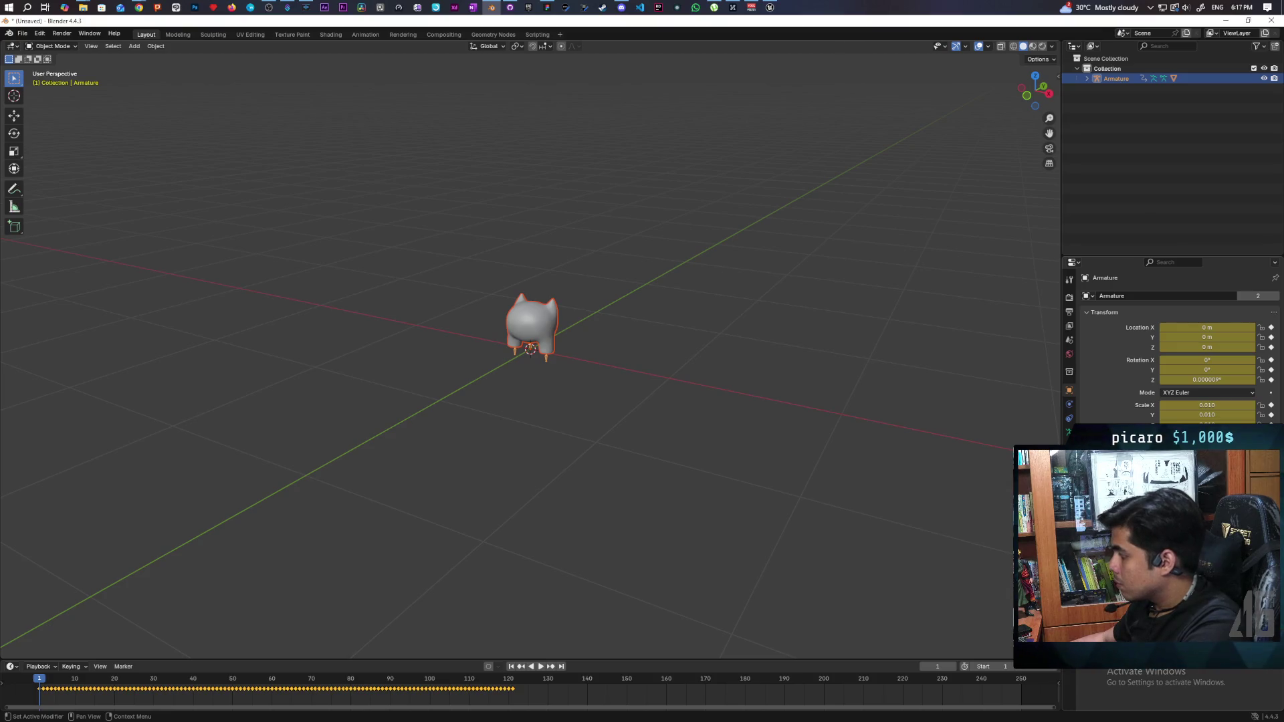
key("ctrl+z")
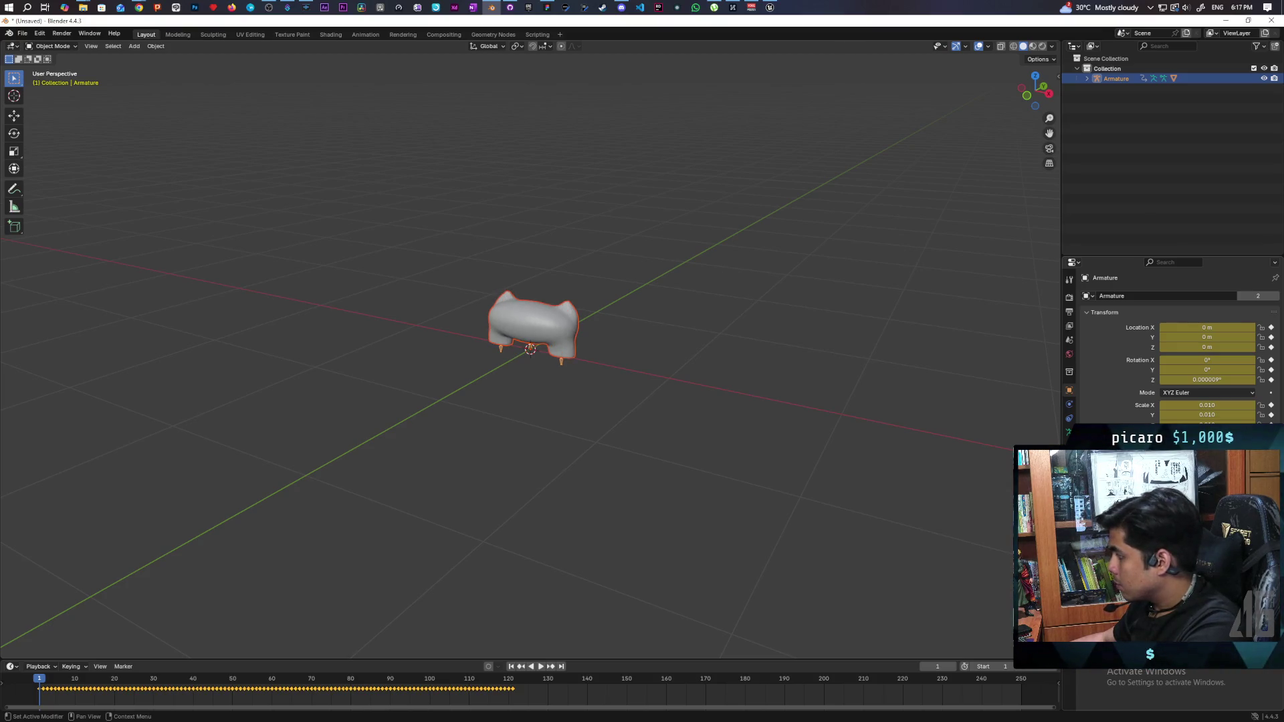
key("ctrl+z")
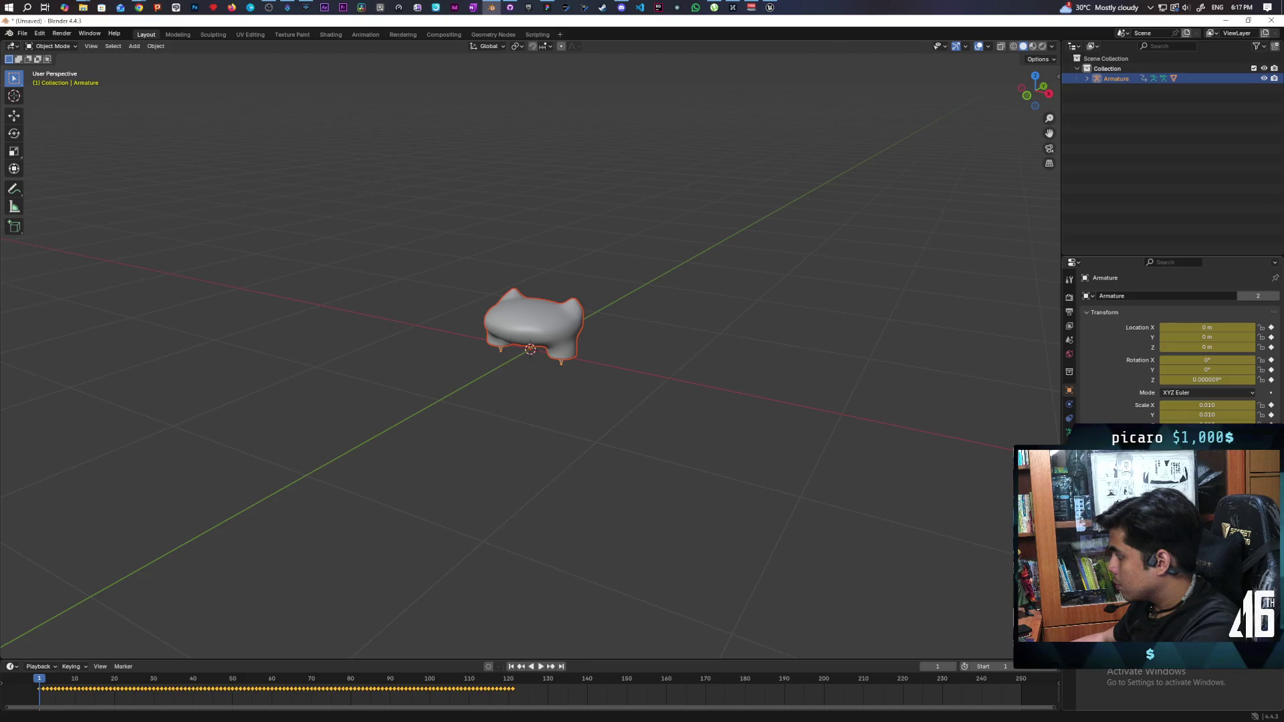
key("ctrl+z")
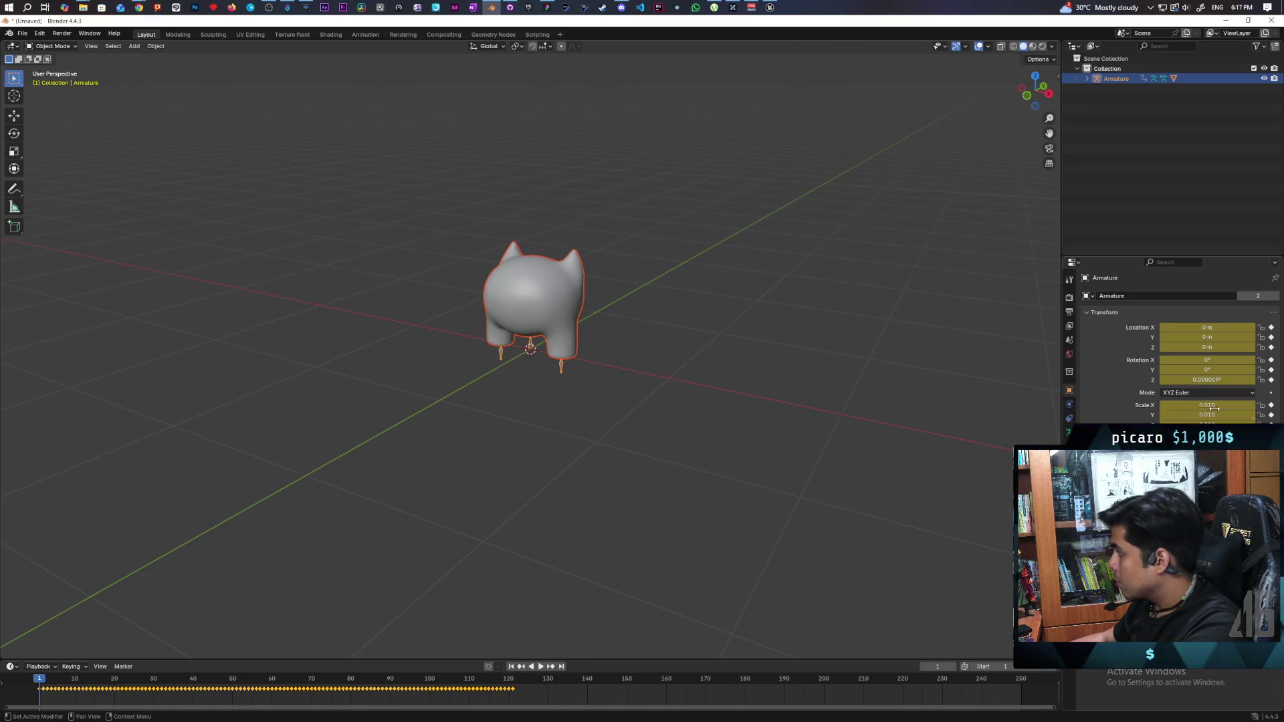
- Set the armature's X, Y and Z scale to 0.01*0.5187 (about 0.005)
left_click(1220, 405)
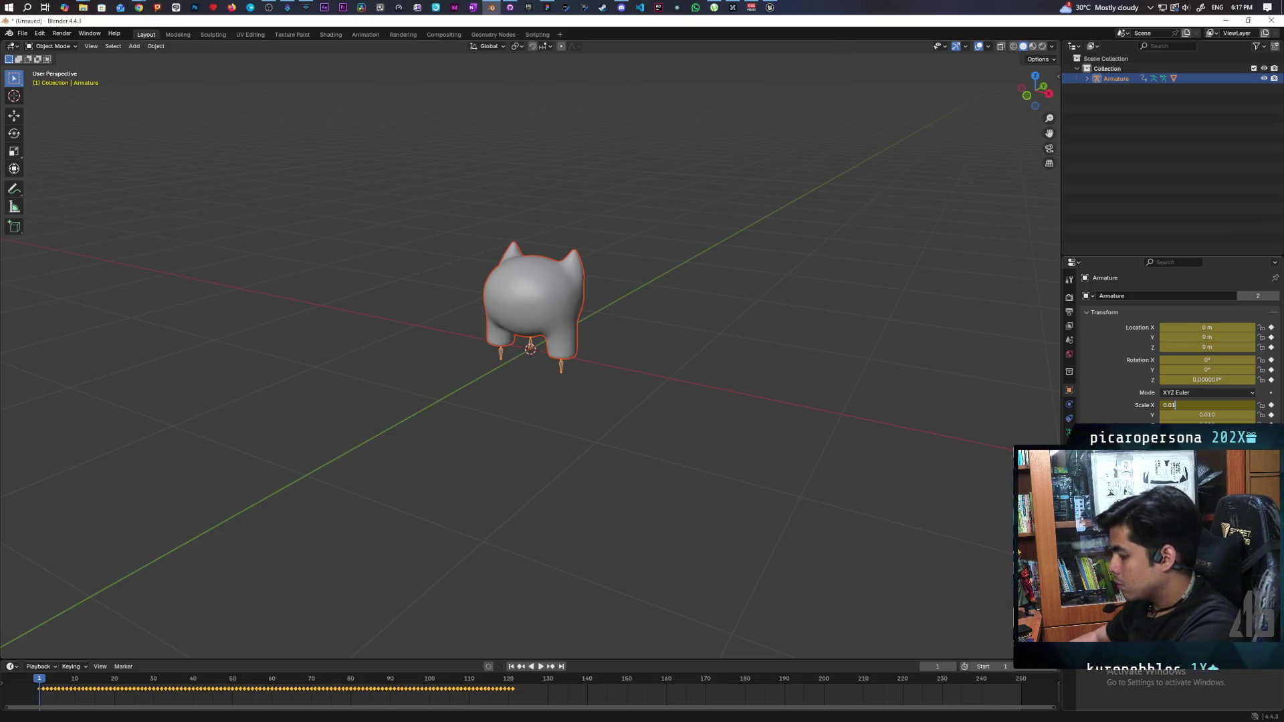
type("*")
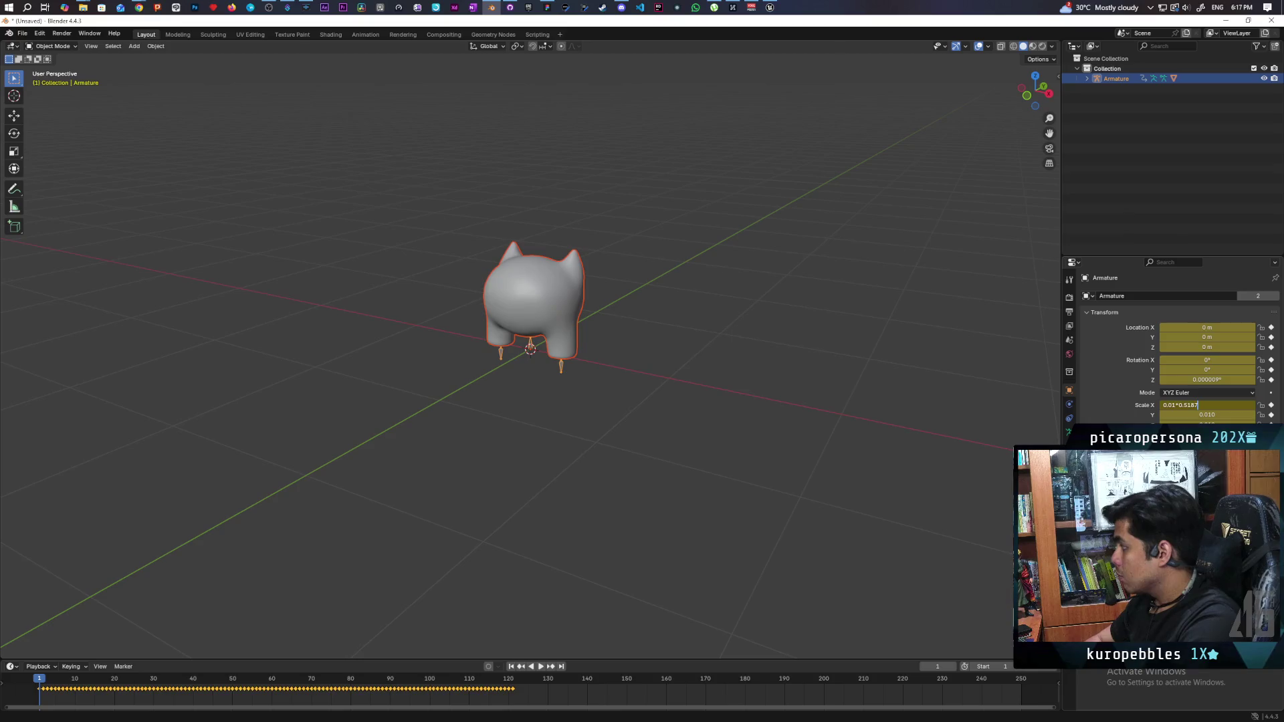
key("Return")
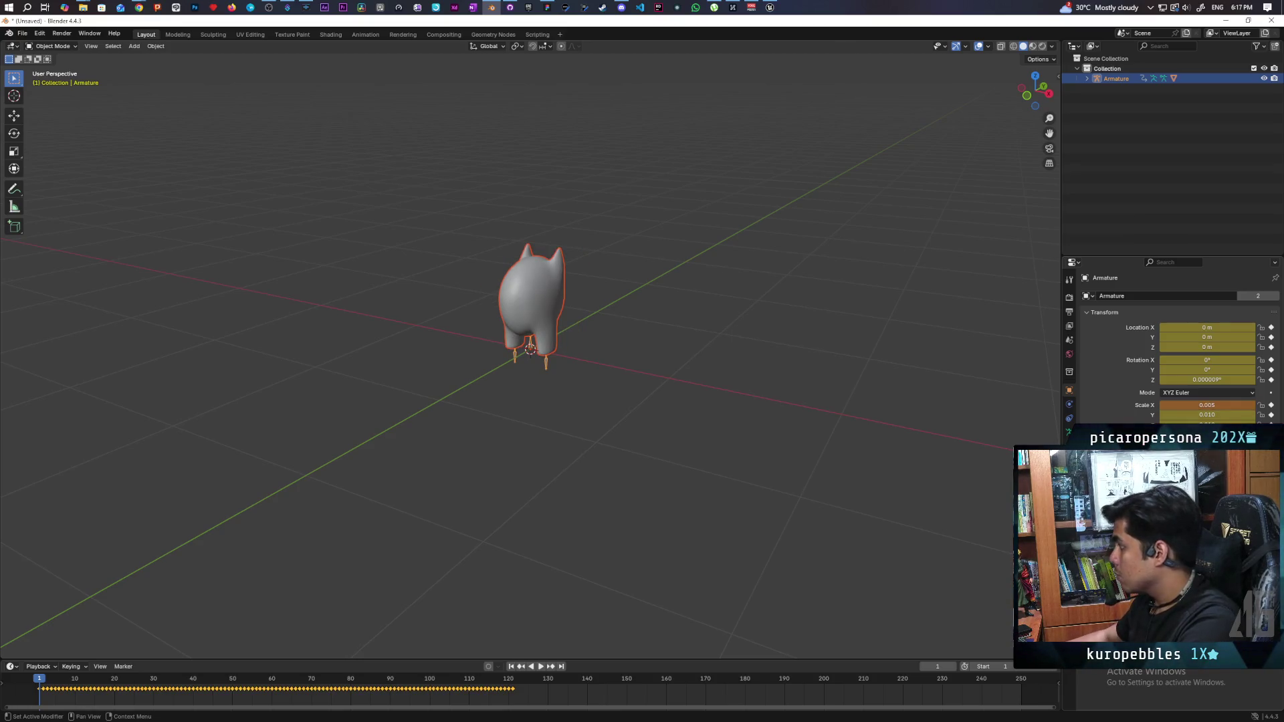
left_click(1229, 406)
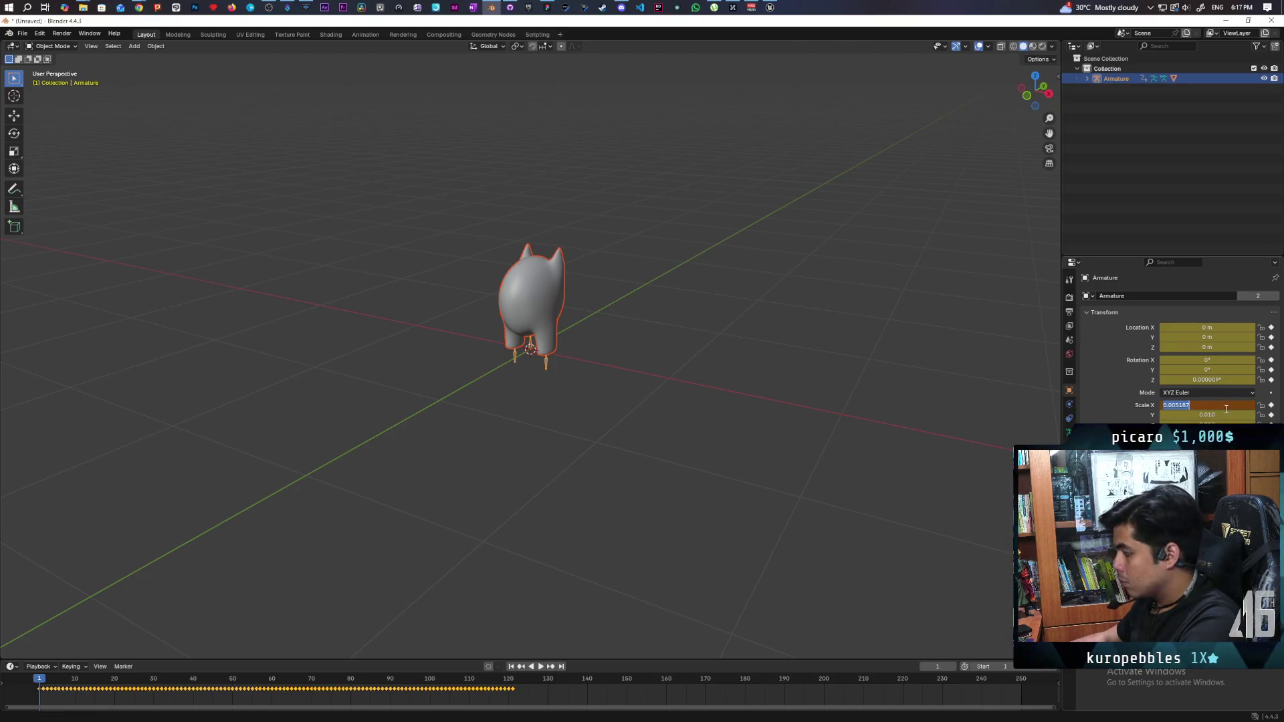
key("ctrl+c")
key("Return")
key("ctrl+v")
left_click(1221, 424)
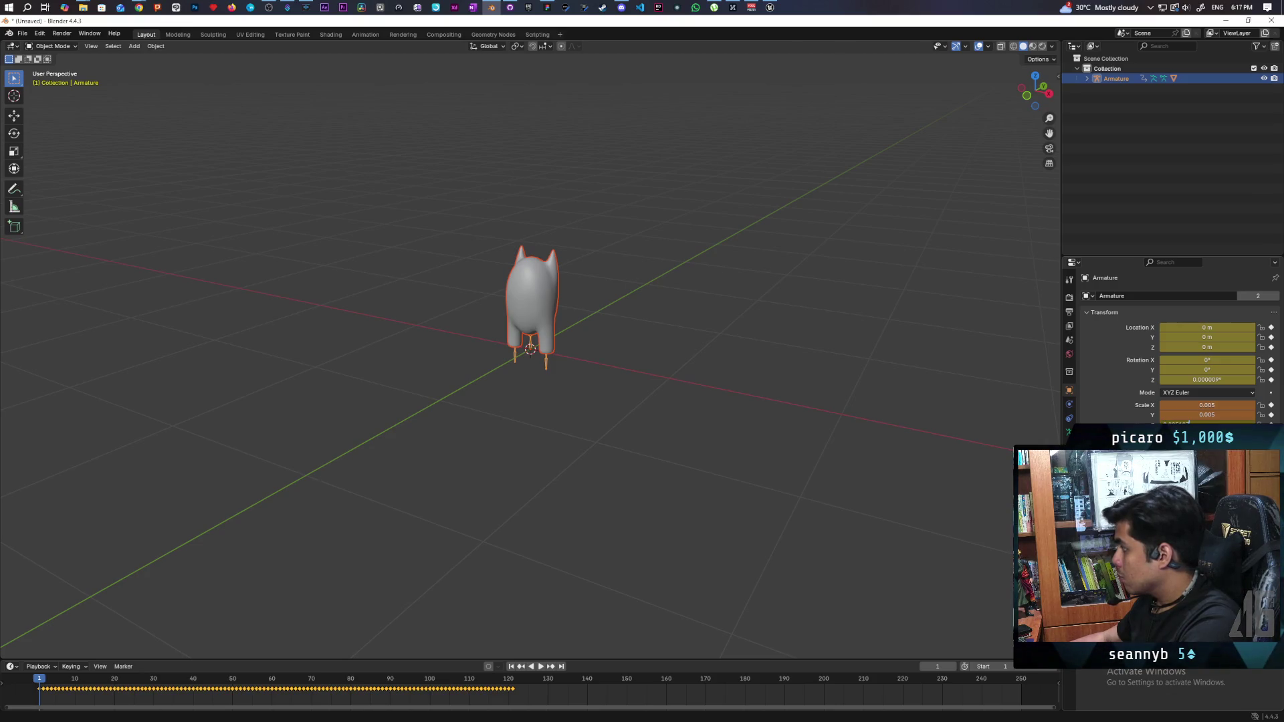
key("Return")
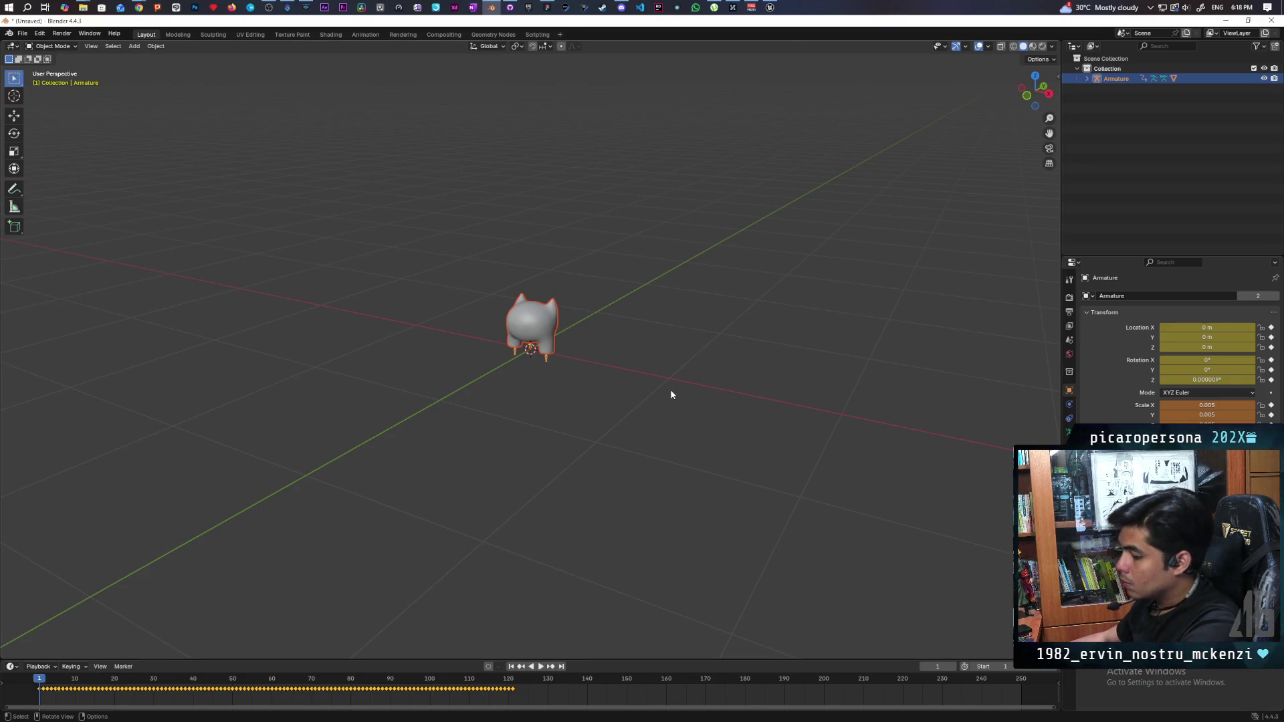
- Select the Armature with SKM_Gremlin in the Outliner and bring up the FBX export browser
left_click(1087, 79)
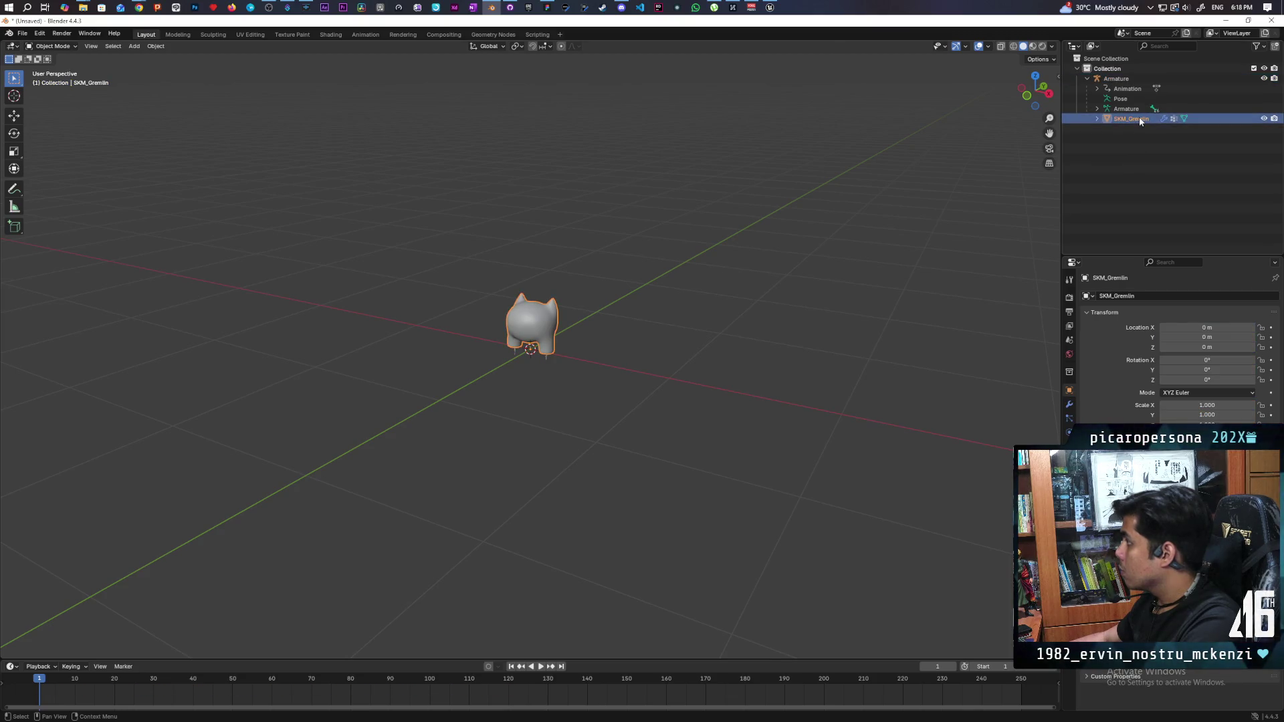
left_click(1116, 79, "ctrl")
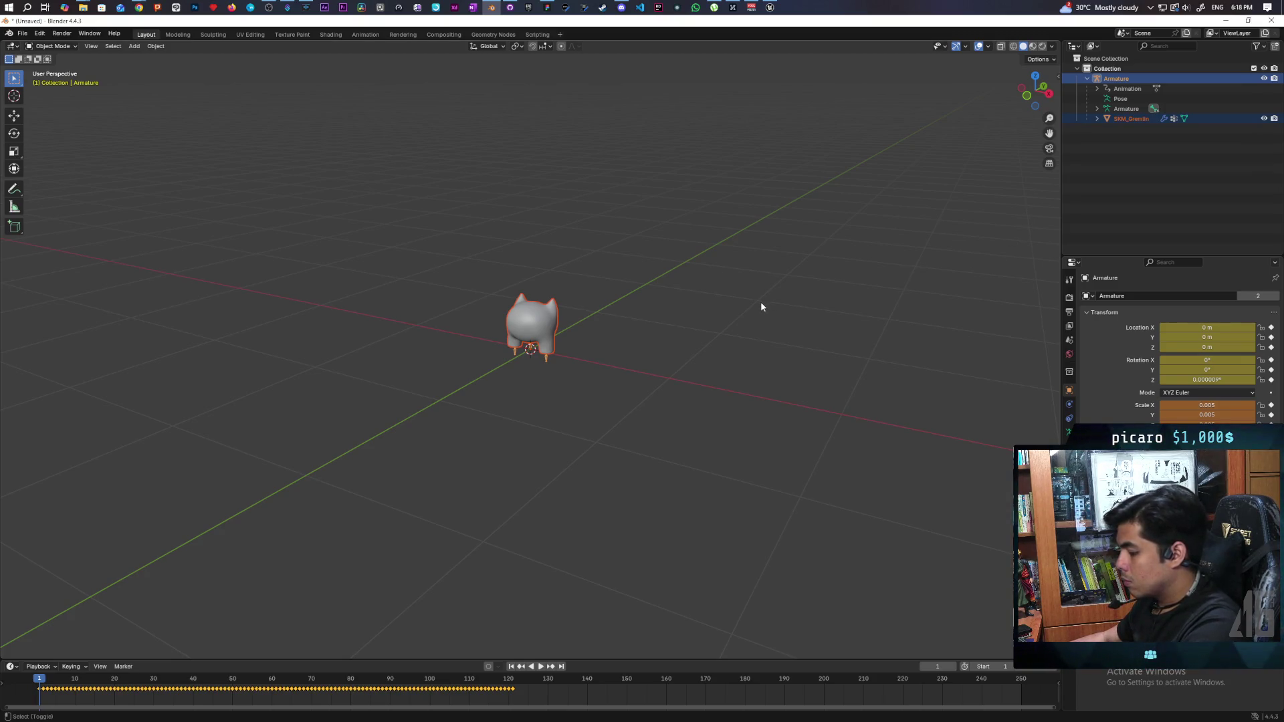
key("ctrl+e")
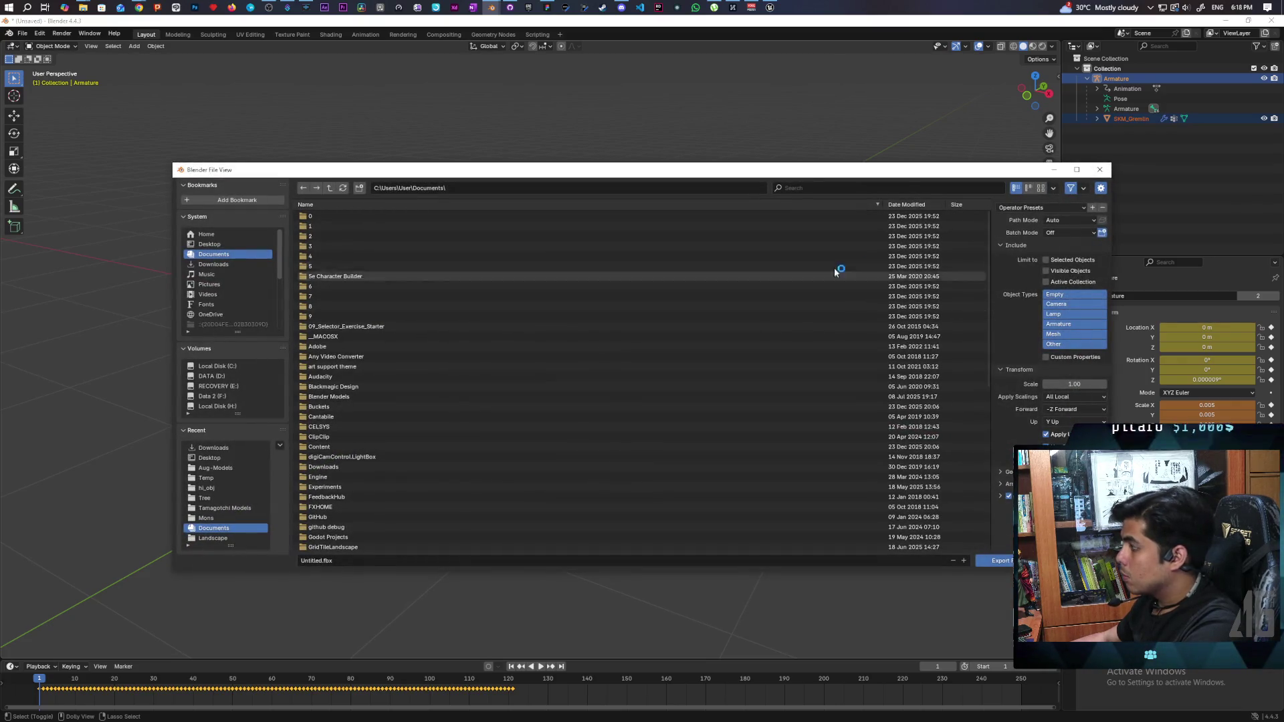
- Point the FBX export at the Desktop and apply the Export Unreal FBX preset
left_click(213, 244)
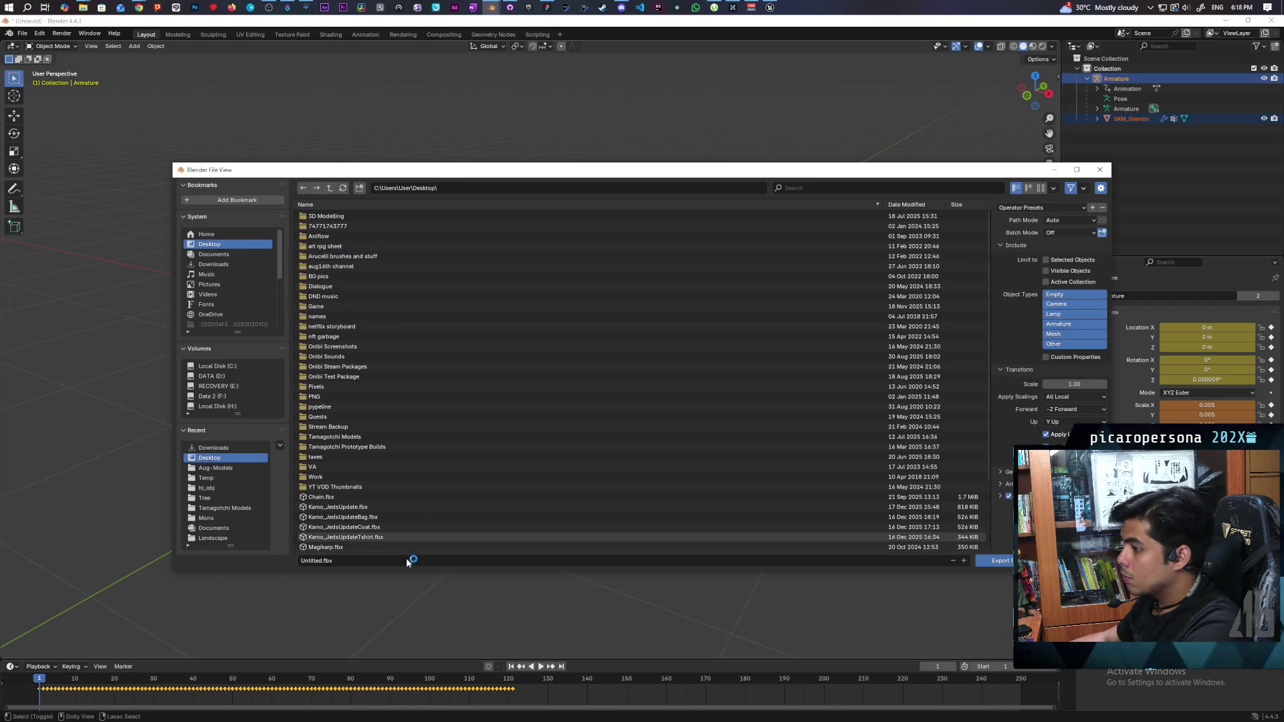
scroll(402, 515, "down", 3)
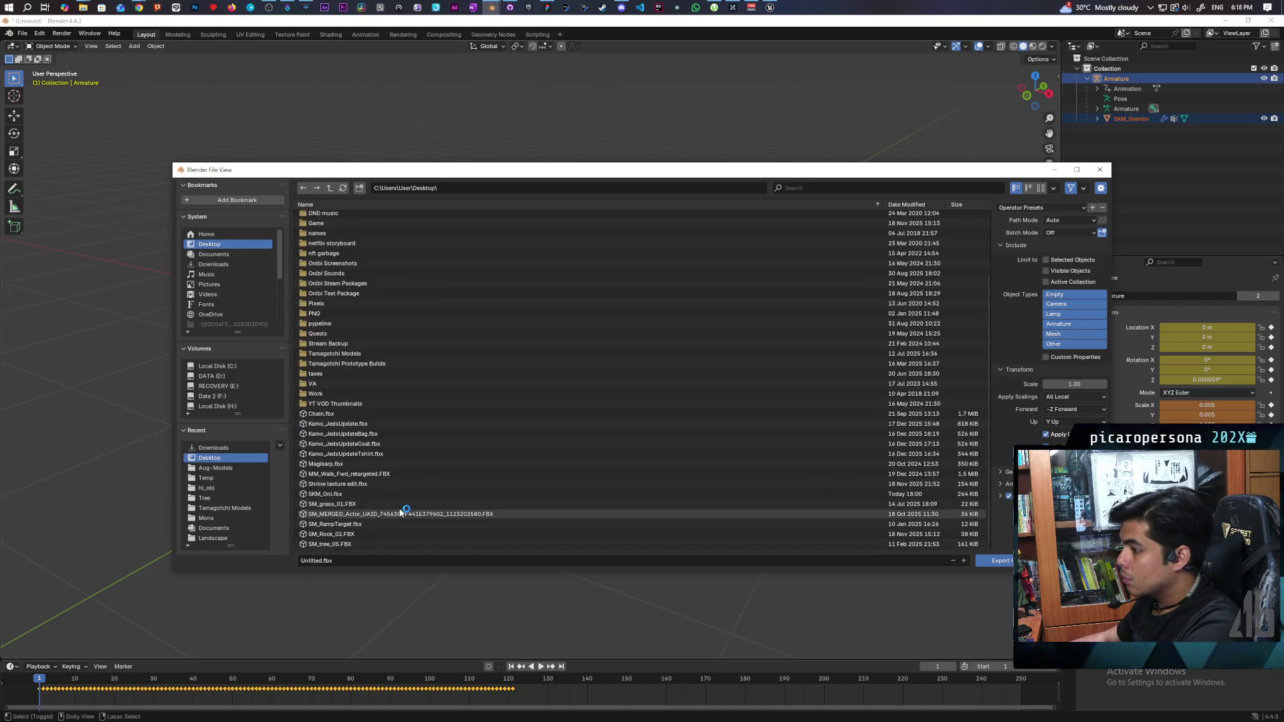
left_click(1032, 208)
left_click(1022, 233)
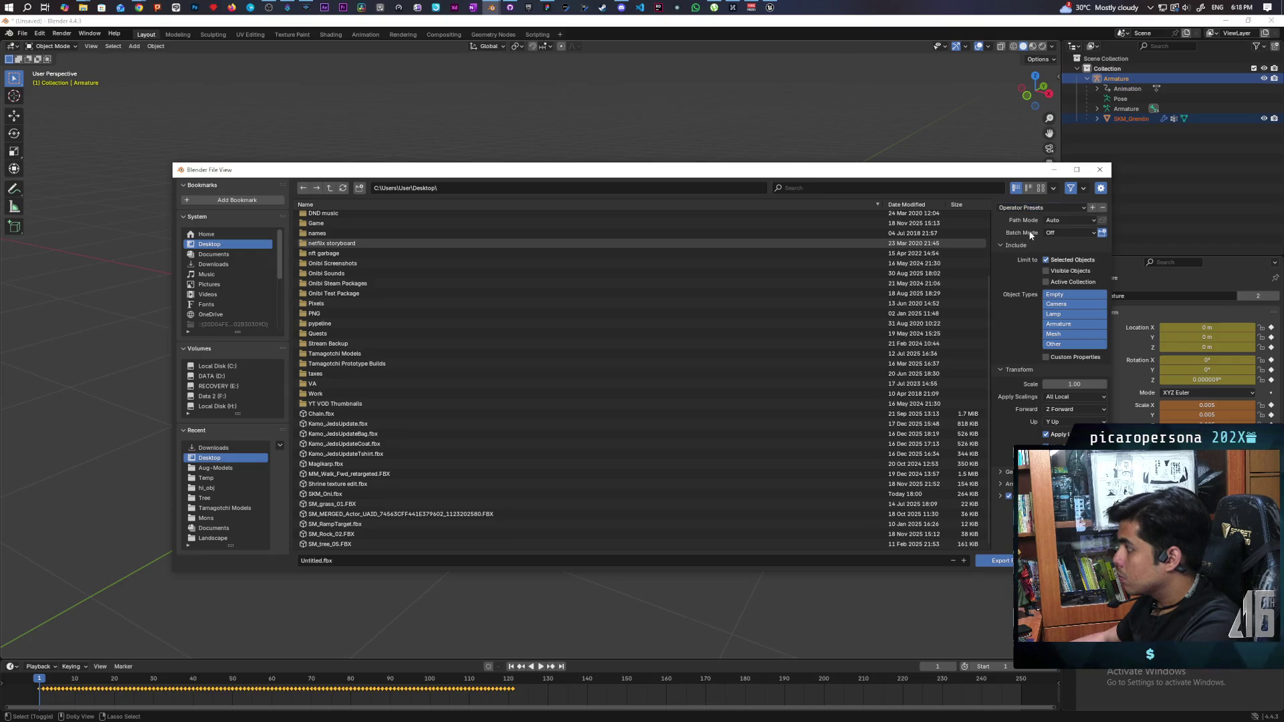
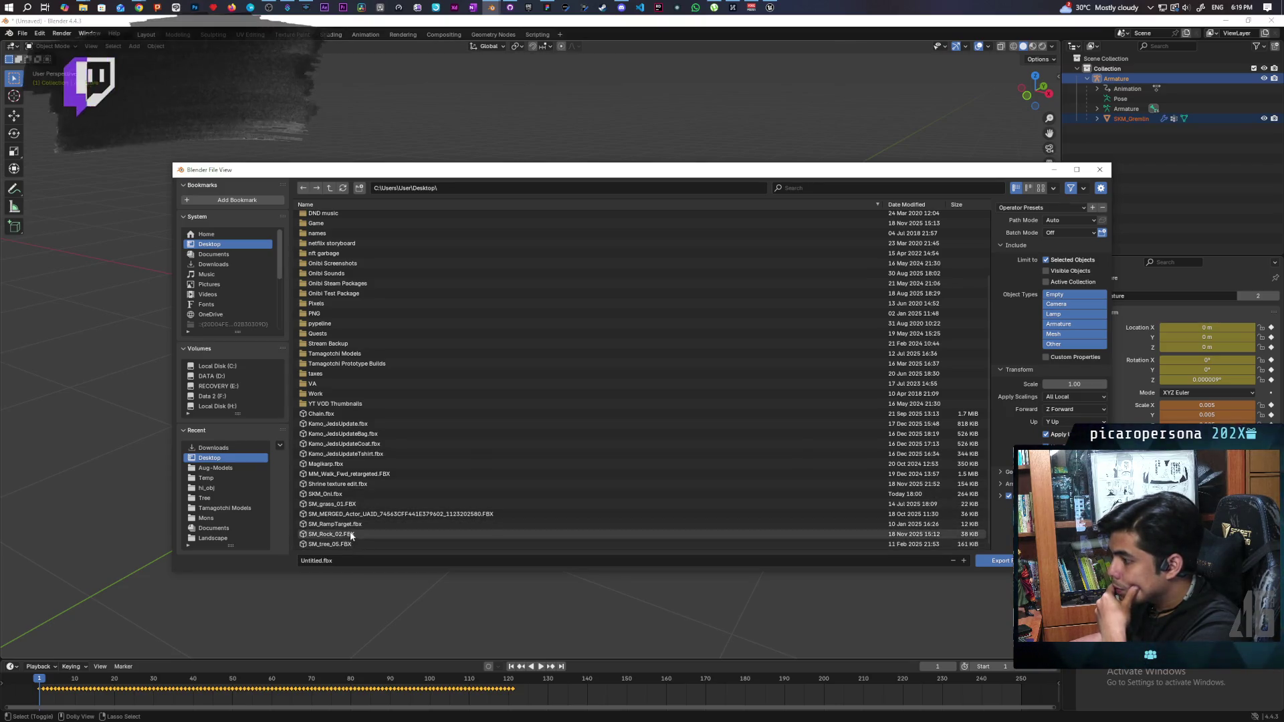
- Export the armature and mesh over the existing SKM_Oni.fbx on the Desktop
left_click(350, 495)
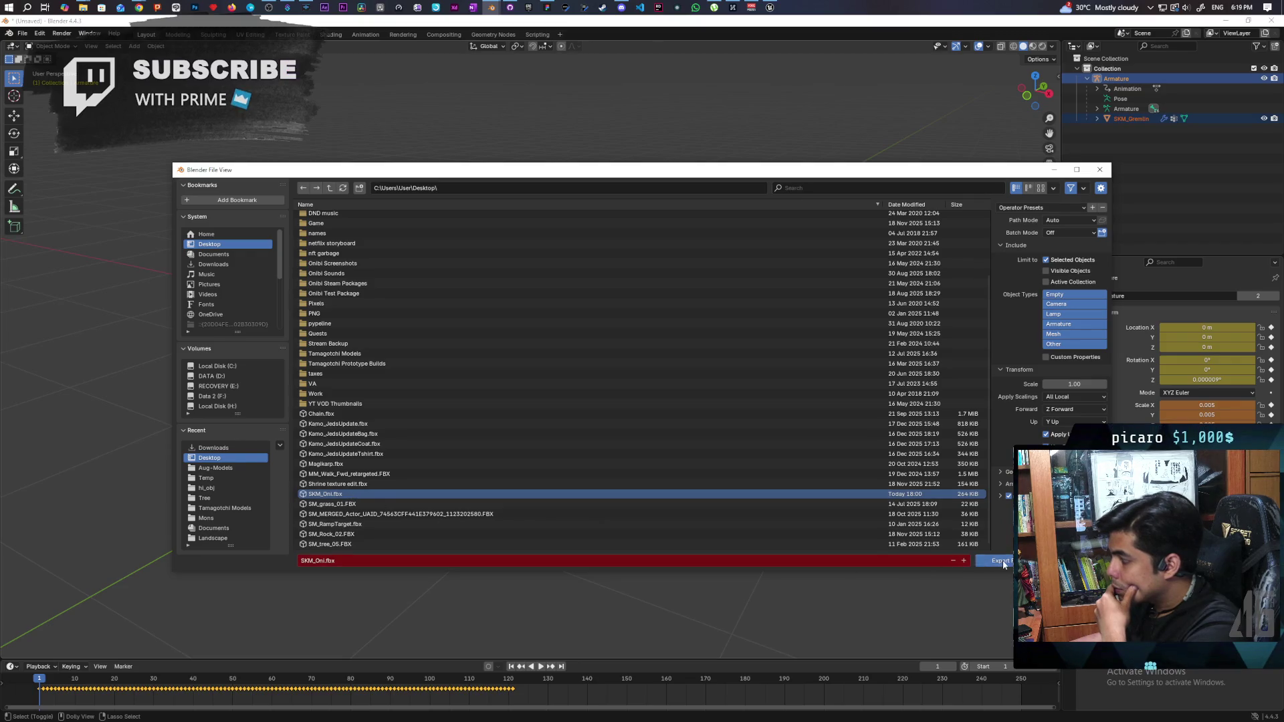
left_click(990, 561)
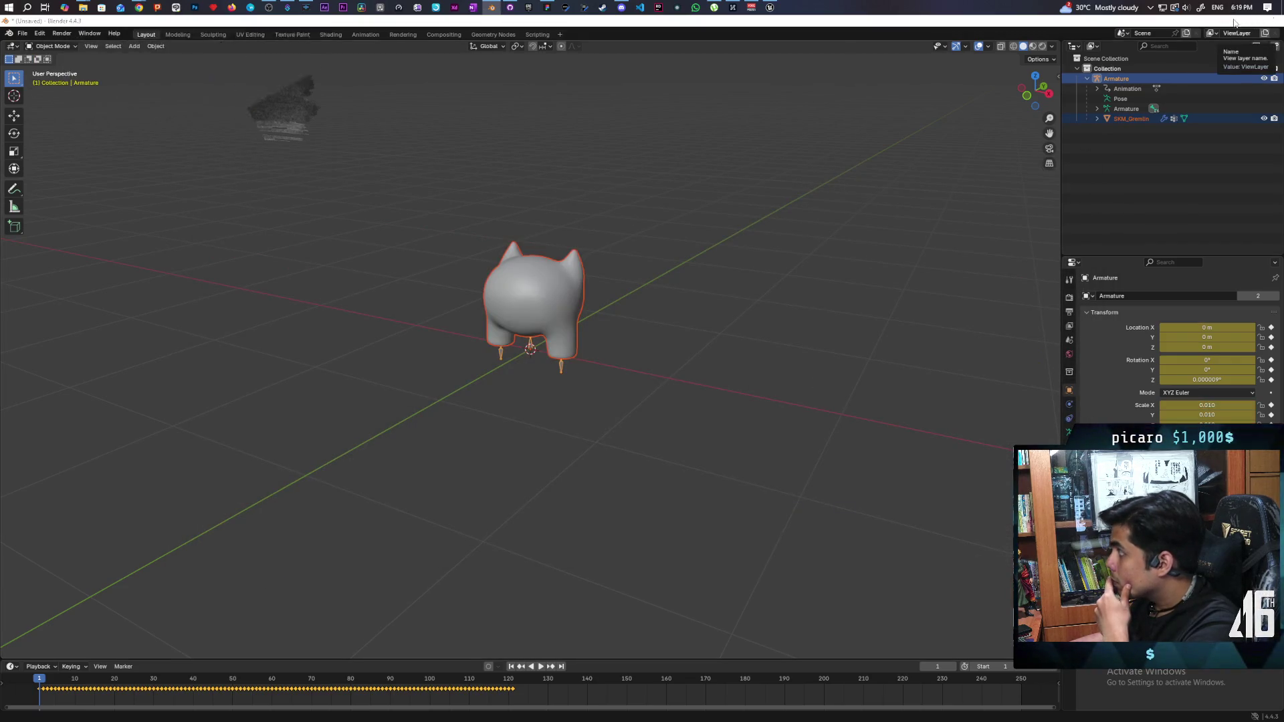
key("alt+Tab")
key("alt+Tab")
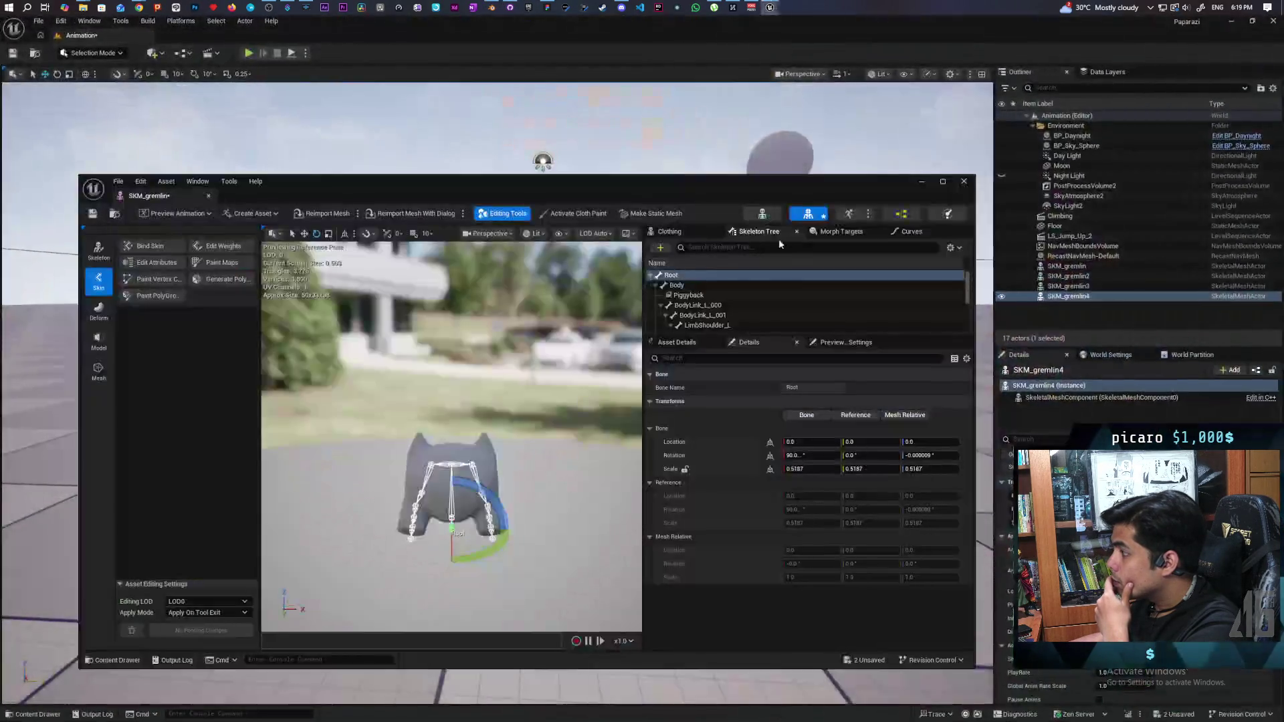
- Reimport SKM_gremlin from the new FBX so its root scale reads 0.999999
left_click(329, 213)
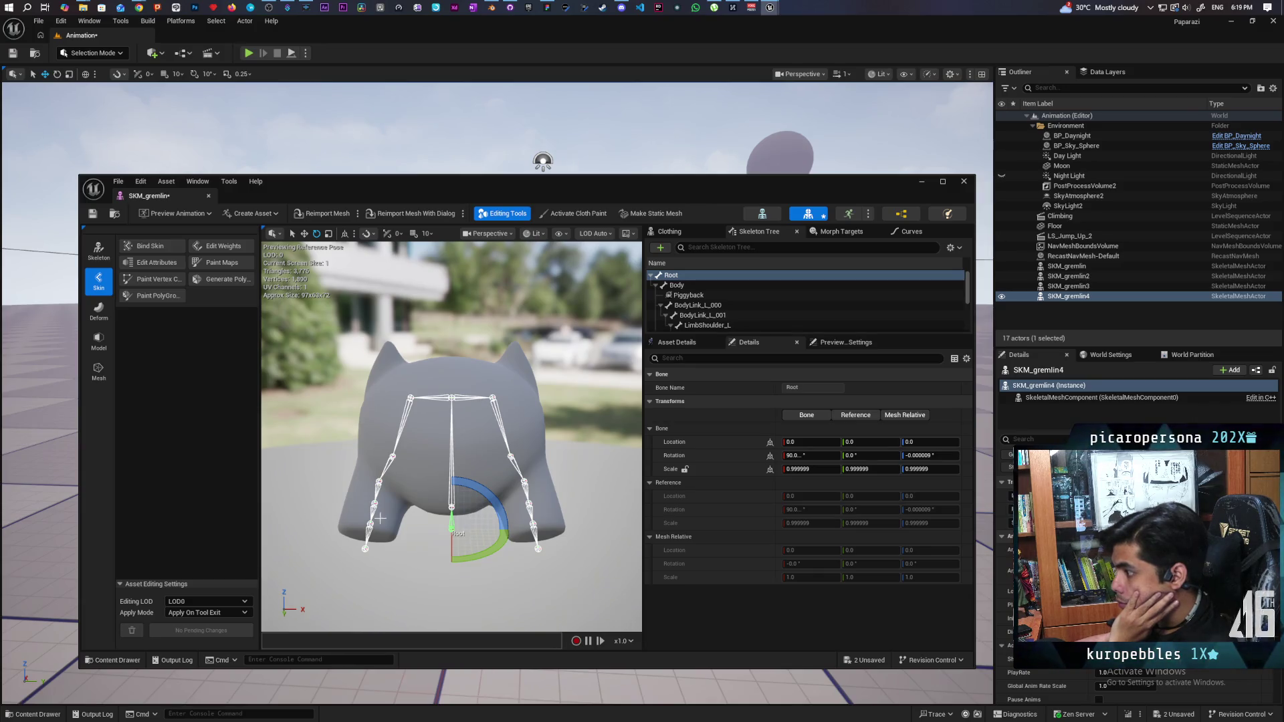
left_click(133, 658)
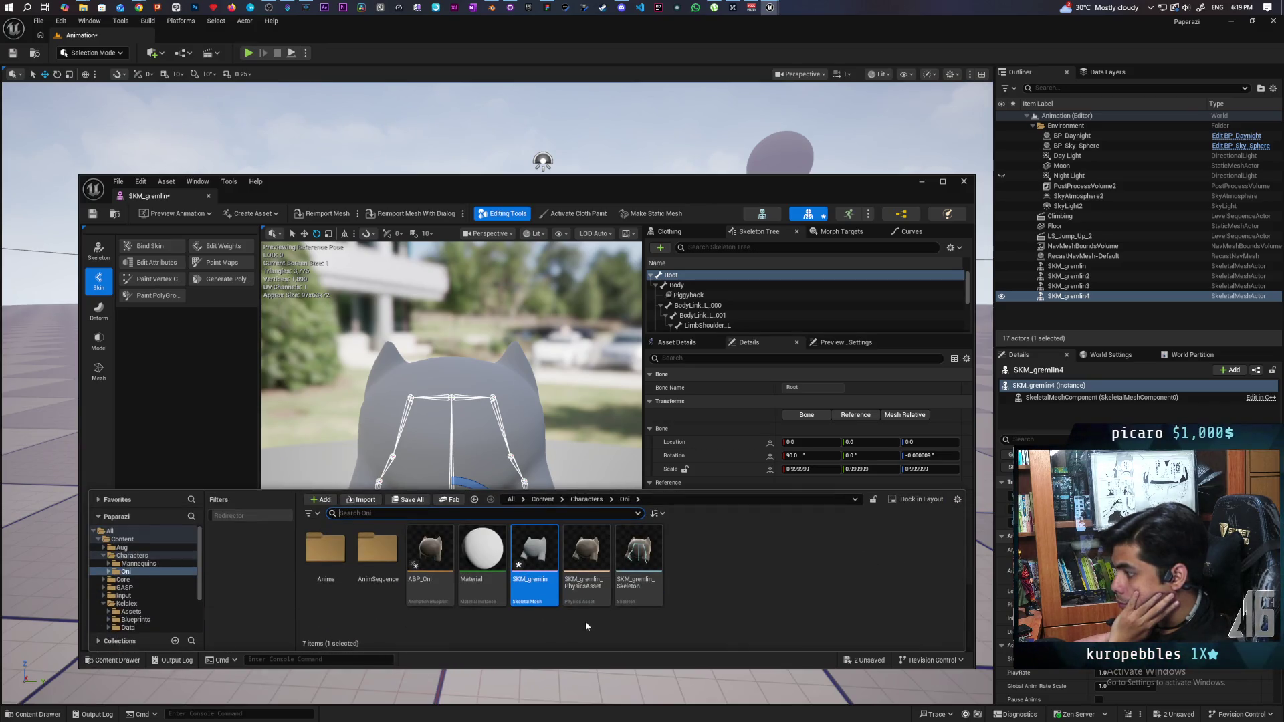
- Inspect the context menus of SKM_gremlin and its skeleton in the Oni folder, then dismiss them
right_click(656, 603)
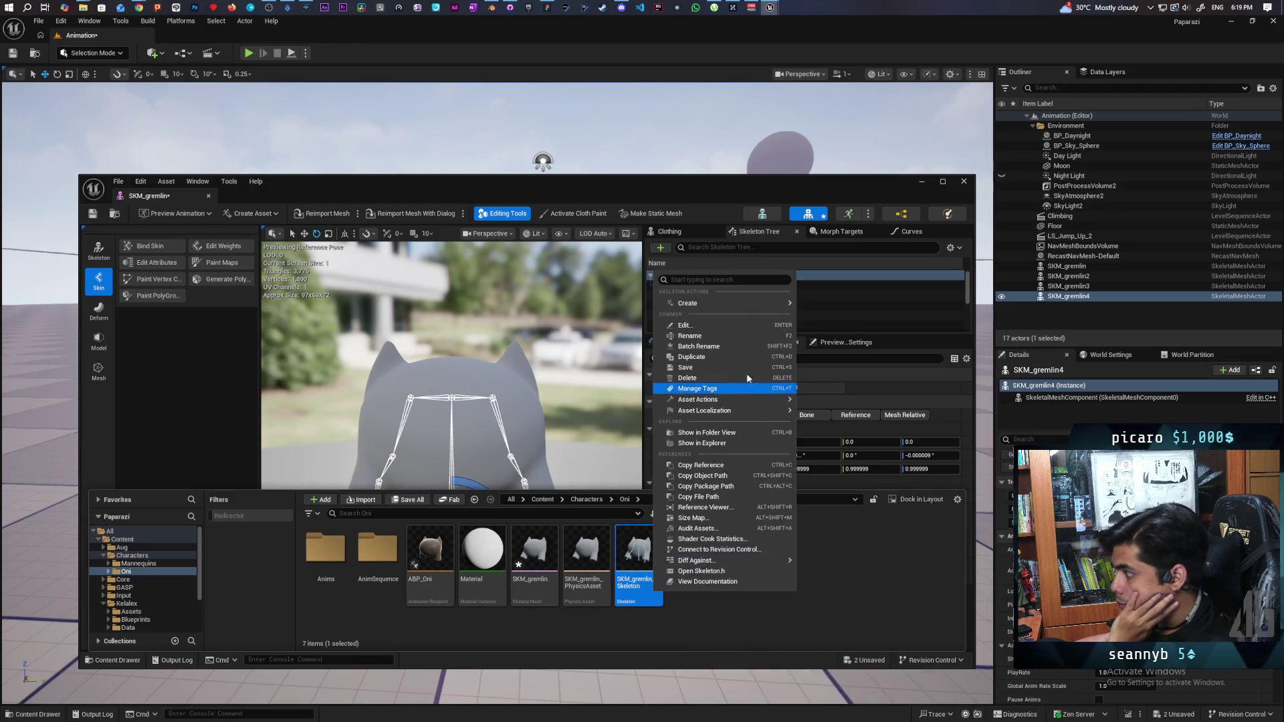
left_click(543, 535)
right_click(543, 535)
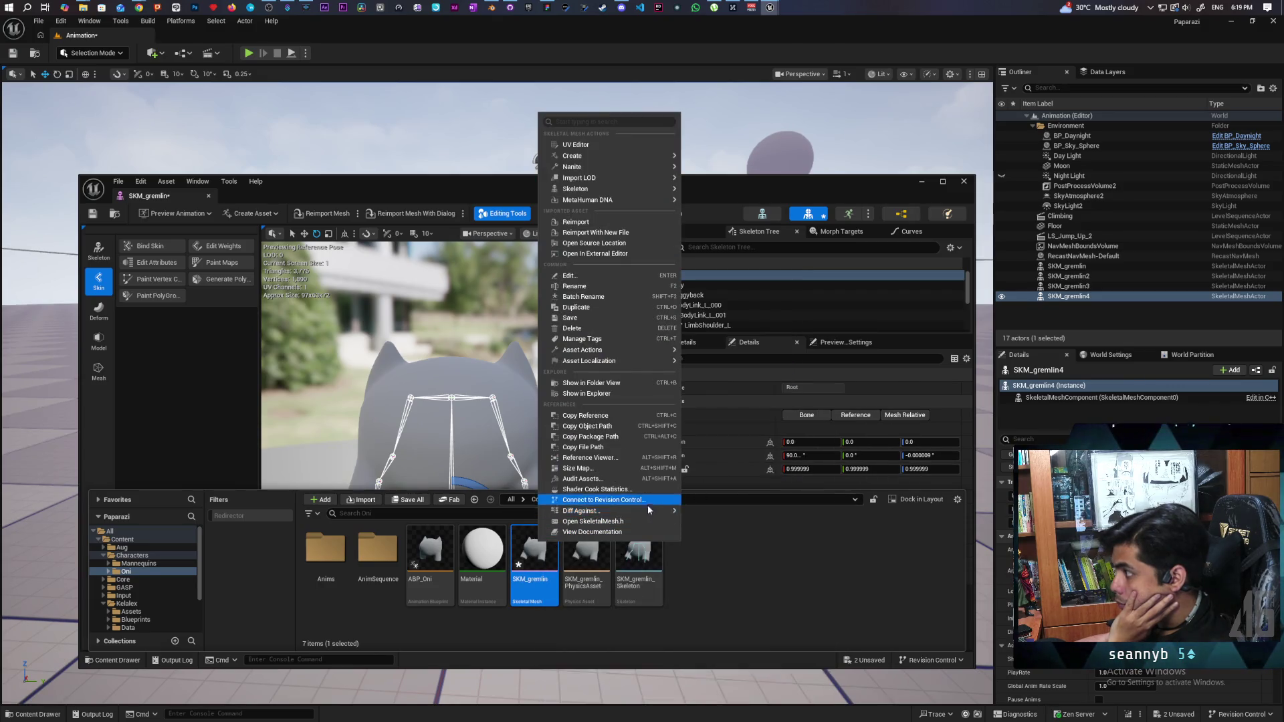
right_click(647, 555)
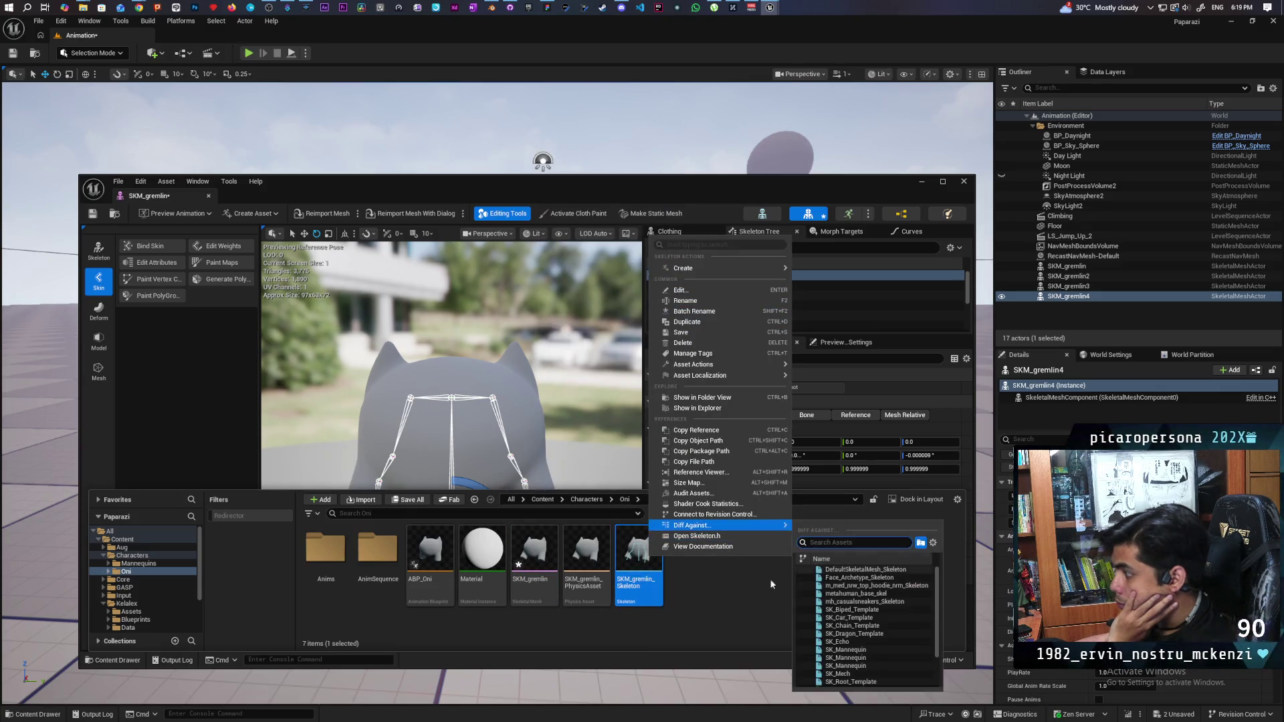
left_click(723, 616)
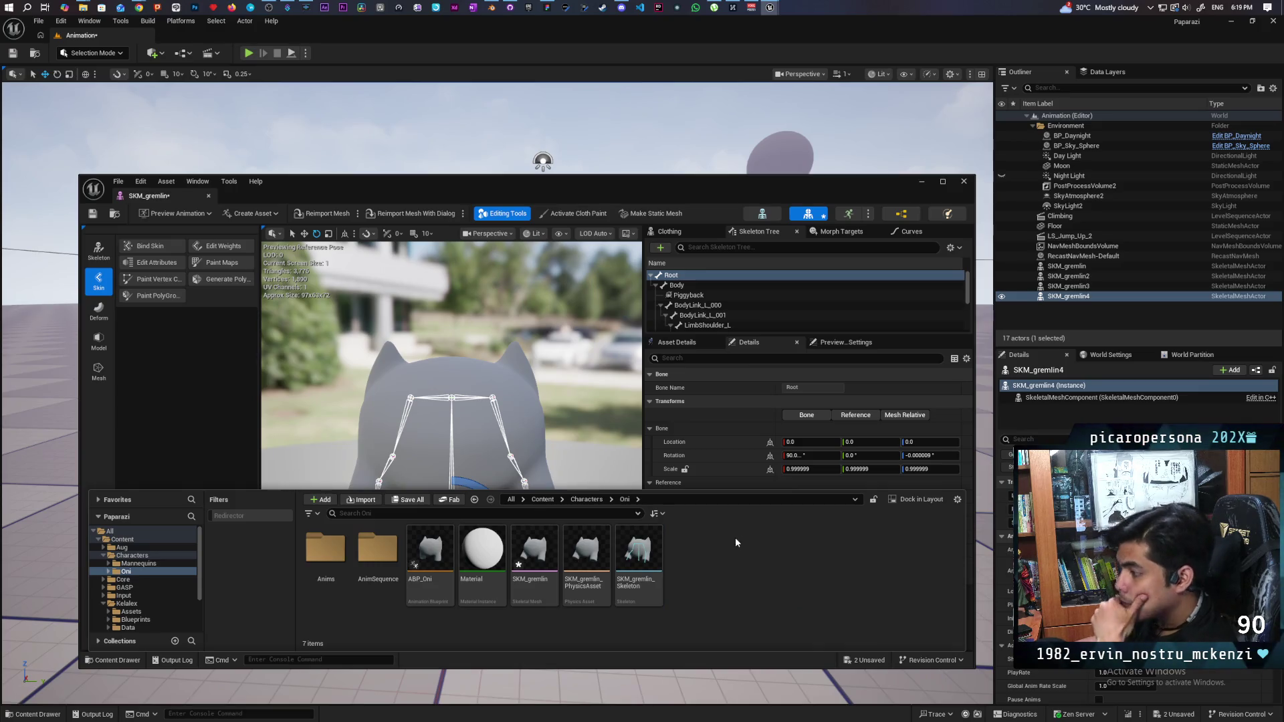
- Save SKM_gremlin and drag a new copy, SKM_gremlin5, into the level beside the first
left_click(93, 214)
mouse_move(721, 198)
left_mouse_down()
mouse_move(822, 344)
mouse_move(1106, 343)
left_mouse_up()
left_click(499, 359)
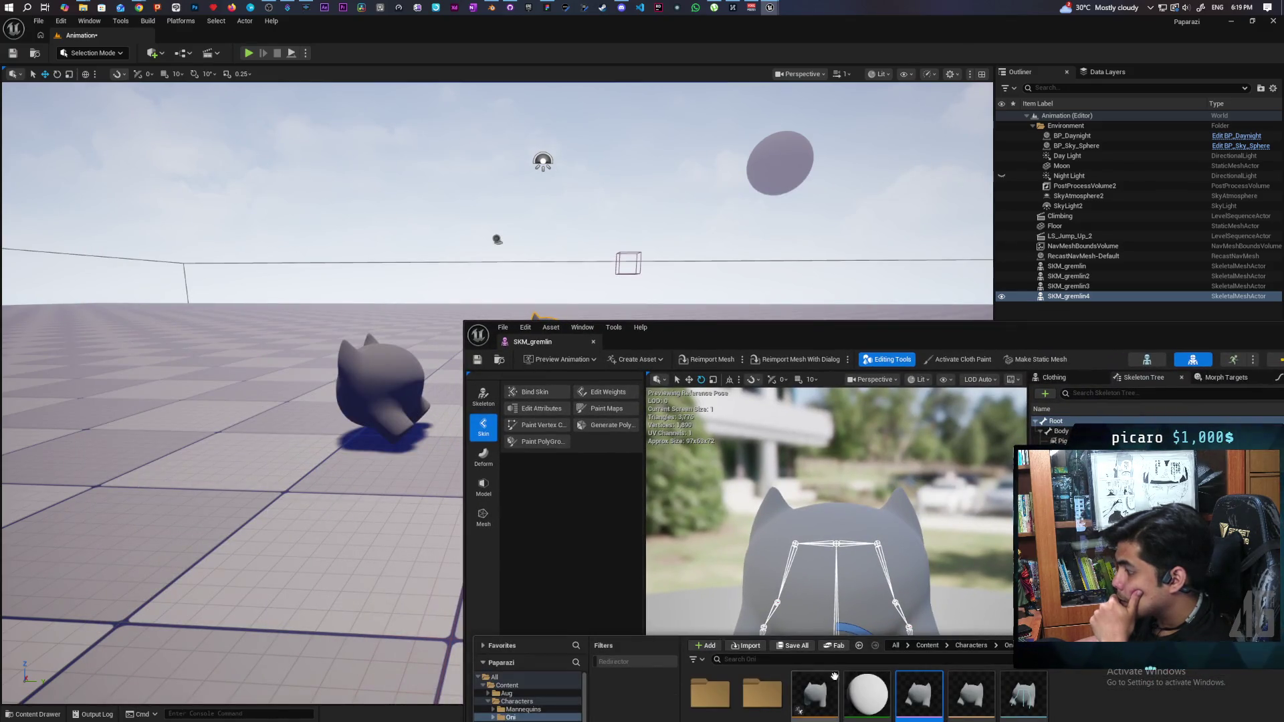
mouse_move(919, 695)
left_mouse_down()
mouse_move(234, 425)
mouse_move(257, 421)
left_mouse_up()
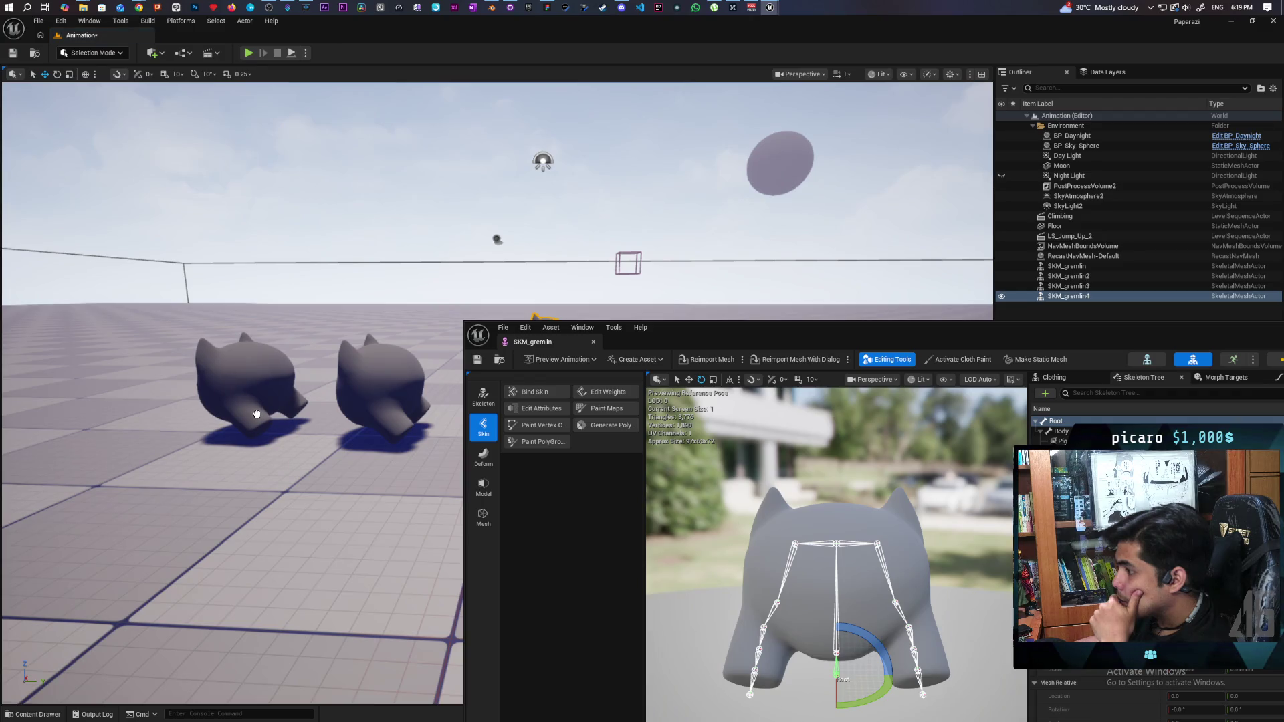
mouse_move(701, 332)
left_mouse_down()
mouse_move(605, 191)
mouse_move(612, 135)
mouse_move(630, 159)
mouse_move(381, 184)
mouse_move(352, 221)
mouse_move(309, 217)
mouse_move(328, 216)
left_mouse_up()
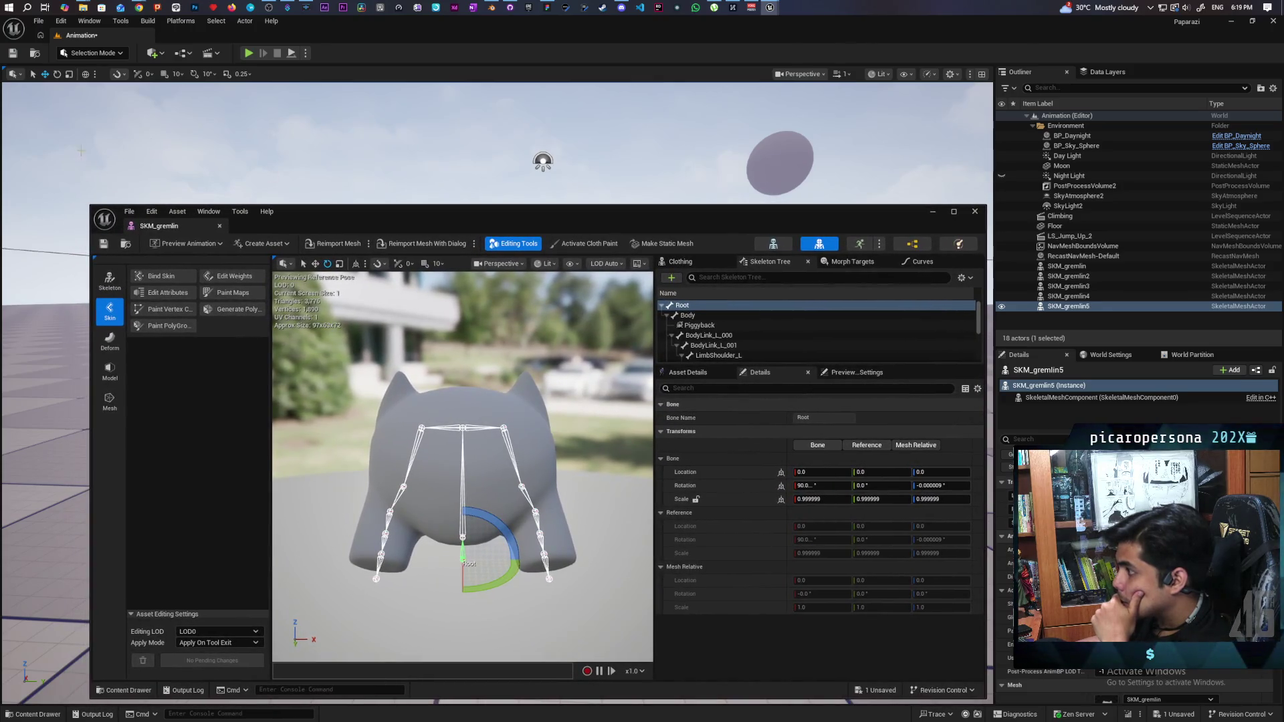
left_click(140, 9)
left_click(747, 53)
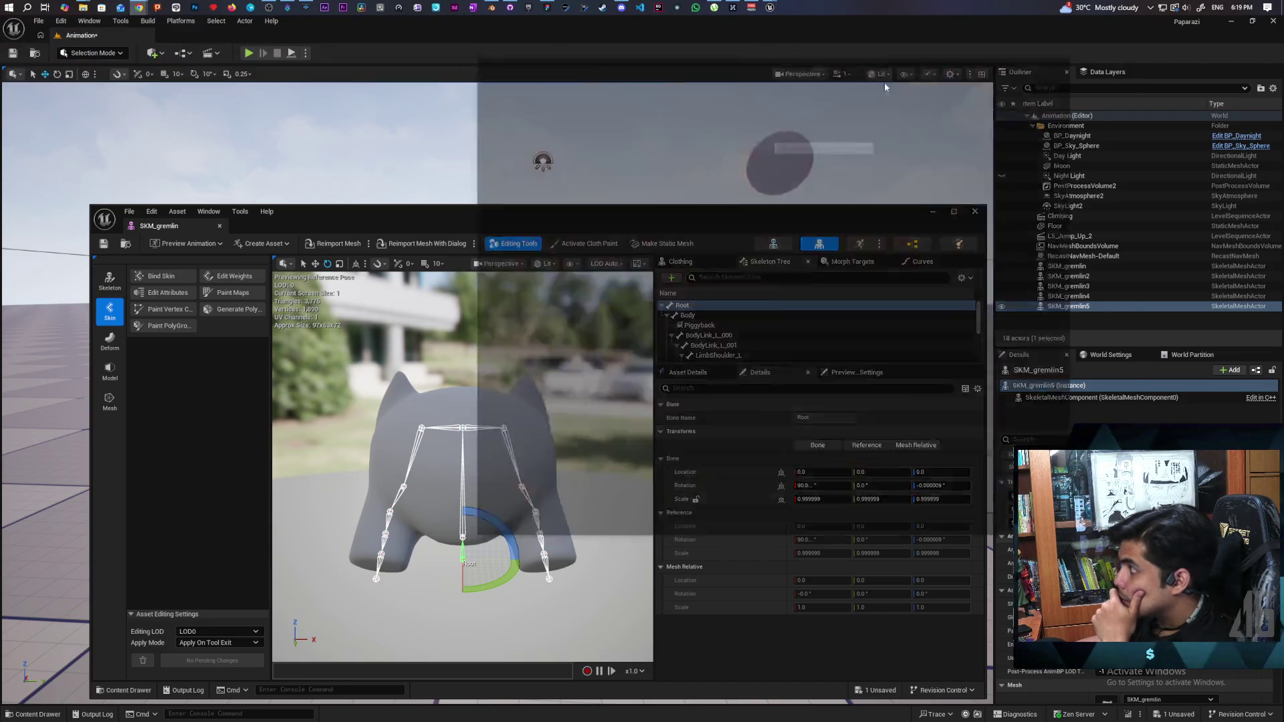
- Search 'how to reimport skeletal mesh without scale changed' and switch the results to AI Mode
left_click(1117, 79)
type("how to re")
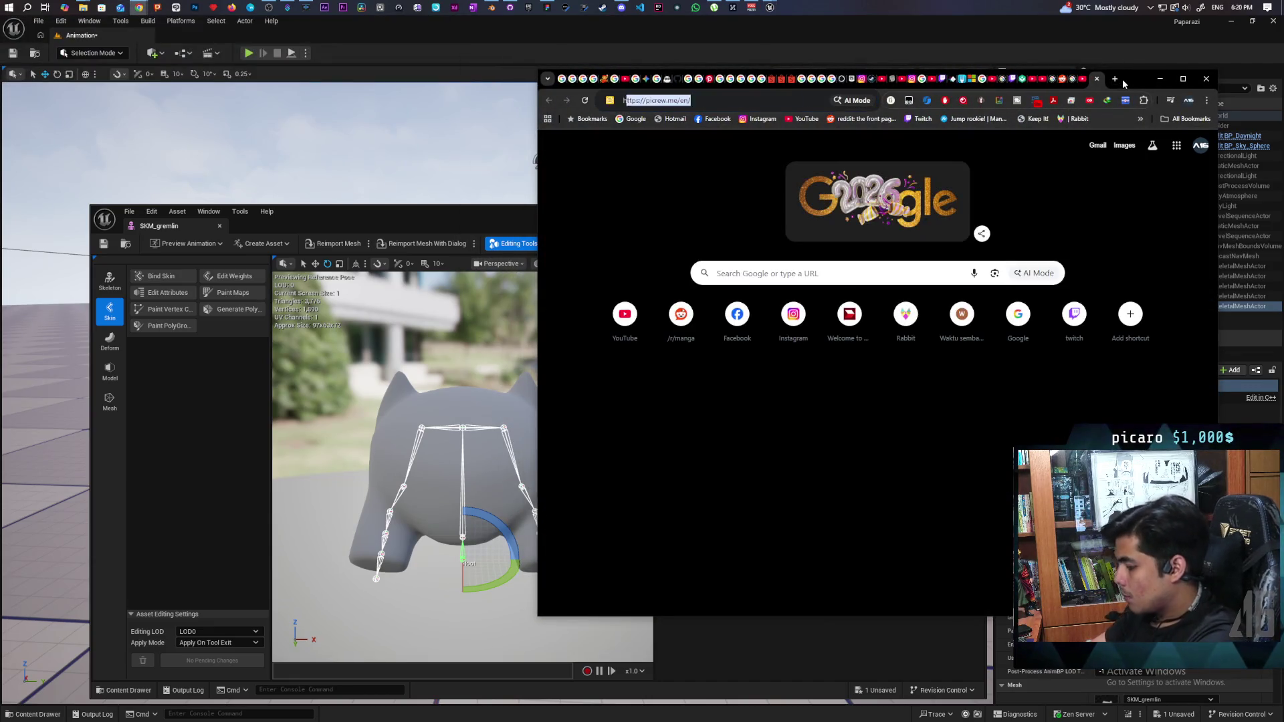
type("import skele")
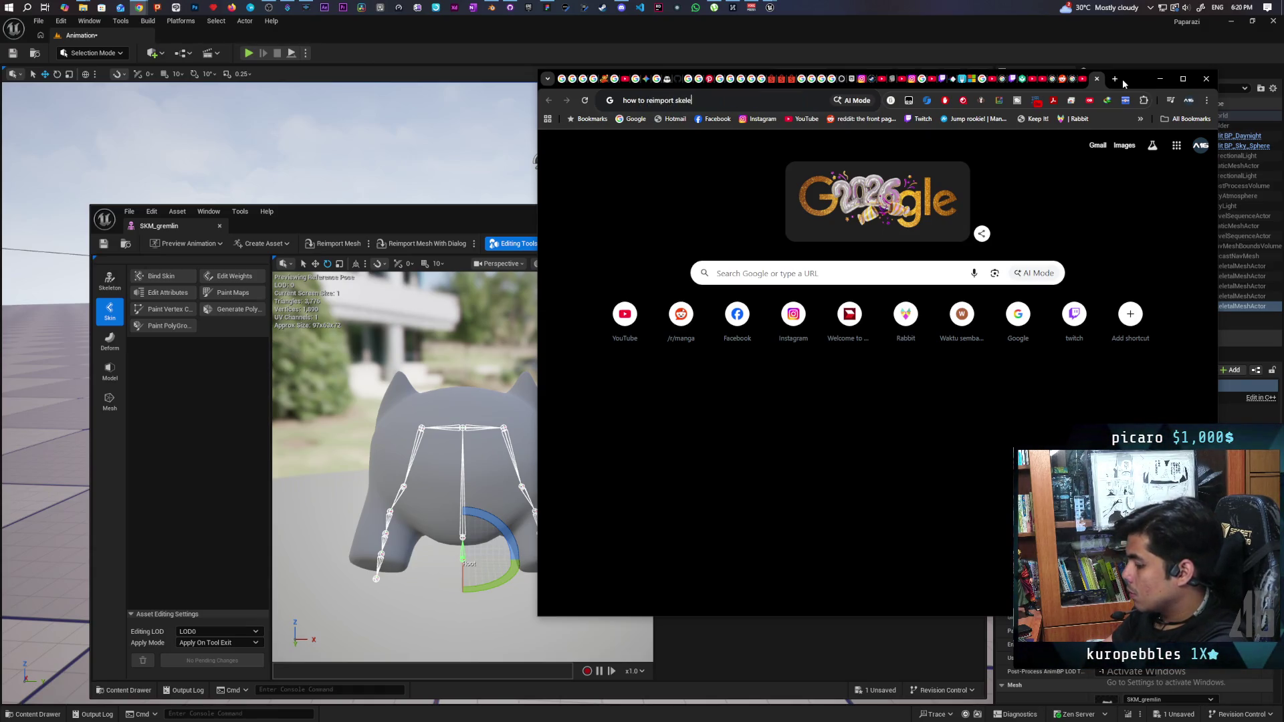
type("tal me")
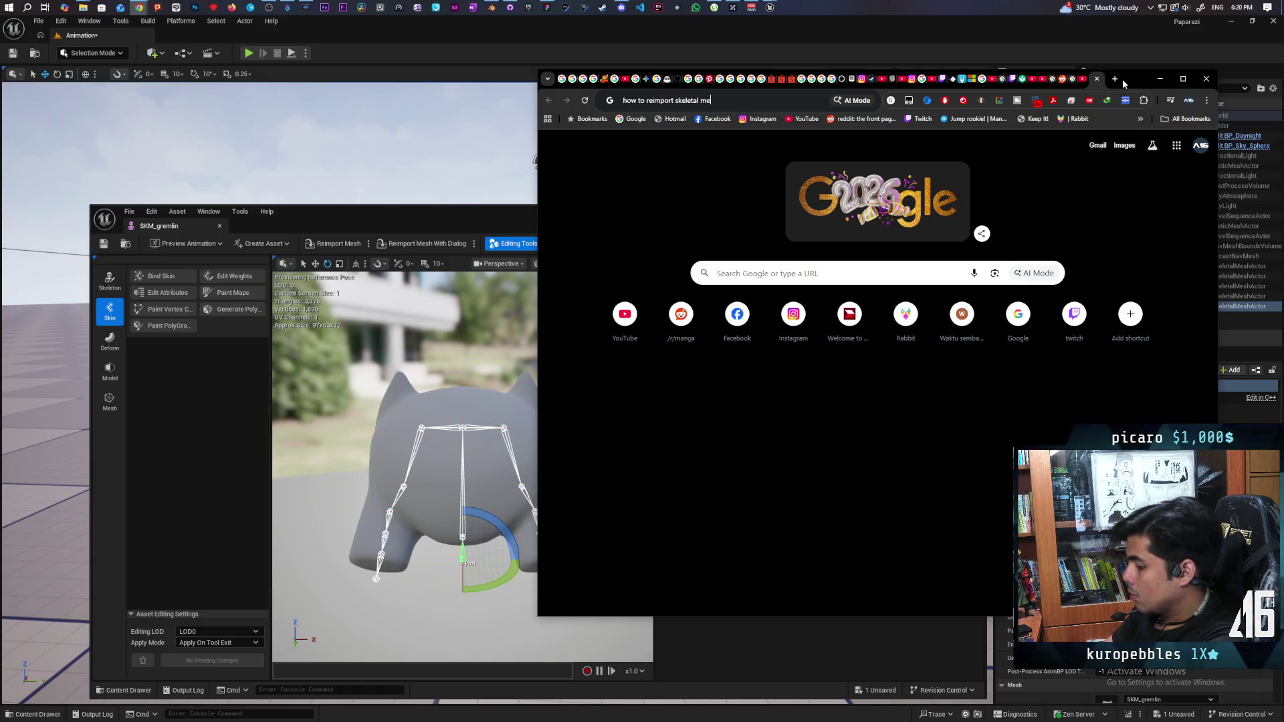
type("sh without scal")
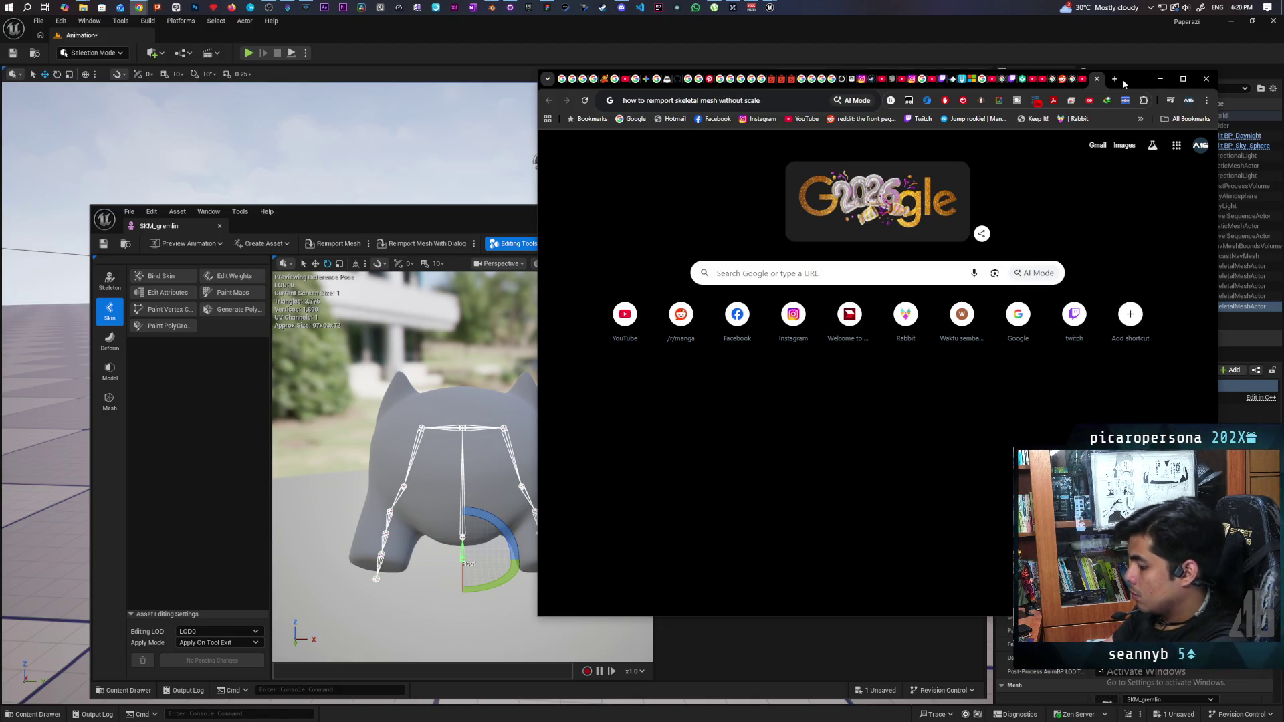
type("ed")
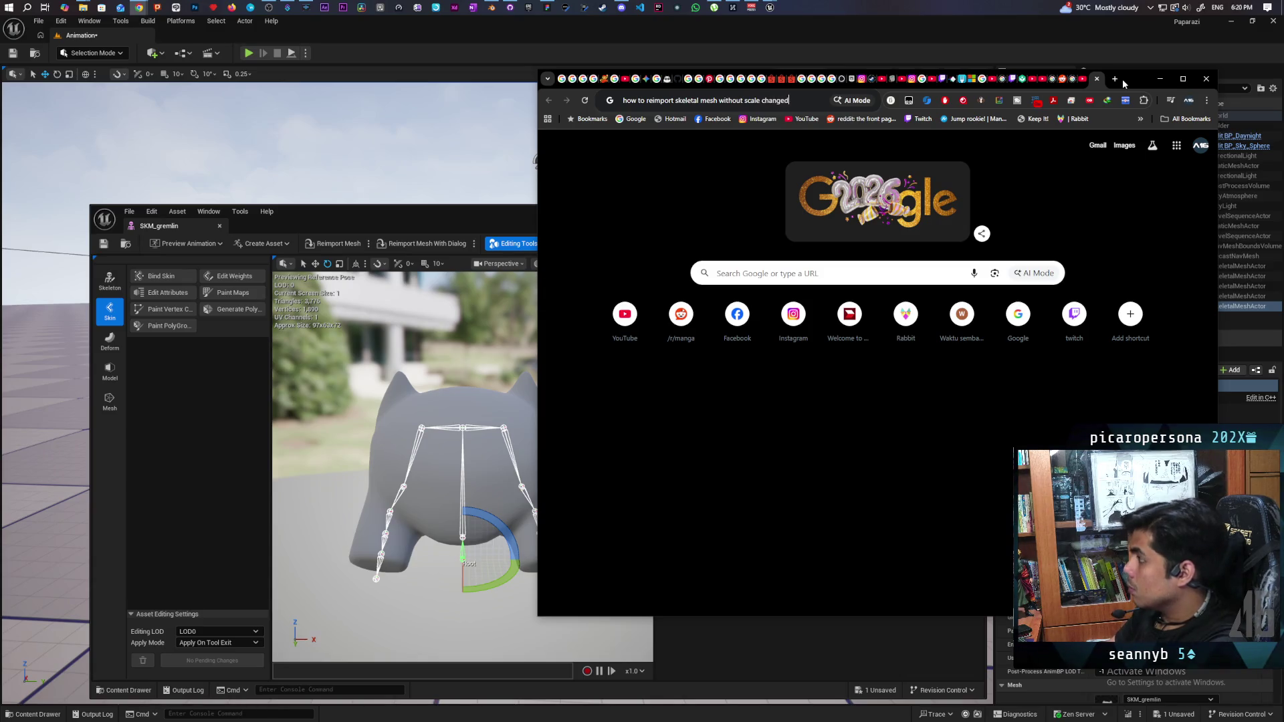
key("Return")
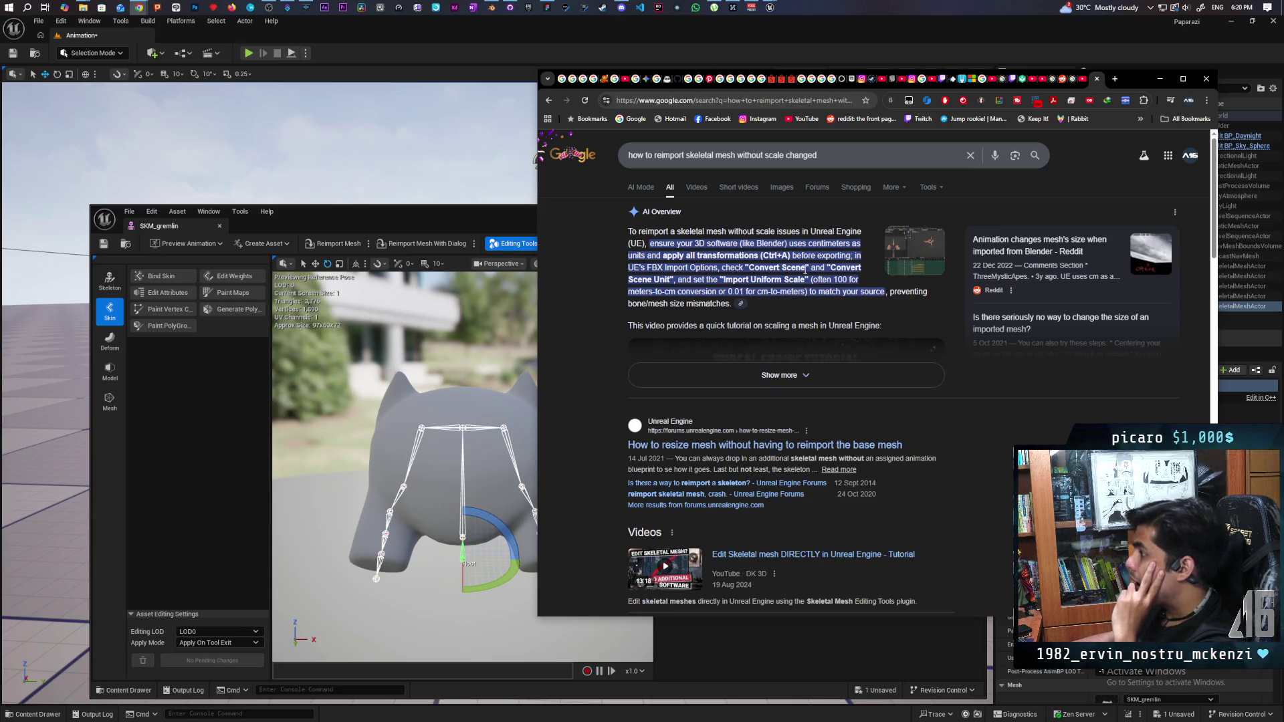
scroll(805, 271, "down", 3)
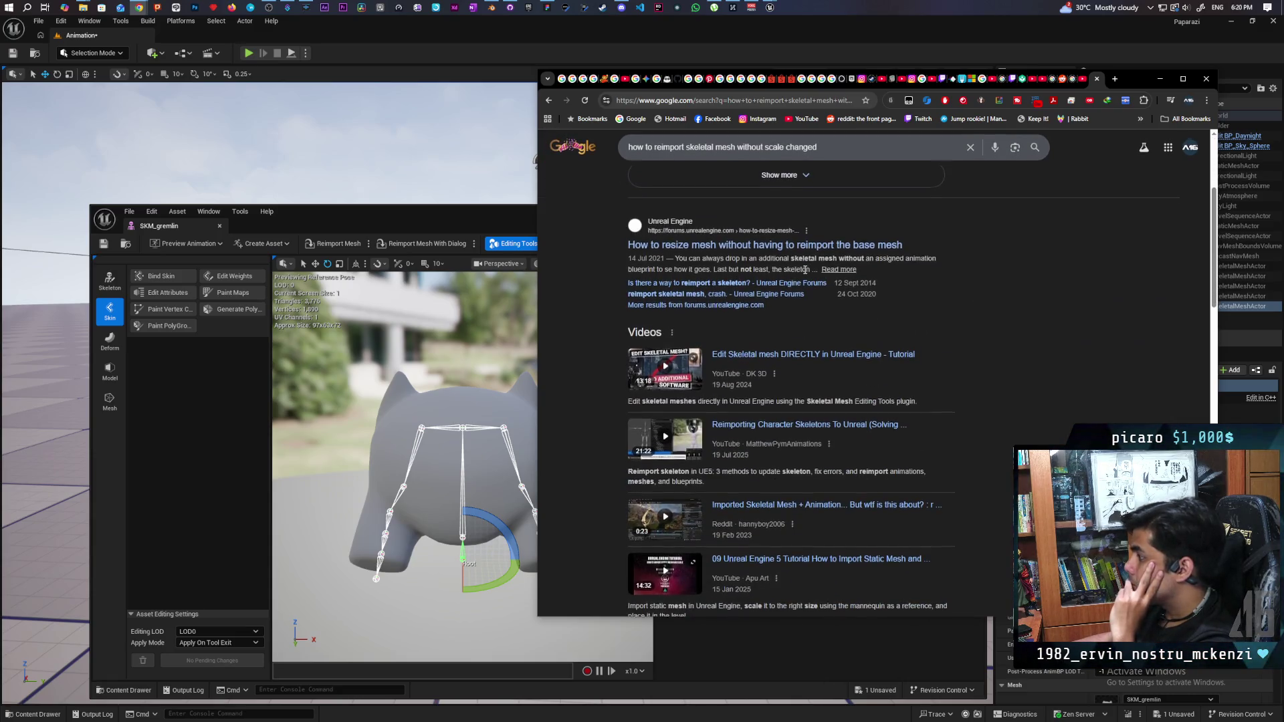
scroll(806, 270, "up", 3)
left_click(778, 271)
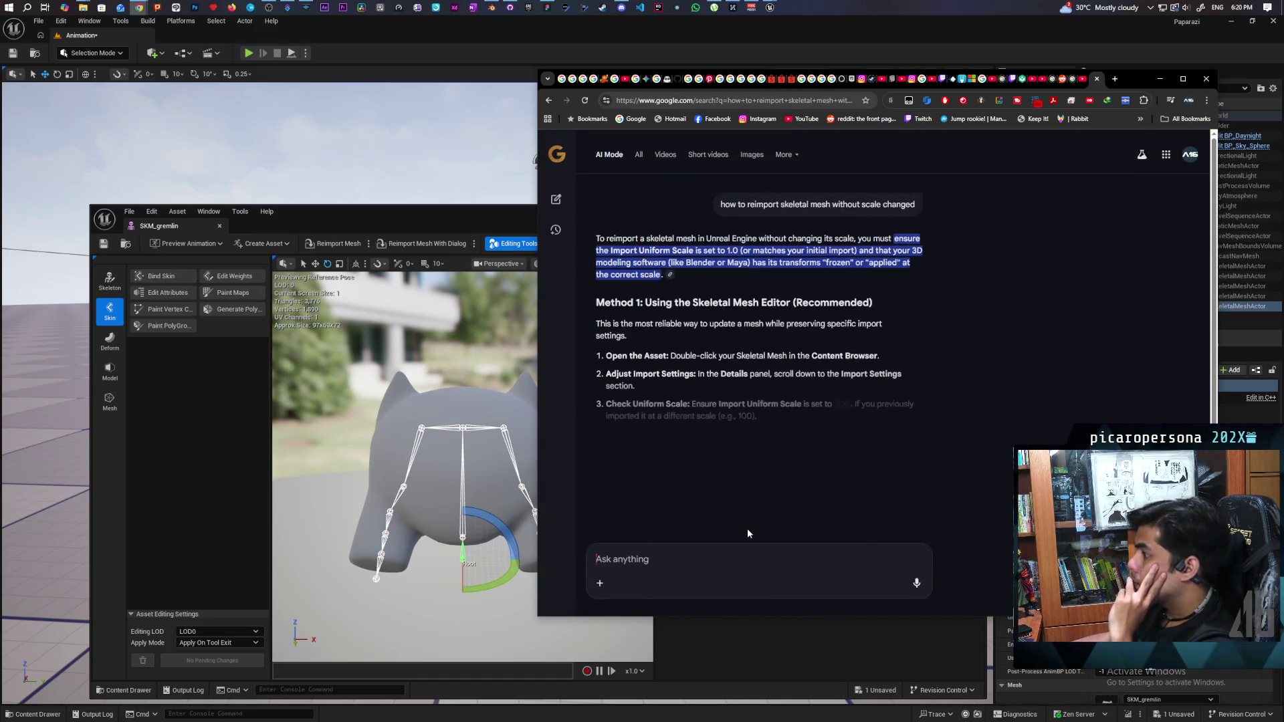
- In a fresh AI Mode chat, ask why reimporting keeps the mesh's root scale from being 1
left_click(559, 200)
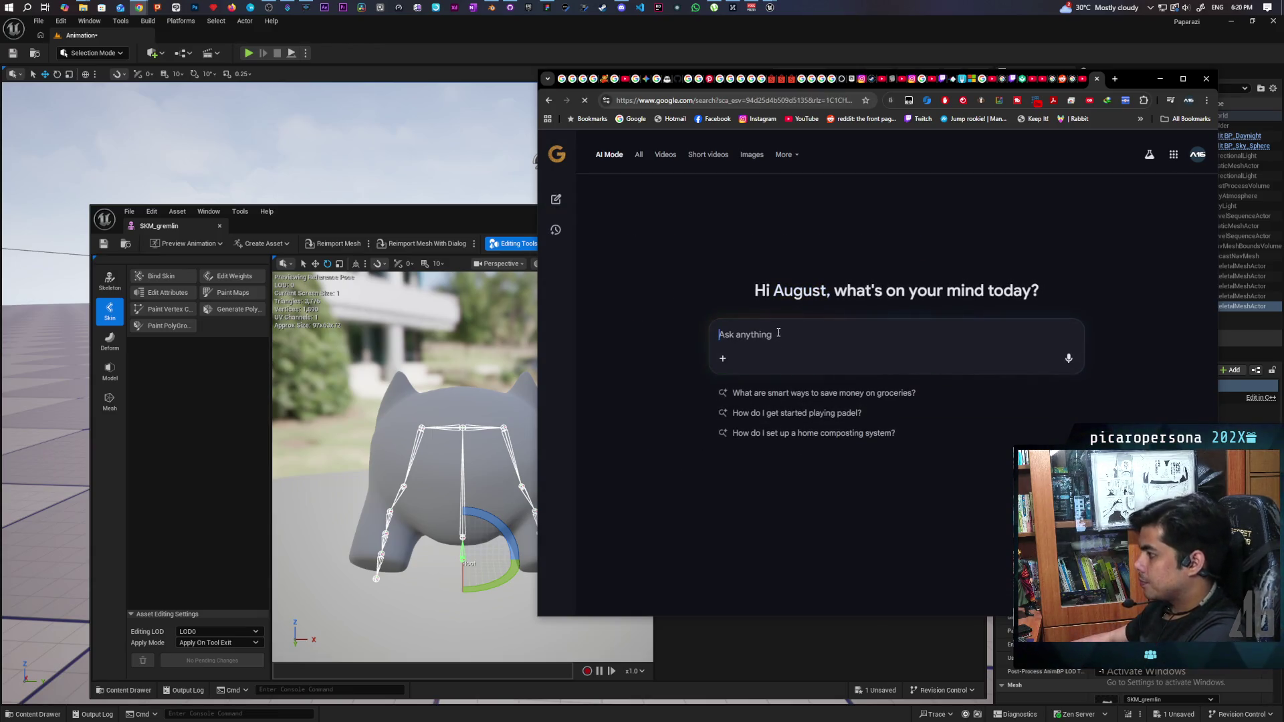
type("i need to")
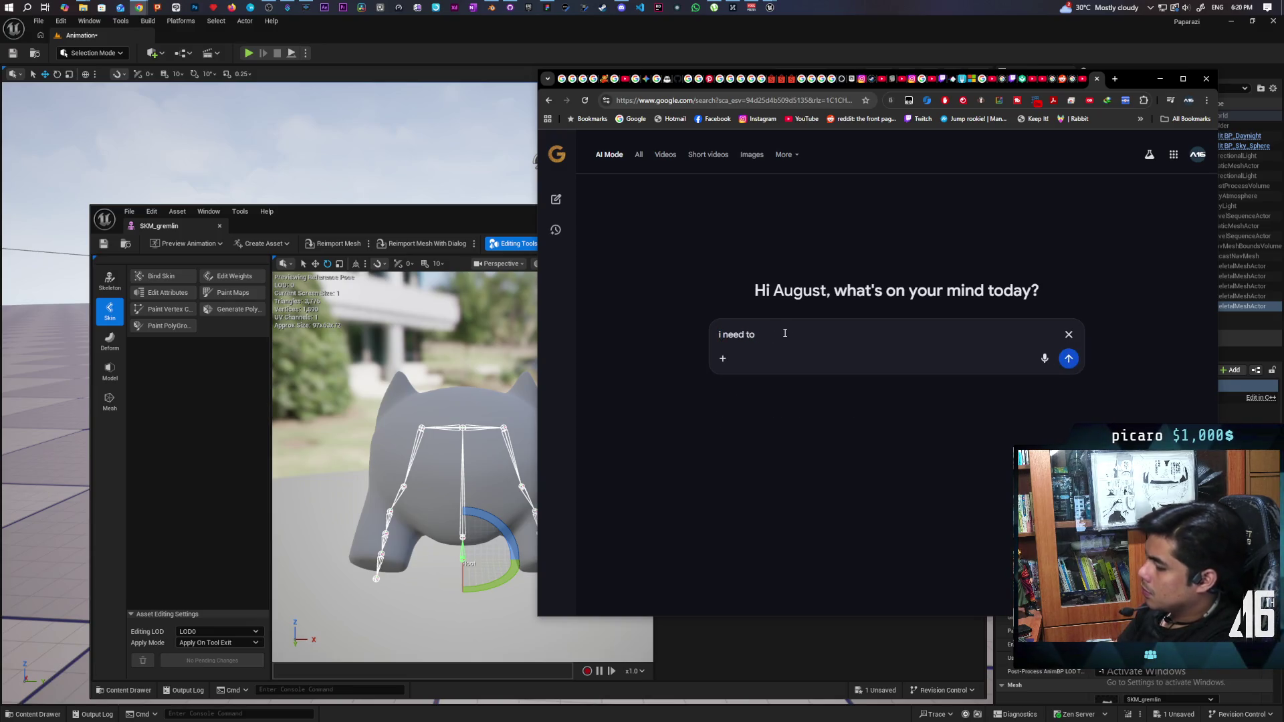
type("scale down")
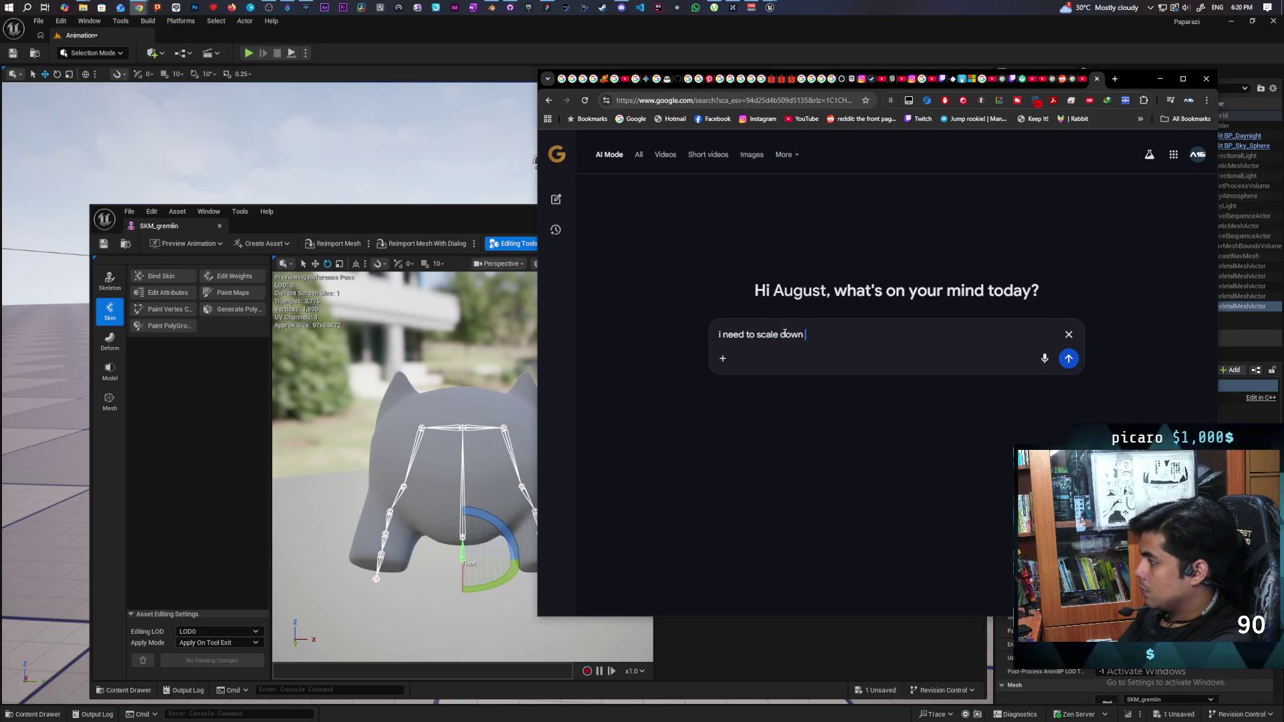
type(" my skeletal me")
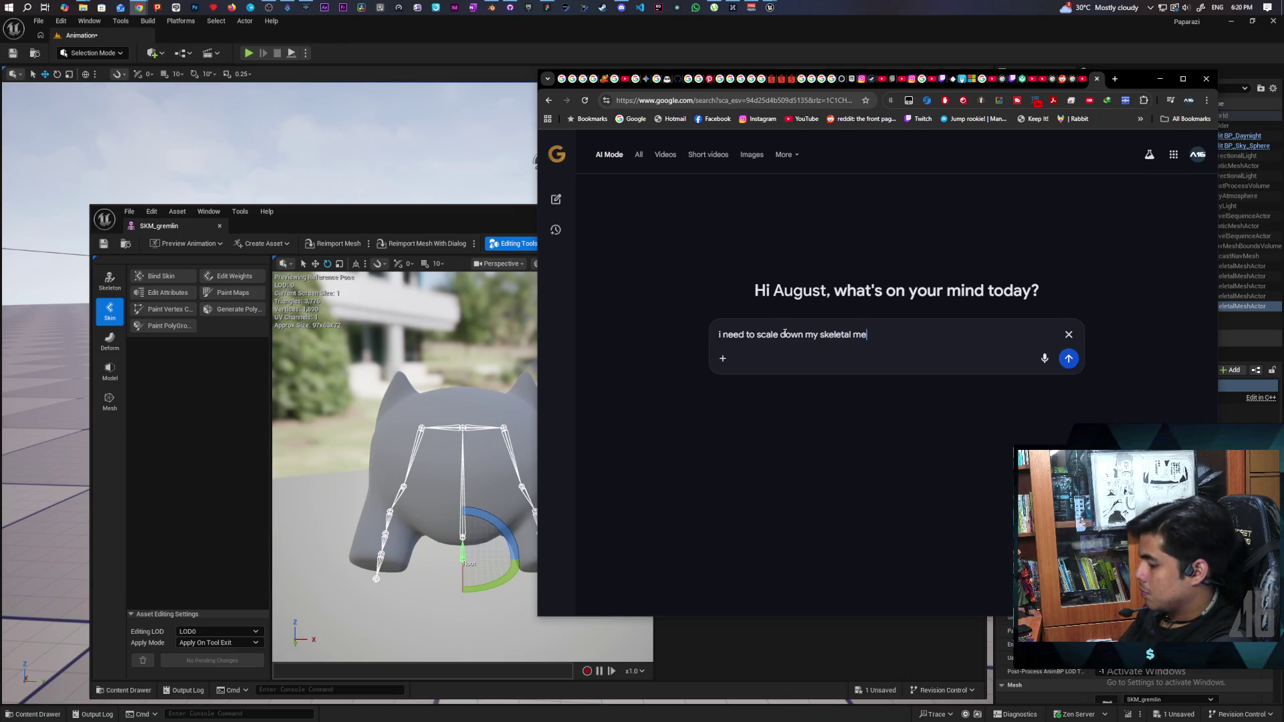
type("sh and reimpo")
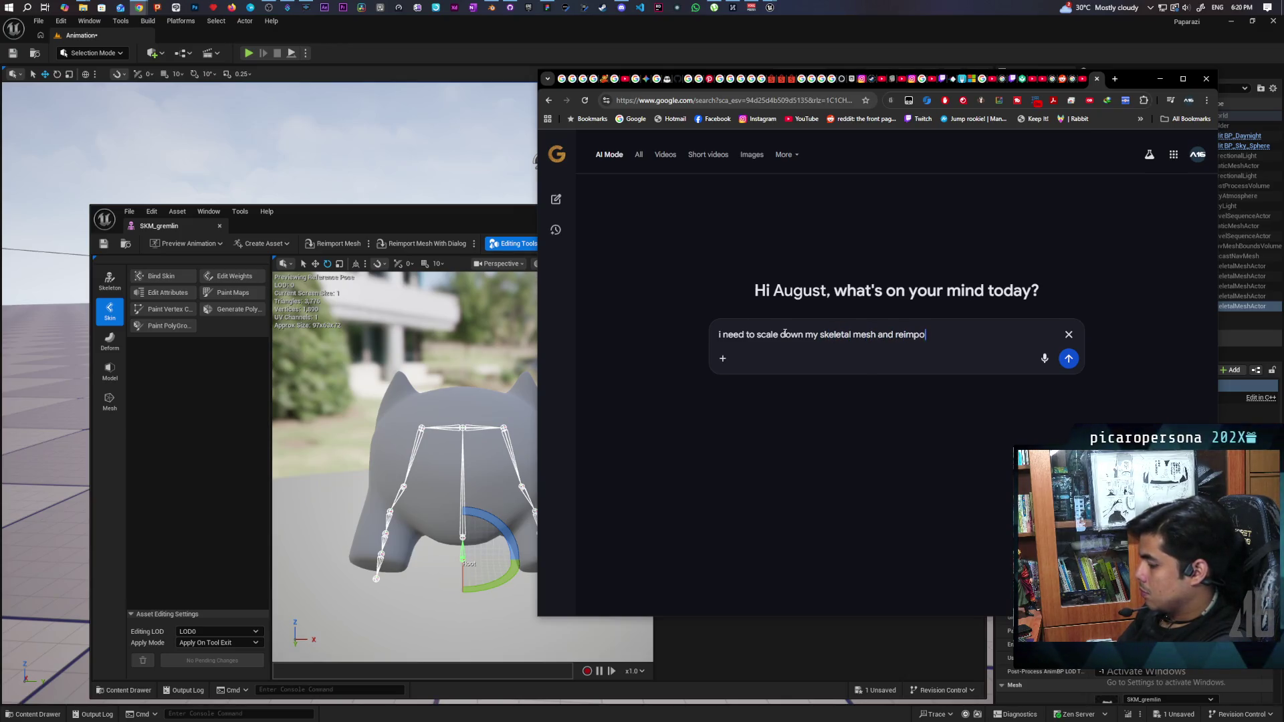
type("t")
type(" b")
type("chan")
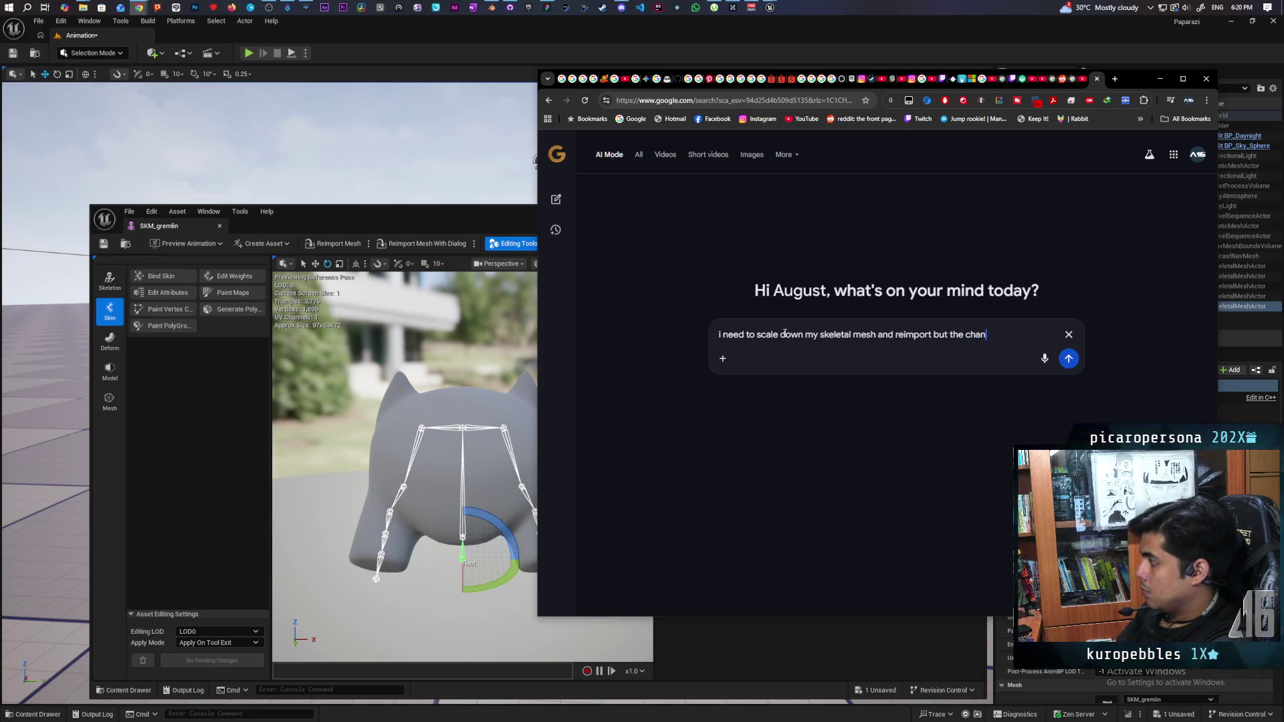
type("i ma")
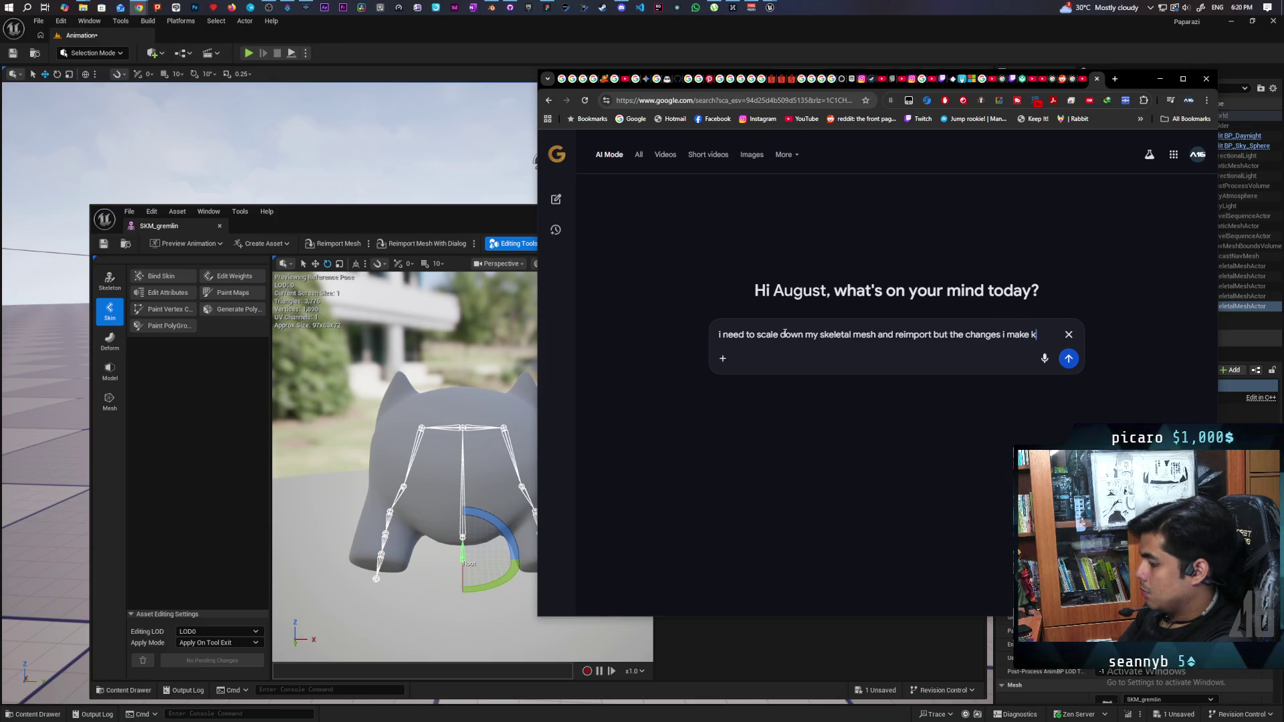
type("keep ")
type("up on the s")
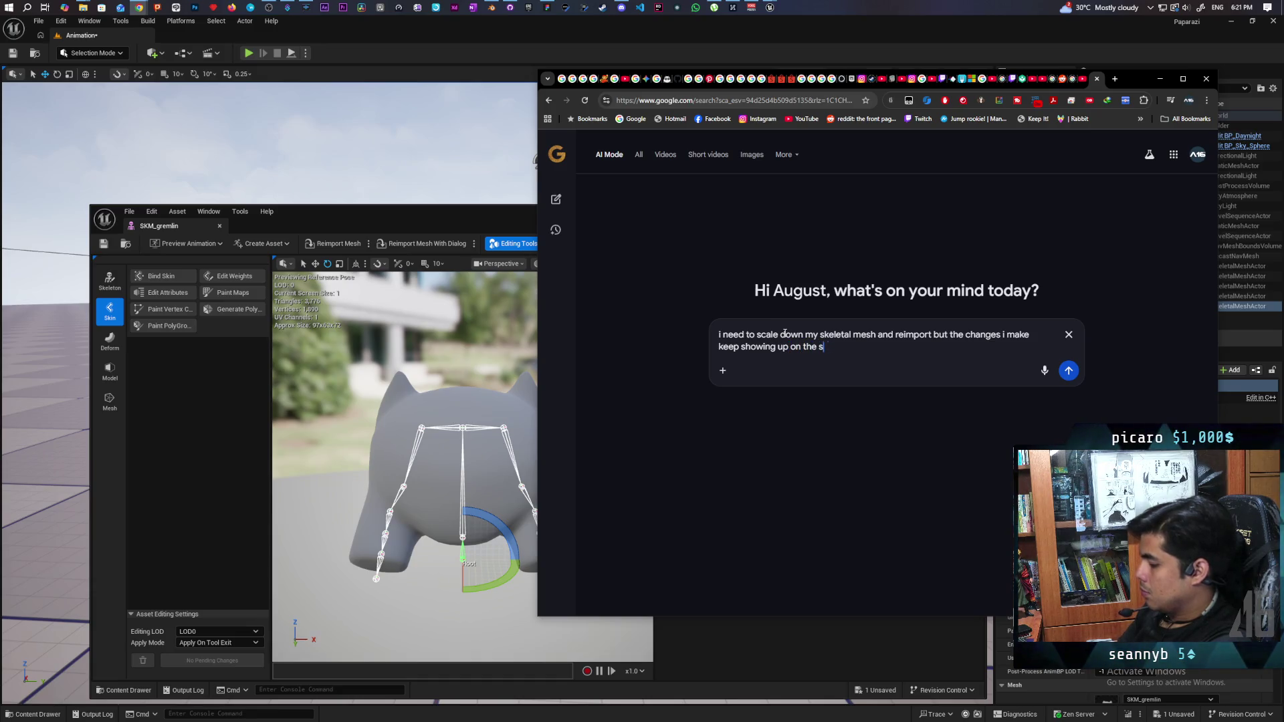
type("tal")
type(" mes")
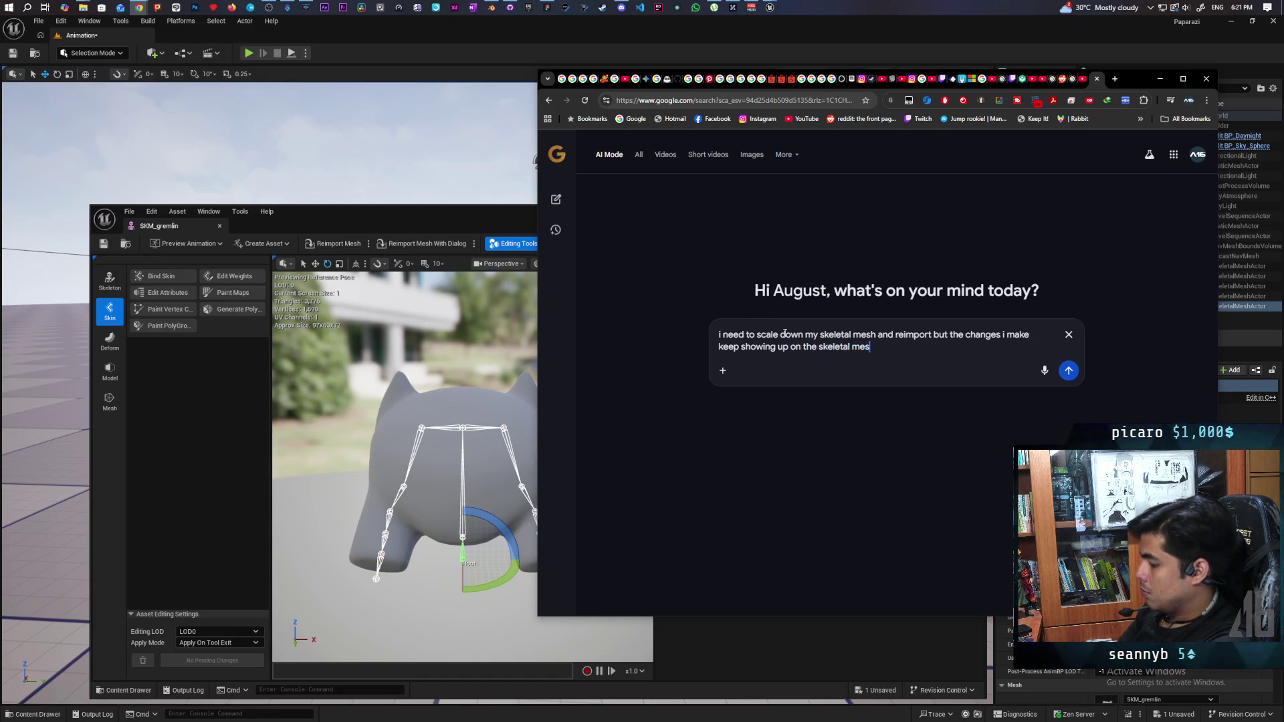
type("h ma")
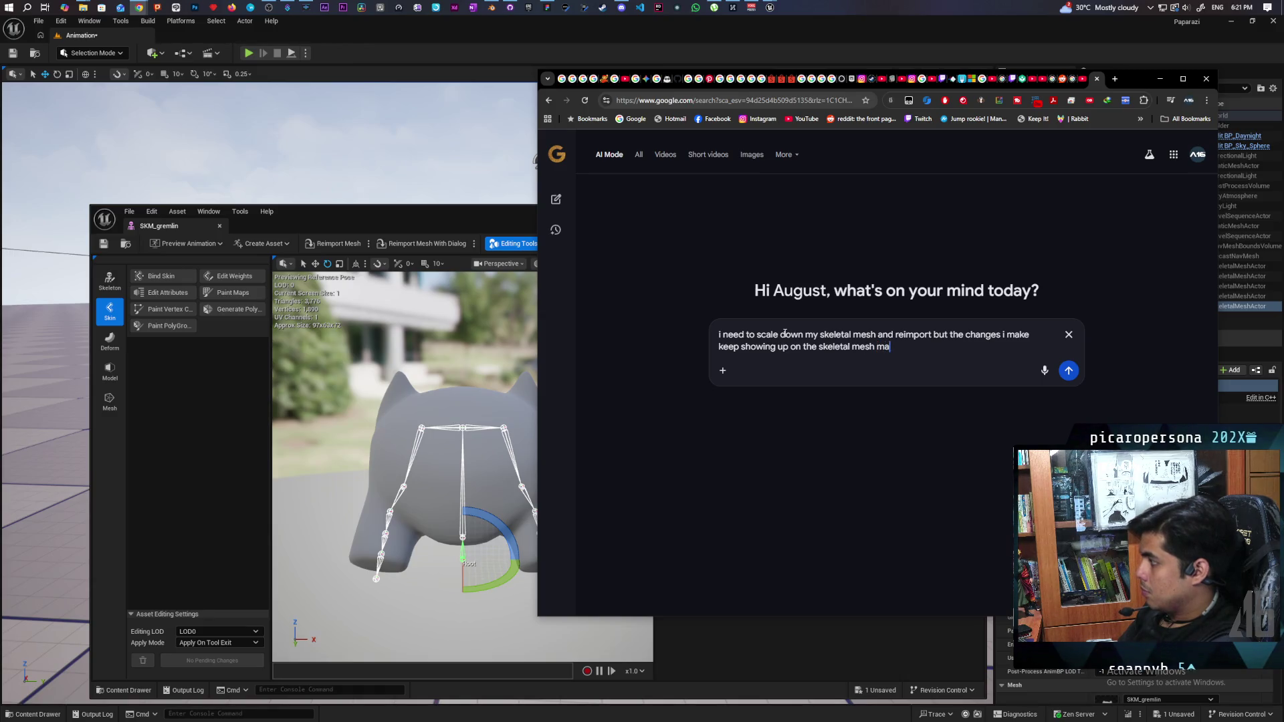
type("king the ")
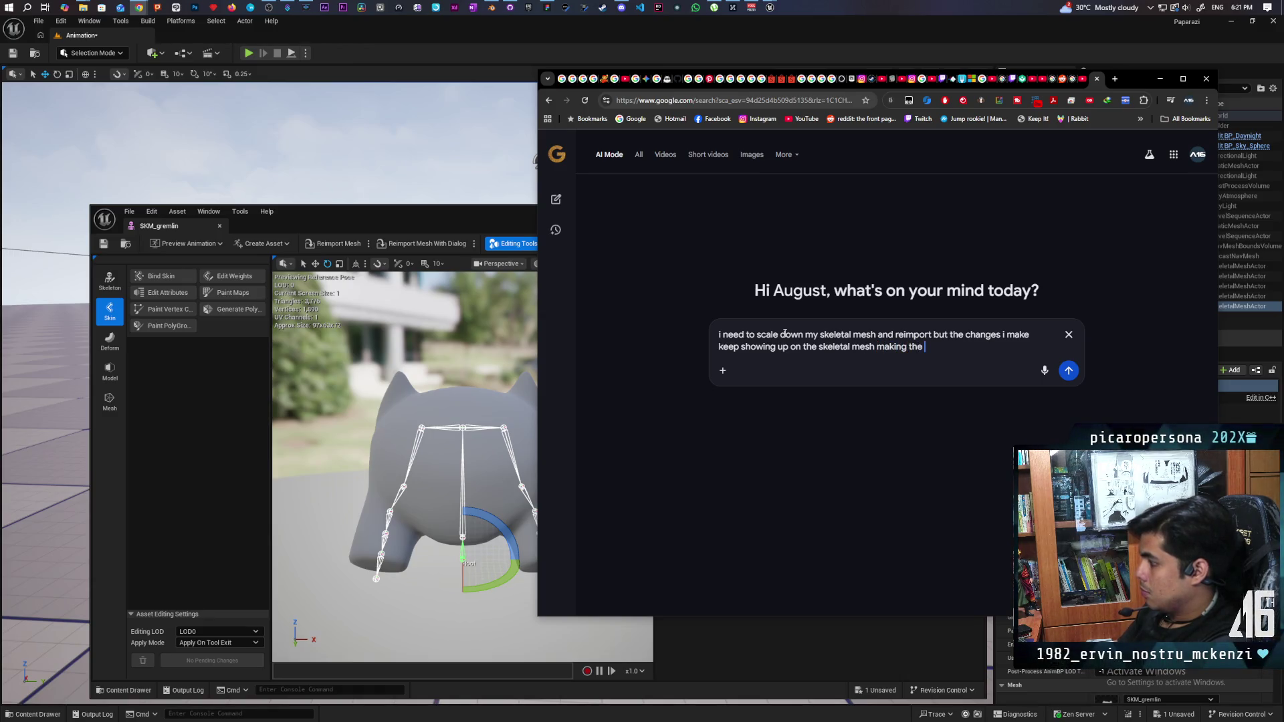
type("root scale not be 1")
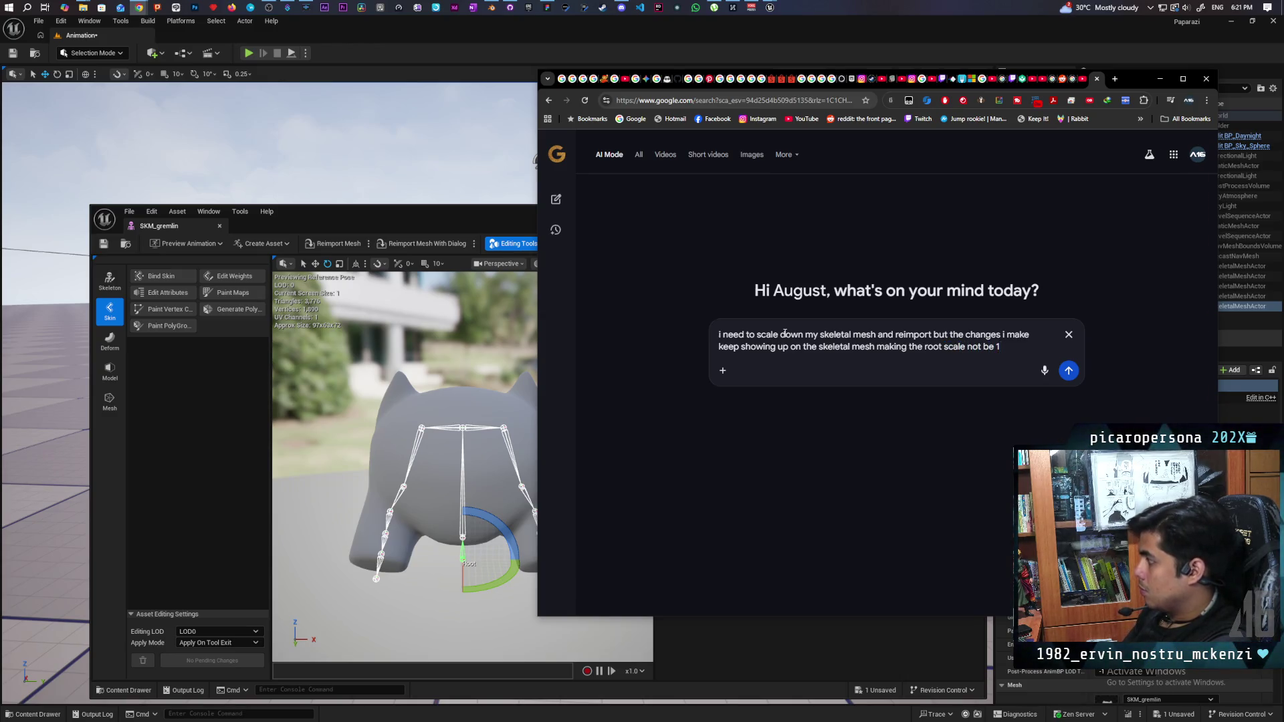
key("Return")
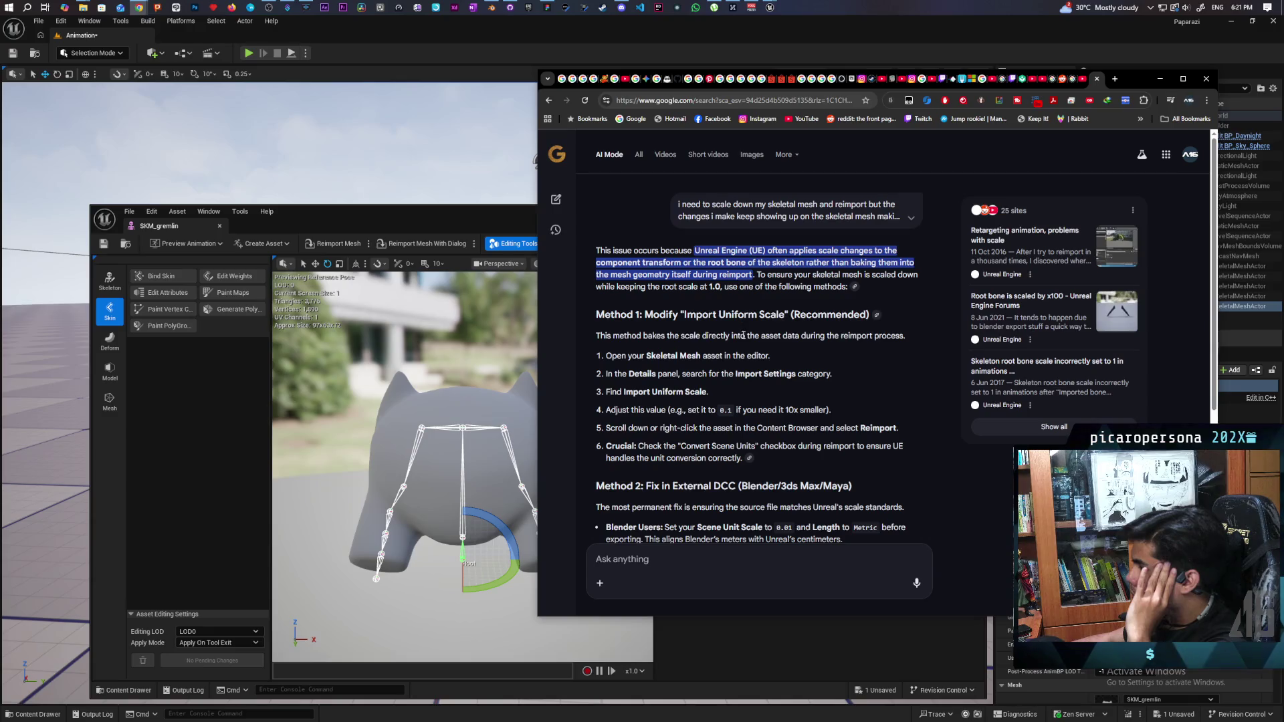
- Read through the AI answer's methods like Import Uniform Scale and begin a reply 'the first'
scroll(695, 337, "down", 1)
scroll(693, 338, "down", 1)
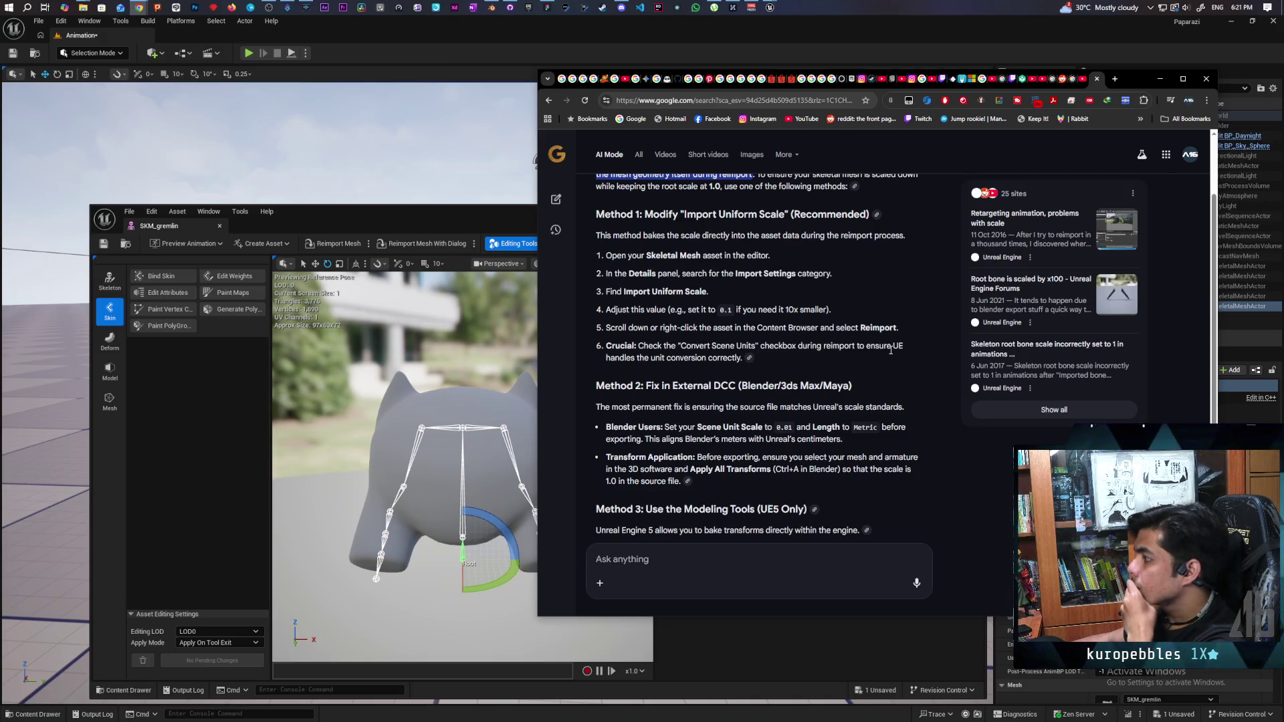
scroll(891, 349, "down", 2)
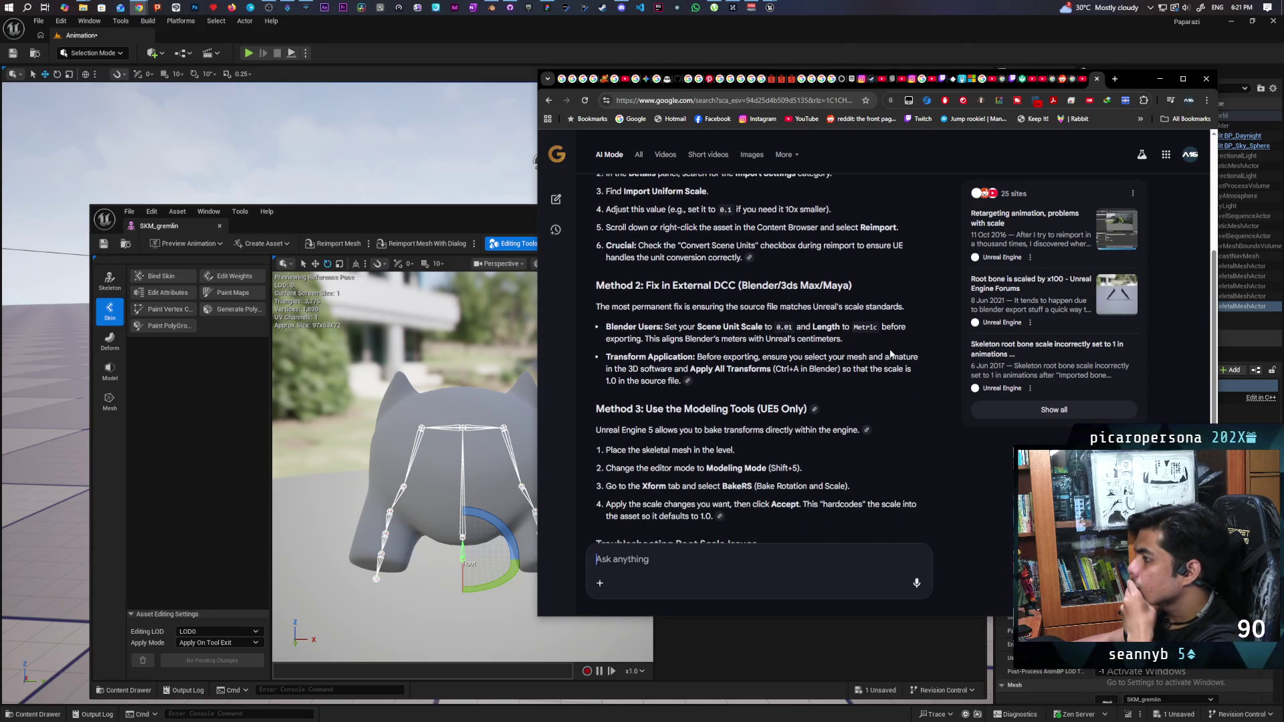
scroll(891, 353, "down", 1)
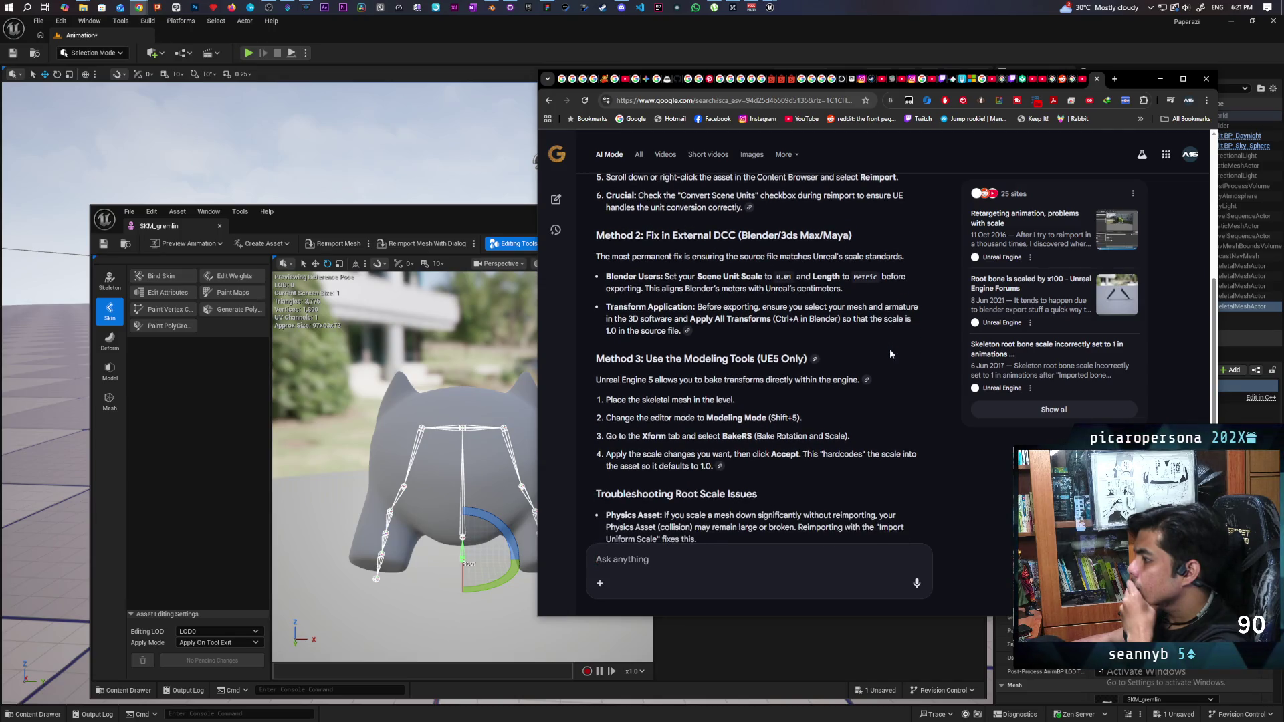
scroll(890, 354, "up", 5)
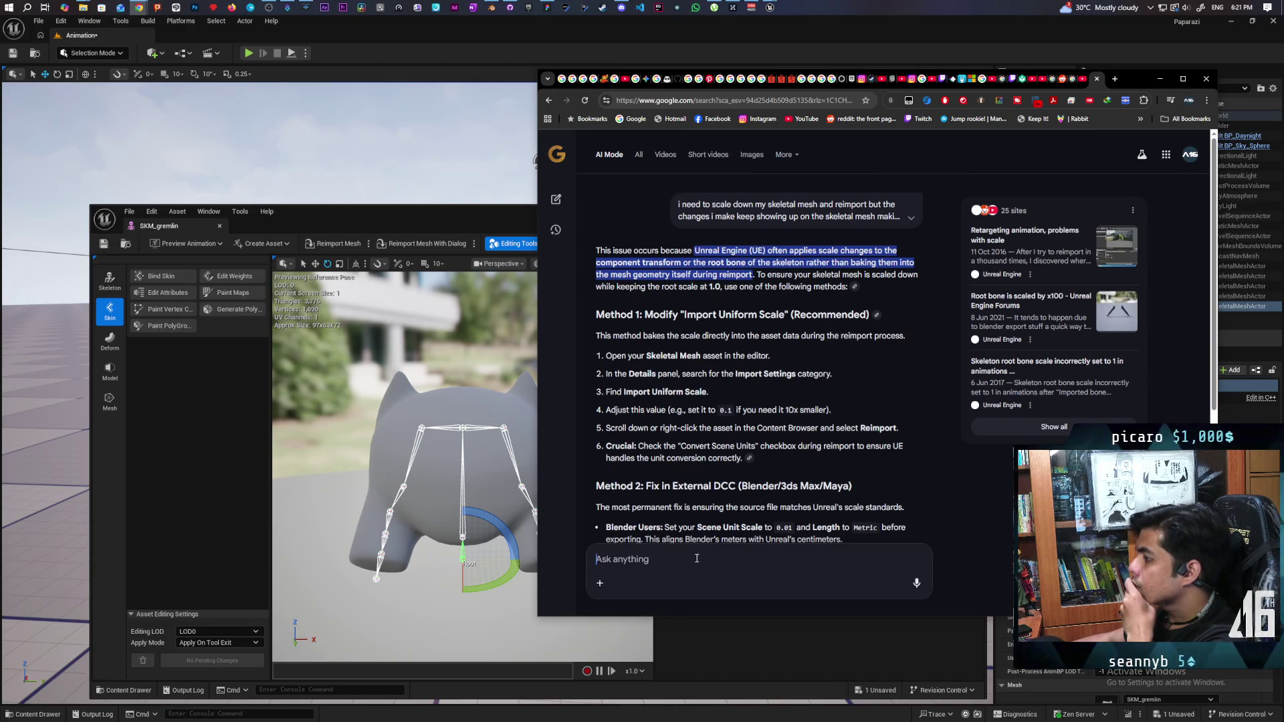
type("the ")
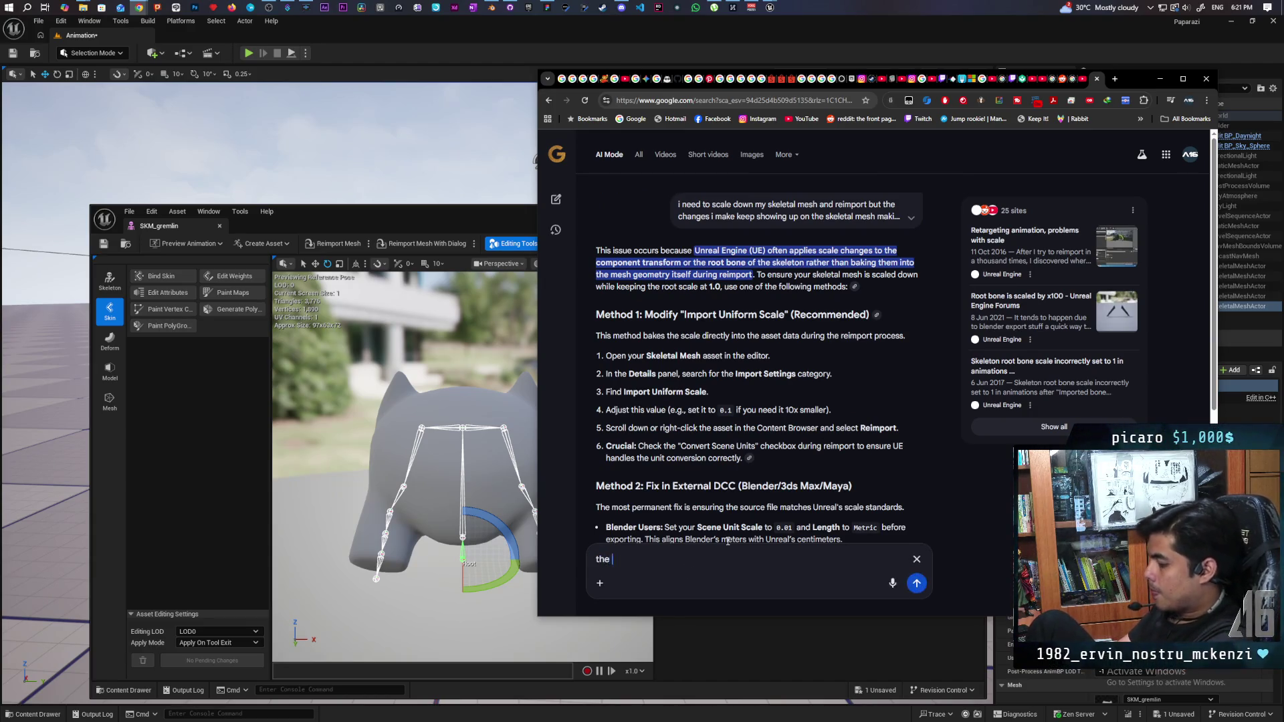
type("first methos")
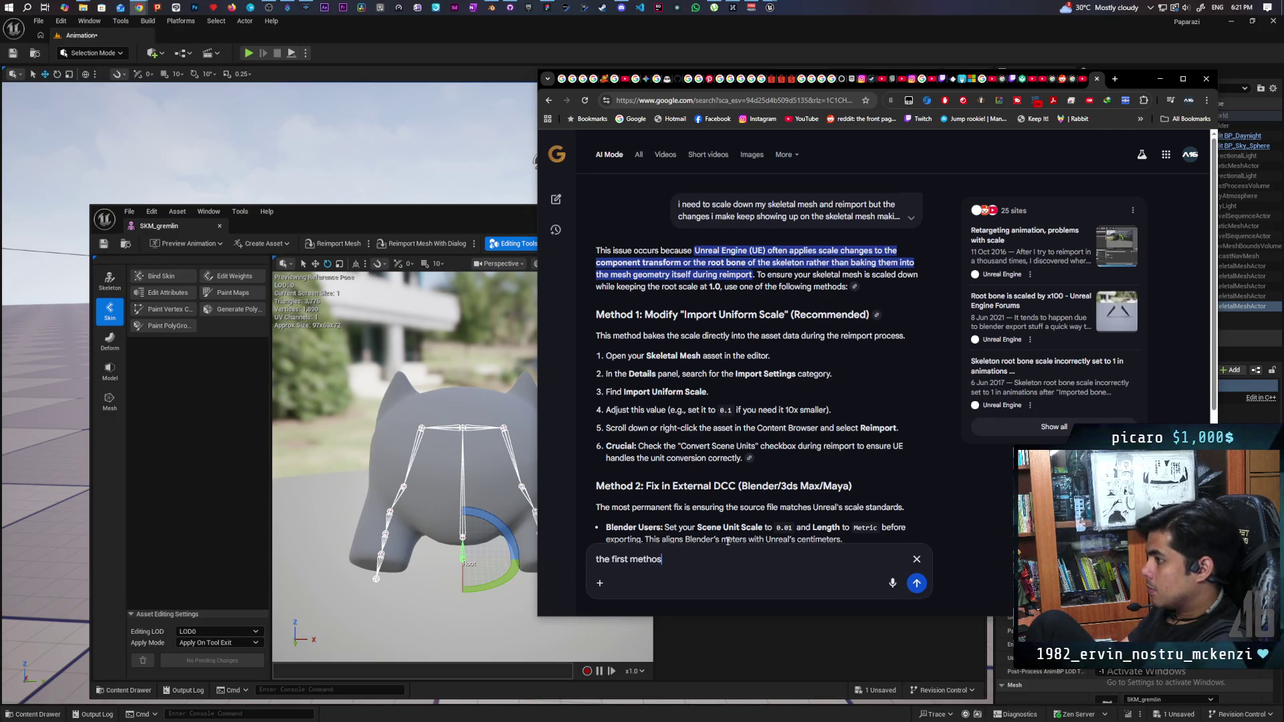
- Reply that the first method is in use, yet the Blender-scaled mesh still shrinks in Unreal
key("BackSpace")
type("d is the one taht")
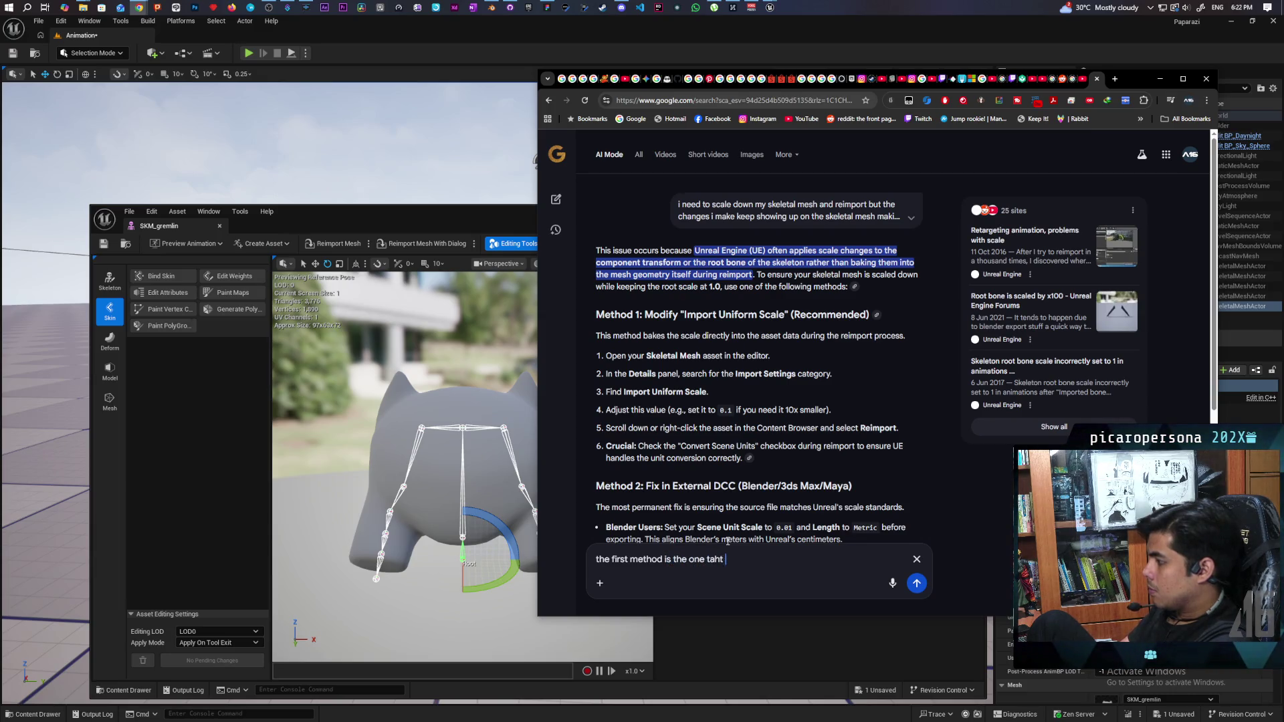
key("BackSpace")
key("BackSpace")
key("BackSpace")
type("hat im using. the")
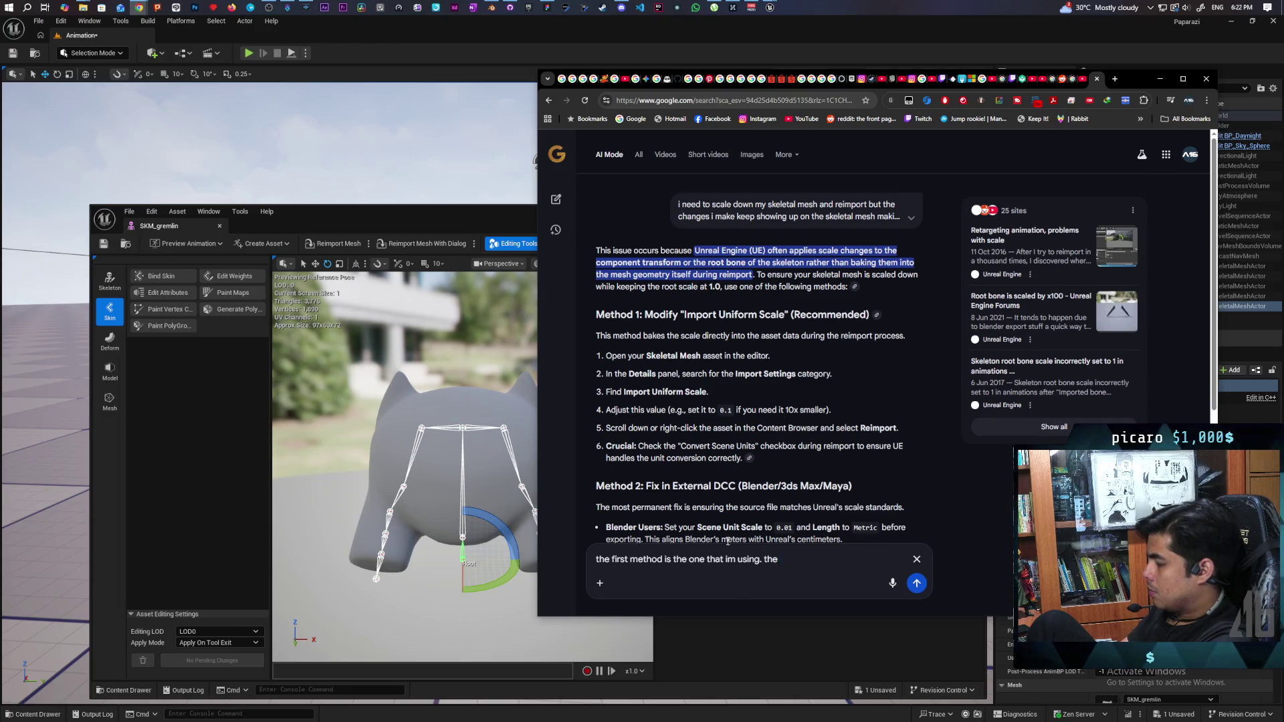
key("BackSpace")
key("BackSpace")
key("BackSpace")
type("ive scaled it d")
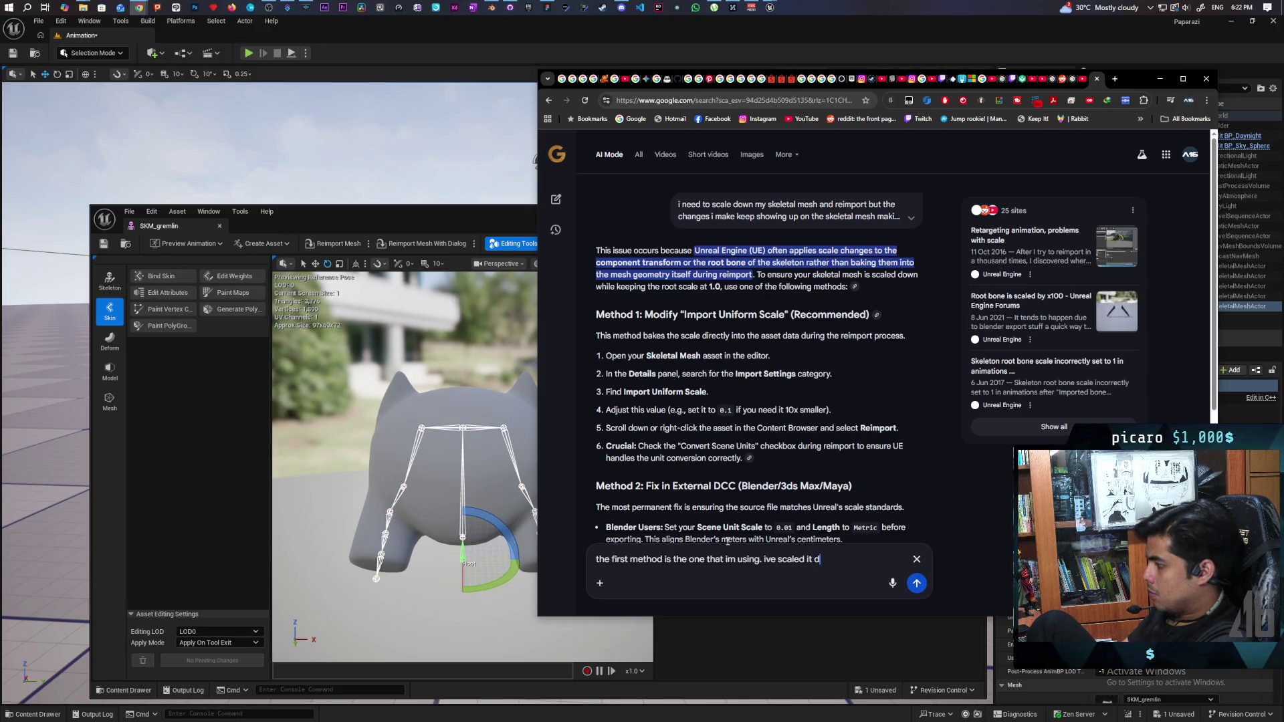
type("own in blender ")
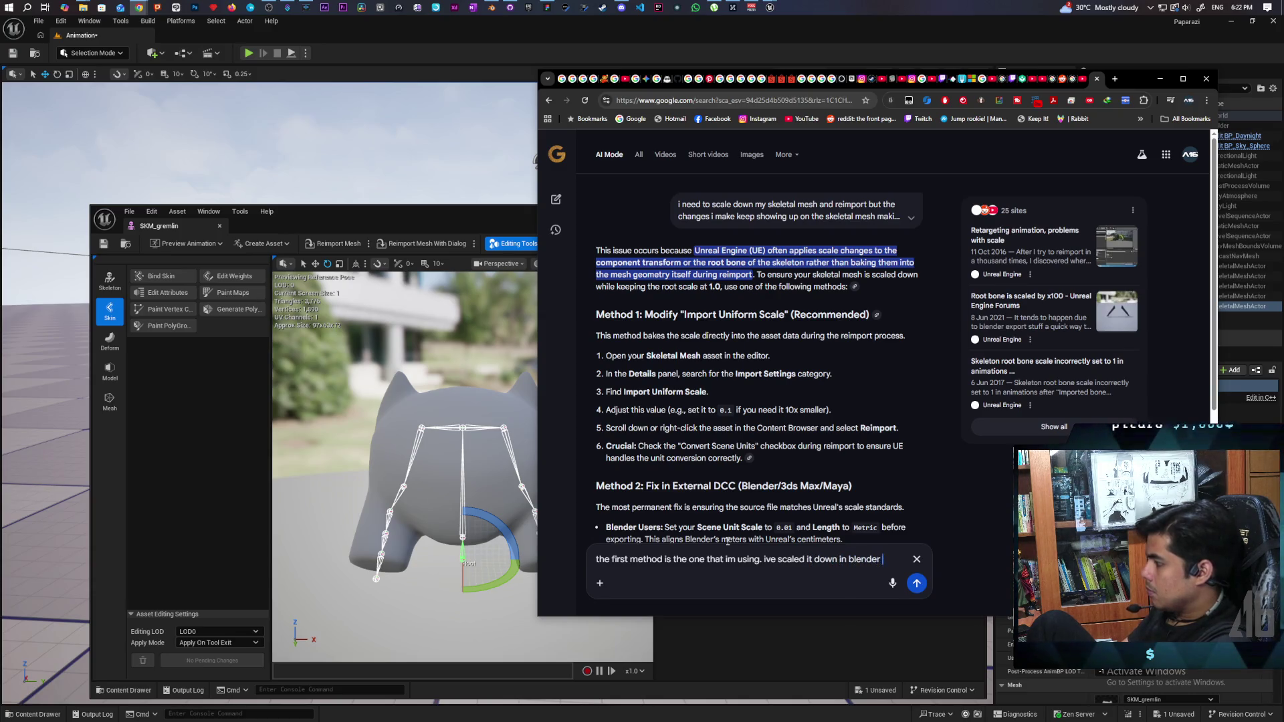
type("but the ")
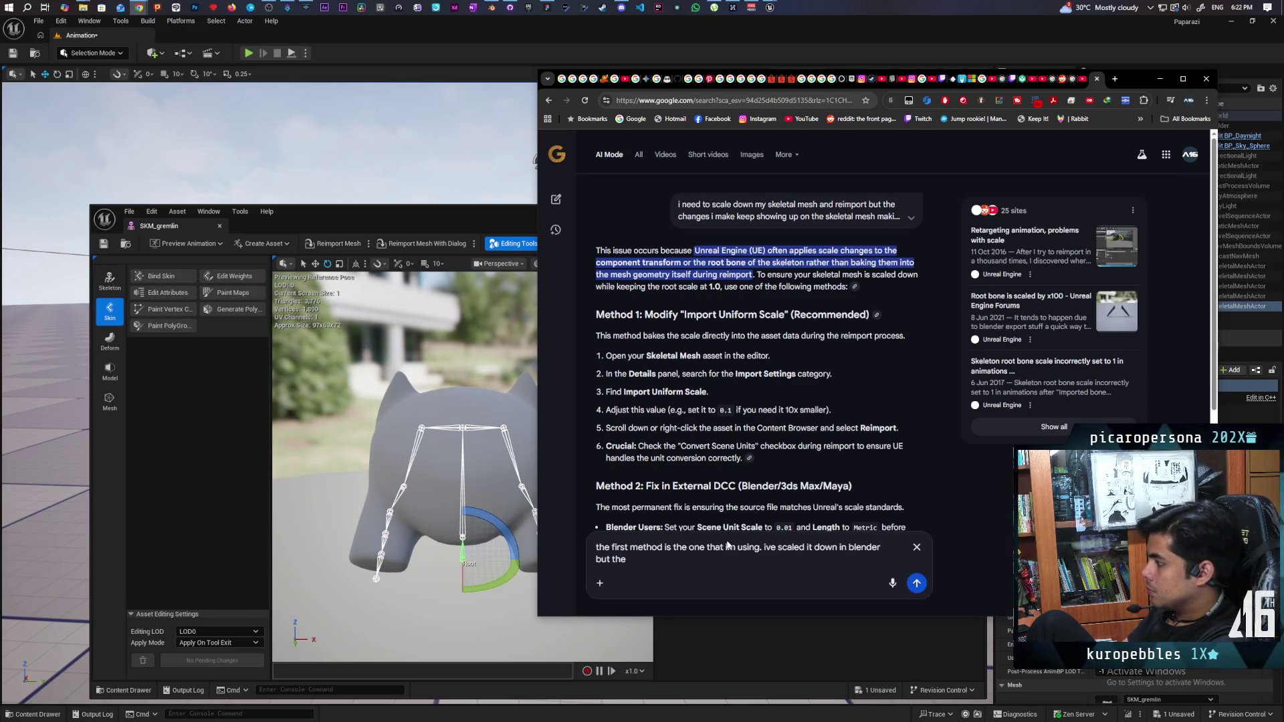
type("skel")
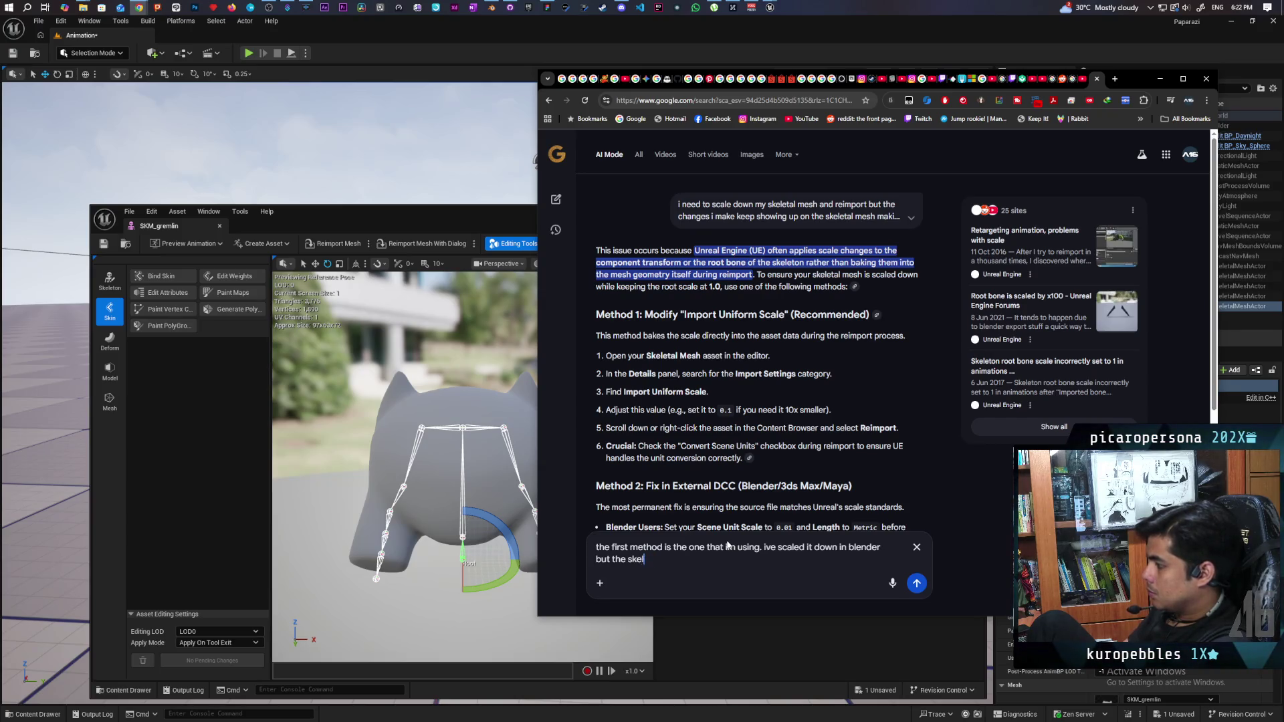
type("etal mesh in u")
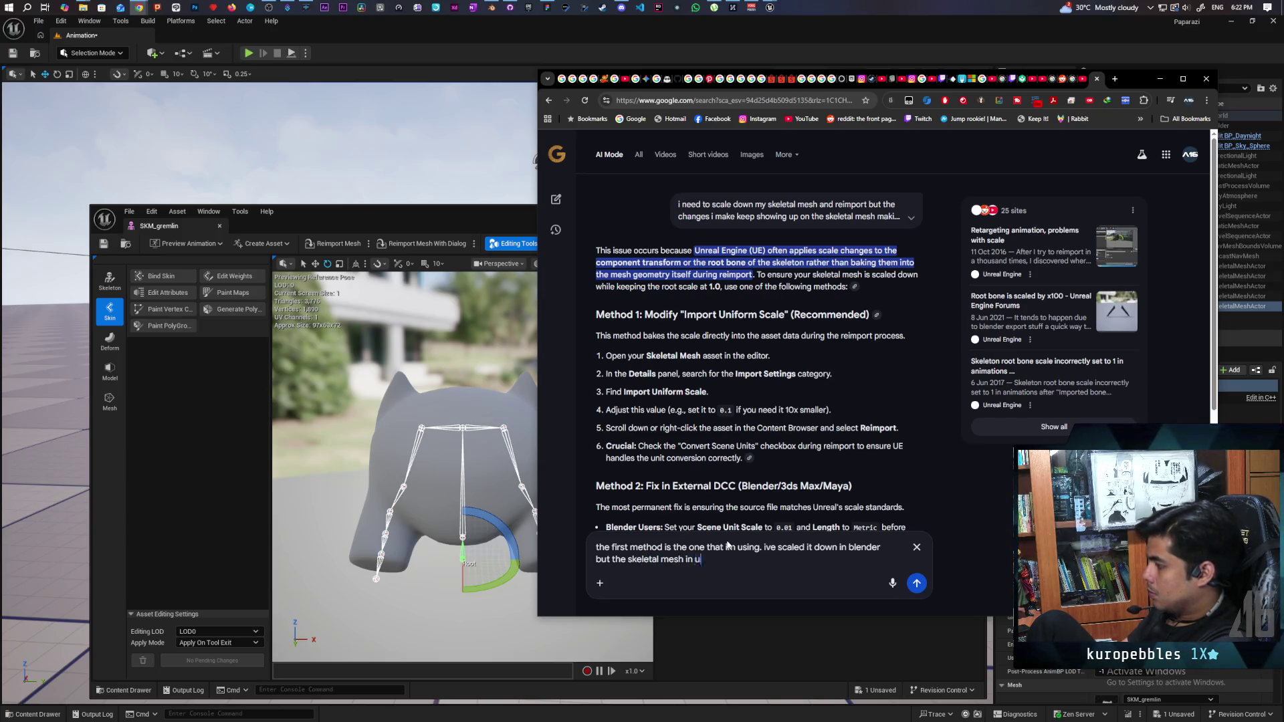
type("nreal scales down with it on reimport")
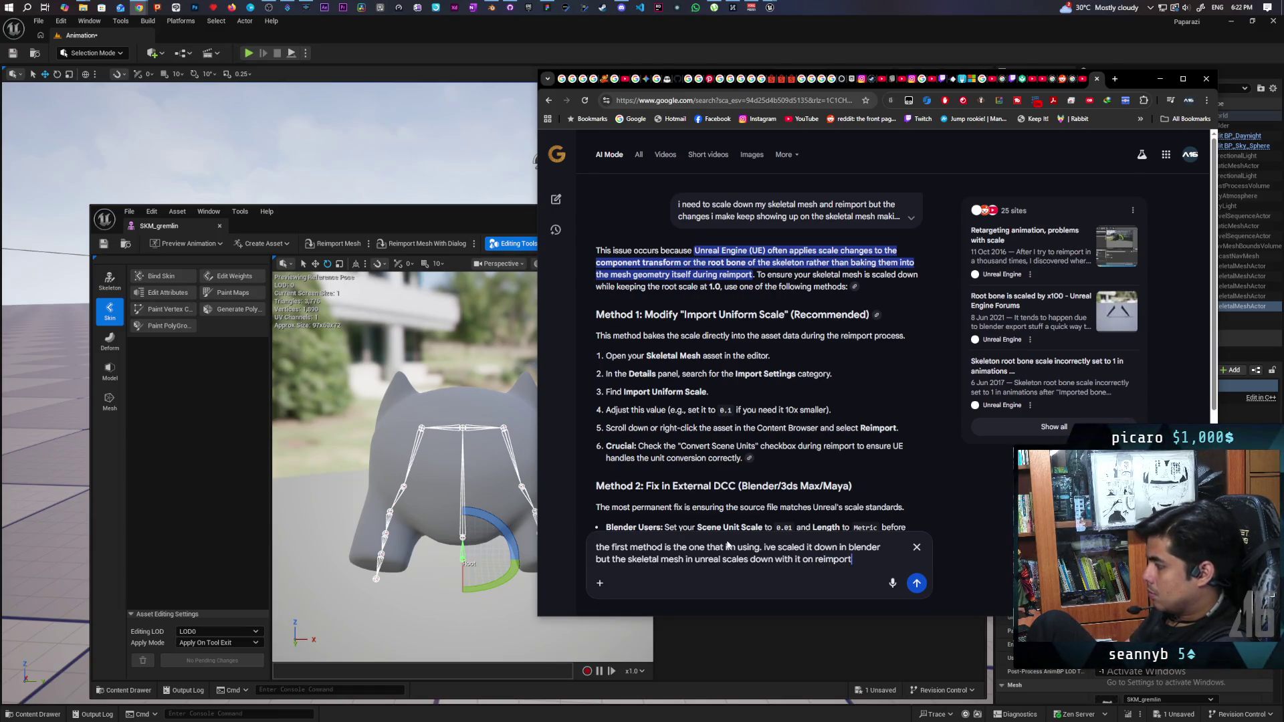
key("Return")
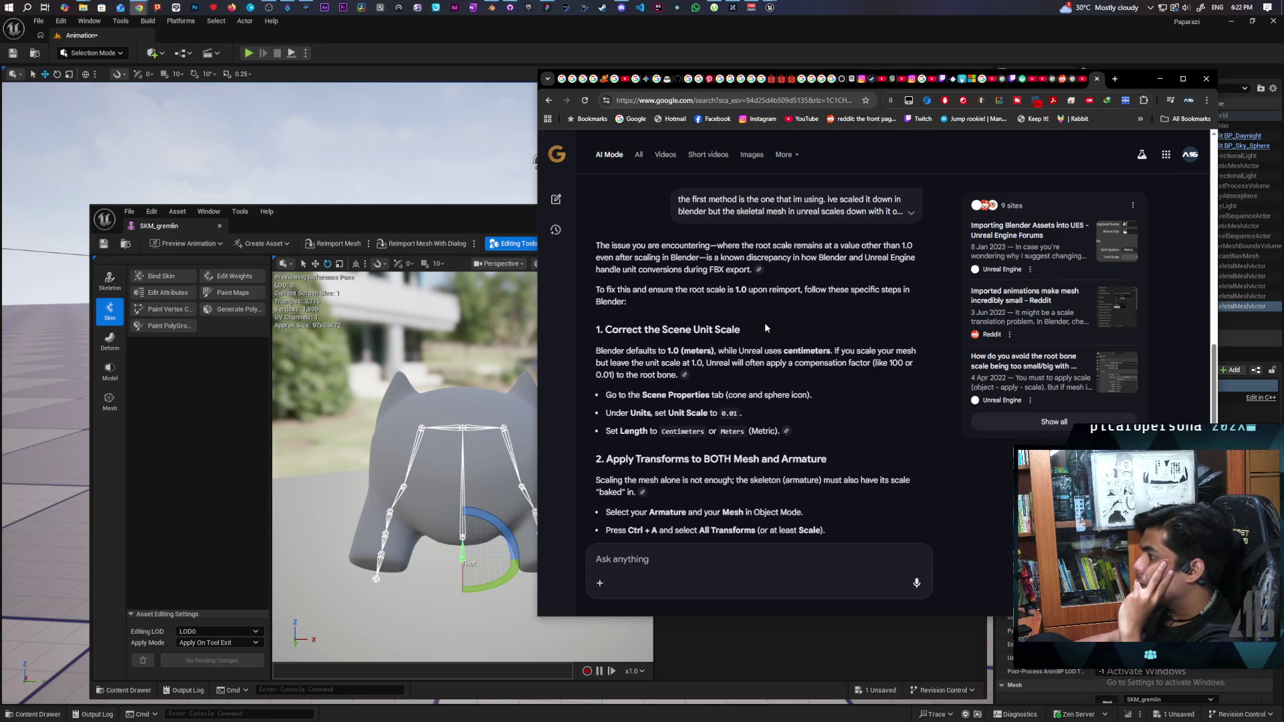
- Review the advice to set Unit Scale 0.01 and apply transforms, then return to Blender
scroll(769, 324, "down", 2)
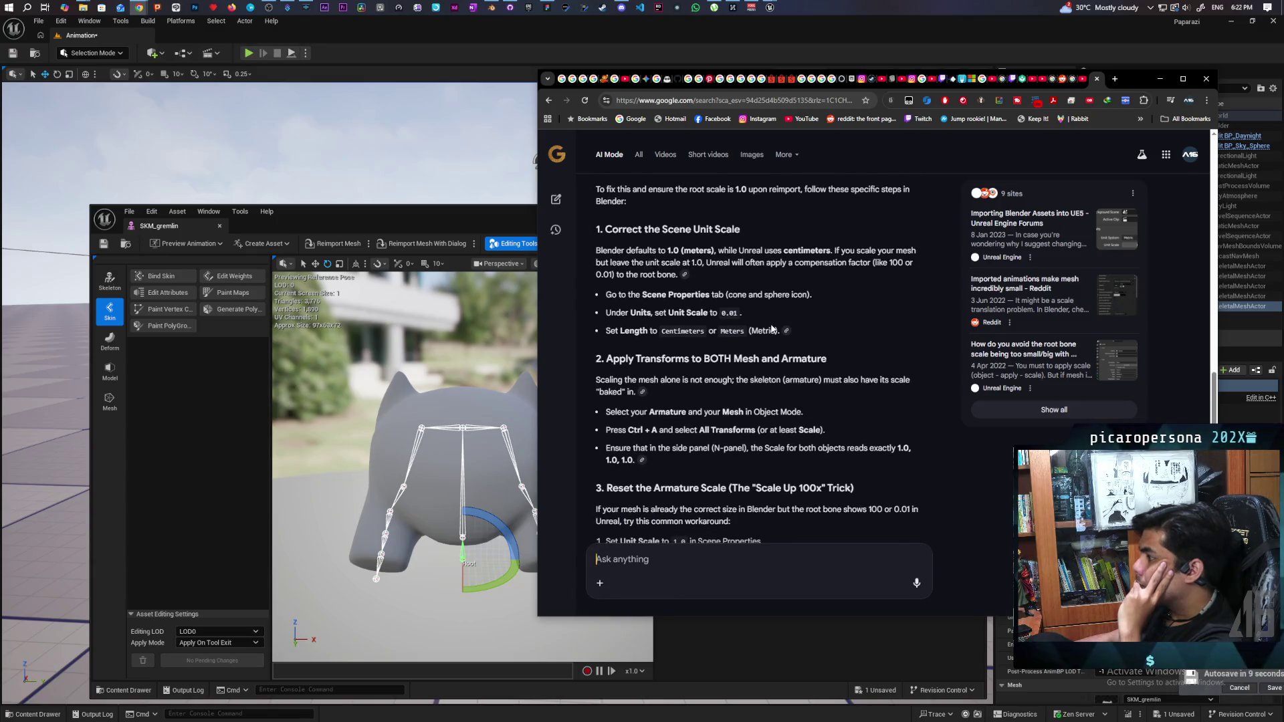
scroll(773, 329, "up", 1)
scroll(772, 328, "up", 1)
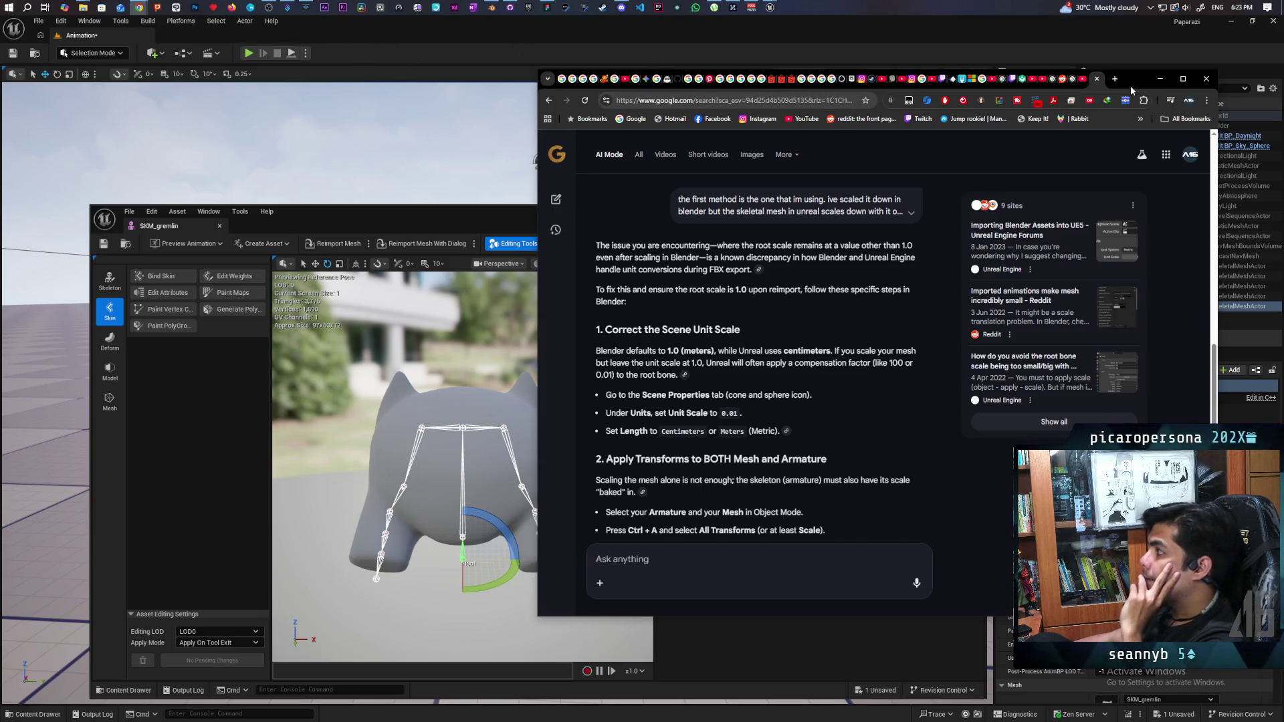
left_click(1159, 79)
left_click(491, 7)
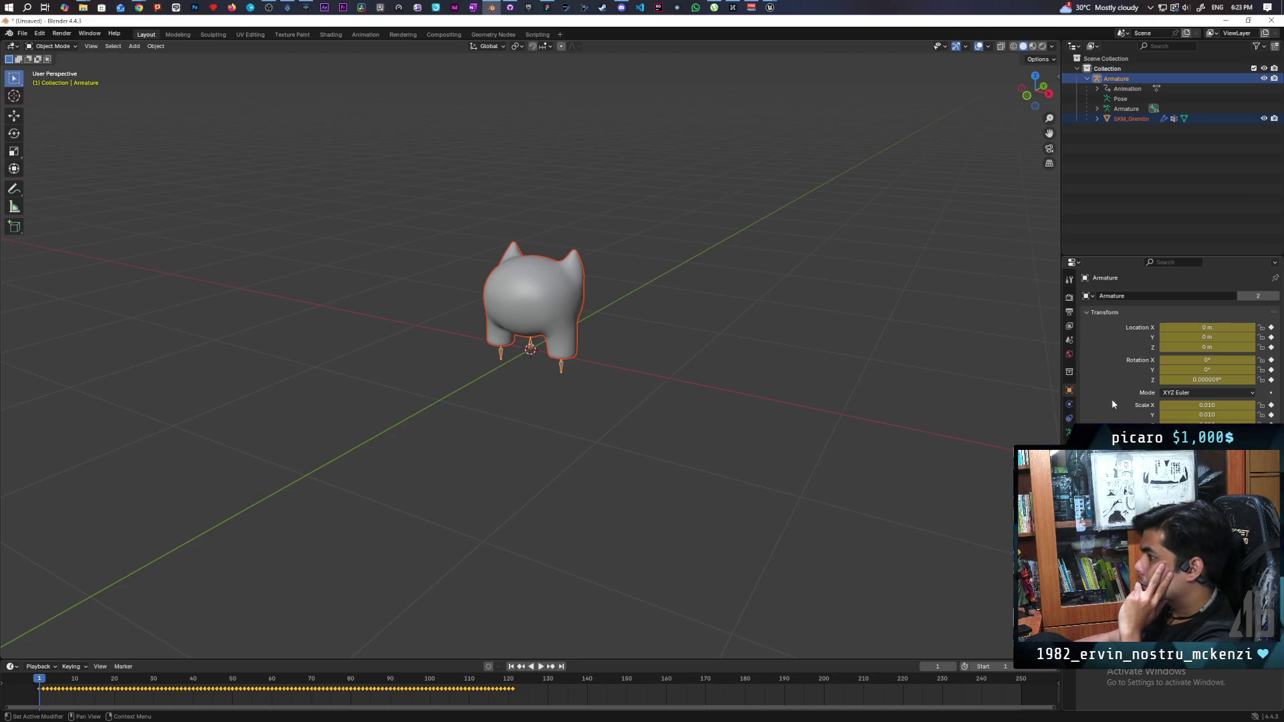
- Step back and forth through undo history to return to the scaled armature state
key("ctrl+z")
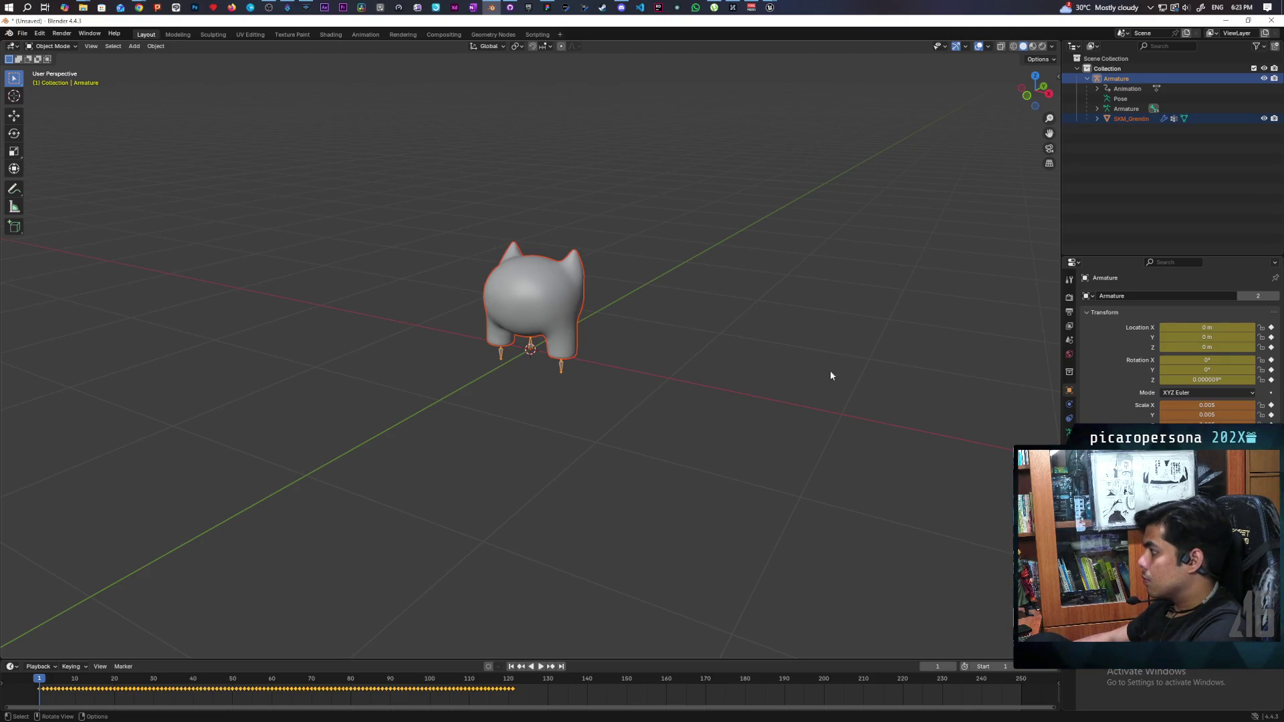
key("ctrl+z")
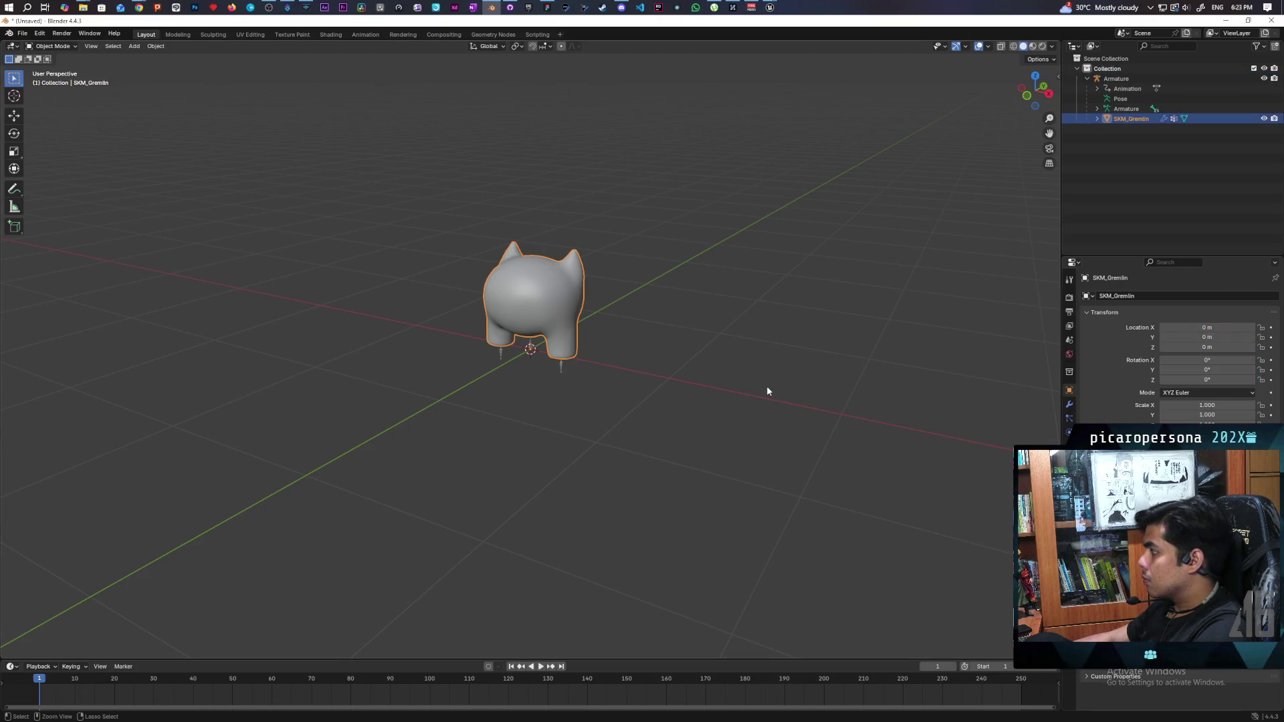
key("ctrl+shift+z")
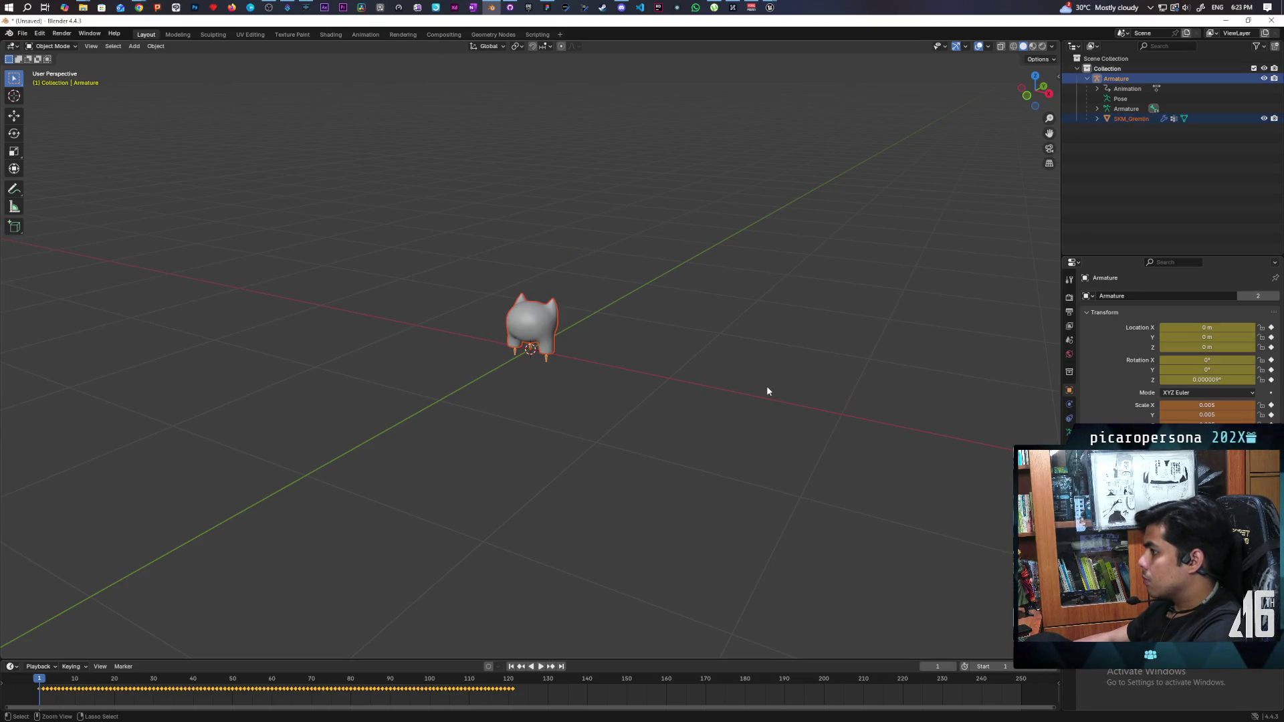
key("ctrl+shift+z")
key("ctrl+shift+z")
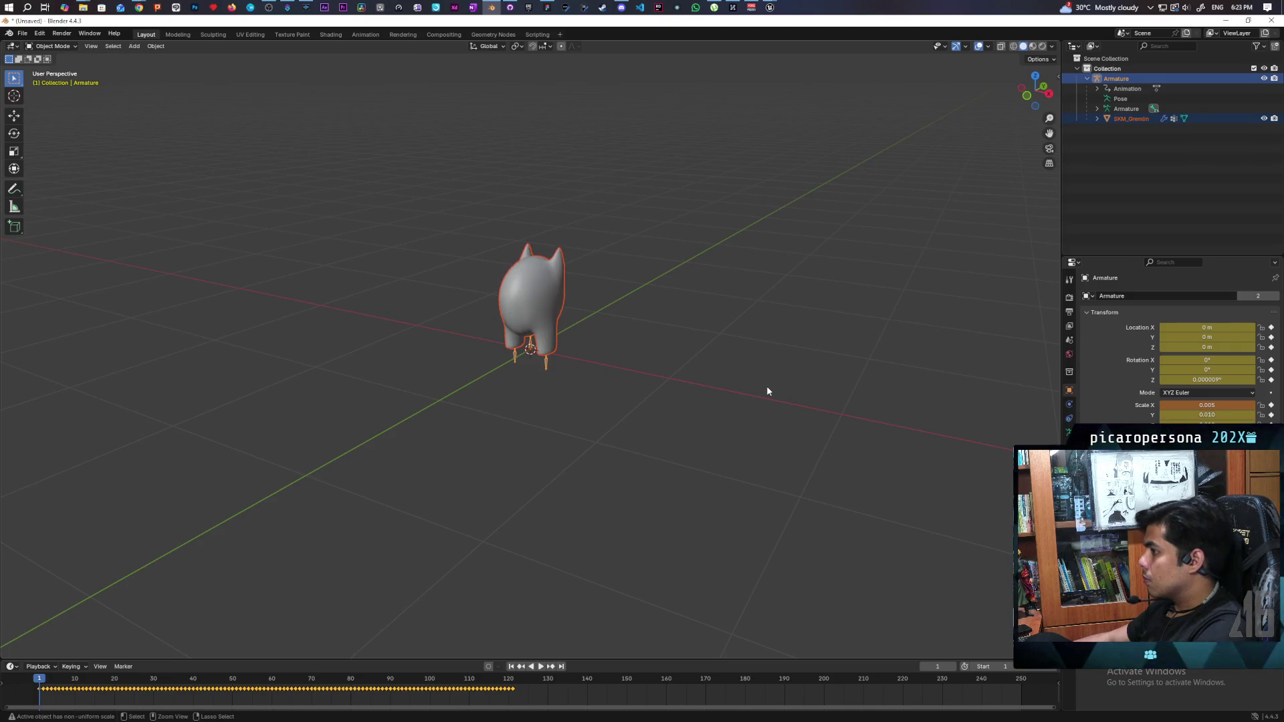
key("ctrl+shift+z")
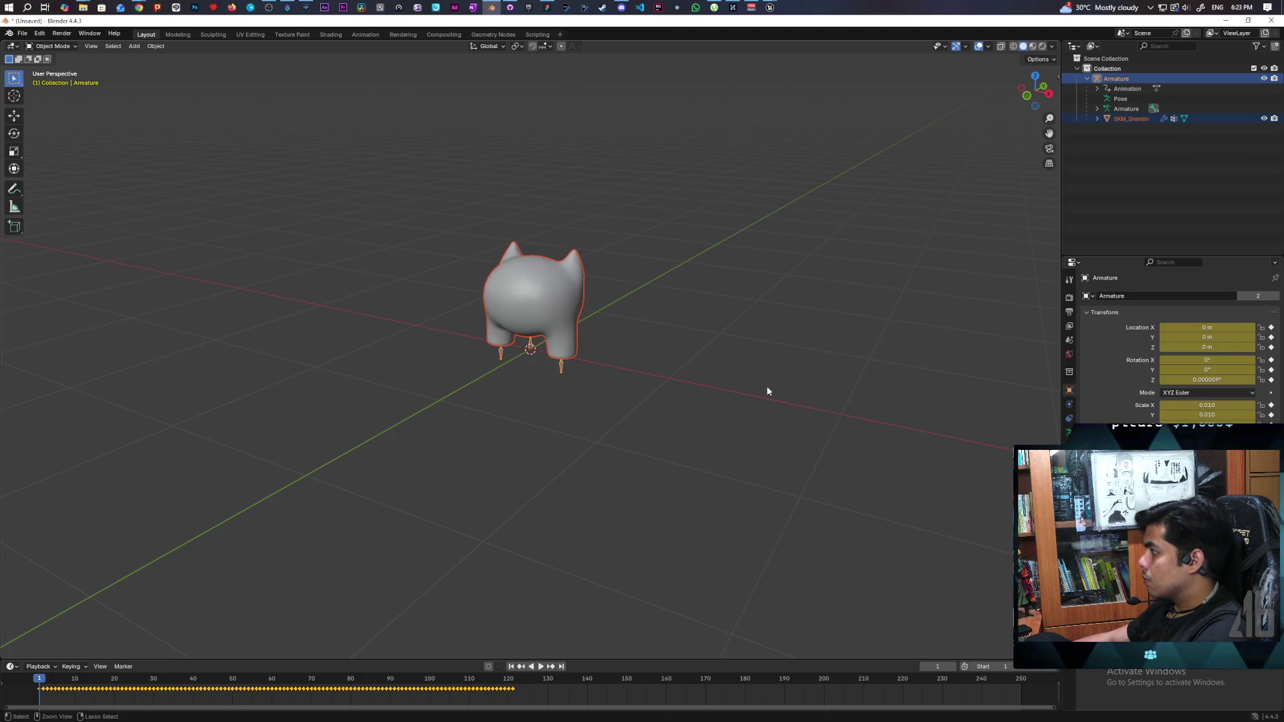
- Set the armature's Scale X, Y and Z to 1 so the gremlin is full-size again
left_click(1214, 406)
type("1")
key("Return")
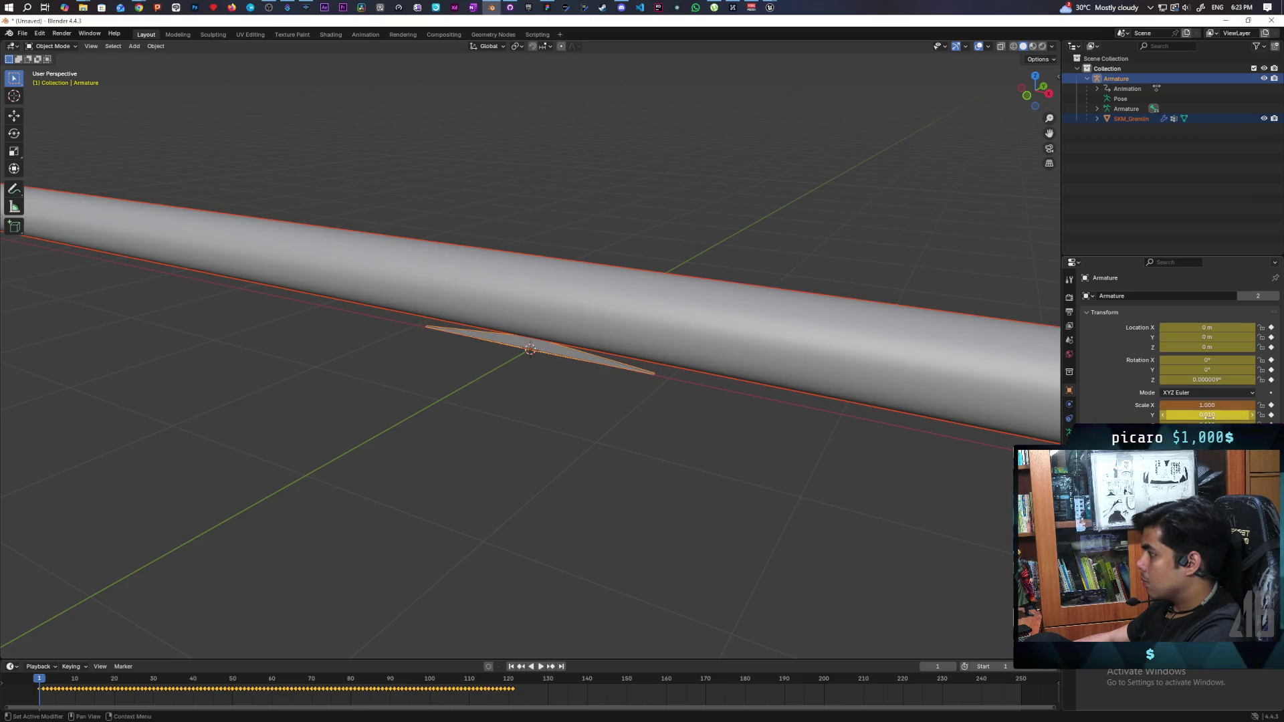
left_click(1207, 415)
type("1")
key("Tab")
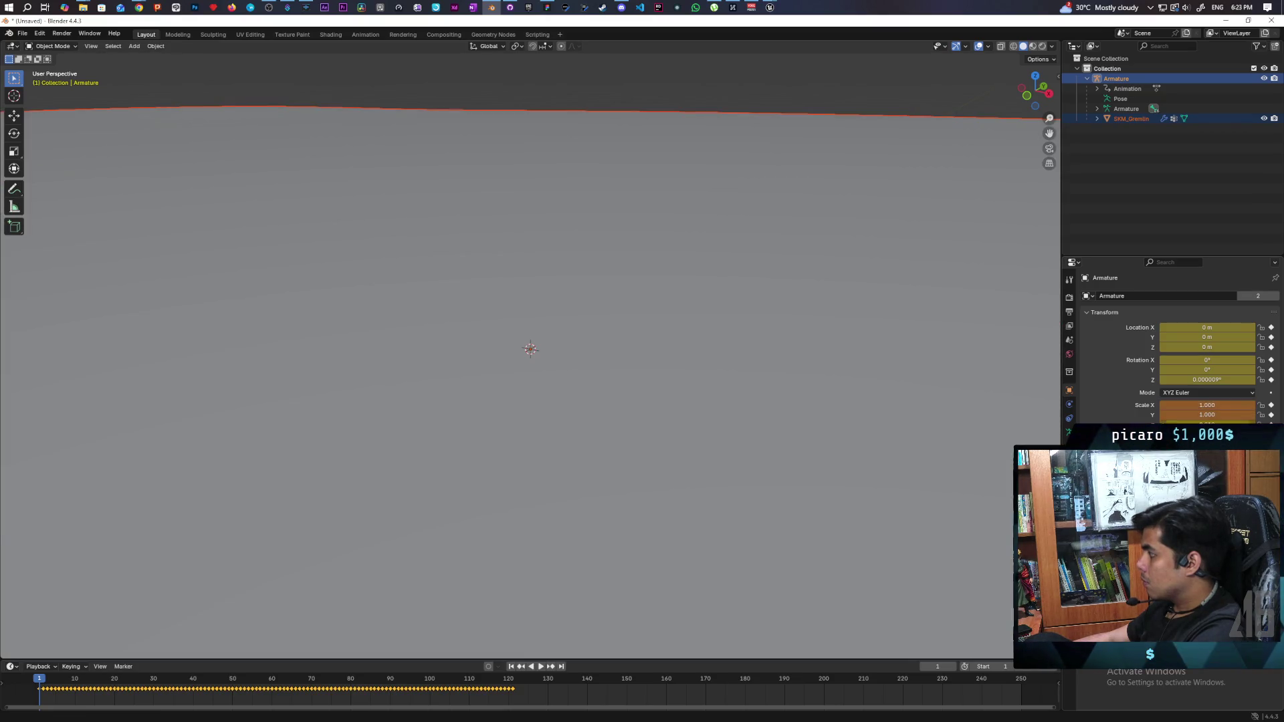
type("1")
key("Return")
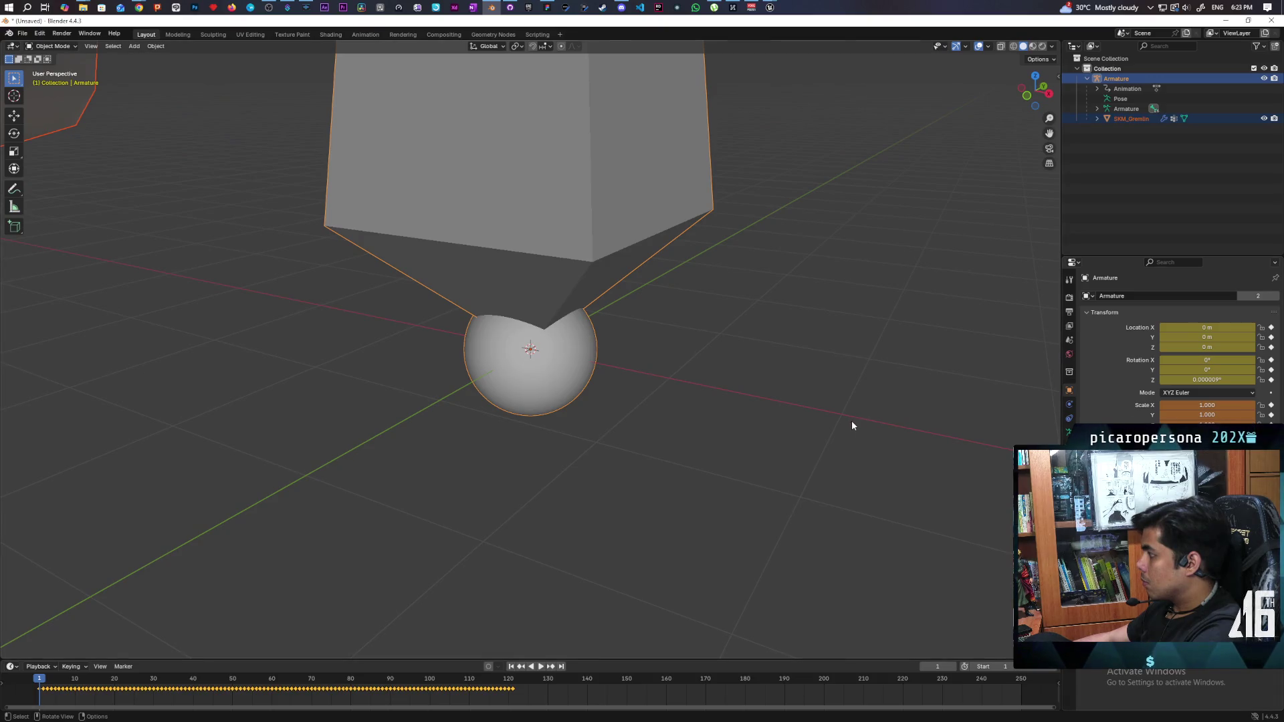
scroll(853, 422, "down", 6)
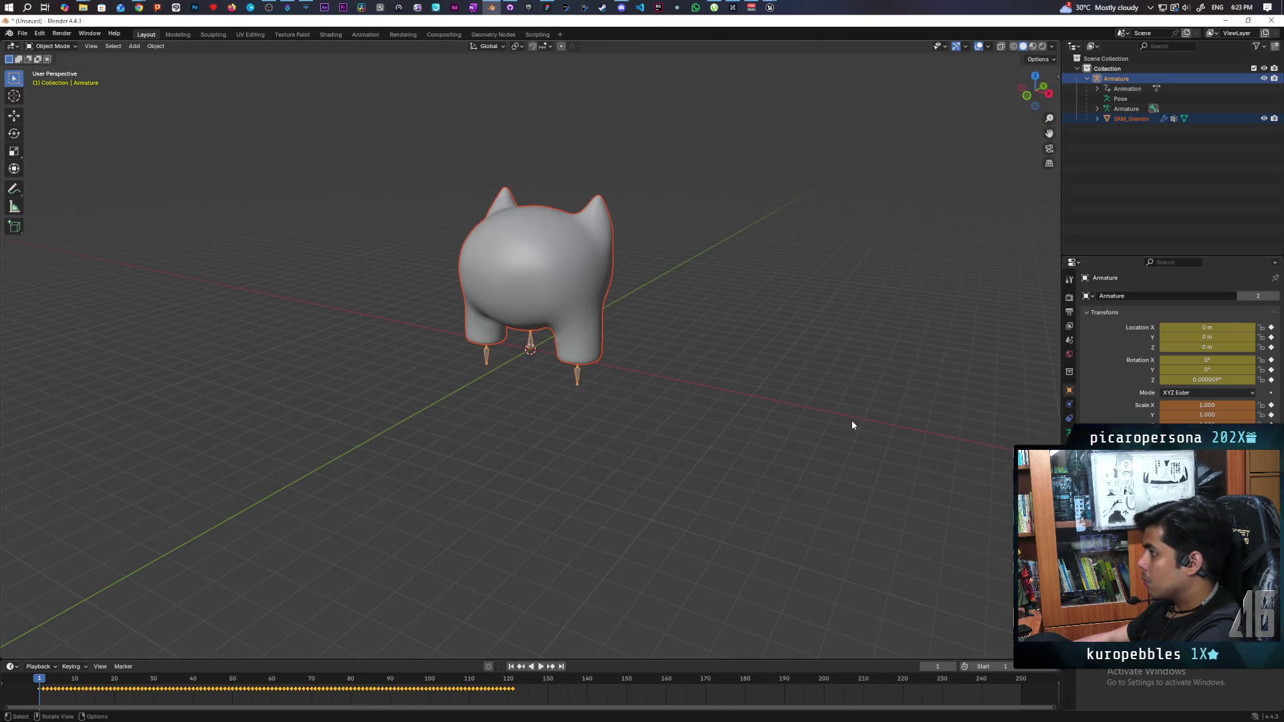
scroll(852, 421, "up", 1)
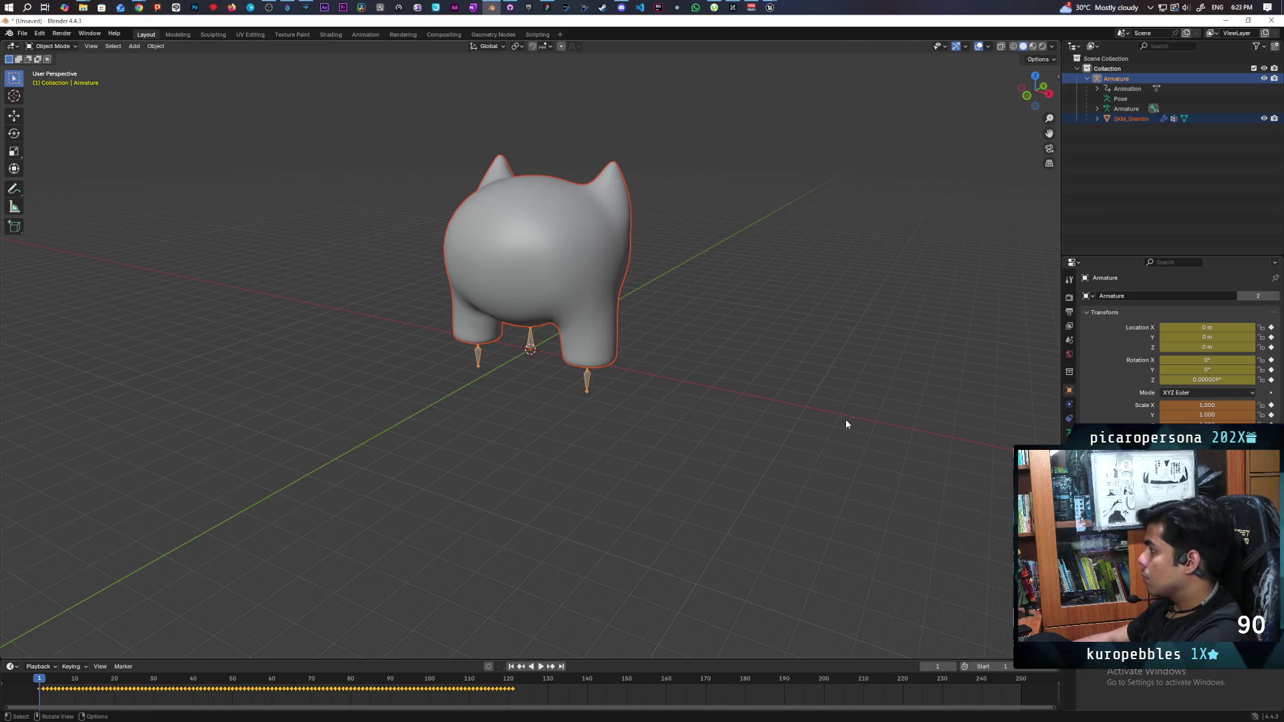
left_click(1218, 406)
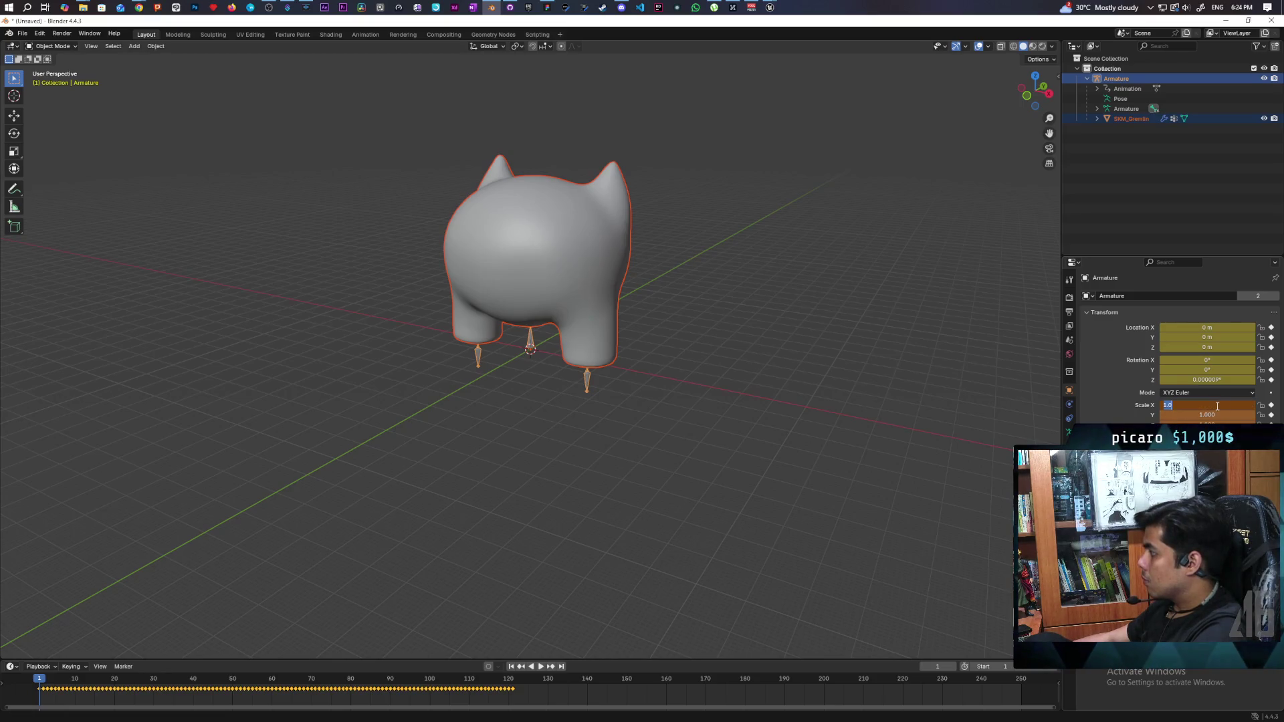
- Set the gremlin armature's X scale to 0.519
type("0.005187")
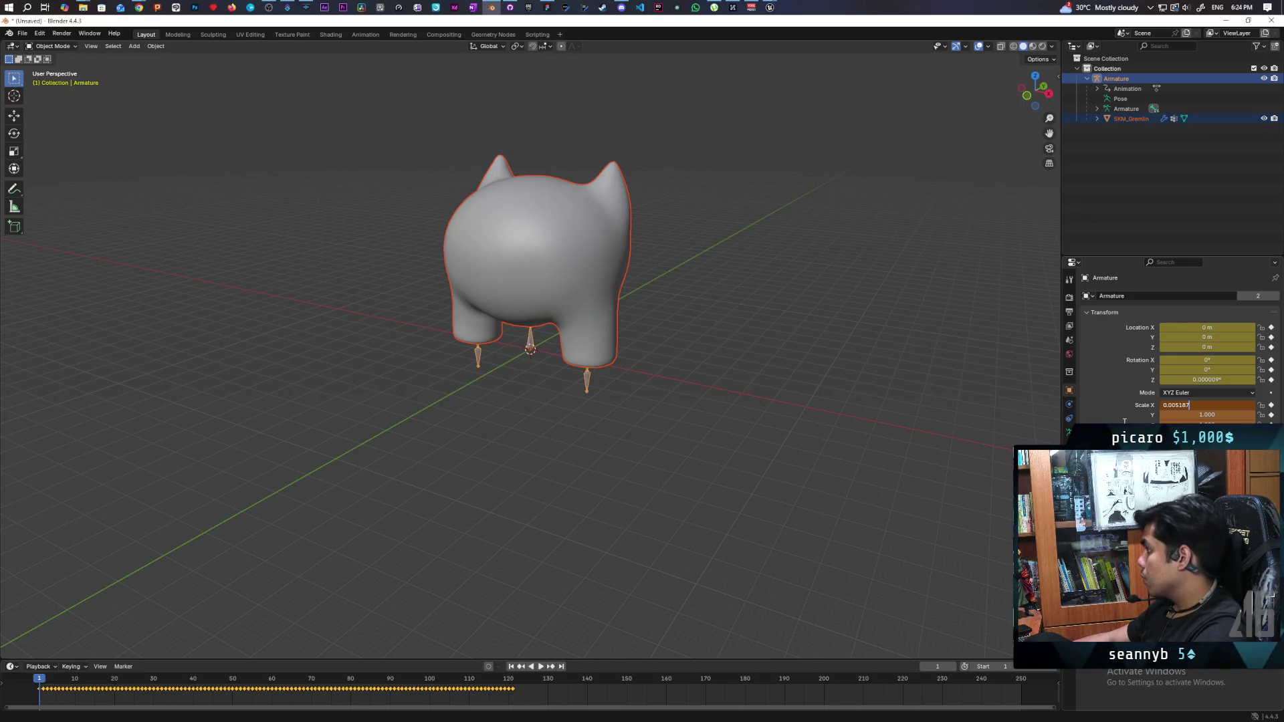
key("Left")
key("Left")
key("Left")
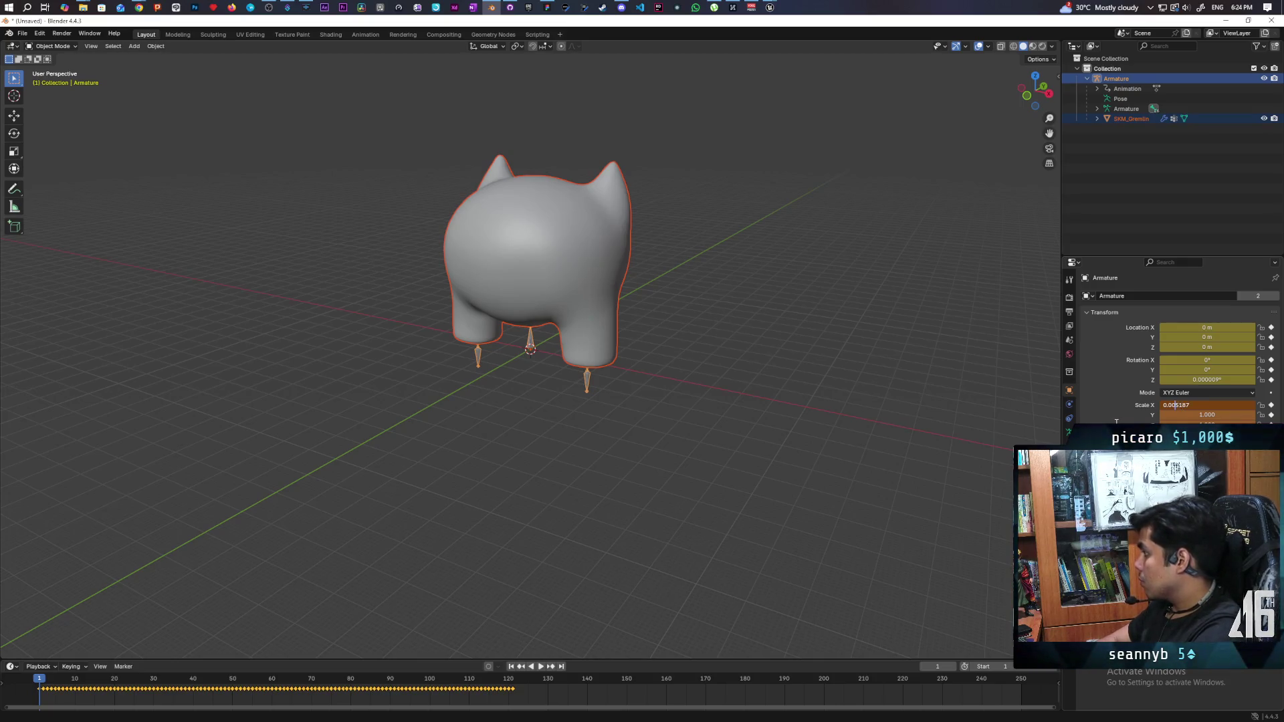
key("BackSpace")
key("BackSpace")
key("Return")
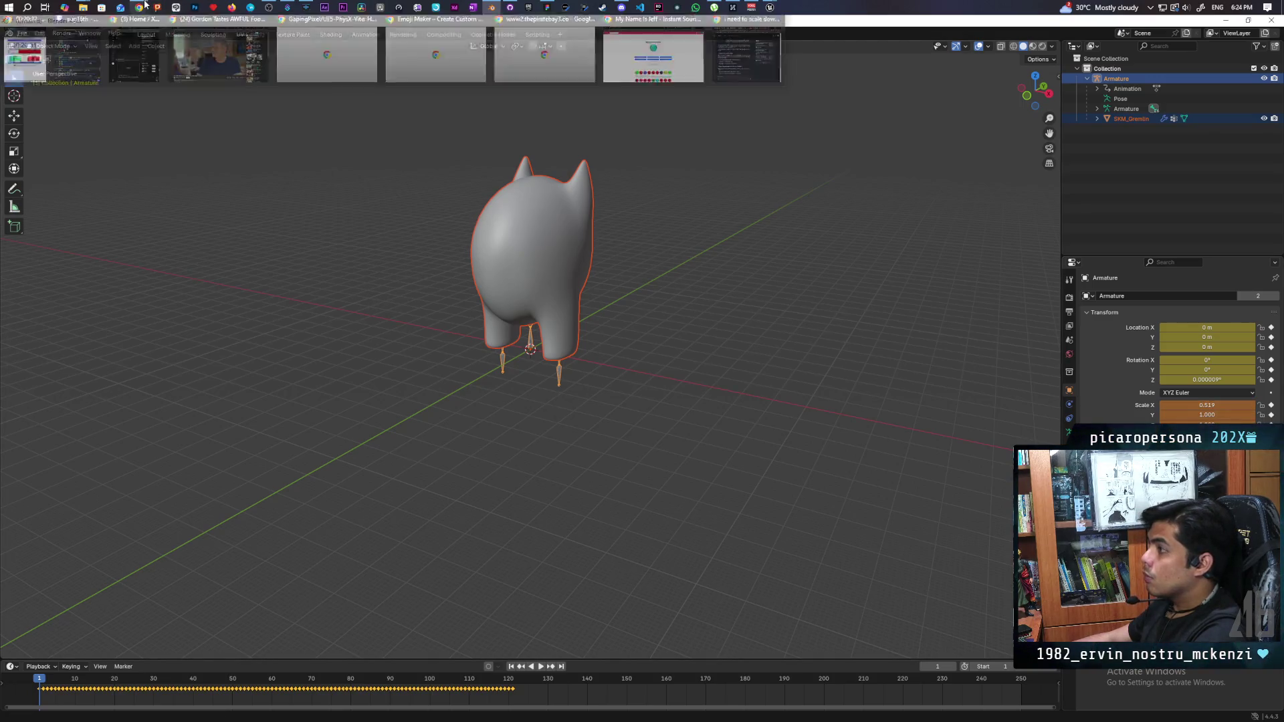
- Copy the 0.519 value into the Y and Z scale fields as well
mouse_move(769, 8)
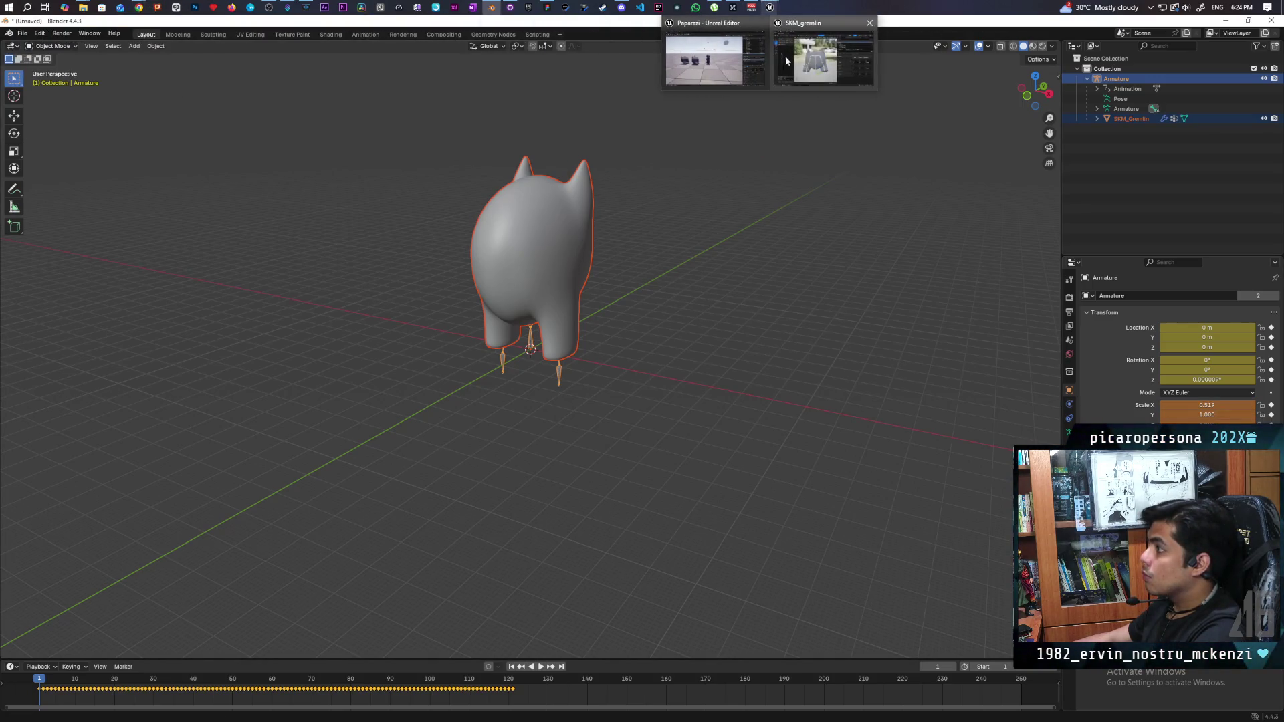
mouse_move(799, 61)
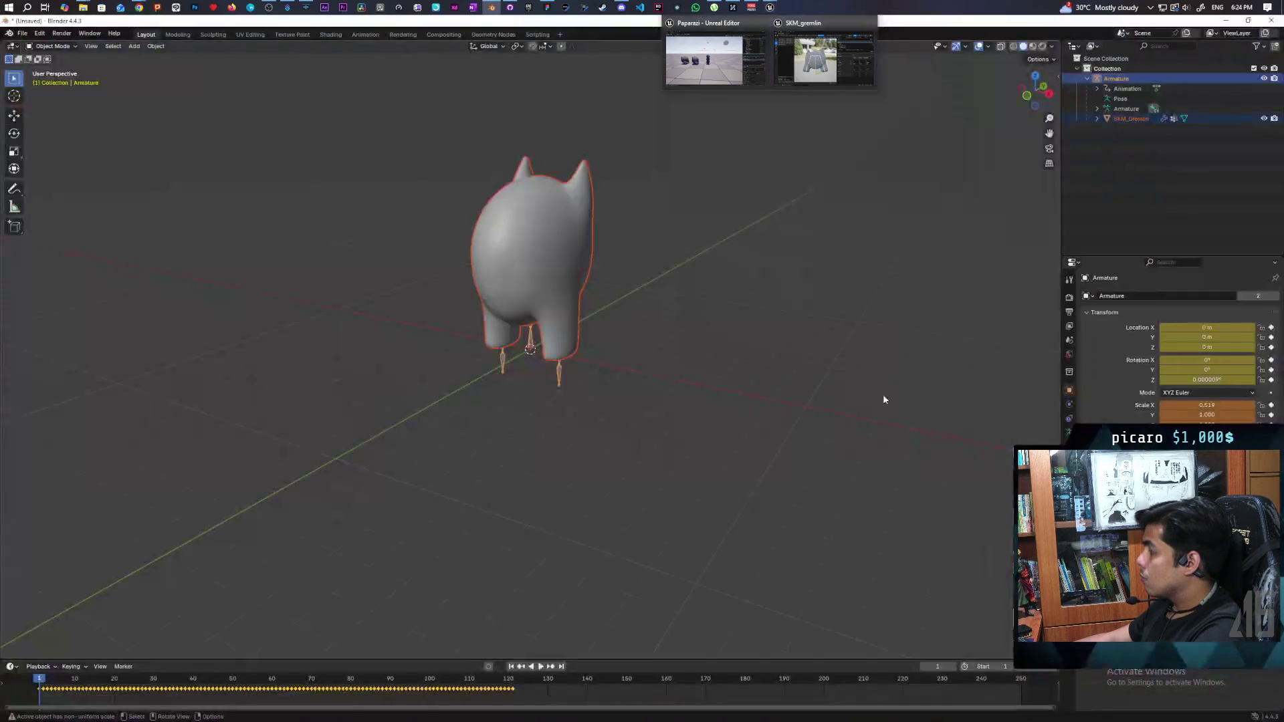
left_click(1216, 406)
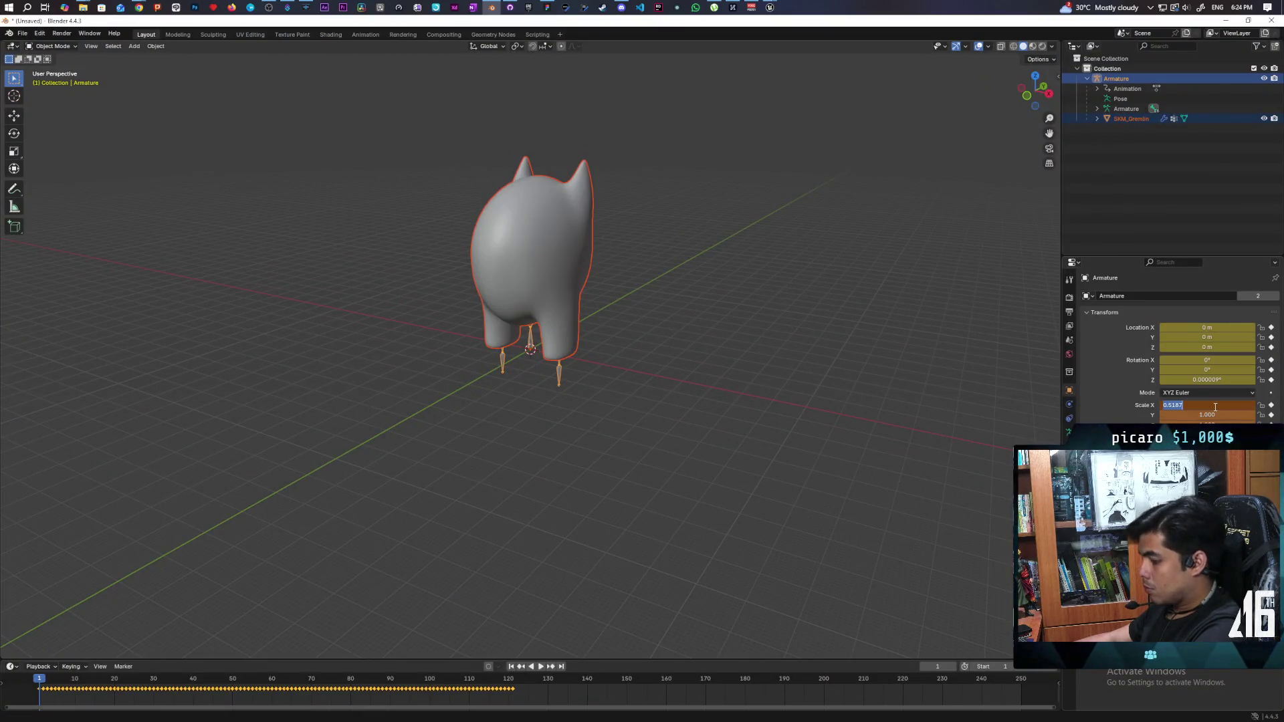
key("ctrl+c")
left_click(1217, 416)
key("ctrl+v")
key("Return")
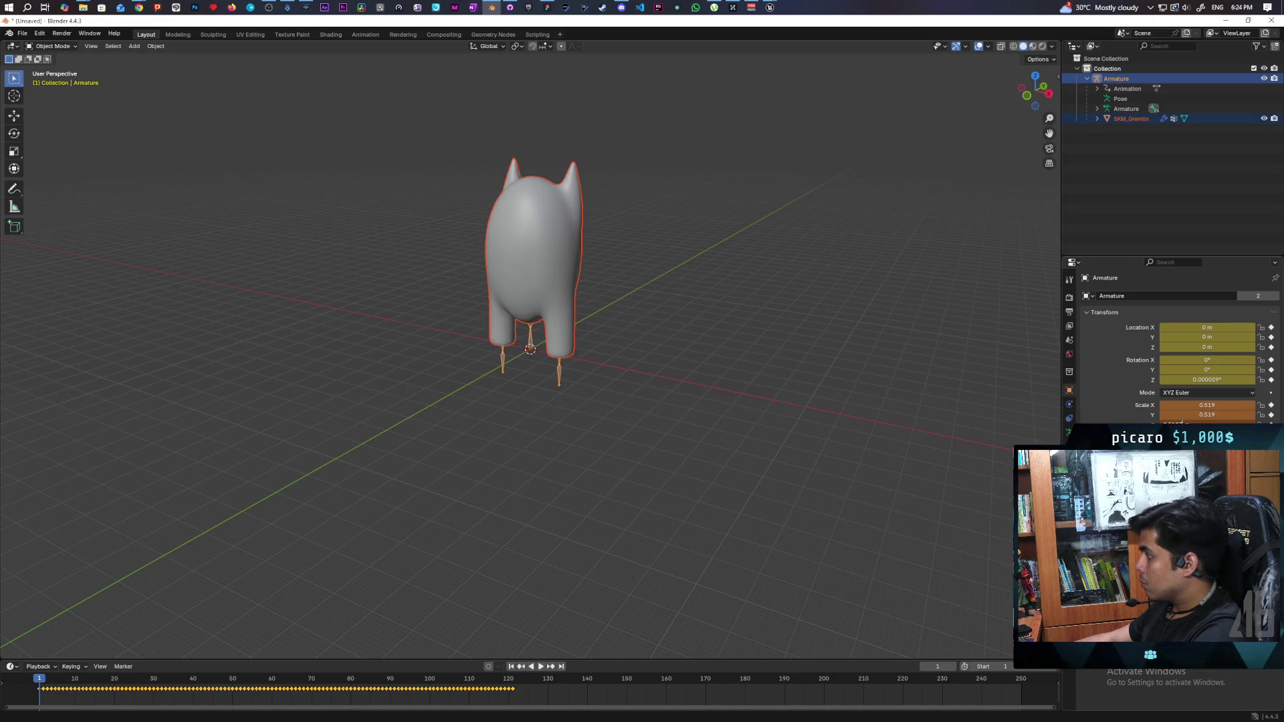
key("Return")
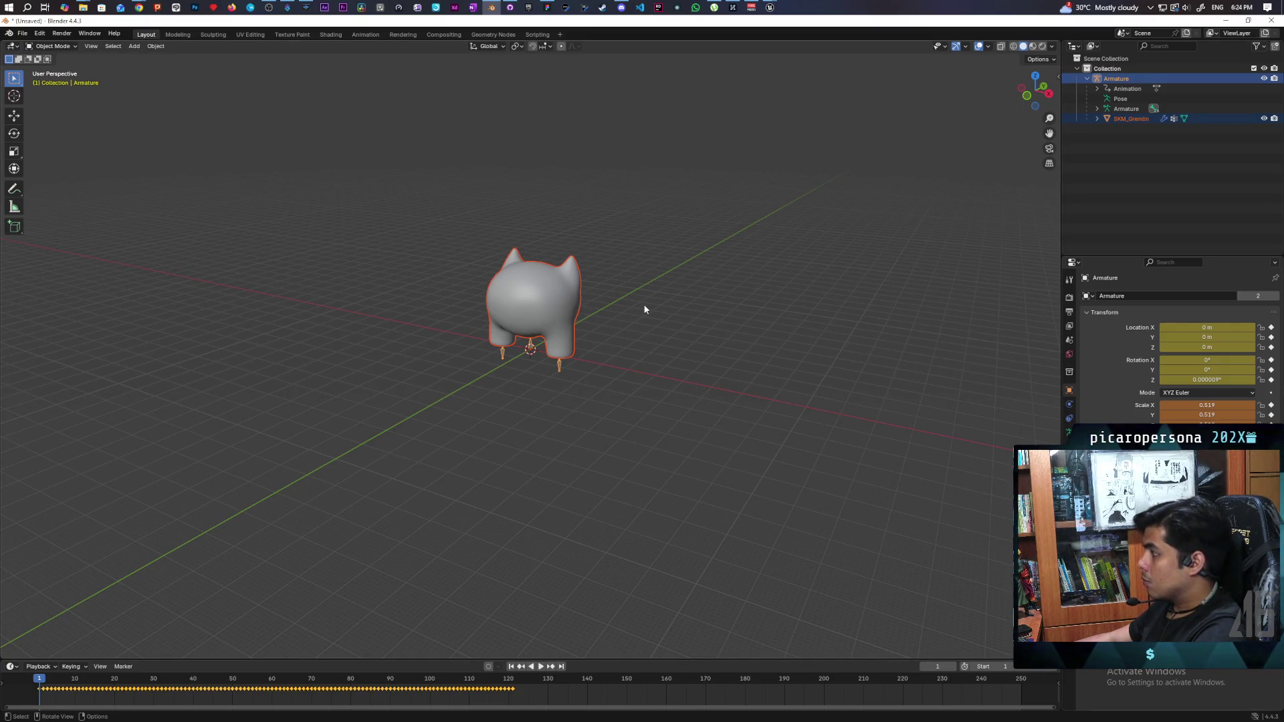
key("ctrl+a")
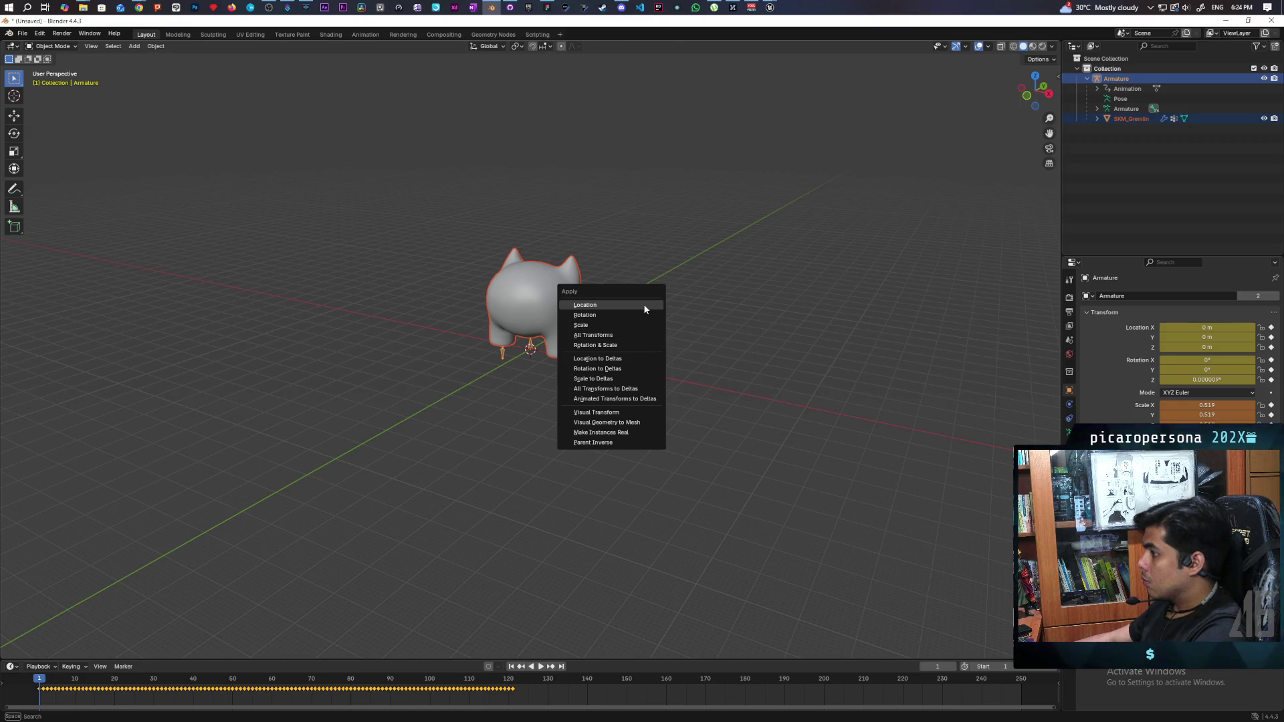
- Apply the 0.519 scale to the armature, then set its X and Y scale to 0.01
left_click(636, 326)
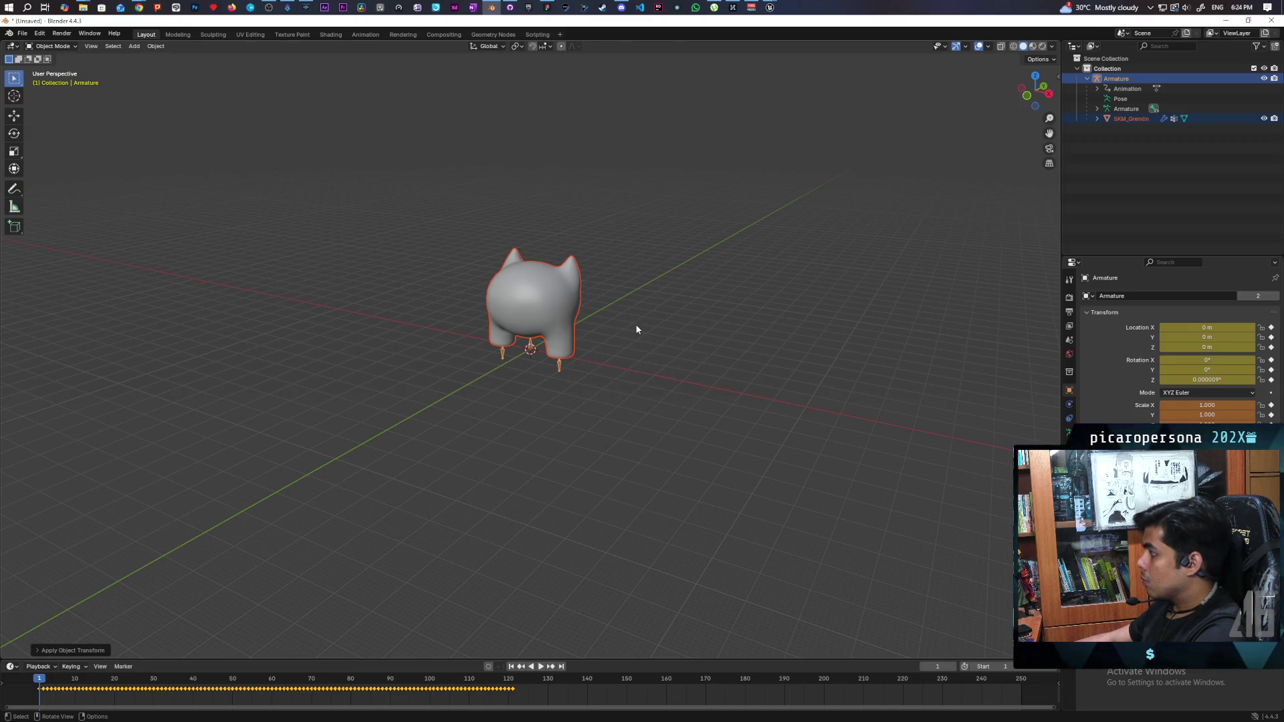
left_click(1208, 405)
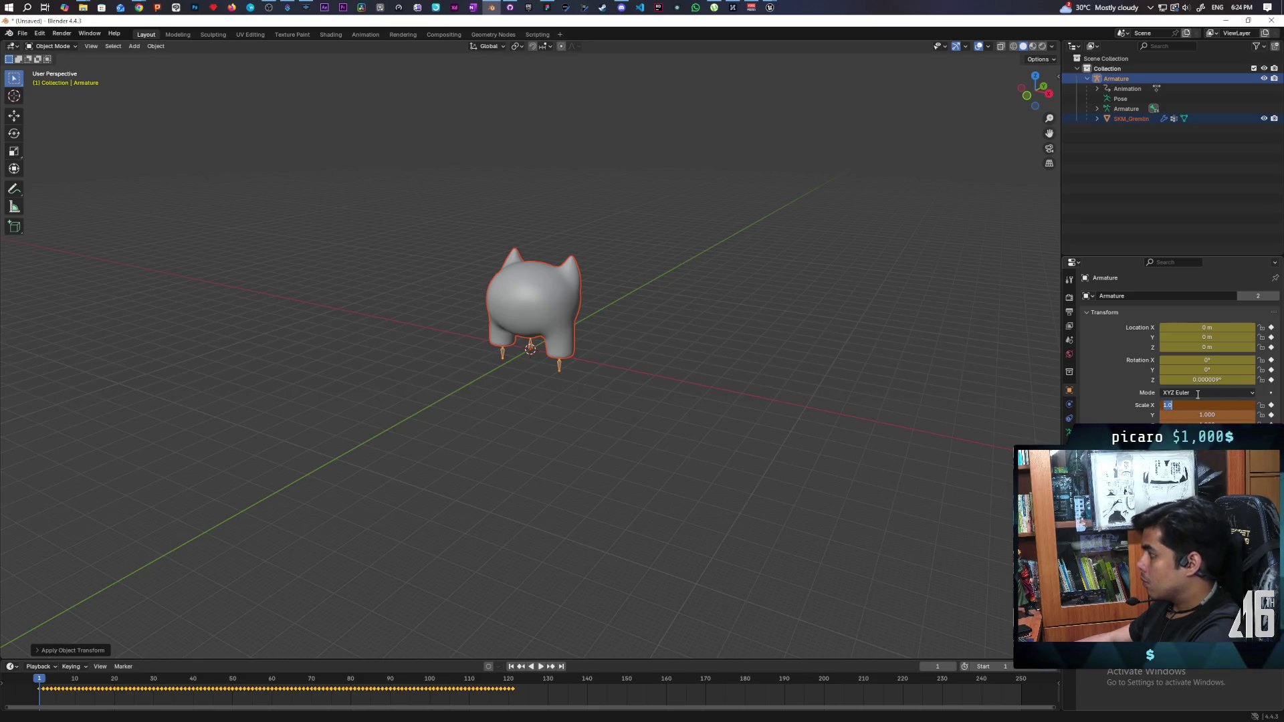
type("0.01")
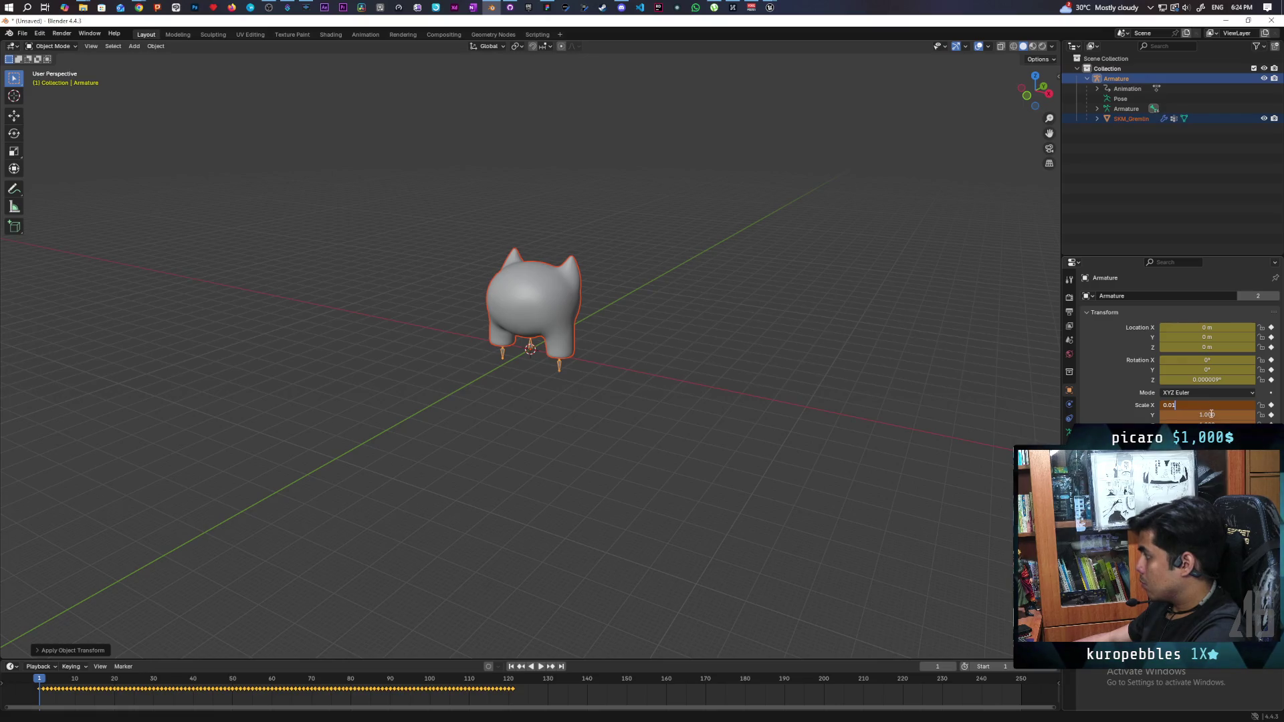
key("Return")
left_click(1224, 416)
type("0.01")
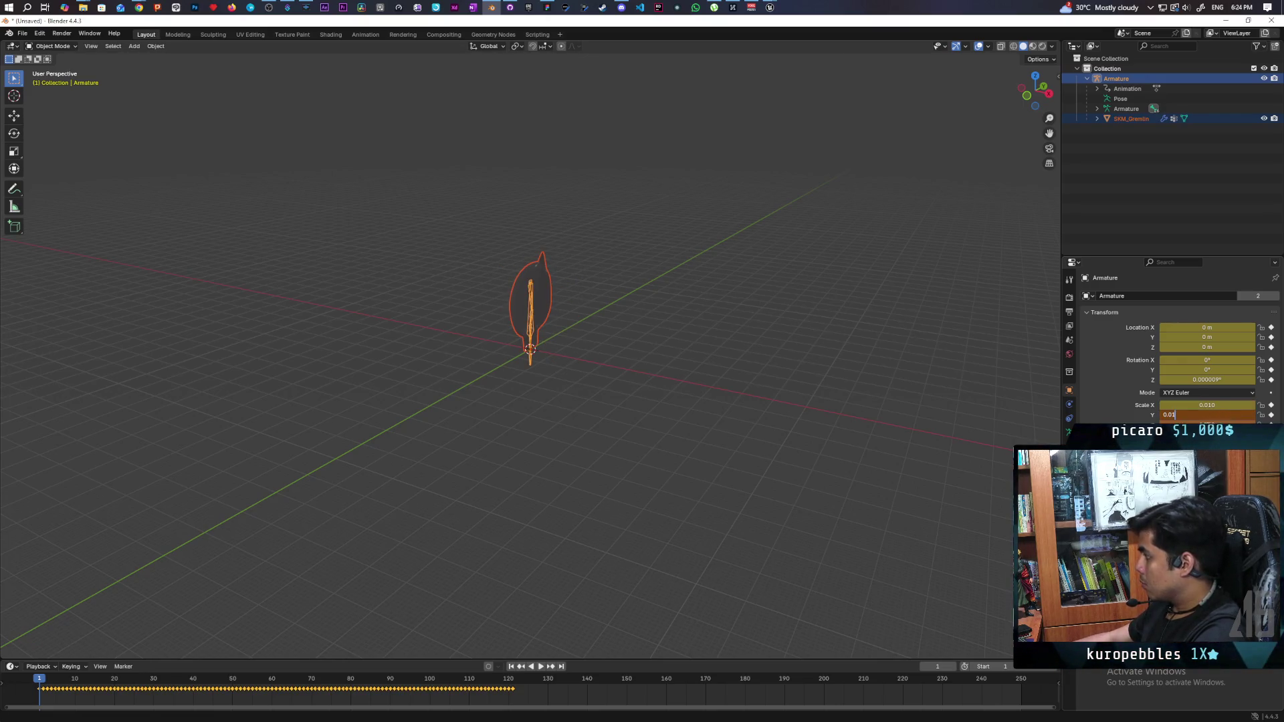
key("Tab")
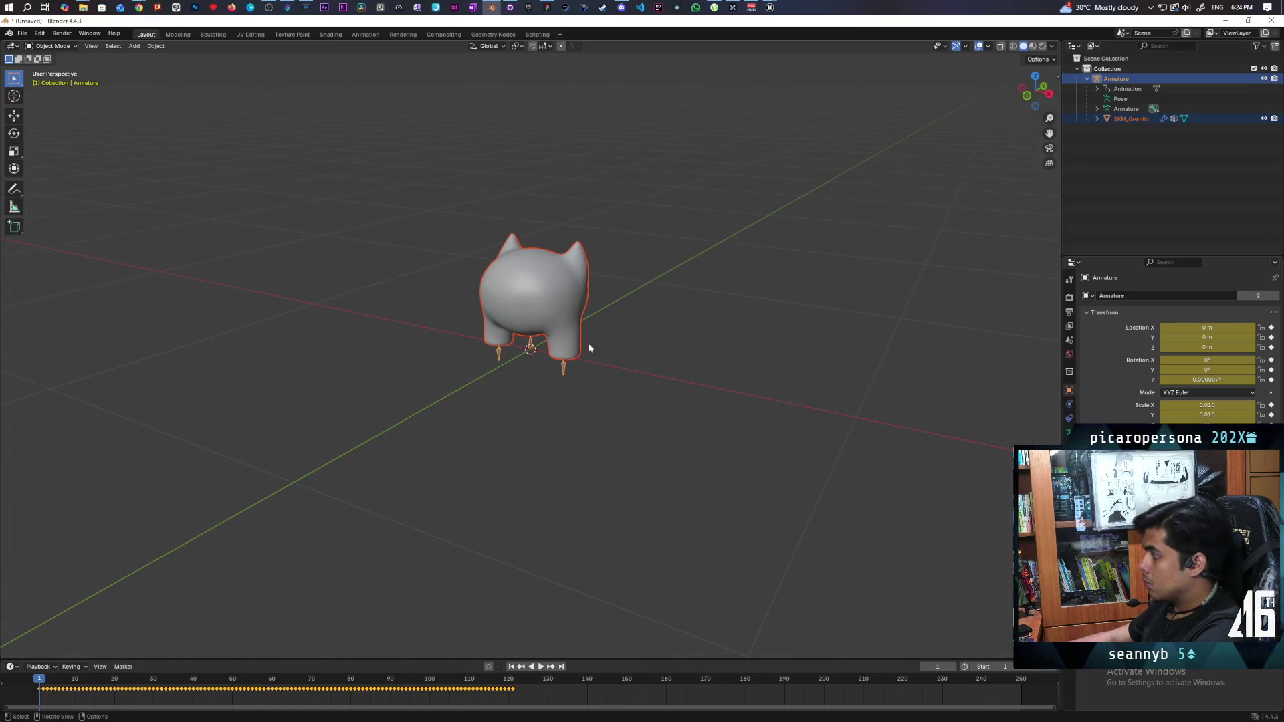
- Export the gremlin as an FBX file and minimize Blender
key("ctrl+shift+e")
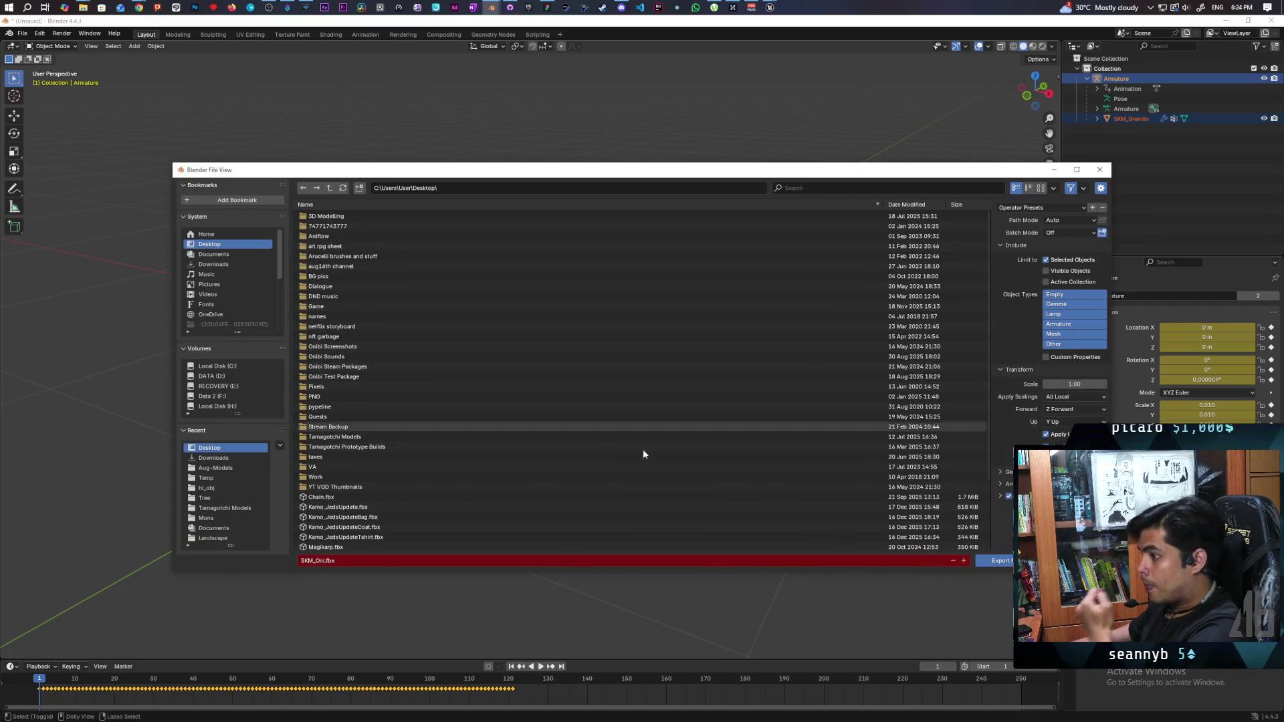
left_click(996, 561)
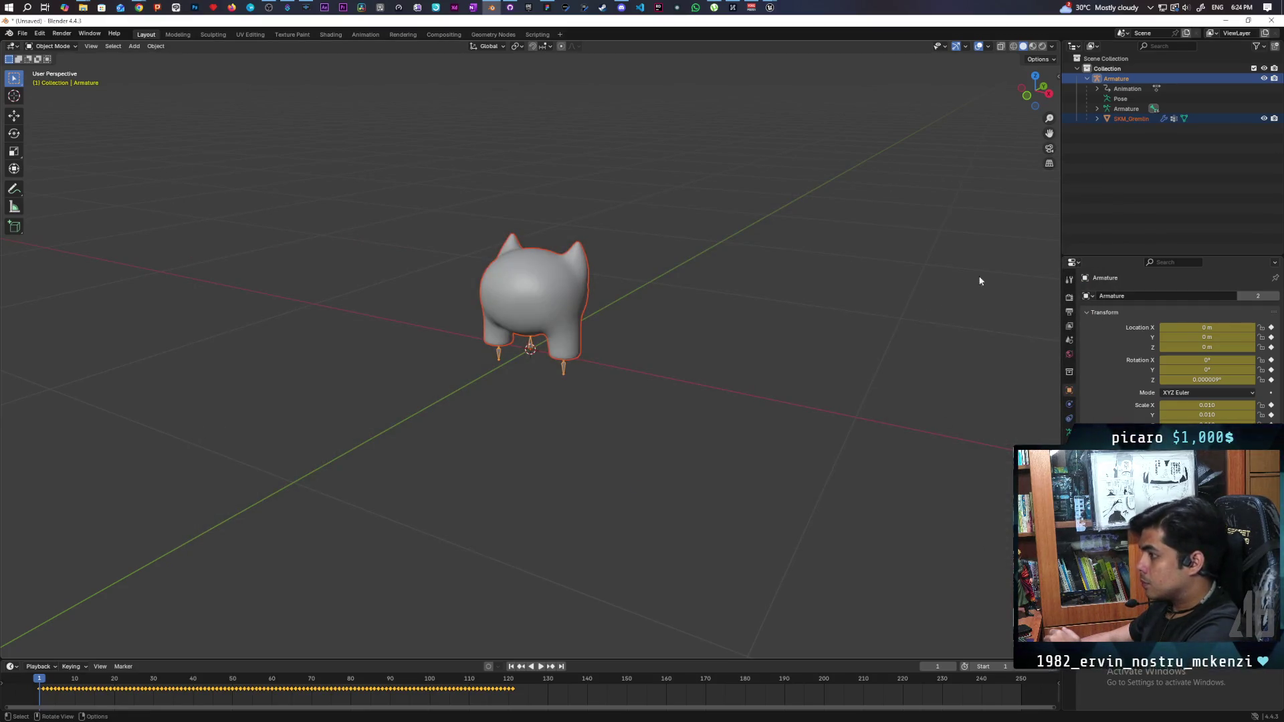
left_click(1231, 21)
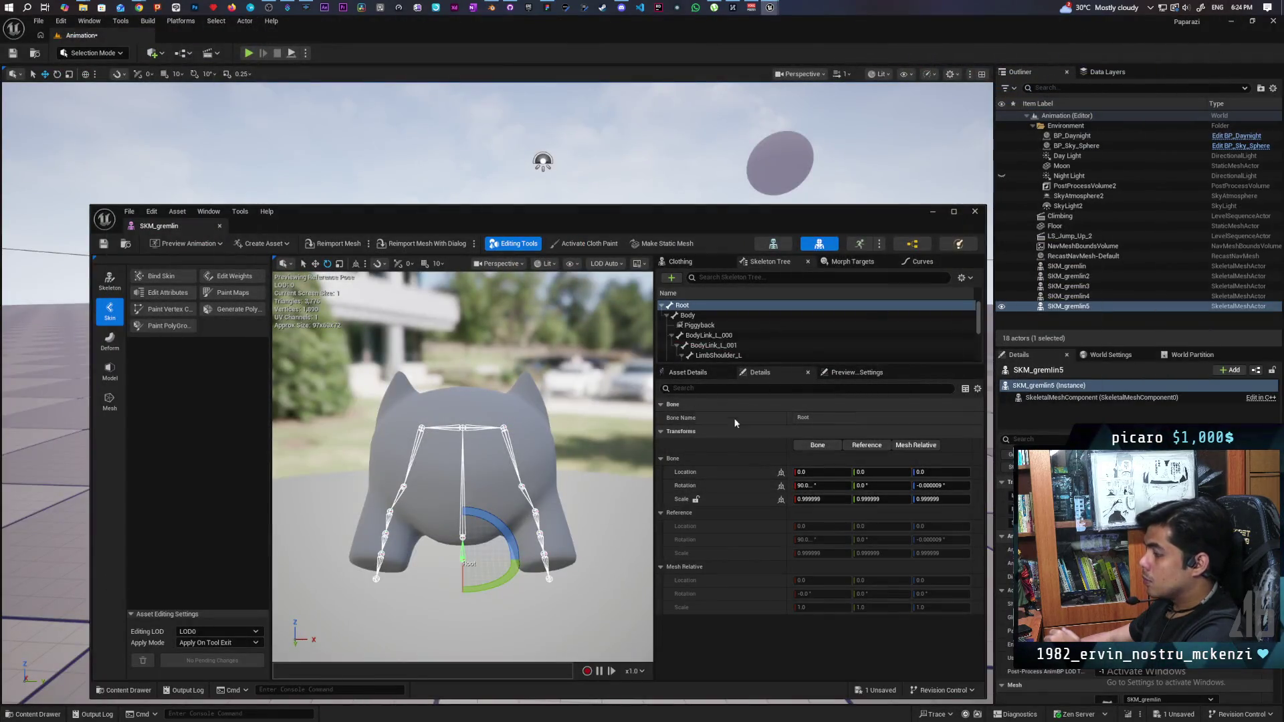
- Reimport SKM_gremlin from the updated FBX and move the mesh editor out of the way
left_click(128, 690)
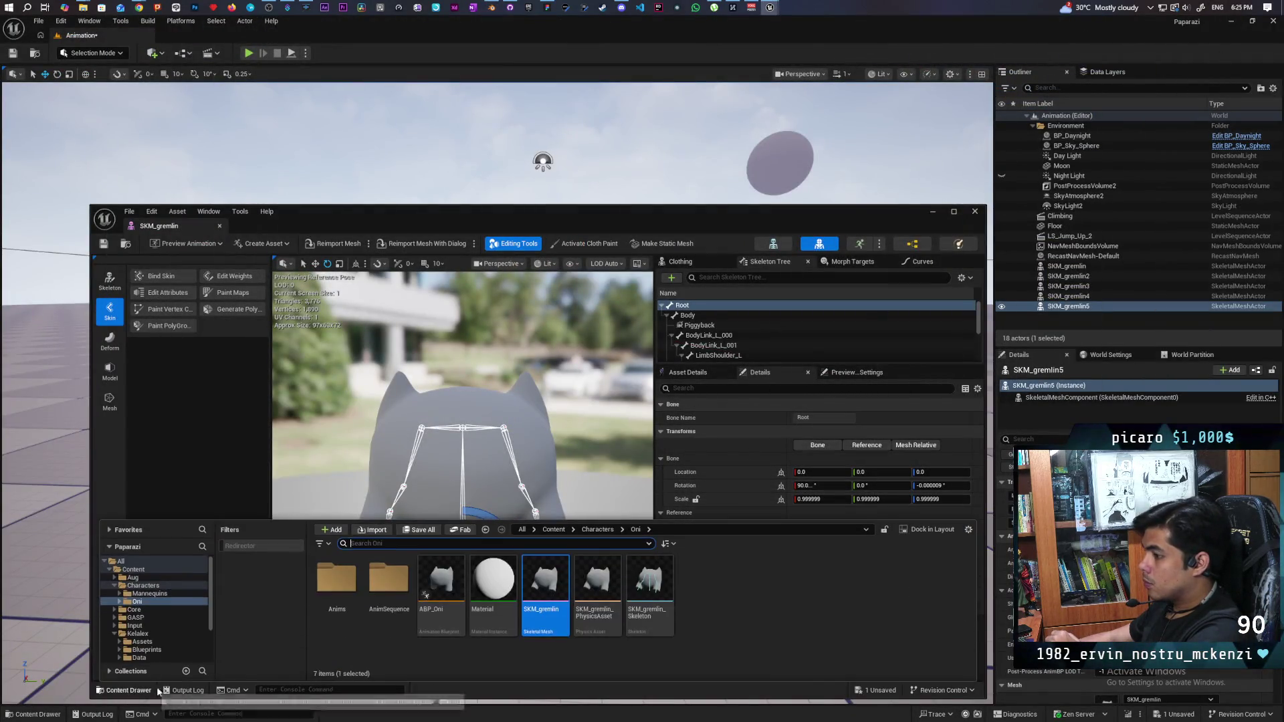
right_click(557, 583)
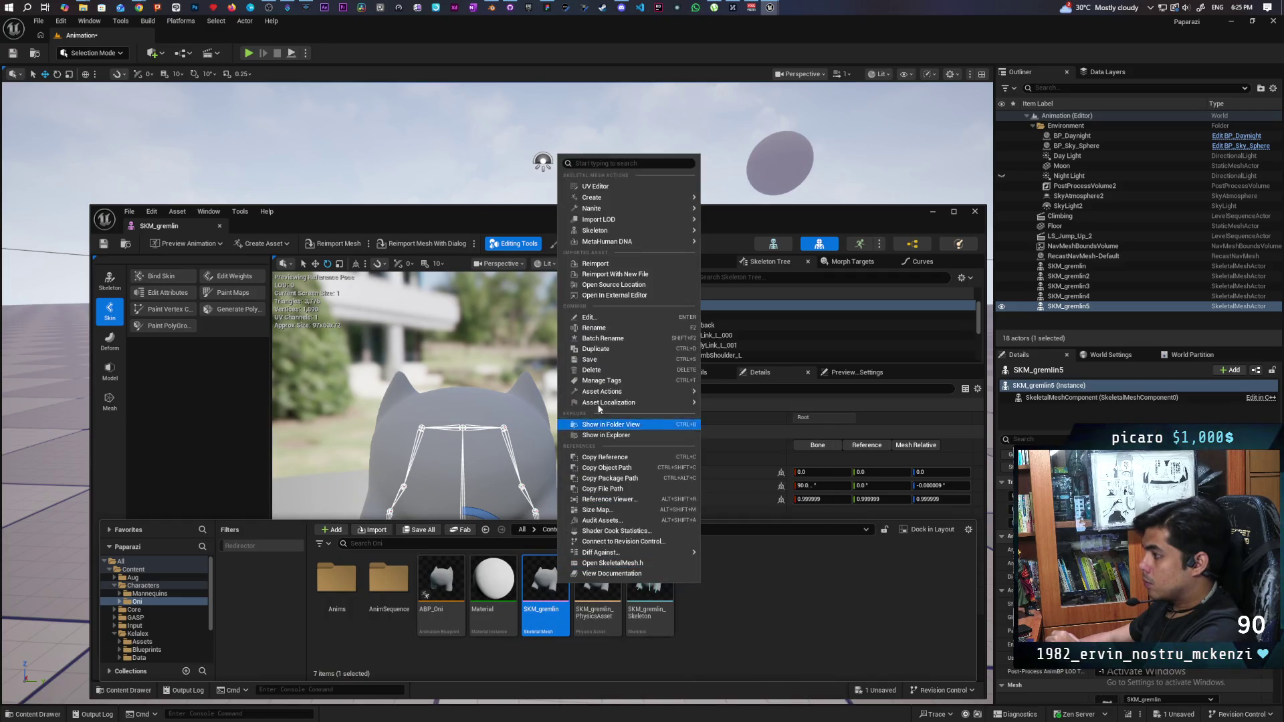
left_click(624, 264)
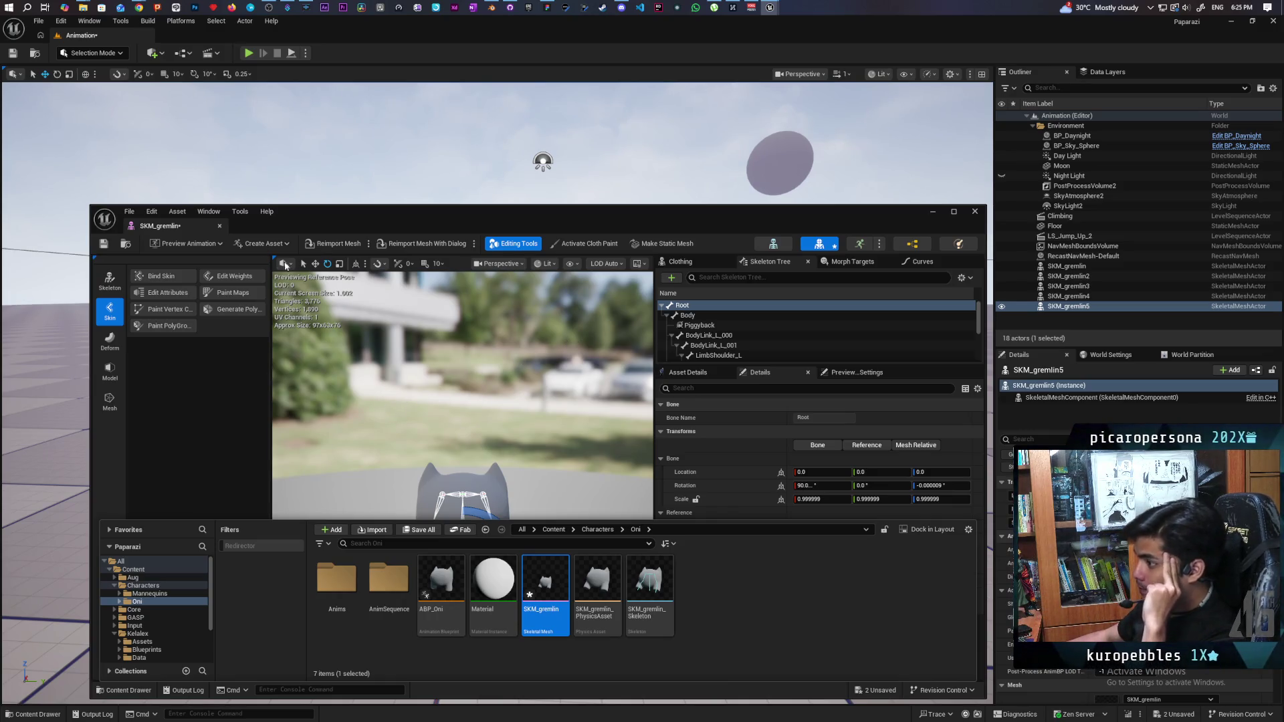
mouse_move(340, 222)
left_mouse_down()
mouse_move(475, 545)
mouse_move(404, 526)
mouse_move(339, 535)
left_mouse_up()
scroll(579, 446, "up", 5)
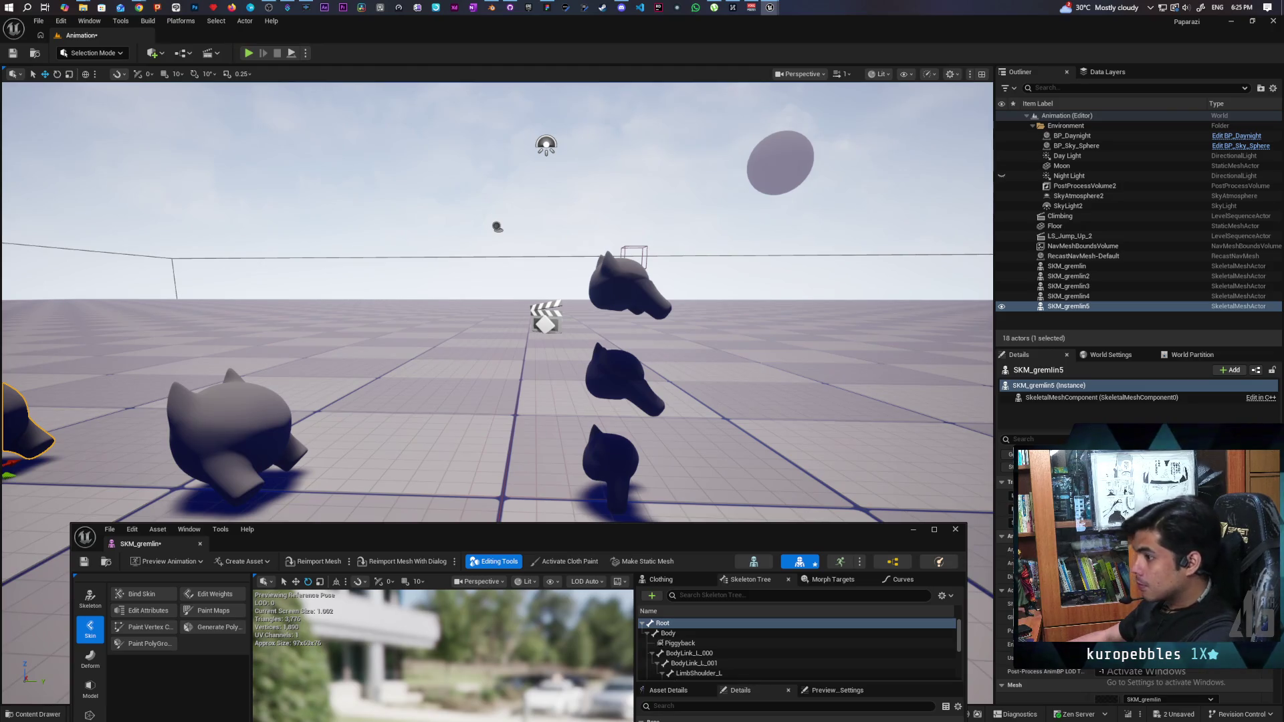
- Focus the view on SKM_gremlin5 and minimize the SKM_gremlin mesh editor
key("f")
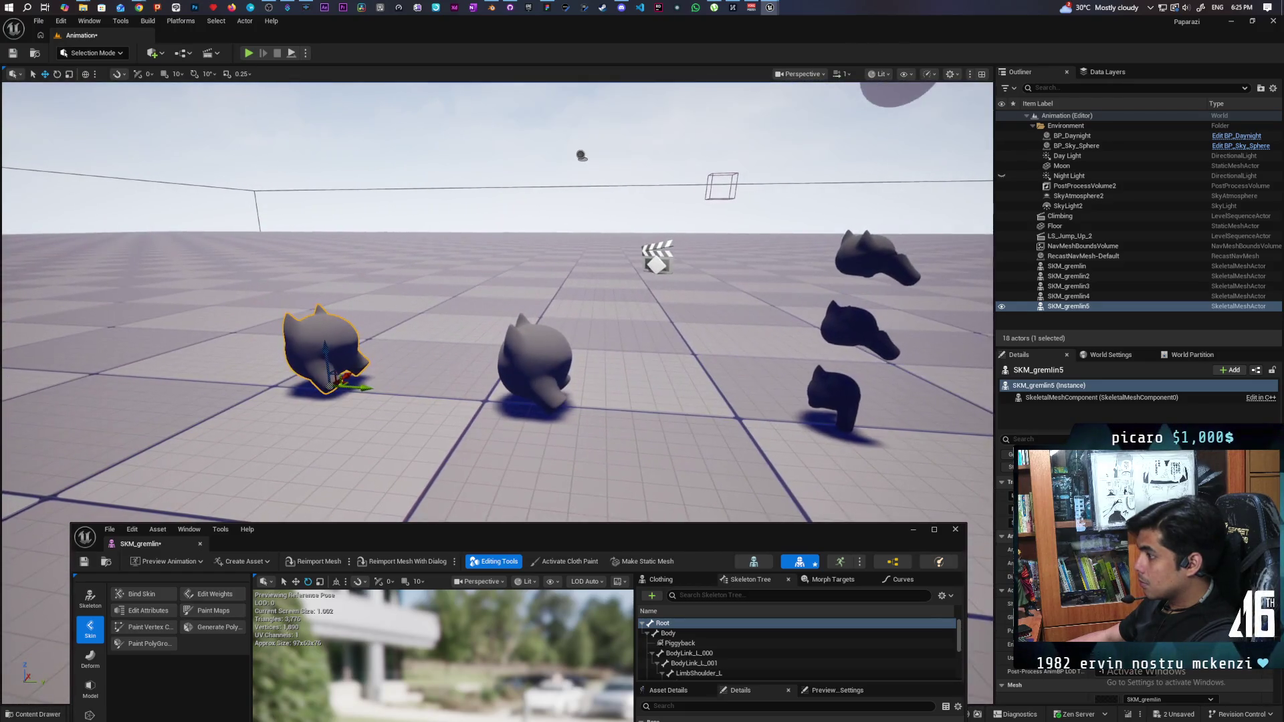
mouse_move(399, 540)
left_mouse_down()
mouse_move(395, 265)
mouse_move(403, 461)
mouse_move(380, 419)
left_mouse_up()
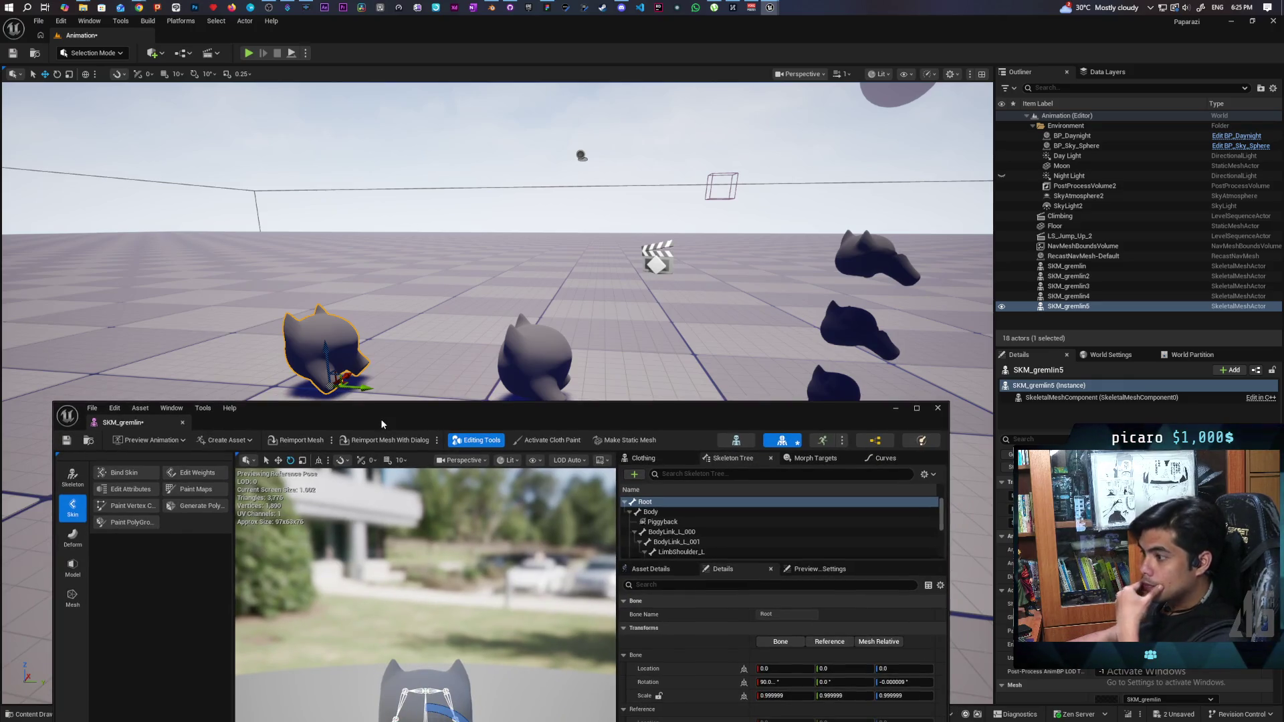
mouse_move(380, 418)
left_mouse_down()
mouse_move(454, 350)
mouse_move(434, 335)
left_mouse_up()
left_click(943, 323)
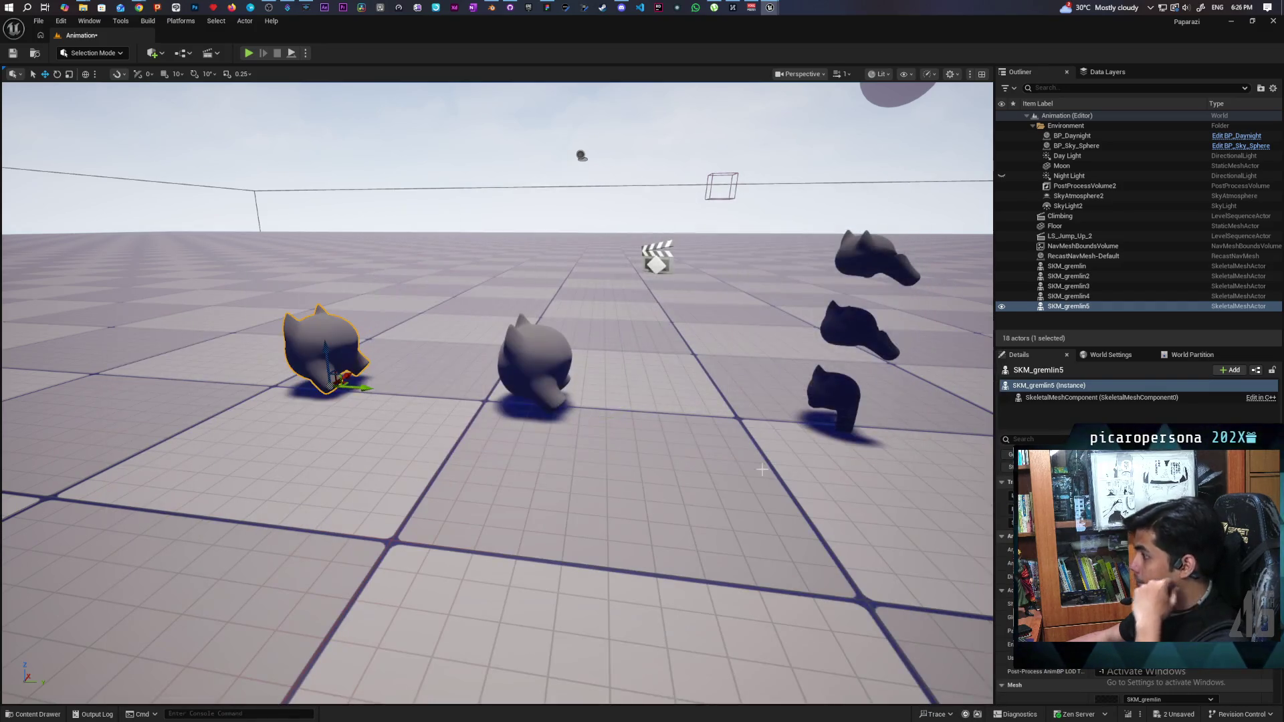
- Choose an animation as the selected gremlin's Anim to Play and fly around to watch it
left_click(539, 353)
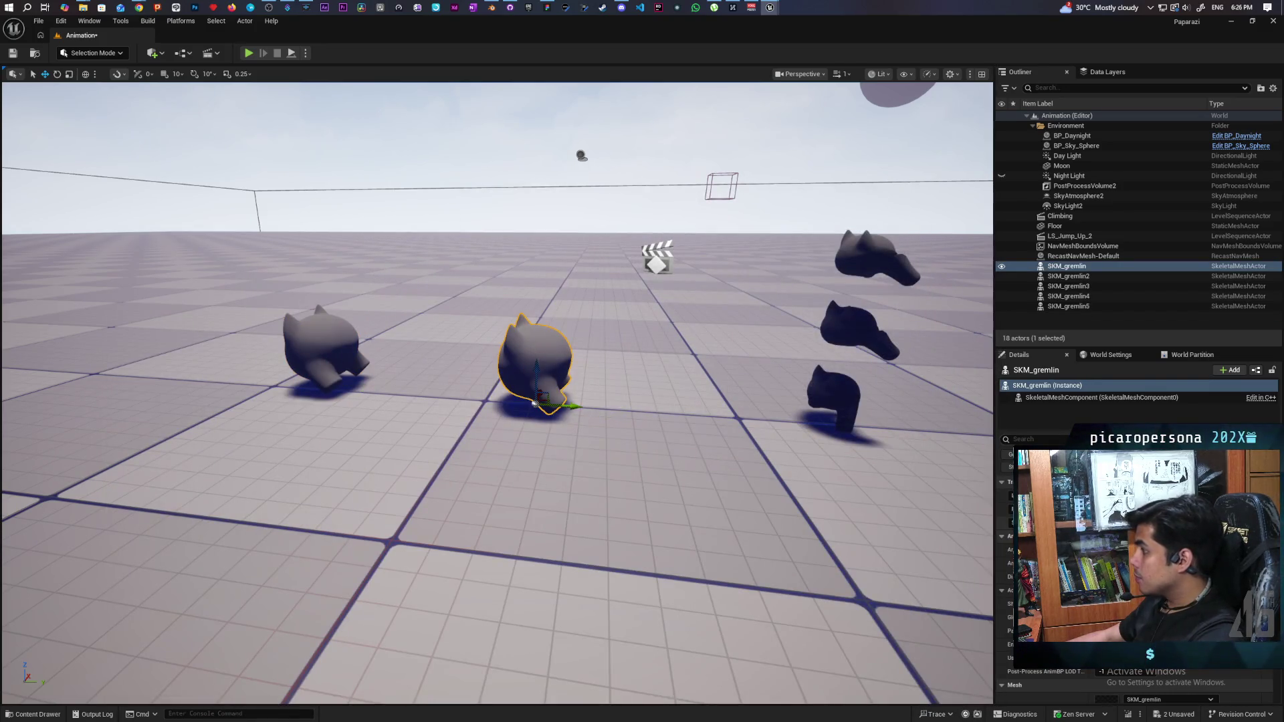
left_click(1151, 563)
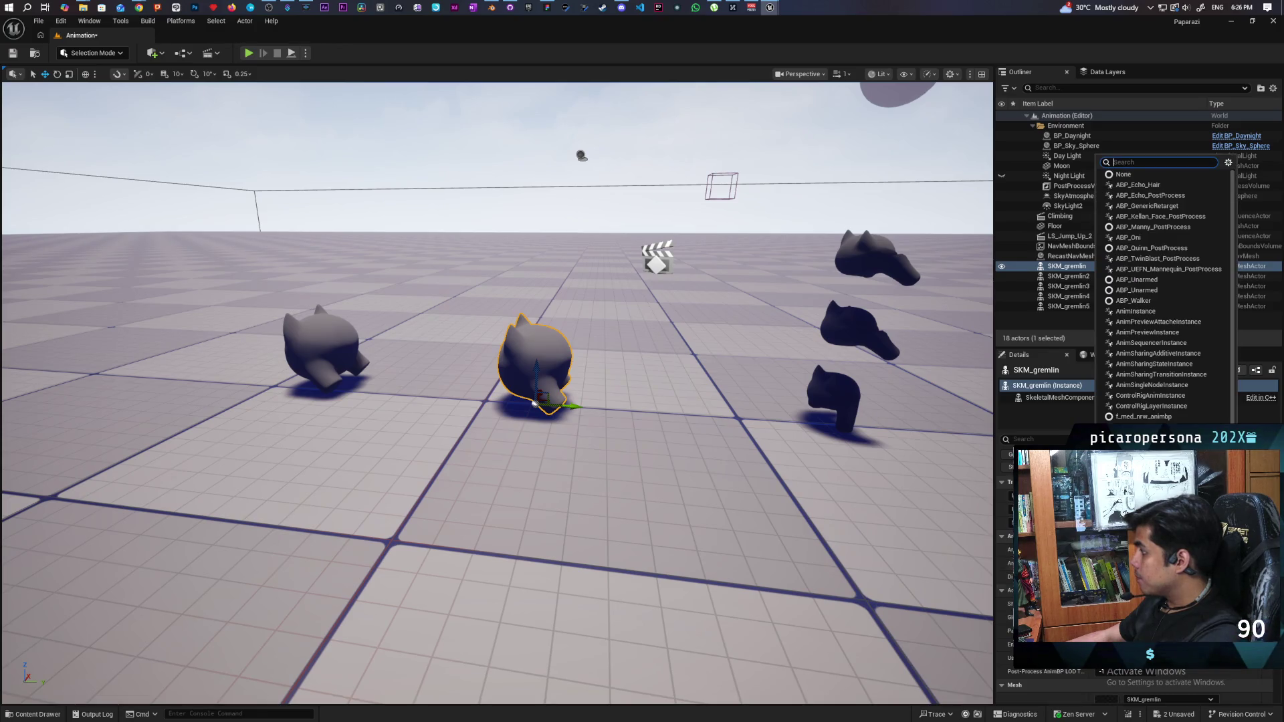
key("Escape")
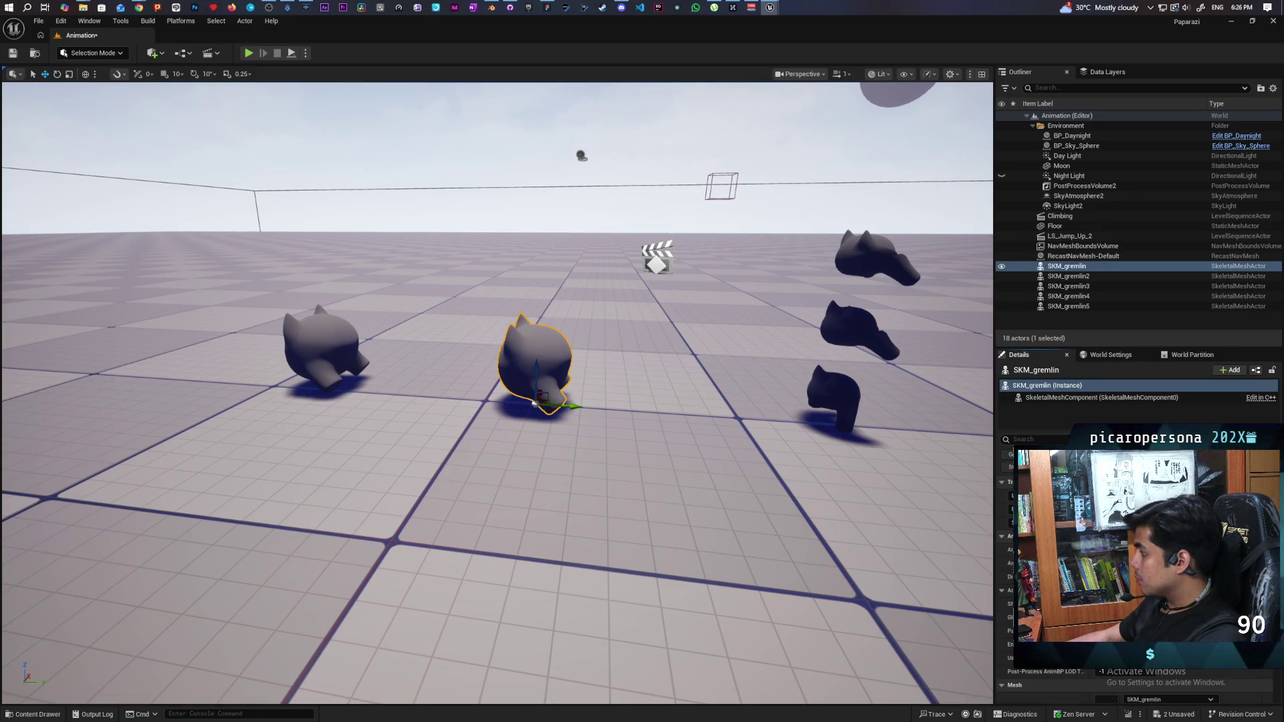
left_click(1151, 571)
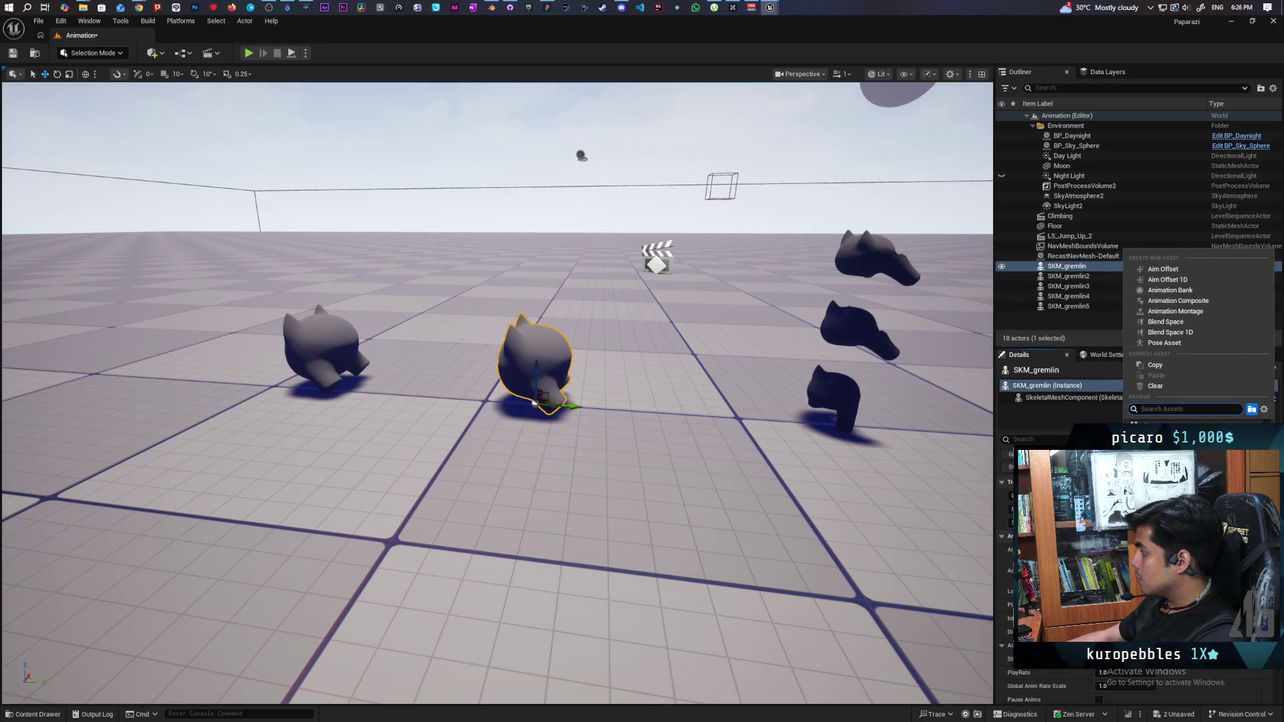
key("Return")
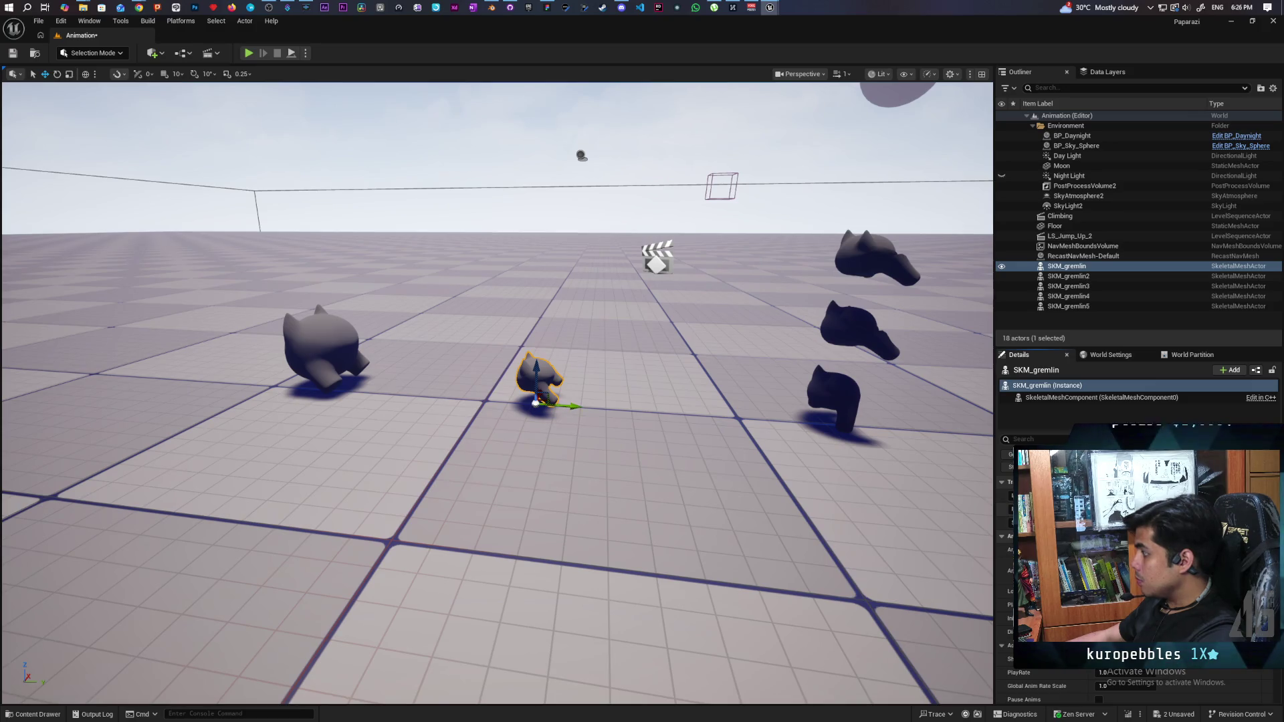
key("w")
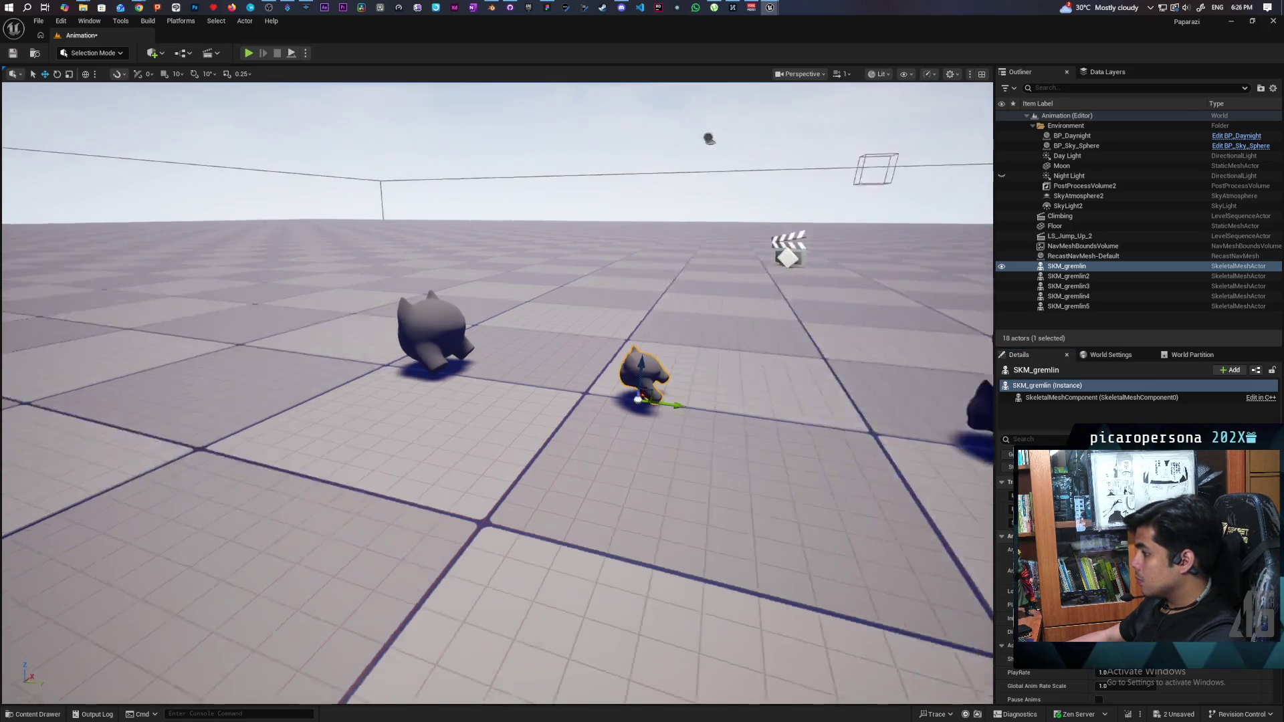
key("s")
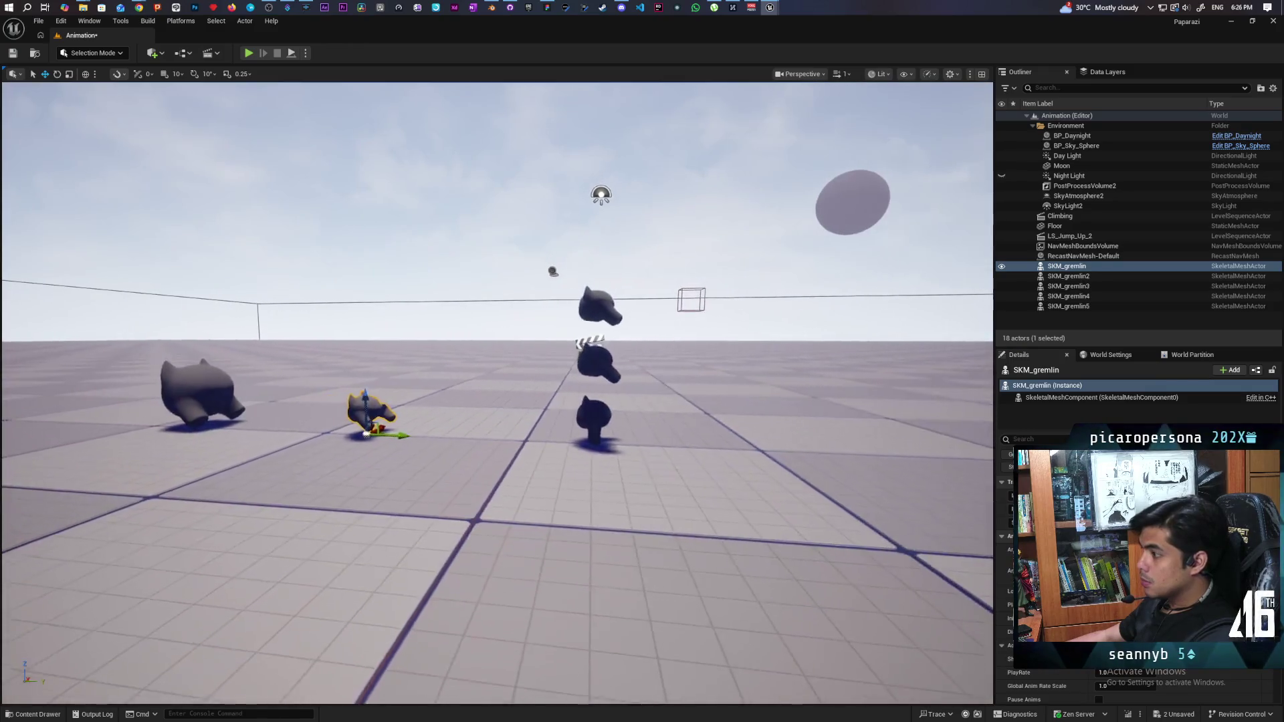
key("w")
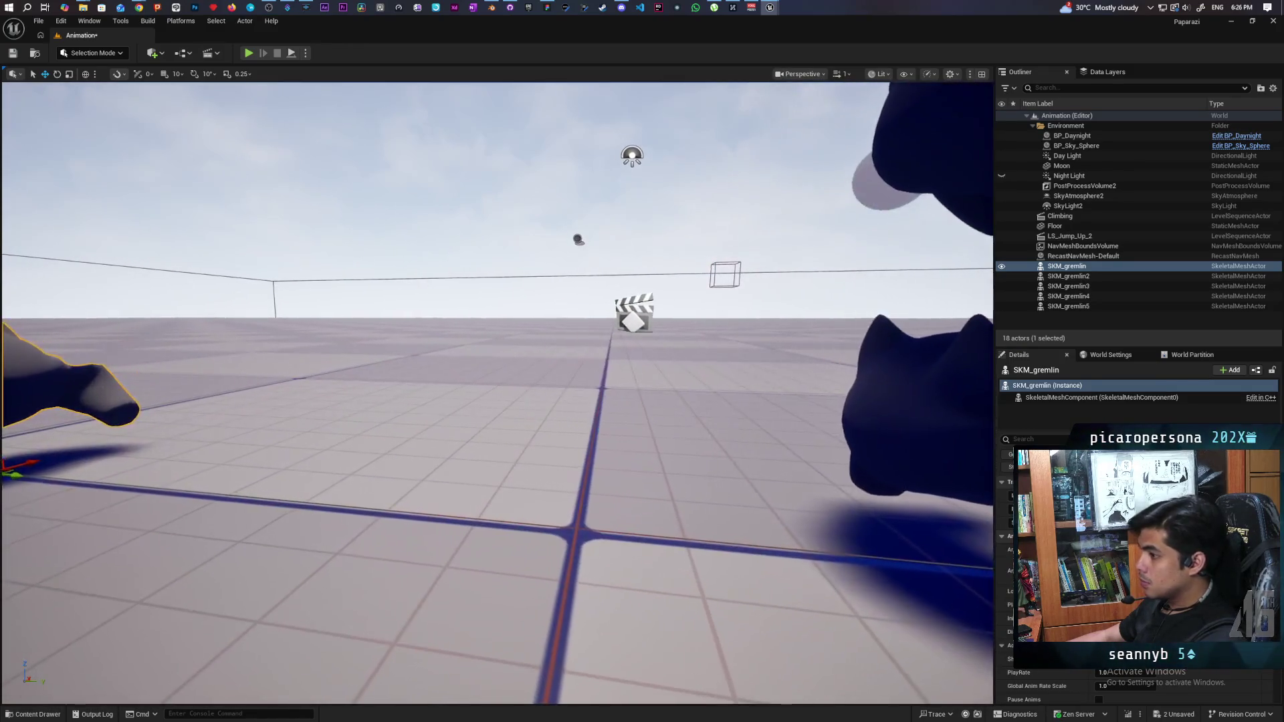
key("s")
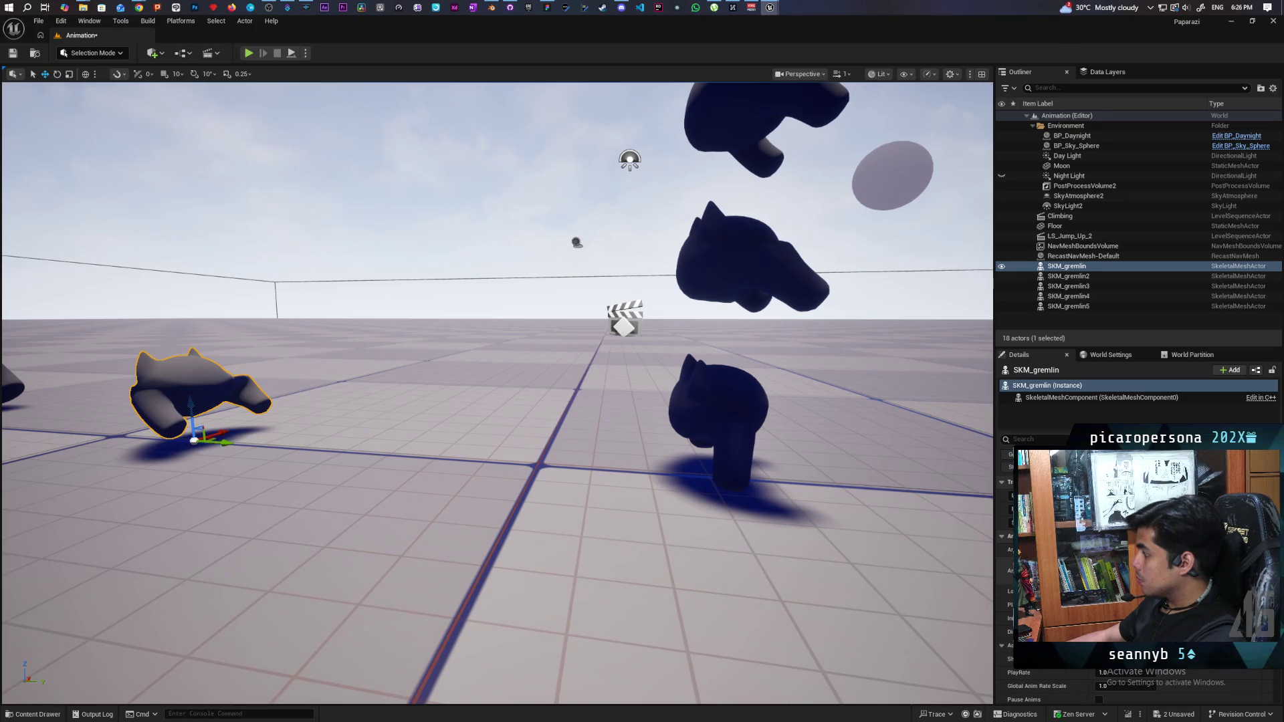
key("ctrl+space")
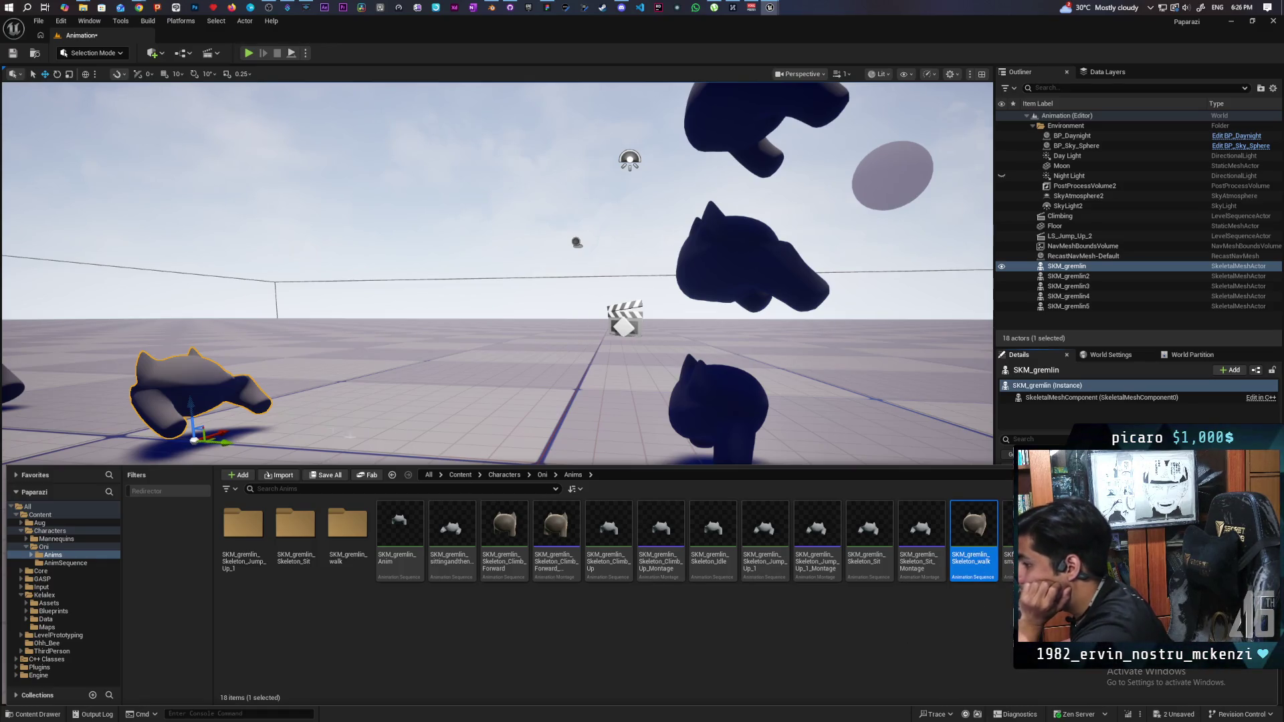
- Make the gremlin play SKM_gremlin_Skeleton_Climb_Forward via its Anim to Play slot
key("ctrl+space")
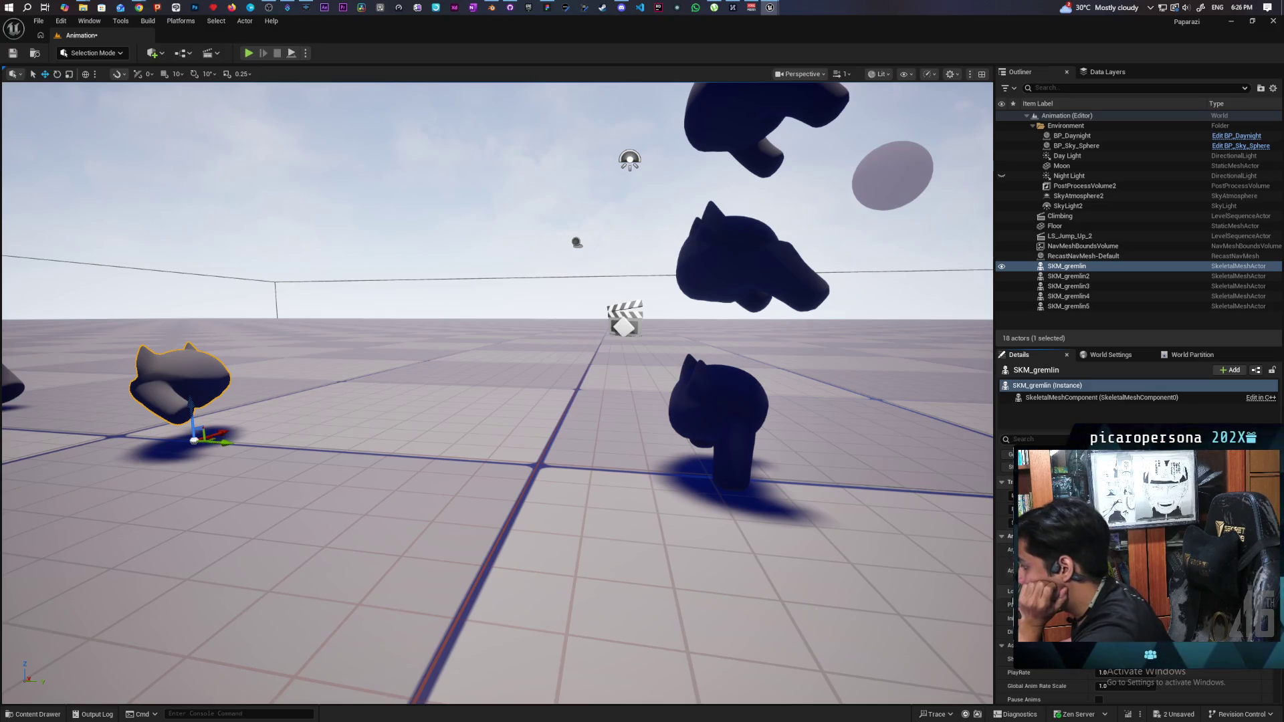
left_click(33, 714)
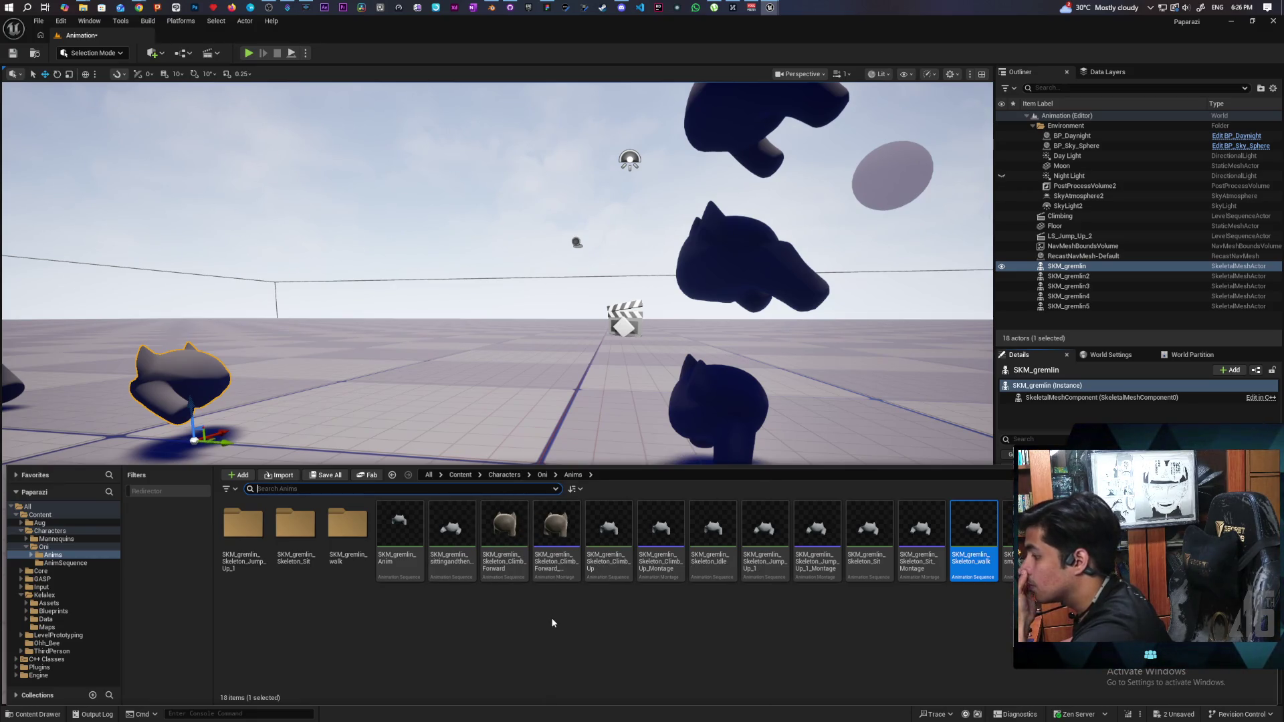
left_click(505, 529)
left_click_drag(180, 381, 179, 381)
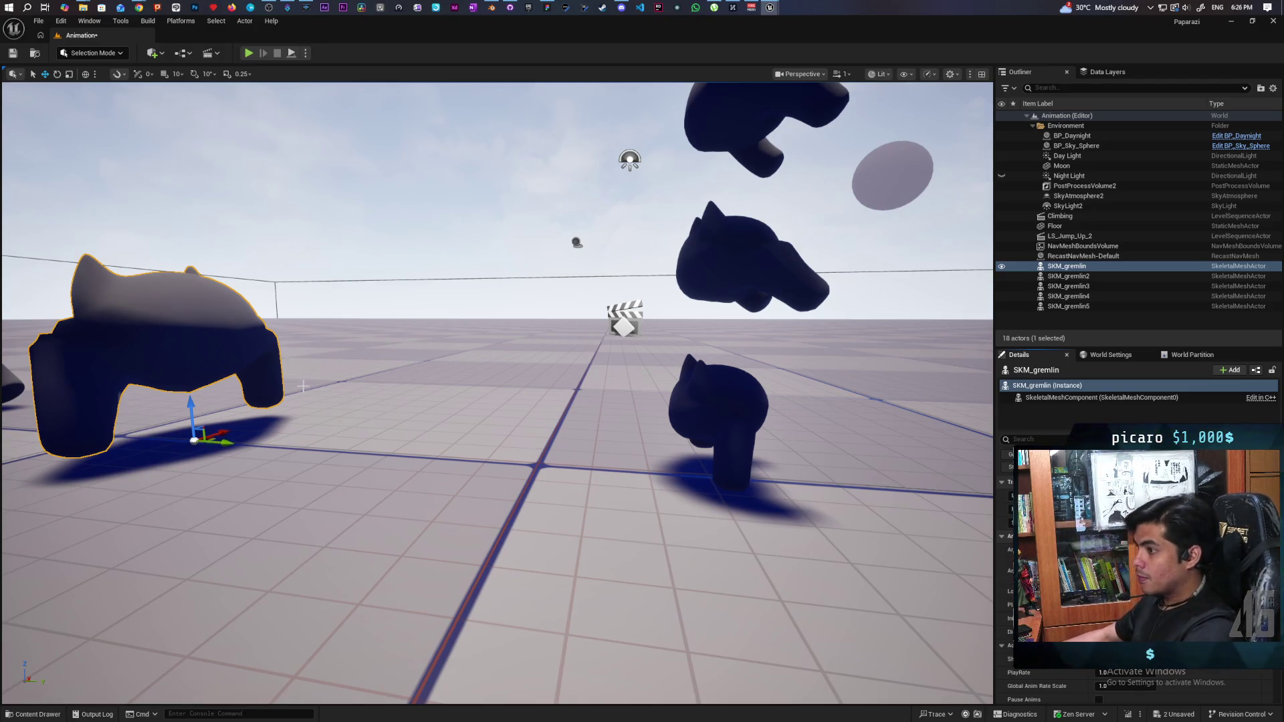
scroll(303, 386, "down", 5)
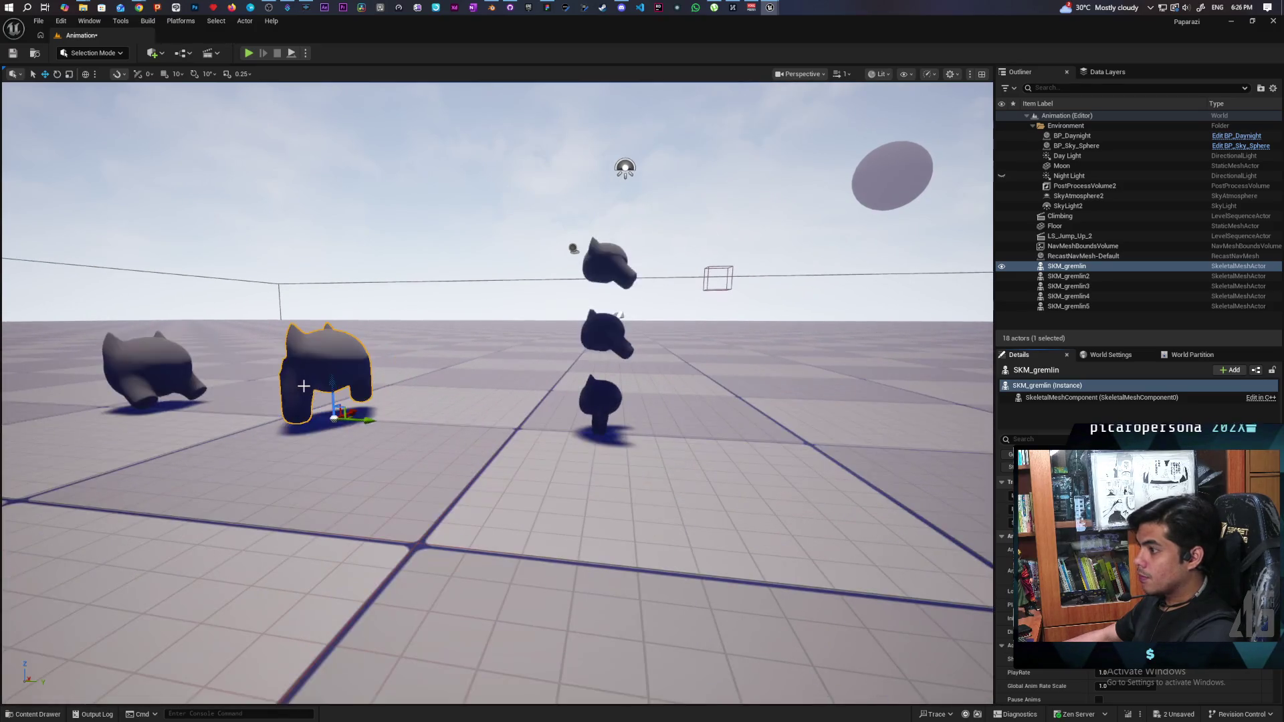
scroll(313, 389, "down", 5)
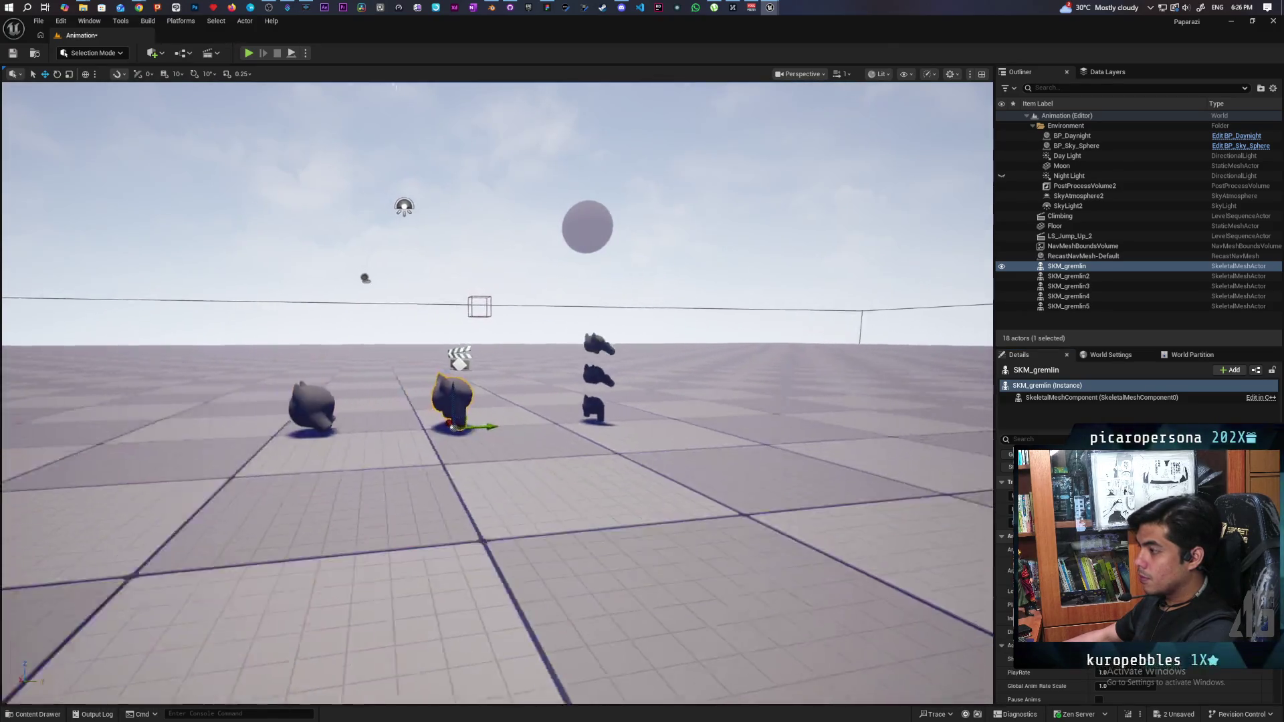
scroll(498, 395, "up", 5)
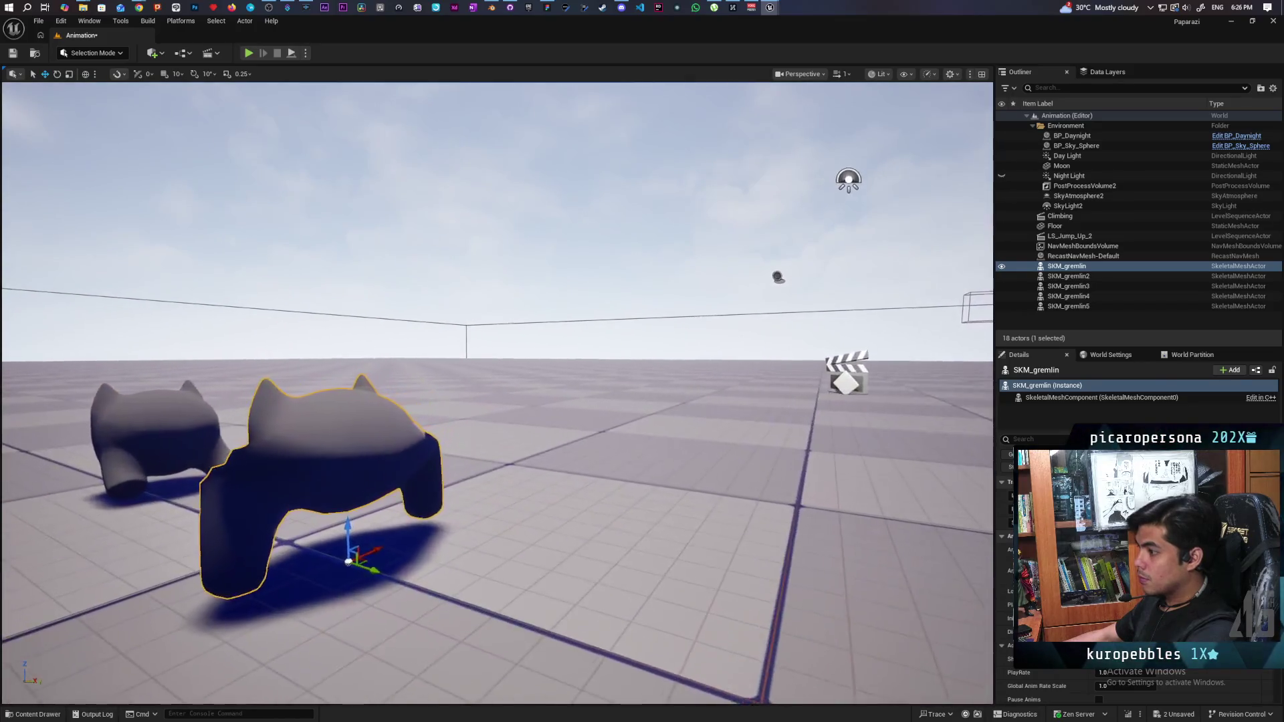
scroll(498, 395, "up", 5)
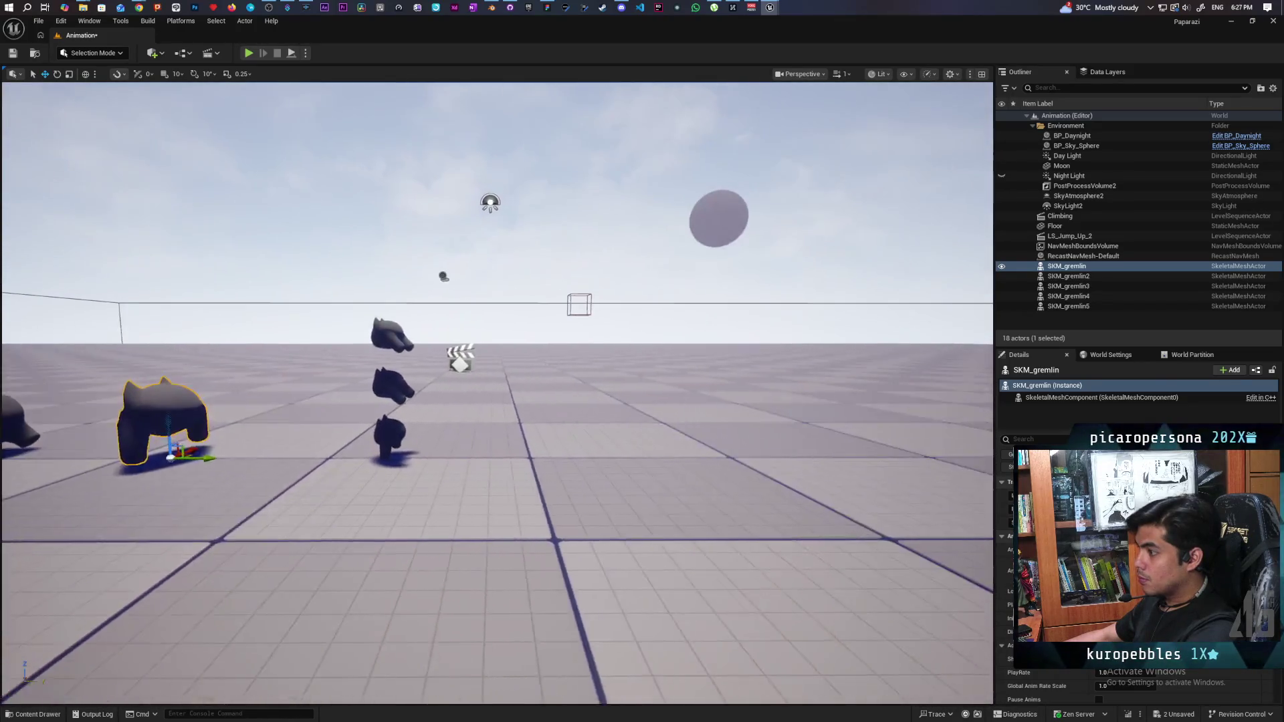
scroll(545, 359, "down", 5)
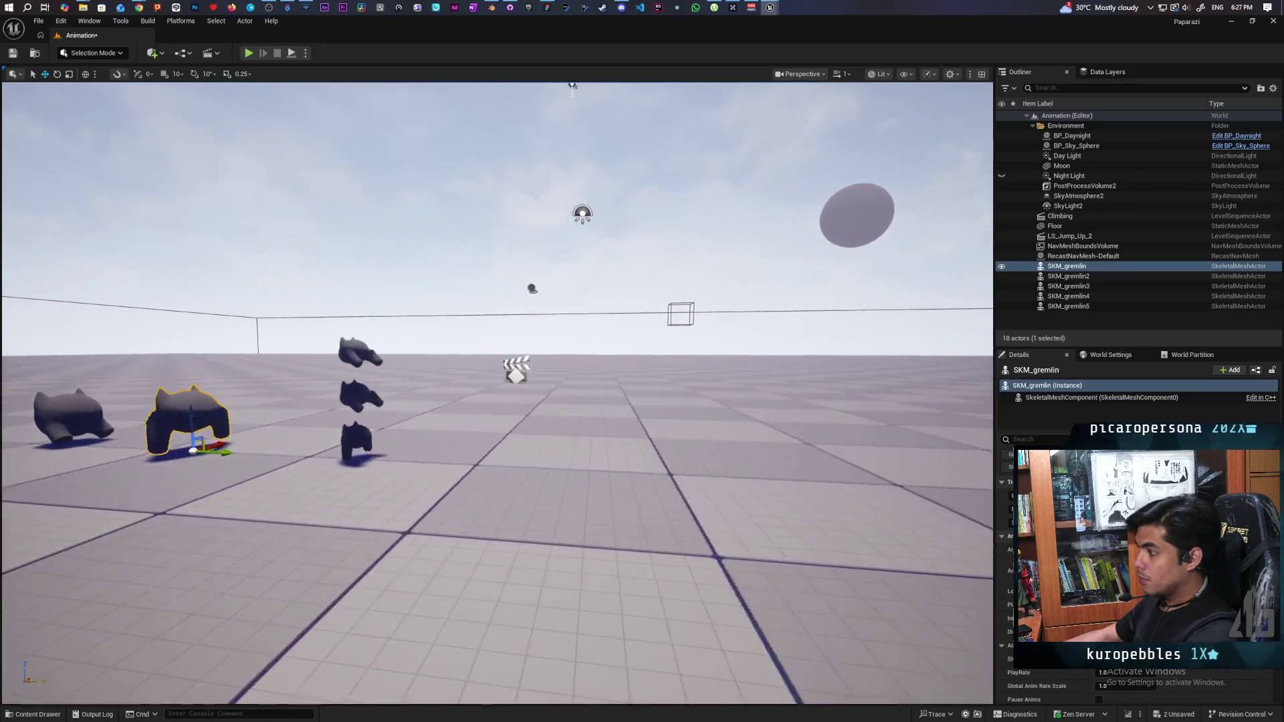
scroll(406, 392, "down", 5)
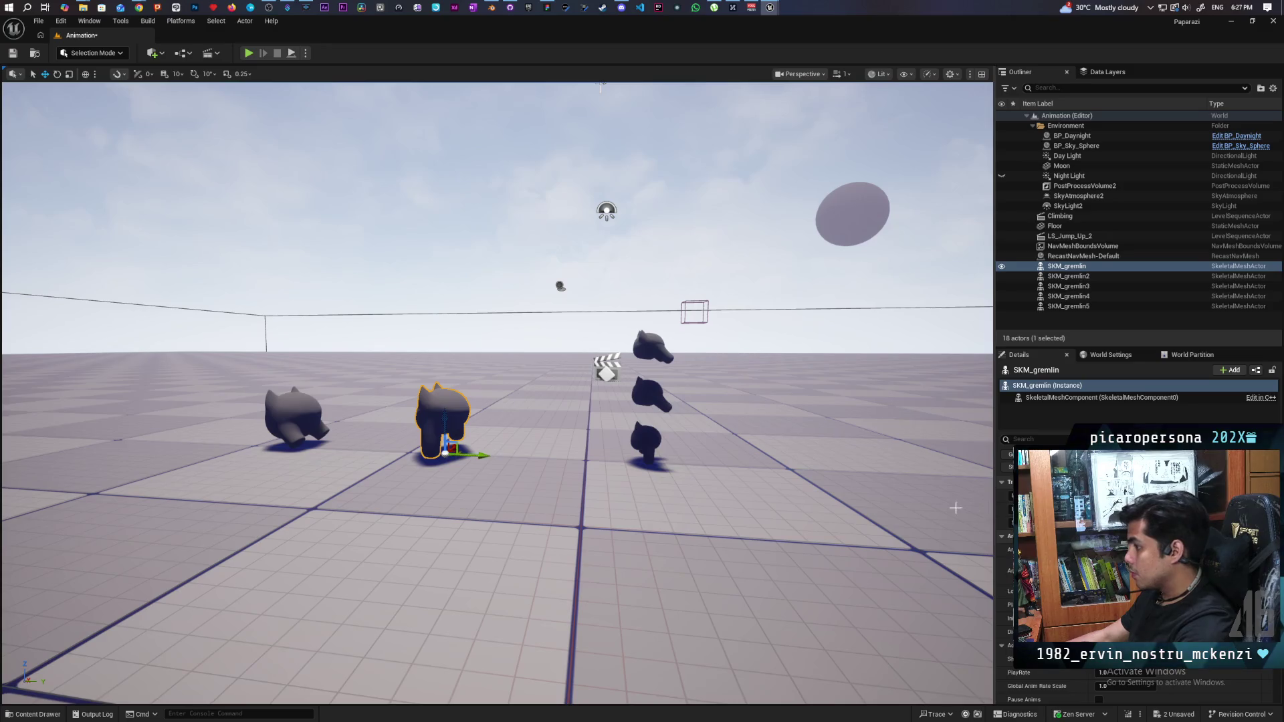
- Inspect the second, third and fourth gremlins, framing SKM_gremlin4 in the view
left_click(646, 443)
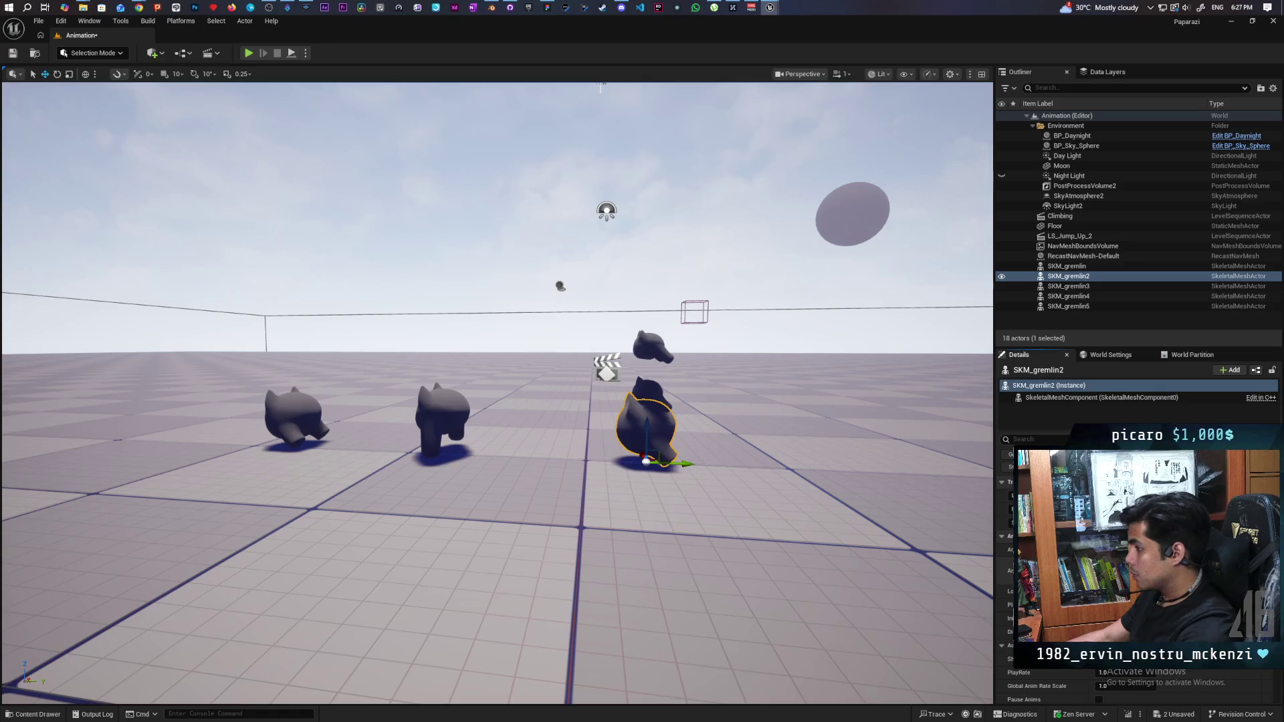
left_click(669, 398)
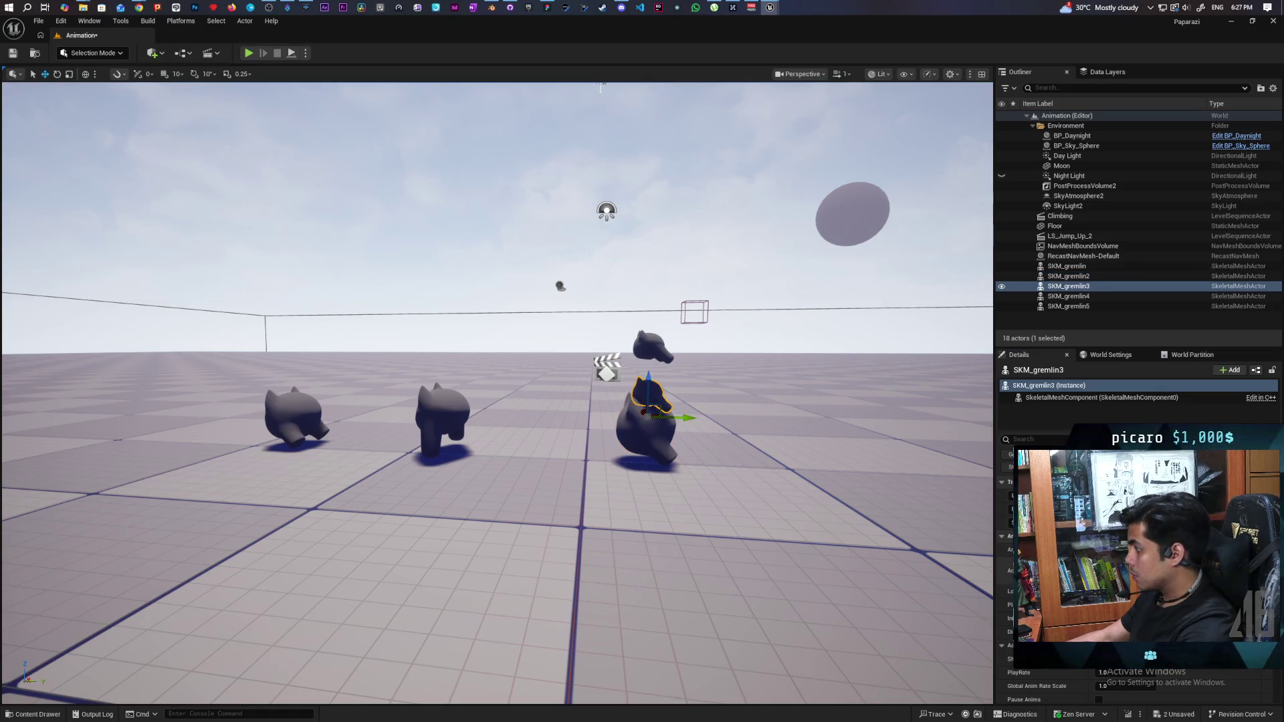
left_click(646, 346)
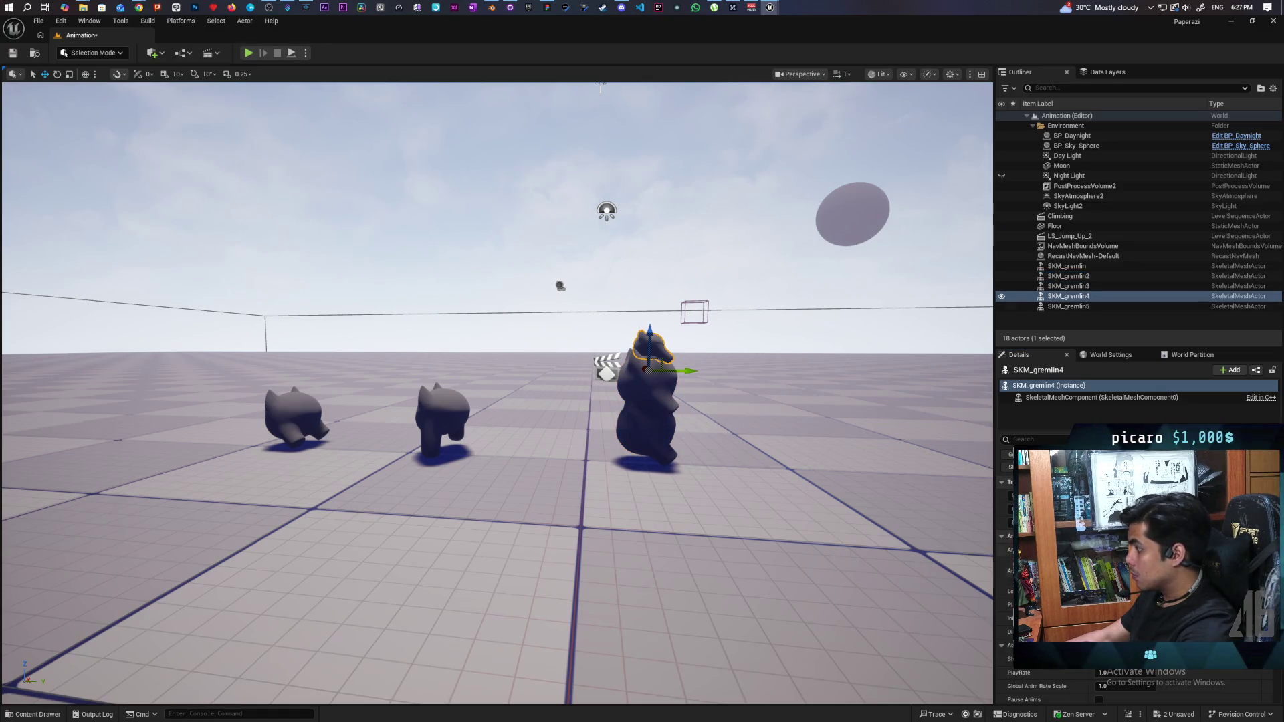
key("w")
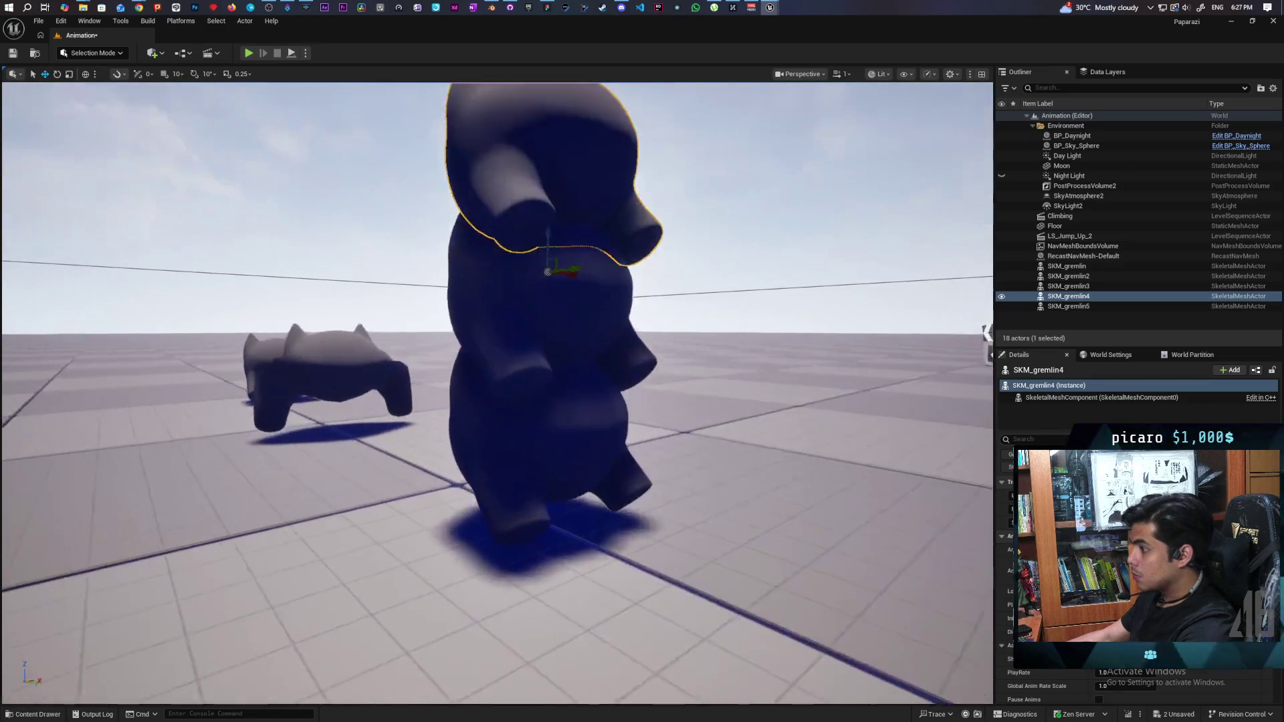
key("s")
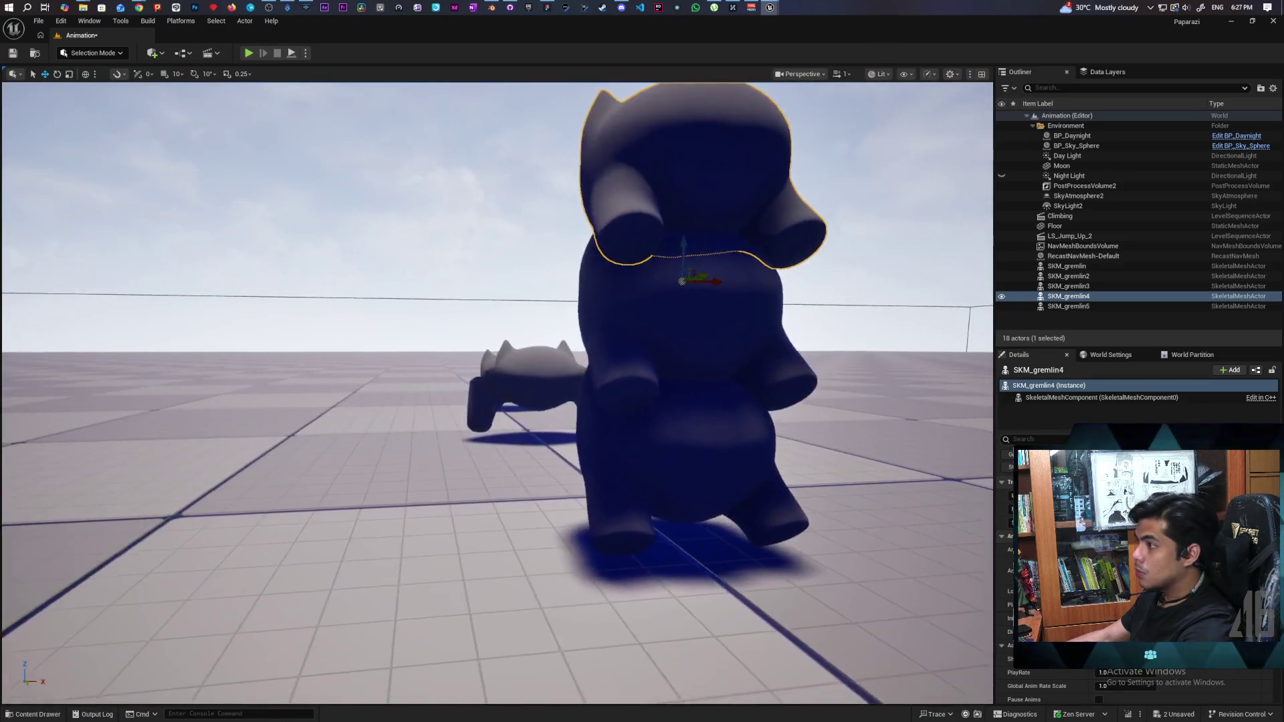
key("s")
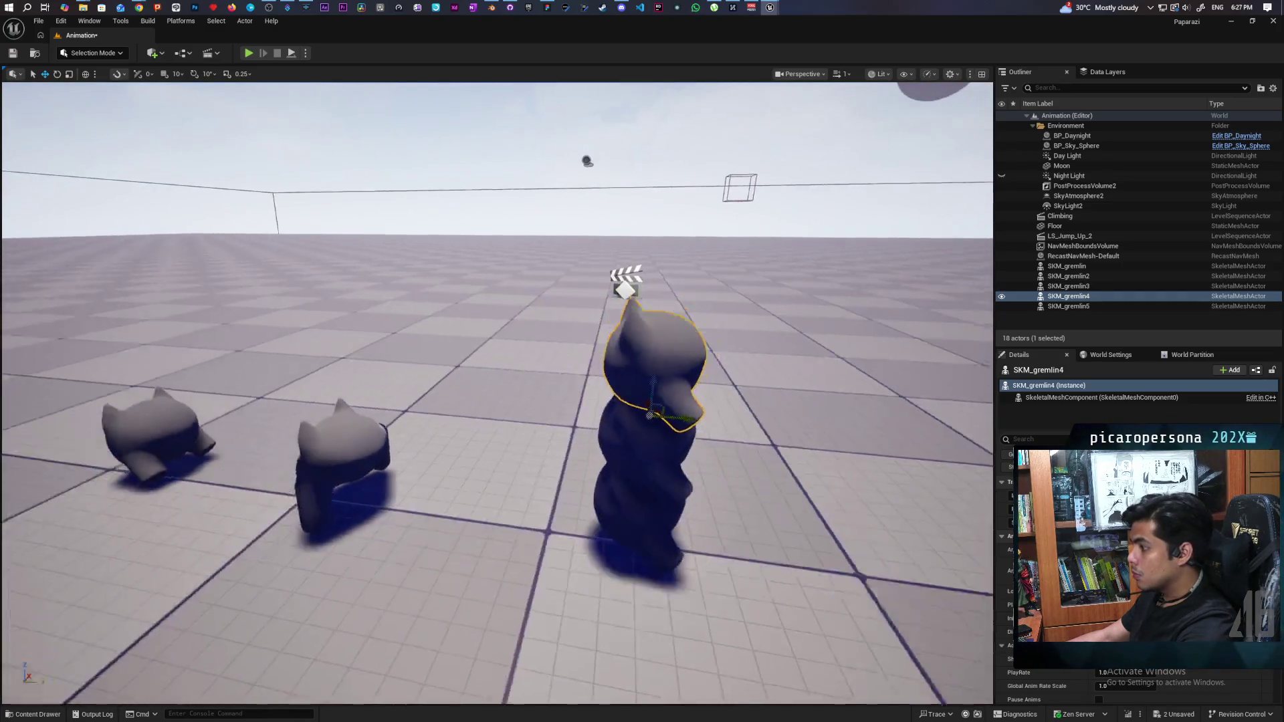
left_click(56, 717)
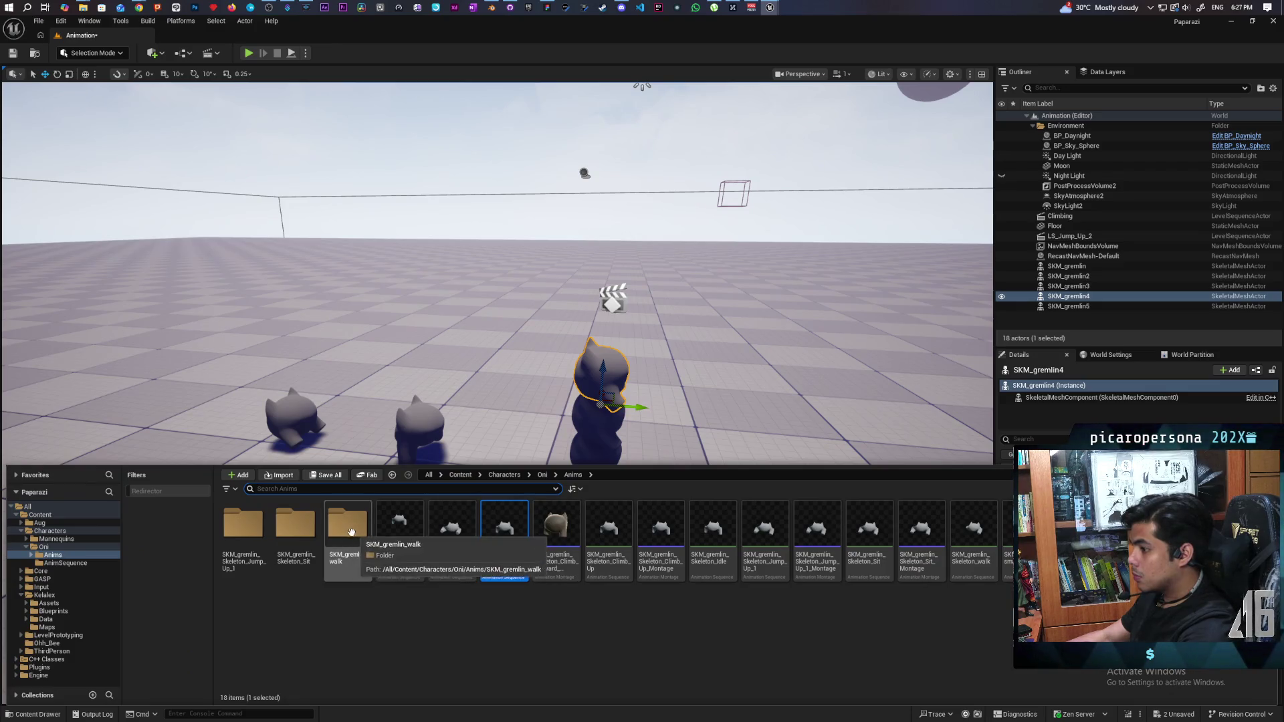
- Open SKM_gremlin from the Oni folder, set Element 0's material to M_Oni, and save it
left_click(543, 475)
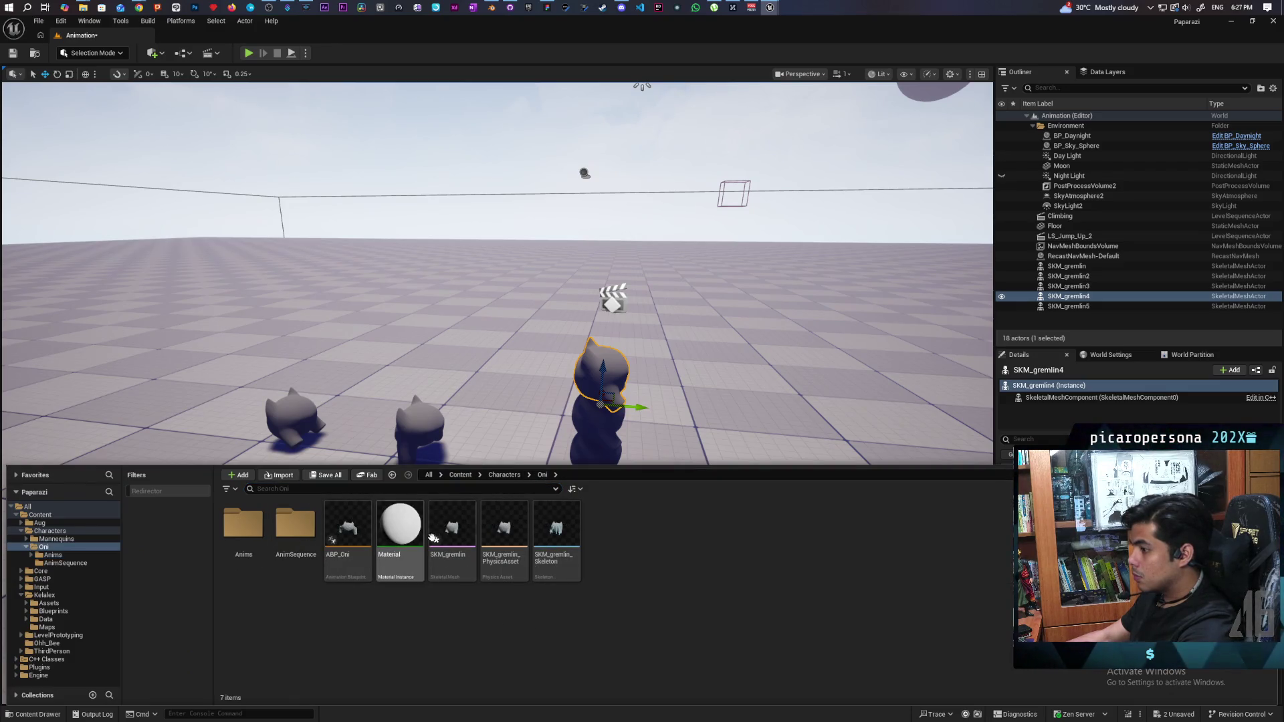
double_click(453, 528)
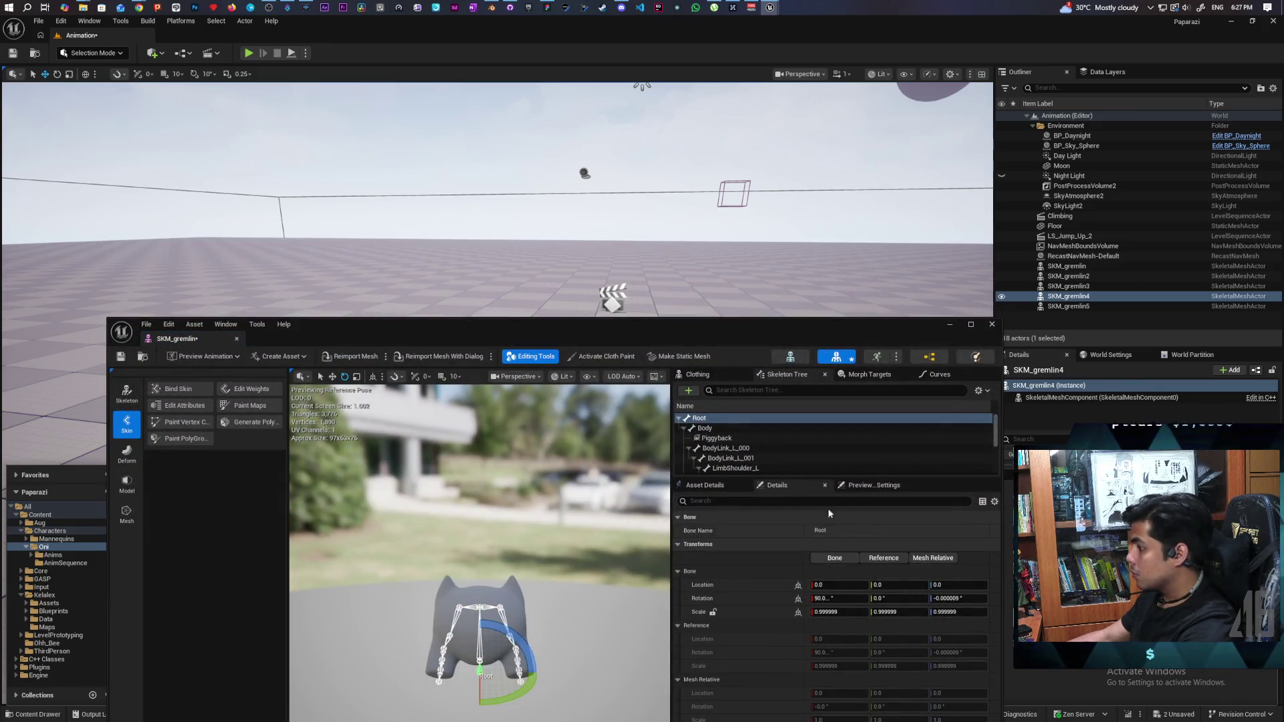
left_click_drag(768, 335, 795, 242)
left_click(736, 392)
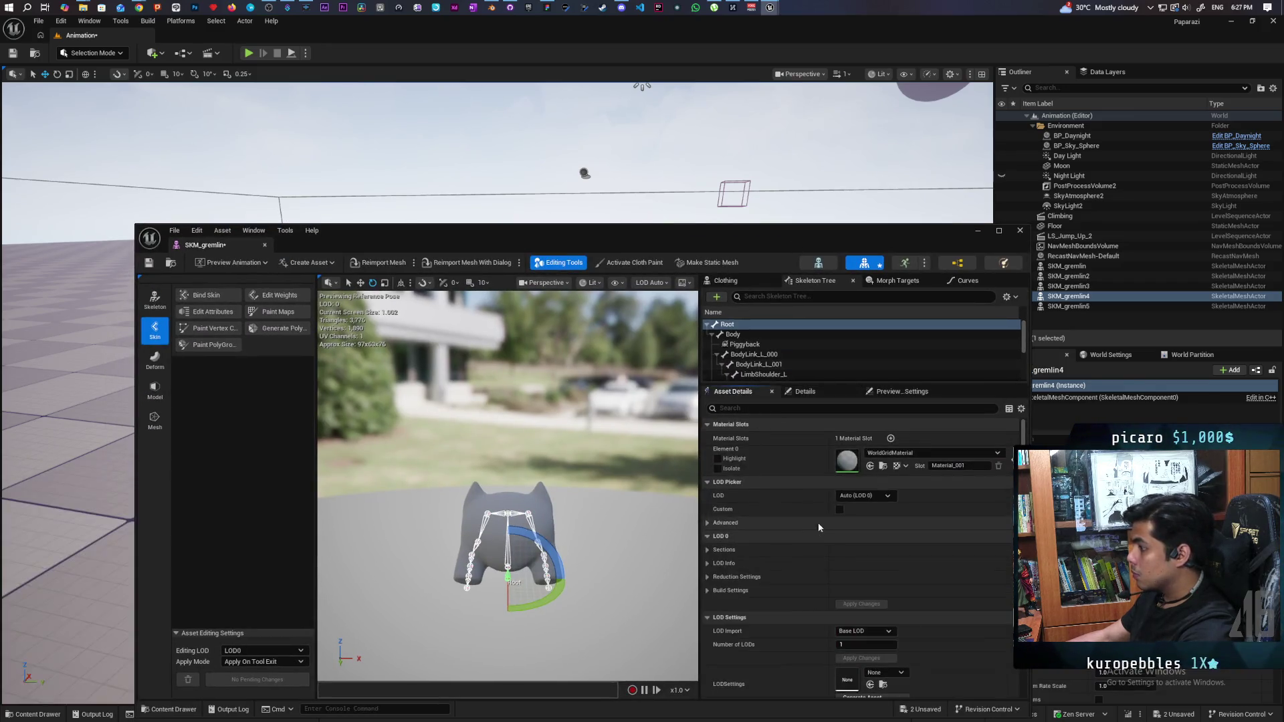
left_click(881, 453)
type("oniu")
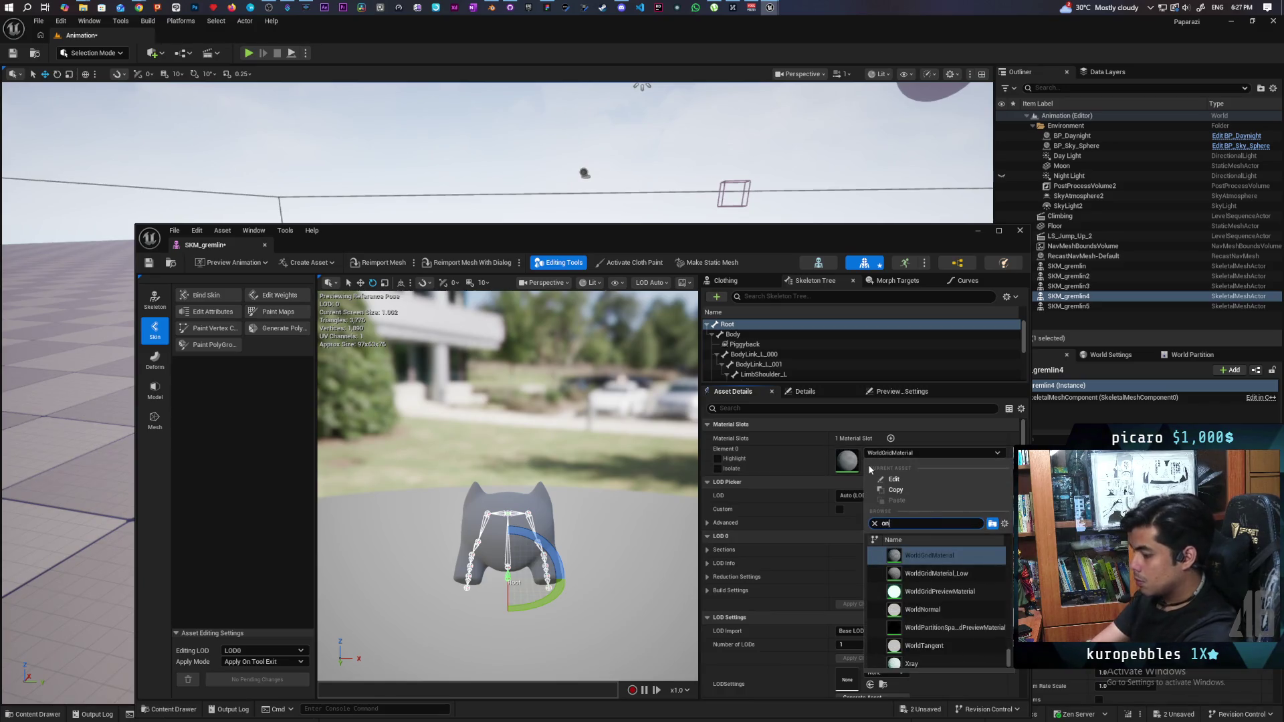
key("BackSpace")
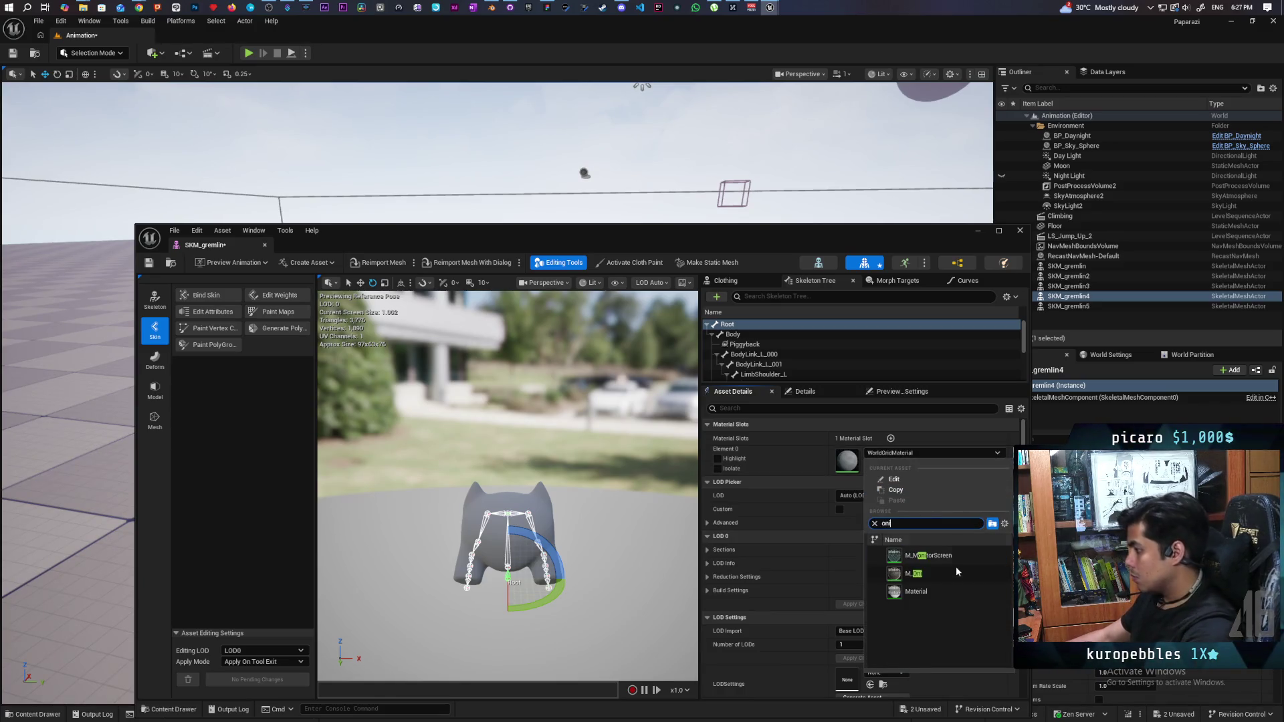
left_click(955, 568)
left_click(150, 263)
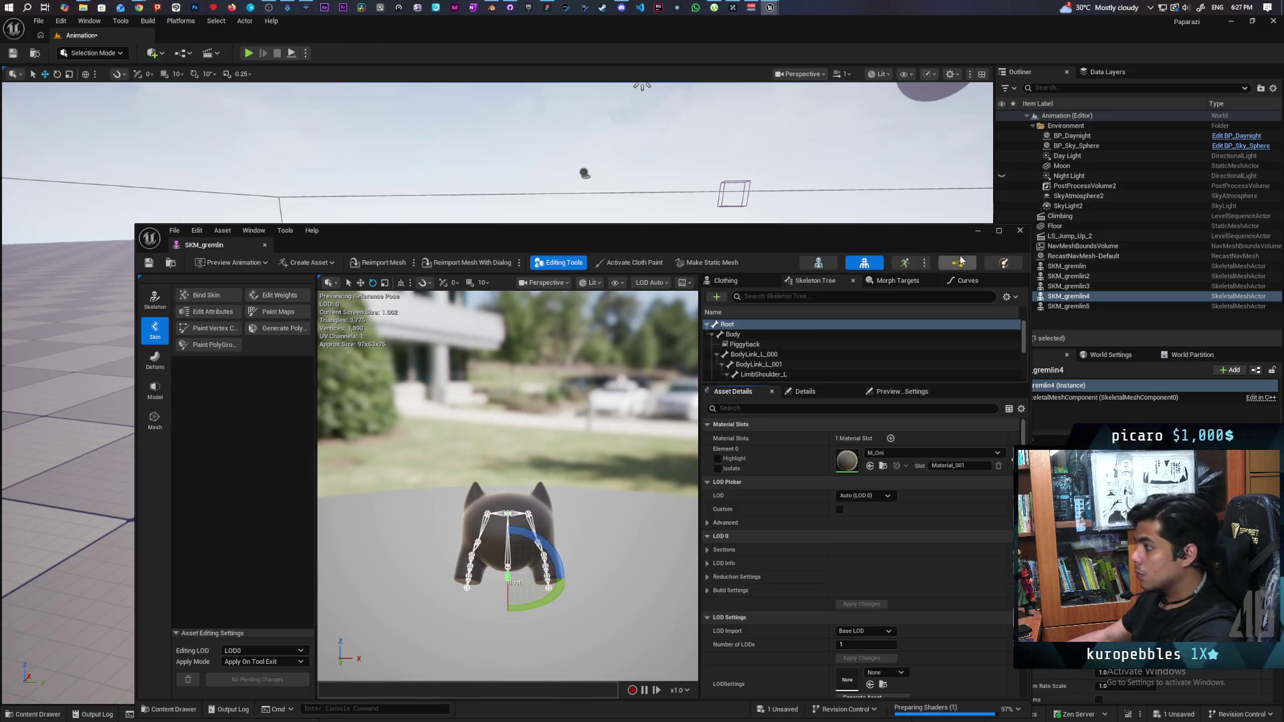